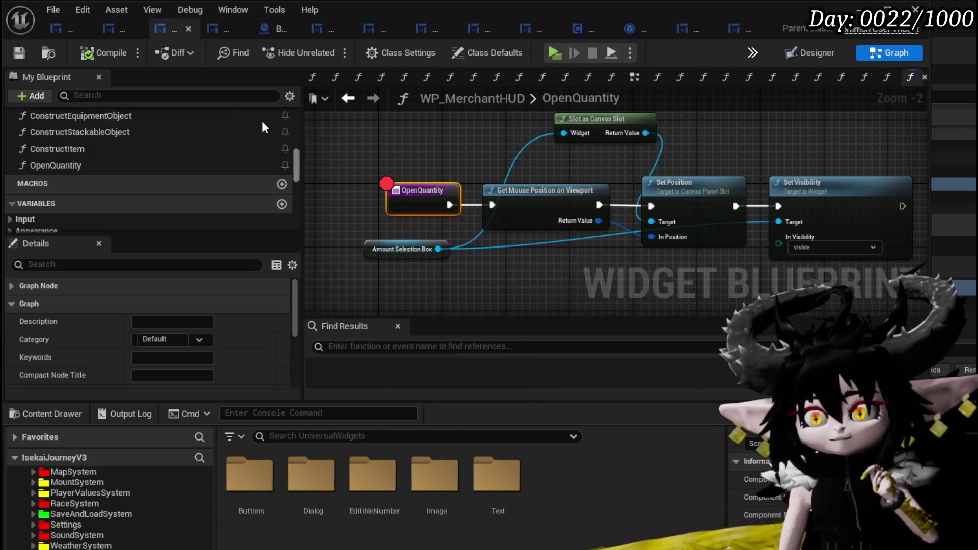
- Play-test the game, accept the merchant's trade and pick an inventory item to trigger OpenQuantity
{"action": "left_click", "coordinate": [479, 138]}
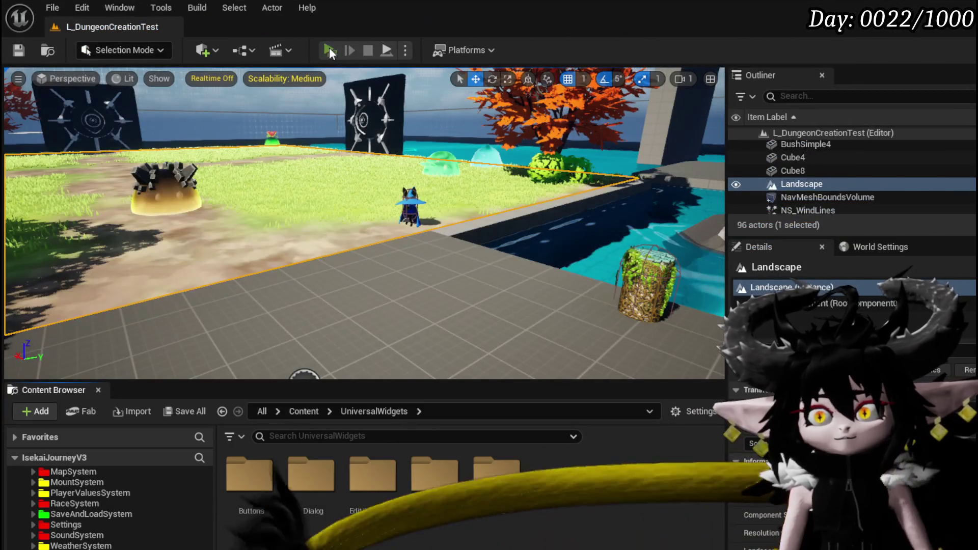
{"action": "left_click", "coordinate": [329, 49]}
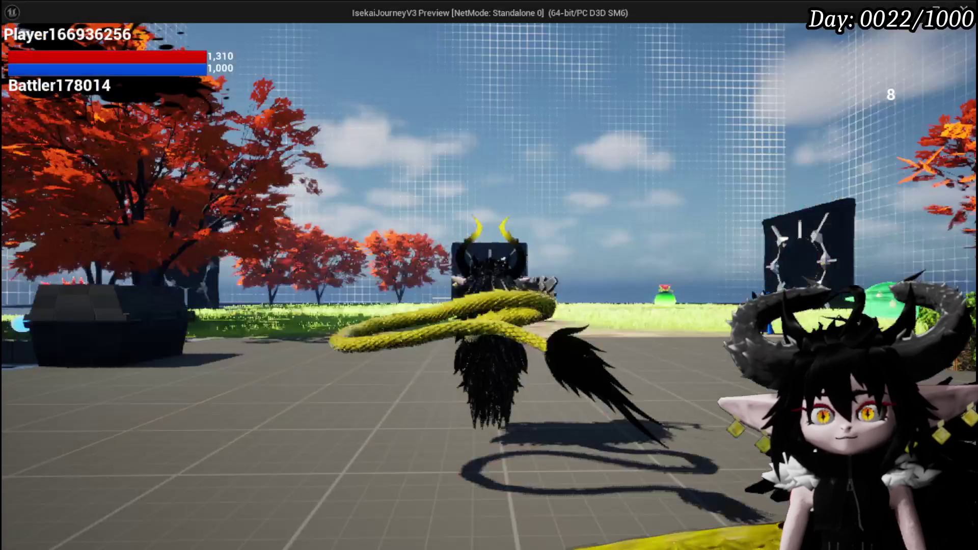
{"action": "key", "text": "w"}
{"action": "key", "text": "e"}
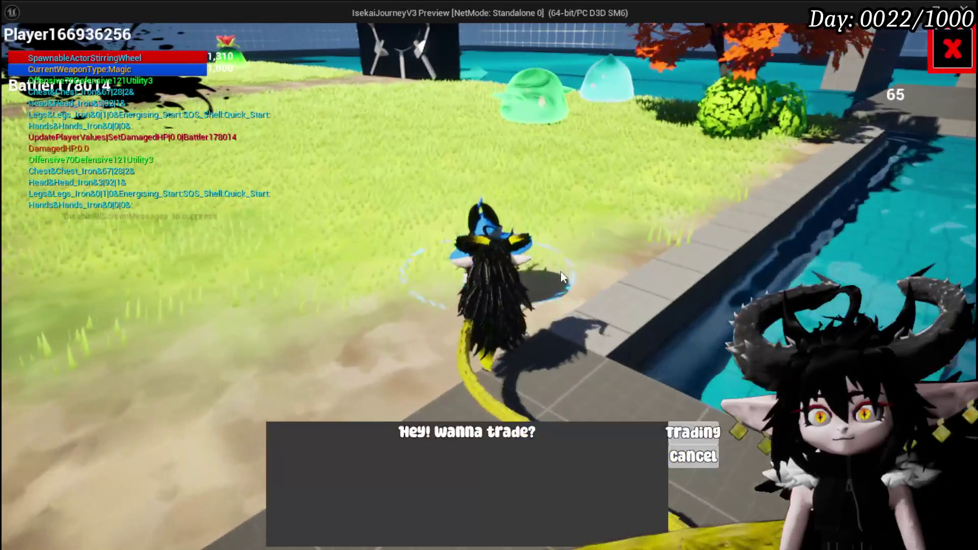
{"action": "left_click", "coordinate": [693, 429]}
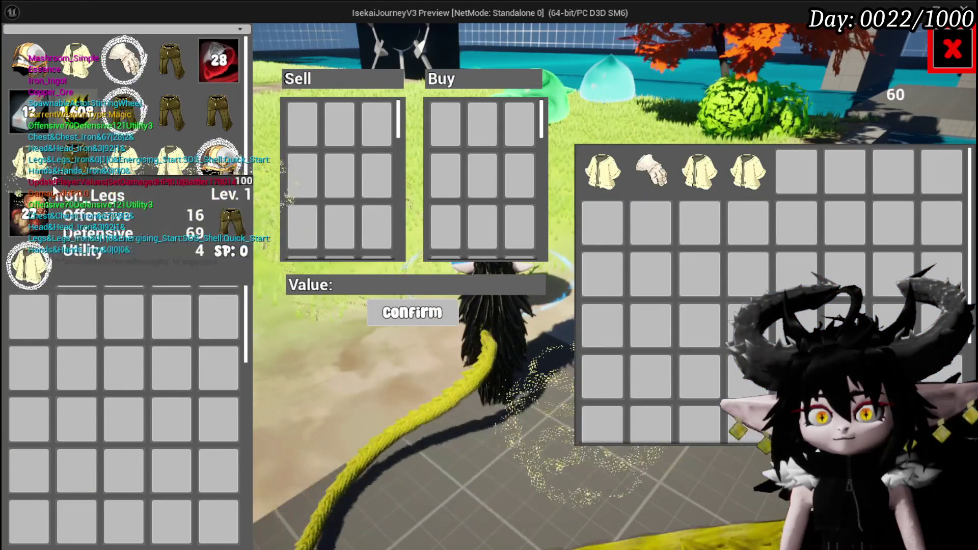
{"action": "left_click", "coordinate": [28, 213]}
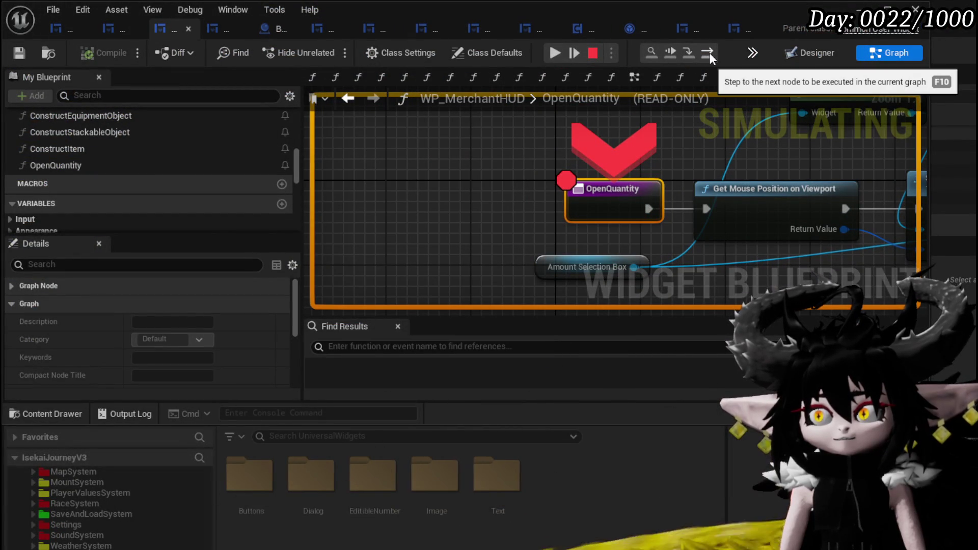
- Step execution through Set Position and Set Visibility, then resume past the breakpoint
{"action": "left_click", "coordinate": [709, 53]}
{"action": "left_click", "coordinate": [710, 53]}
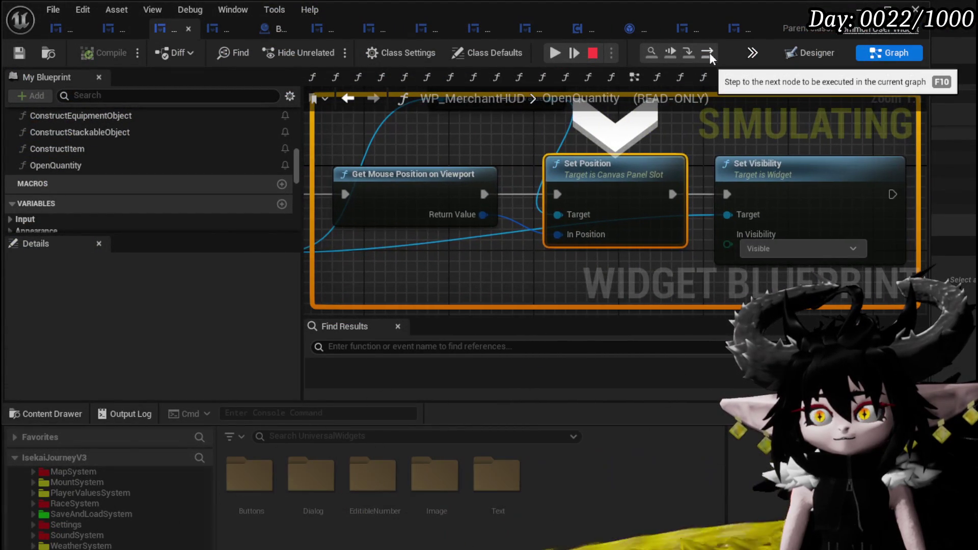
{"action": "left_click", "coordinate": [710, 53]}
{"action": "left_click", "coordinate": [559, 56]}
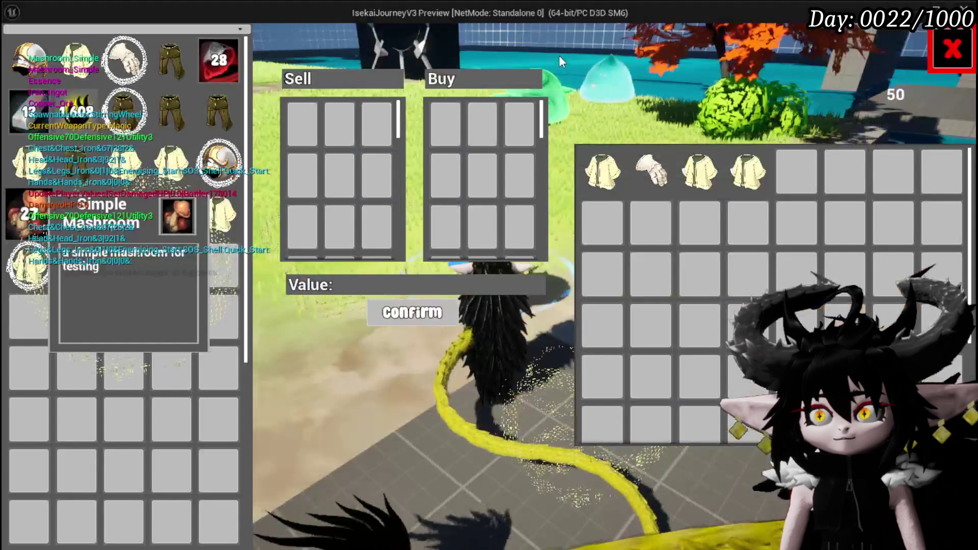
{"action": "left_click", "coordinate": [558, 55]}
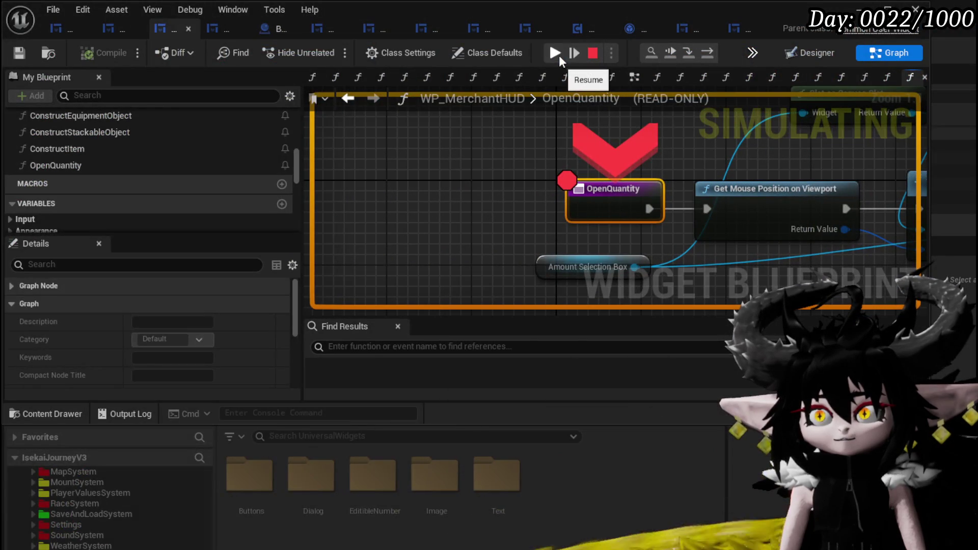
{"action": "left_click", "coordinate": [558, 55]}
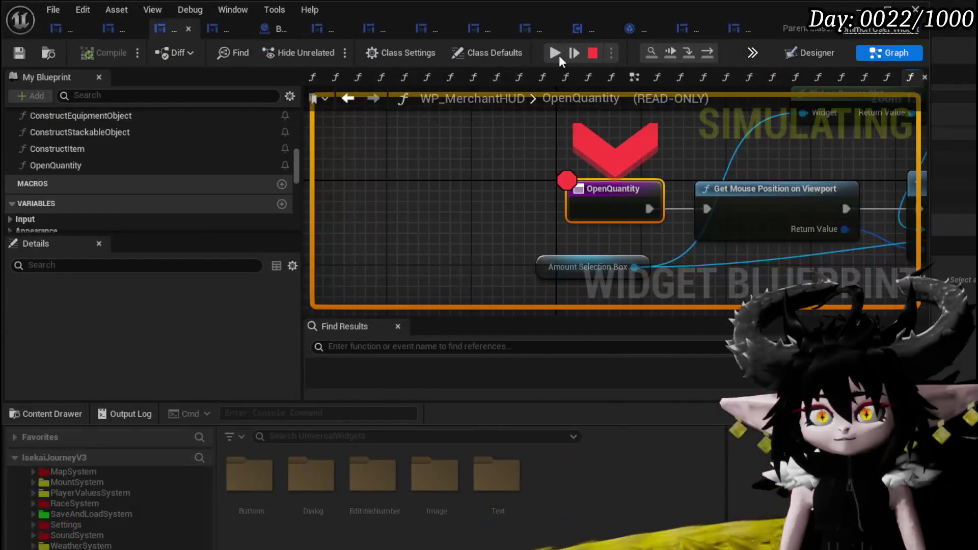
- Disable the OpenQuantity breakpoint, return to the game and stop the play-test
{"action": "right_click", "coordinate": [607, 209]}
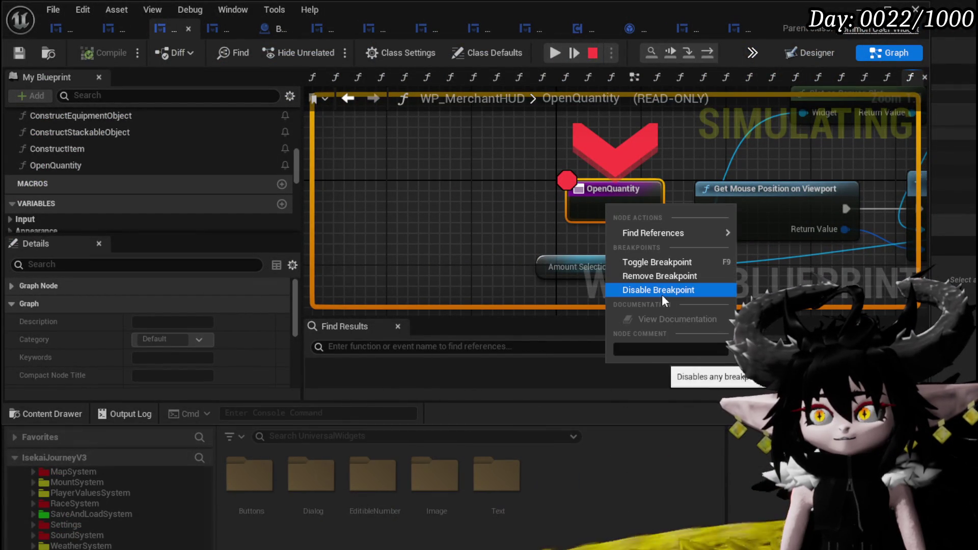
{"action": "left_click", "coordinate": [661, 293]}
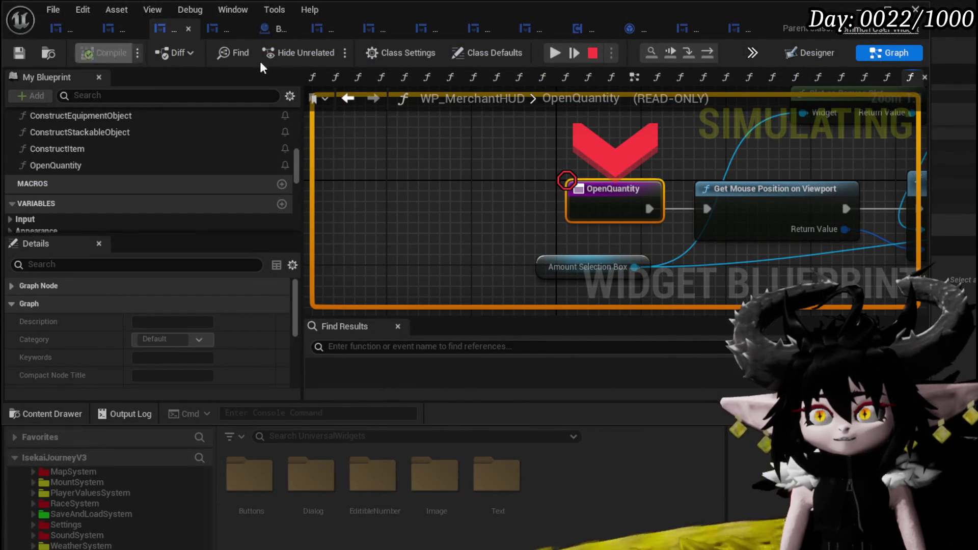
{"action": "left_click", "coordinate": [563, 53]}
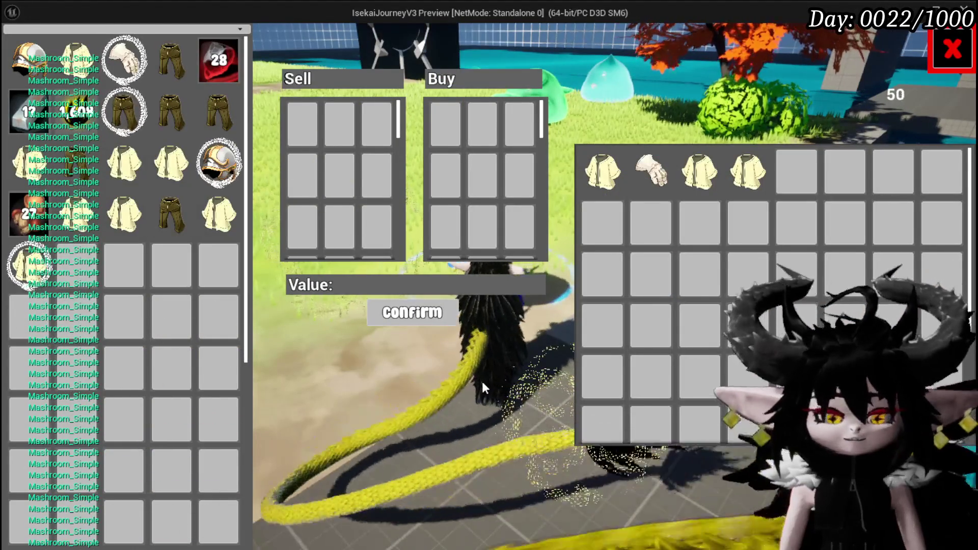
{"action": "key", "text": "Escape"}
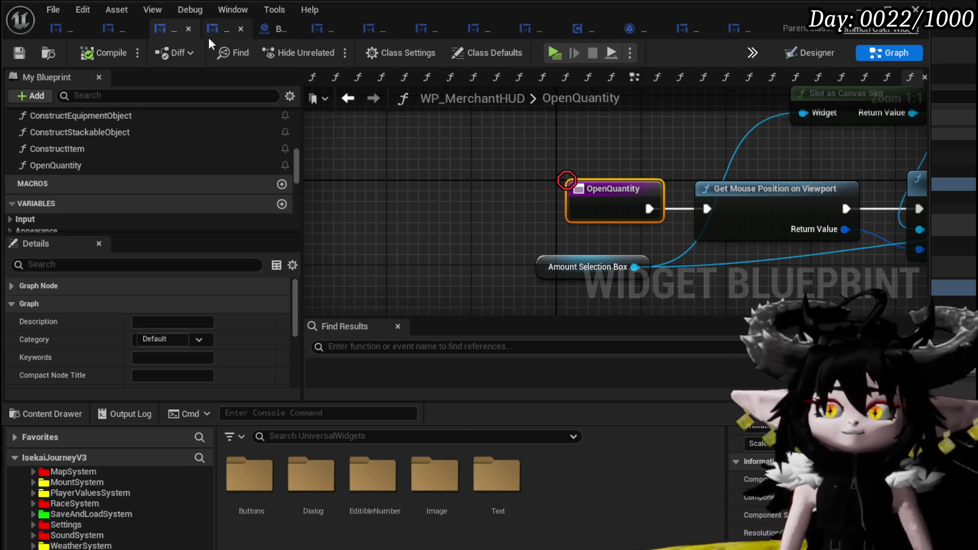
- Show MW_Button's EventGraph at the On Pressed (Button_31) timer logic and save the blueprint
{"action": "left_click", "coordinate": [66, 29]}
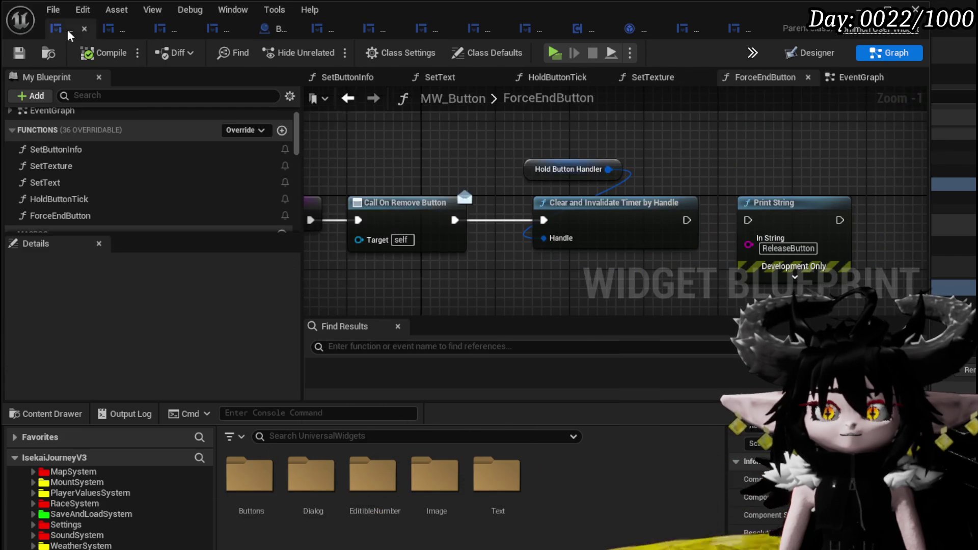
{"action": "left_click_drag", "start_coordinate": [462, 148], "coordinate": [555, 131]}
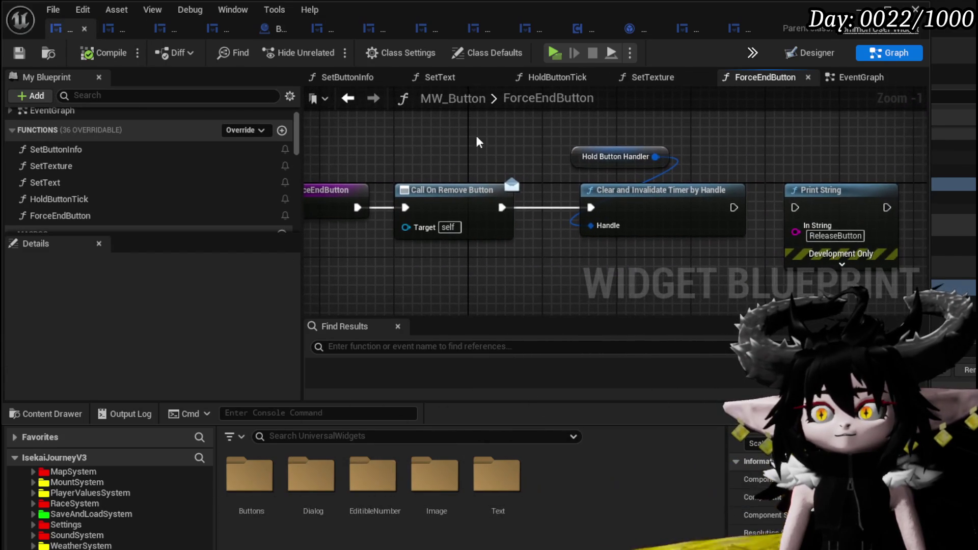
{"action": "double_click", "coordinate": [82, 201]}
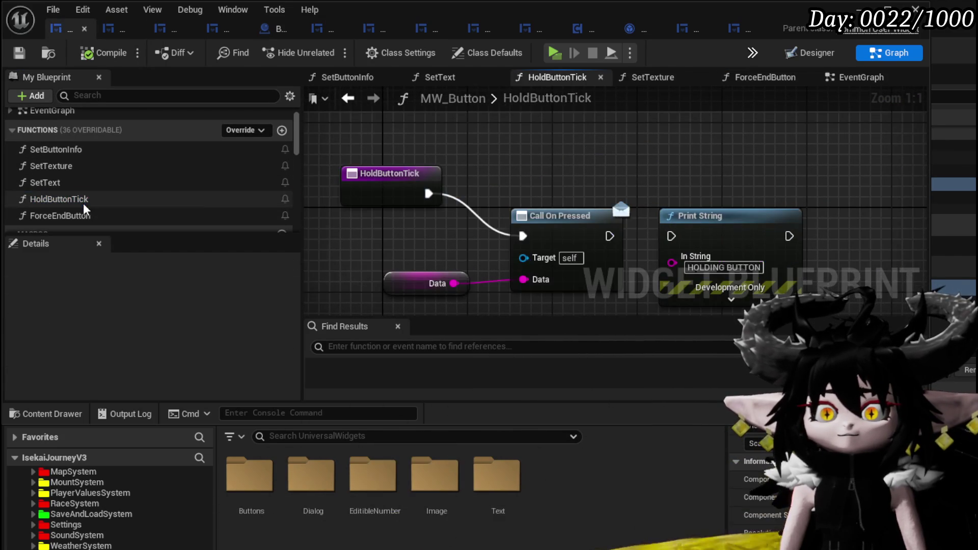
{"action": "double_click", "coordinate": [74, 112]}
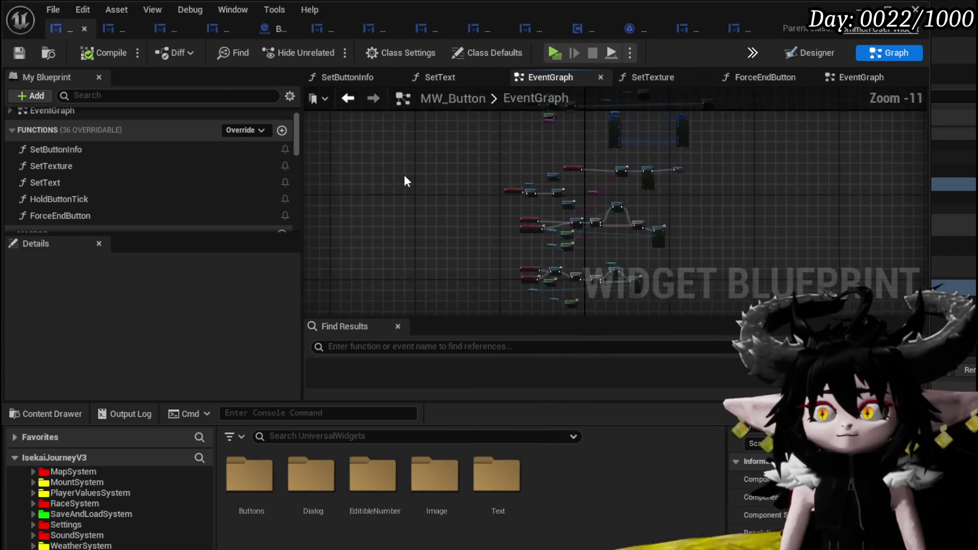
{"action": "scroll", "coordinate": [665, 188], "scroll_direction": "up", "scroll_amount": 5}
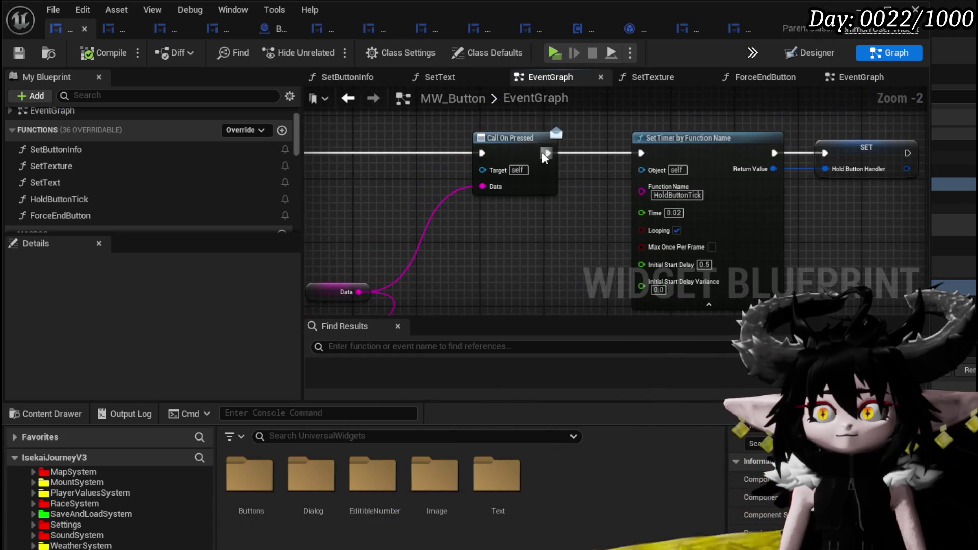
{"action": "mouse_move", "coordinate": [634, 213]}
{"action": "left_mouse_down"}
{"action": "mouse_move", "coordinate": [563, 234]}
{"action": "mouse_move", "coordinate": [763, 160]}
{"action": "mouse_move", "coordinate": [623, 255]}
{"action": "left_mouse_up"}
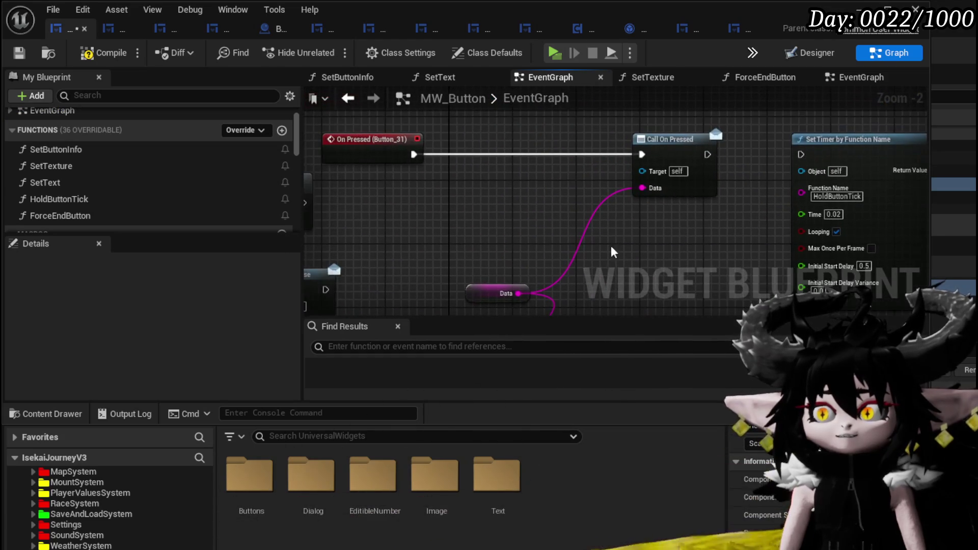
{"action": "left_click", "coordinate": [20, 55]}
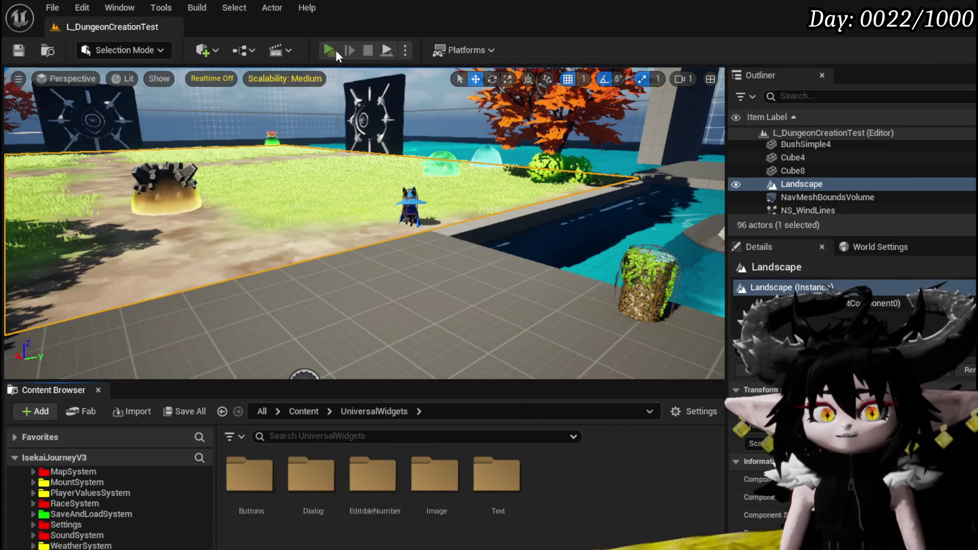
- Walk to the merchant and open trading, stop the test, Save All and return to MW_Button
{"action": "key", "text": "w"}
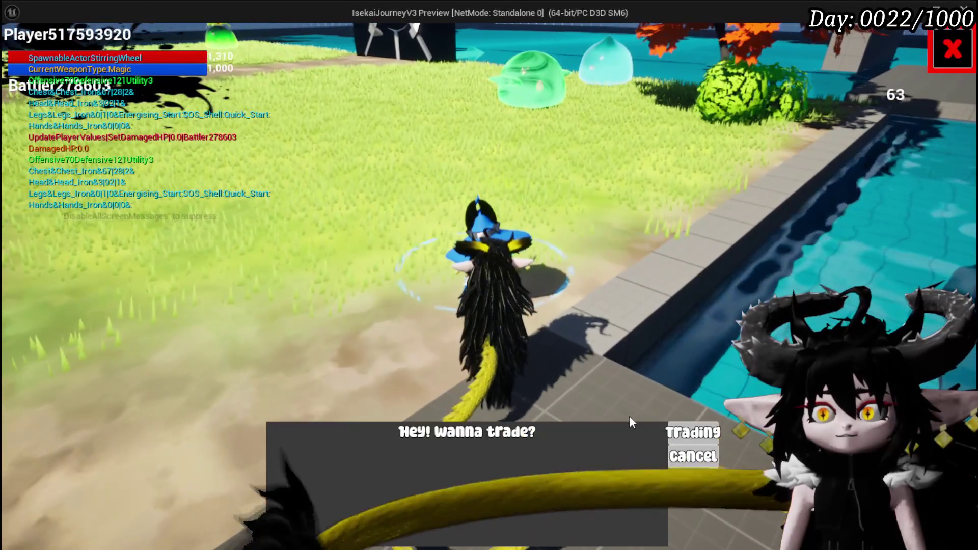
{"action": "left_click", "coordinate": [693, 432]}
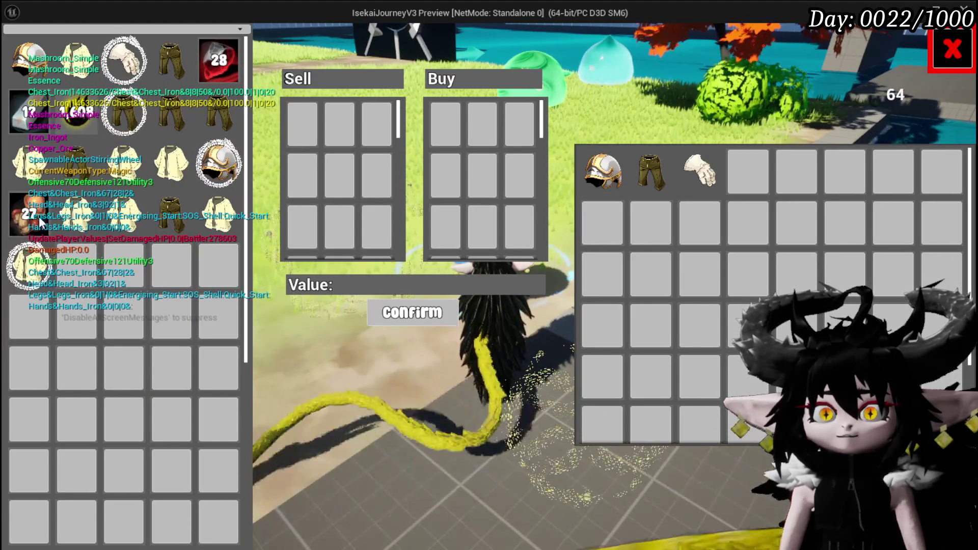
{"action": "key", "text": "Escape"}
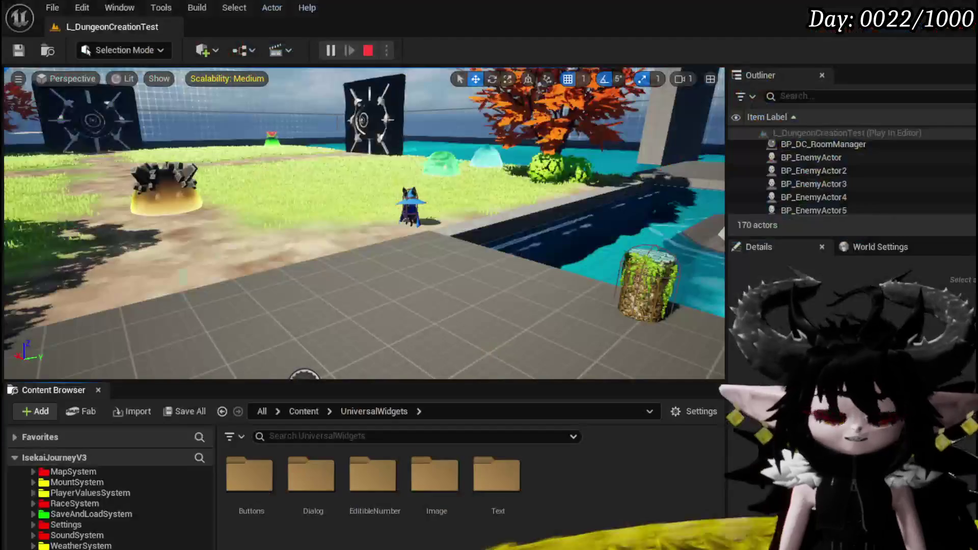
{"action": "left_click", "coordinate": [11, 53]}
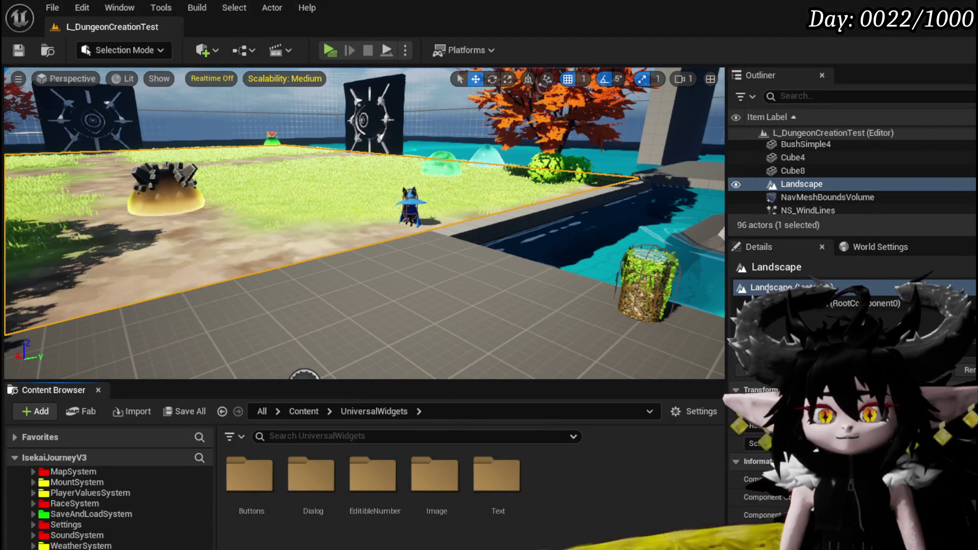
{"action": "key", "text": "alt+Tab"}
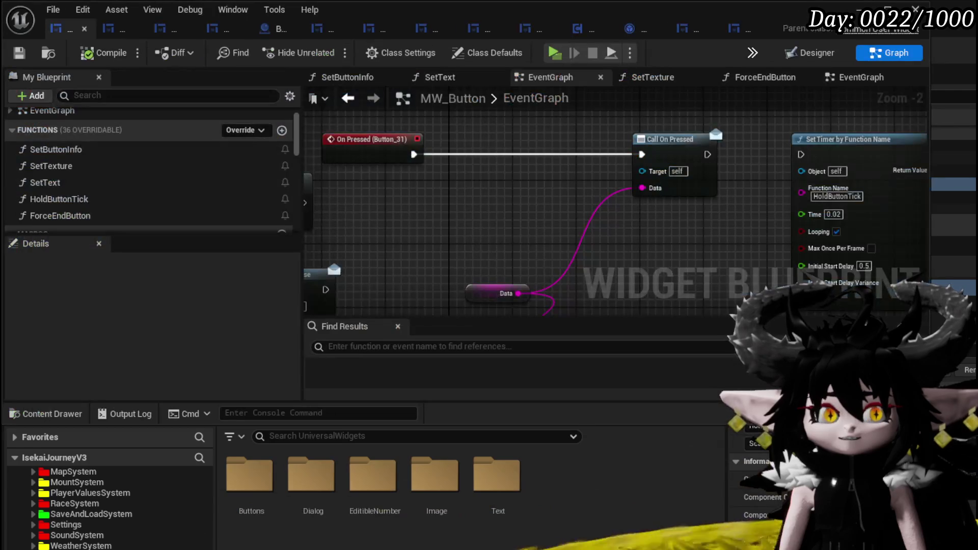
- Switch to WP_MerchantHUD's OpenQuantity graph and open the SelectPlayerItem function graph
{"action": "left_click_drag", "start_coordinate": [423, 209], "coordinate": [517, 236]}
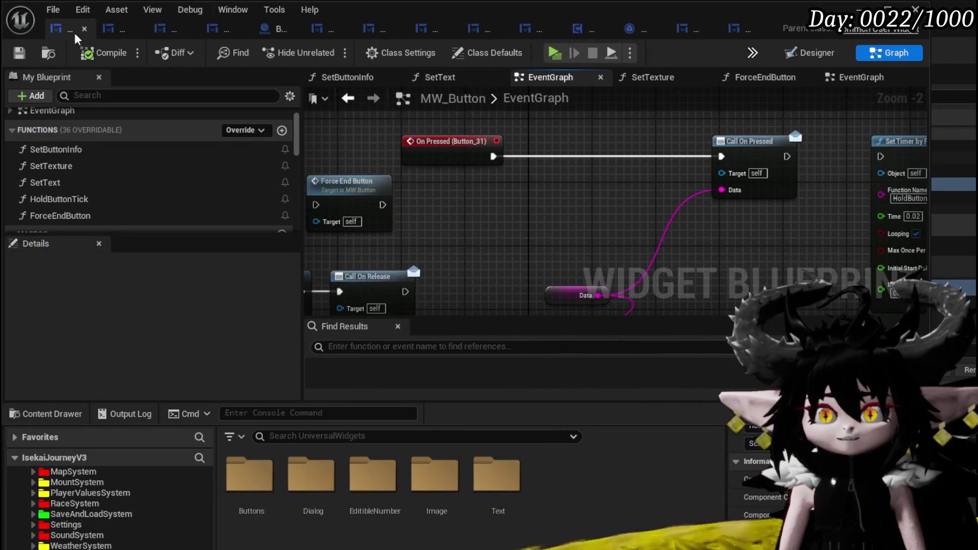
{"action": "left_click", "coordinate": [158, 34]}
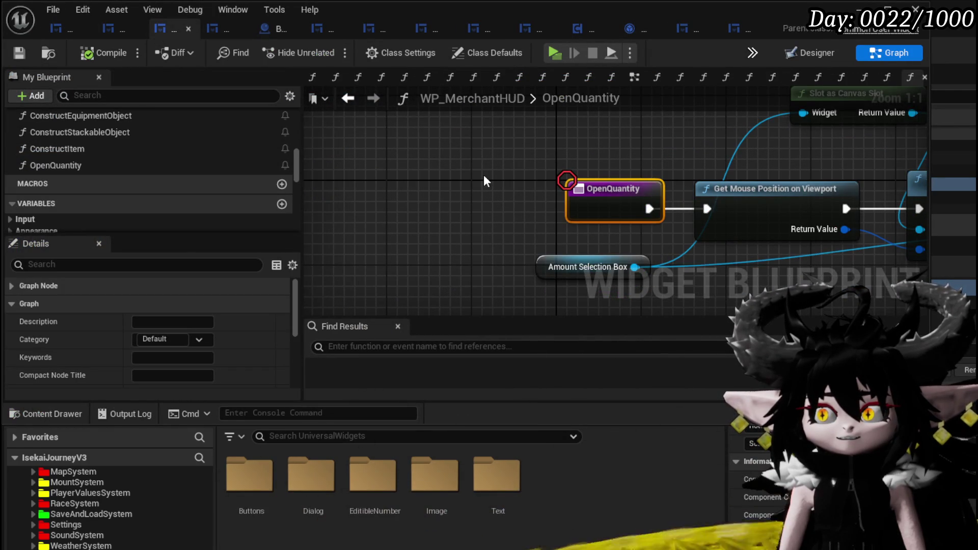
{"action": "right_click", "coordinate": [596, 192]}
{"action": "mouse_move", "coordinate": [396, 206]}
{"action": "left_mouse_down"}
{"action": "mouse_move", "coordinate": [448, 215]}
{"action": "mouse_move", "coordinate": [487, 239]}
{"action": "left_mouse_up"}
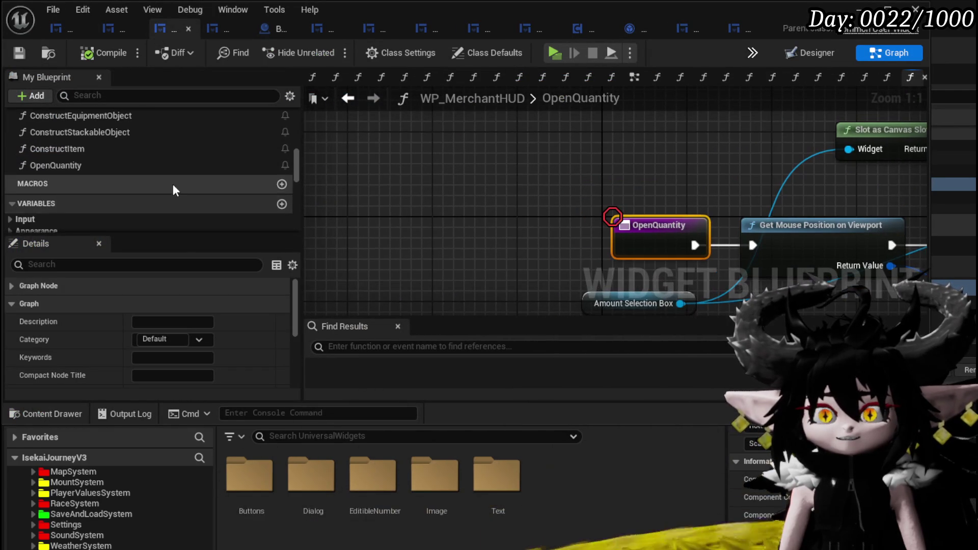
{"action": "scroll", "coordinate": [174, 186], "scroll_direction": "up", "scroll_amount": 4}
{"action": "scroll", "coordinate": [143, 178], "scroll_direction": "up", "scroll_amount": 6}
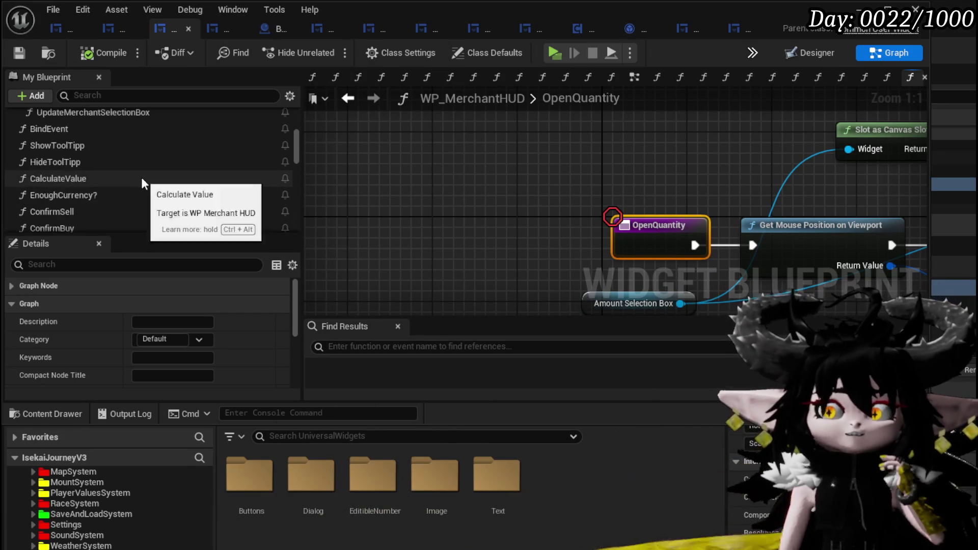
{"action": "scroll", "coordinate": [101, 145], "scroll_direction": "up", "scroll_amount": 3}
{"action": "double_click", "coordinate": [100, 158]}
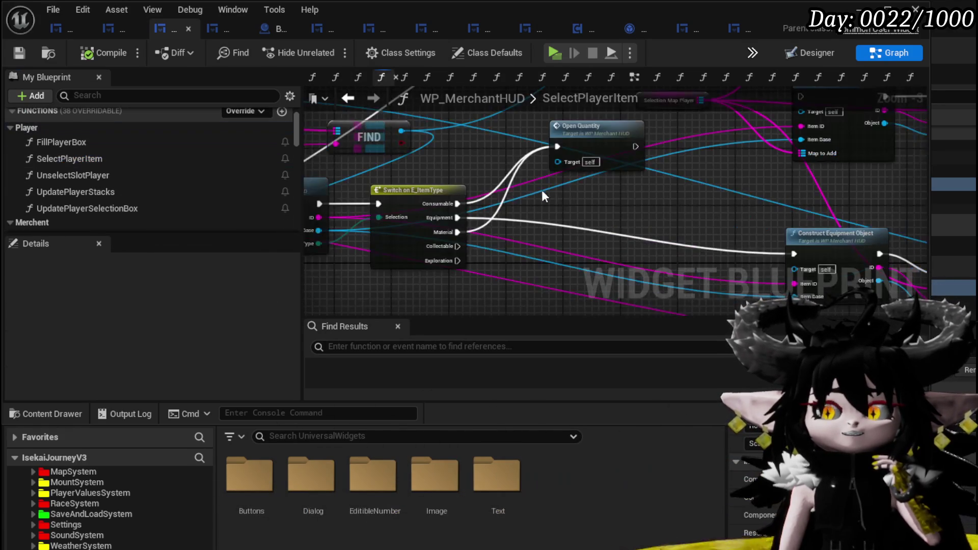
- Follow SelectPlayerItem's flow through Open Quantity to Calculate Value and Remove Item, back to the entry node
{"action": "mouse_move", "coordinate": [383, 229]}
{"action": "left_mouse_down"}
{"action": "mouse_move", "coordinate": [524, 237]}
{"action": "mouse_move", "coordinate": [734, 212]}
{"action": "left_mouse_up"}
{"action": "mouse_move", "coordinate": [478, 190]}
{"action": "left_mouse_down"}
{"action": "mouse_move", "coordinate": [813, 192]}
{"action": "mouse_move", "coordinate": [527, 211]}
{"action": "left_mouse_up"}
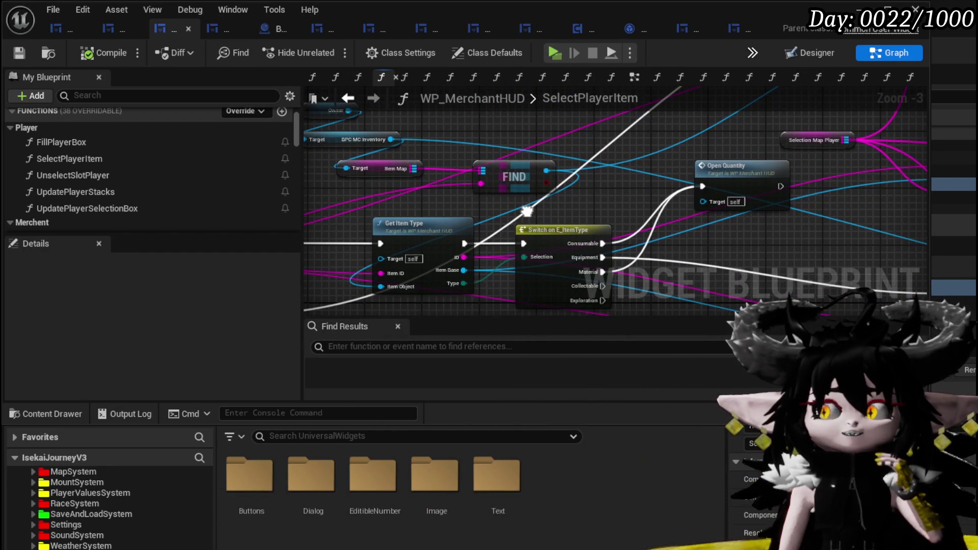
{"action": "mouse_move", "coordinate": [527, 210]}
{"action": "left_mouse_down"}
{"action": "mouse_move", "coordinate": [195, 188]}
{"action": "mouse_move", "coordinate": [384, 190]}
{"action": "left_mouse_up"}
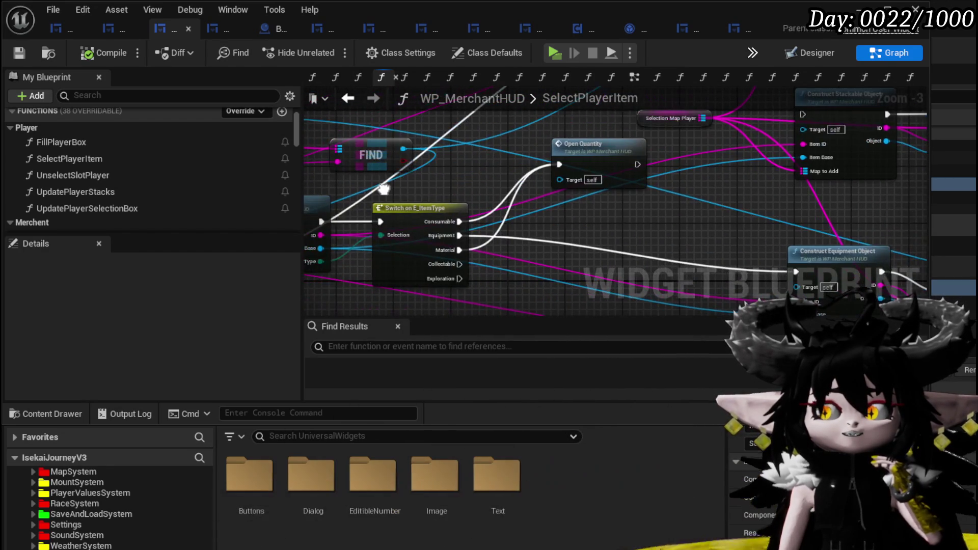
{"action": "left_click_drag", "start_coordinate": [530, 173], "coordinate": [56, 92]}
{"action": "left_click_drag", "start_coordinate": [769, 190], "coordinate": [763, 180]}
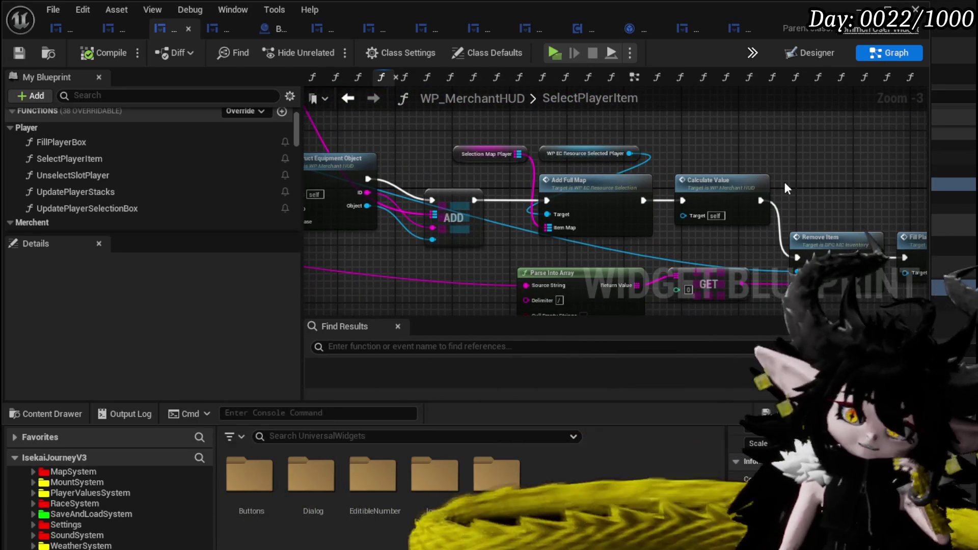
{"action": "scroll", "coordinate": [465, 160], "scroll_direction": "down", "scroll_amount": 1}
{"action": "mouse_move", "coordinate": [464, 160]}
{"action": "left_mouse_down"}
{"action": "mouse_move", "coordinate": [717, 195]}
{"action": "mouse_move", "coordinate": [583, 255]}
{"action": "mouse_move", "coordinate": [589, 231]}
{"action": "mouse_move", "coordinate": [552, 235]}
{"action": "mouse_move", "coordinate": [563, 257]}
{"action": "mouse_move", "coordinate": [700, 264]}
{"action": "left_mouse_up"}
{"action": "right_click", "coordinate": [490, 204]}
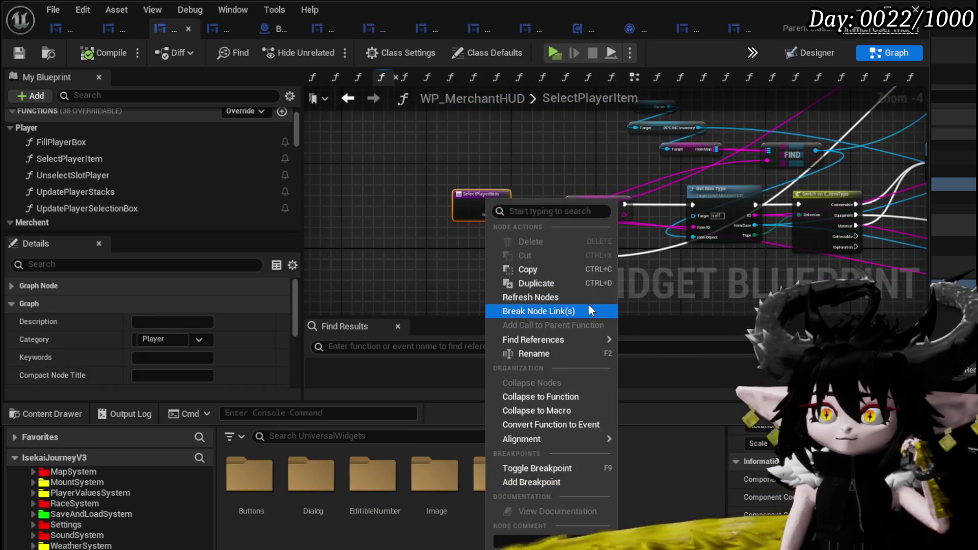
- Add a breakpoint on the SelectPlayerItem entry, then play-test and select Iron_Legs in the trade window
{"action": "left_click", "coordinate": [554, 482]}
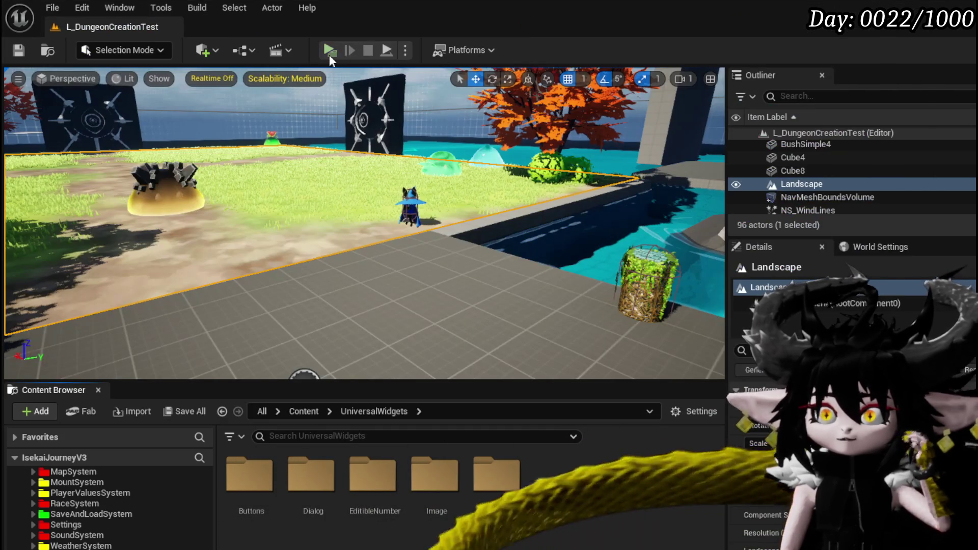
{"action": "left_click", "coordinate": [329, 53]}
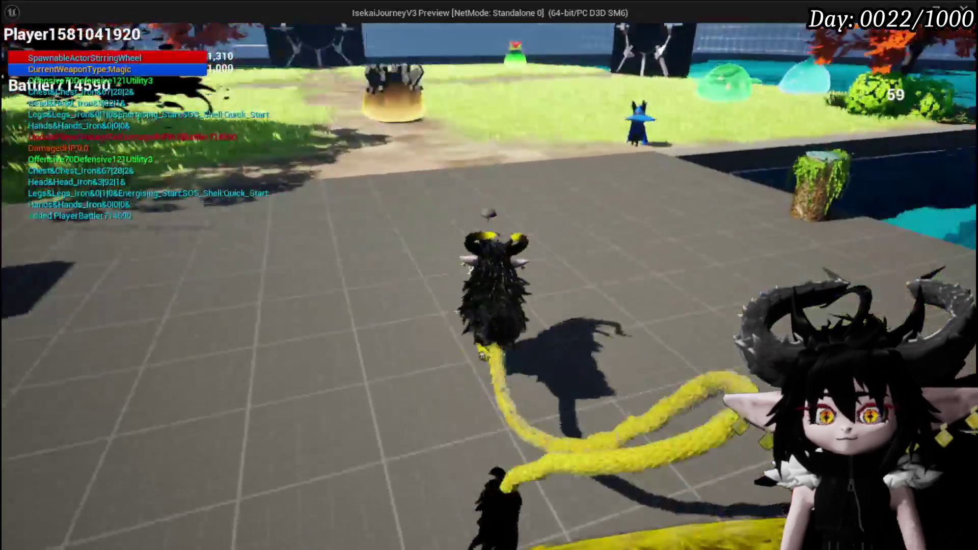
{"action": "key", "text": "w"}
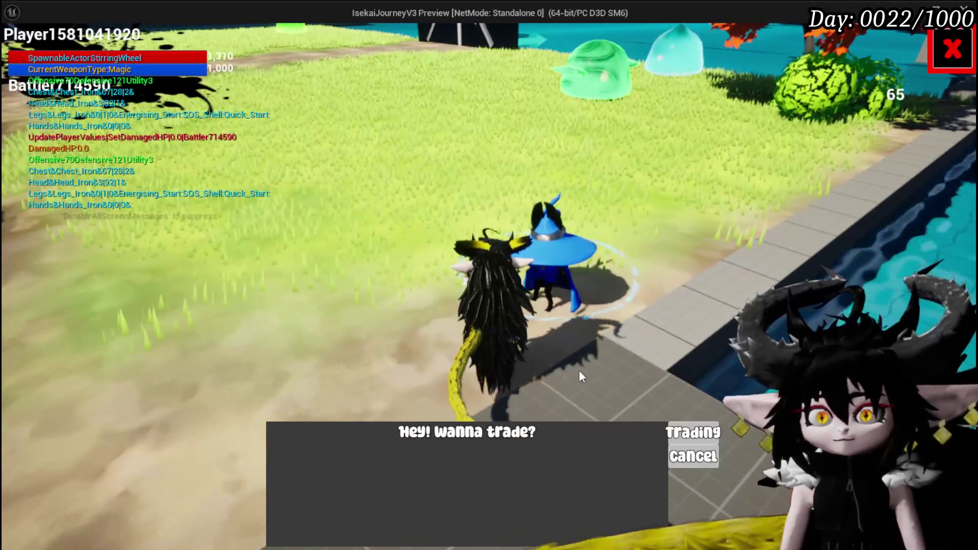
{"action": "left_click", "coordinate": [686, 433]}
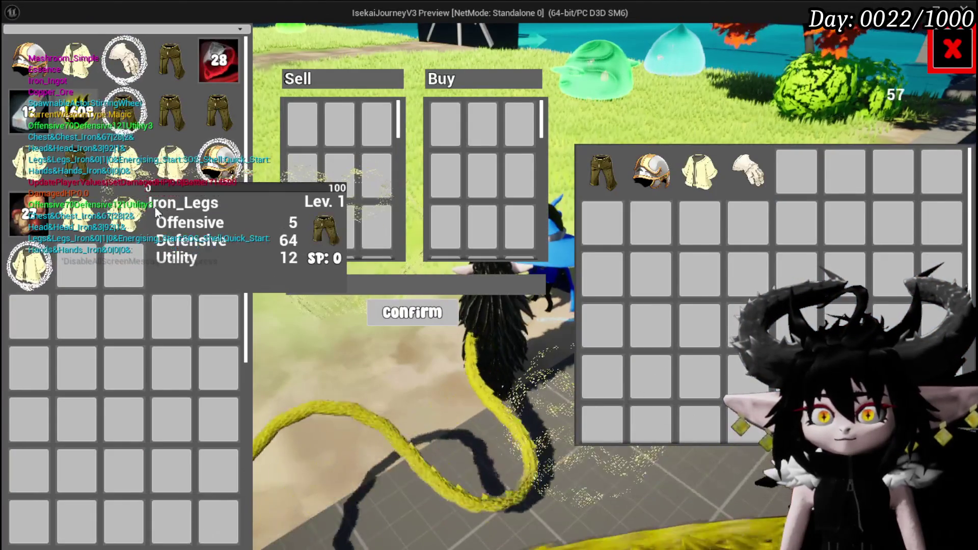
{"action": "left_click", "coordinate": [160, 206]}
{"action": "mouse_move", "coordinate": [640, 220]}
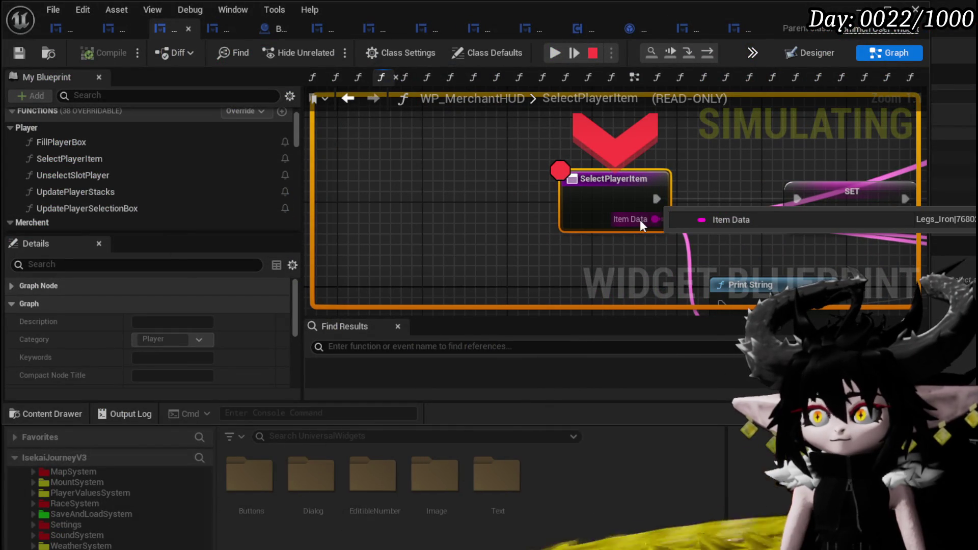
- Step execution from SET through to Open Quantity, then pan back to the SelectPlayerItem entry node
{"action": "left_click", "coordinate": [714, 50]}
{"action": "left_click", "coordinate": [713, 50]}
{"action": "left_click", "coordinate": [713, 50]}
{"action": "left_click", "coordinate": [713, 51]}
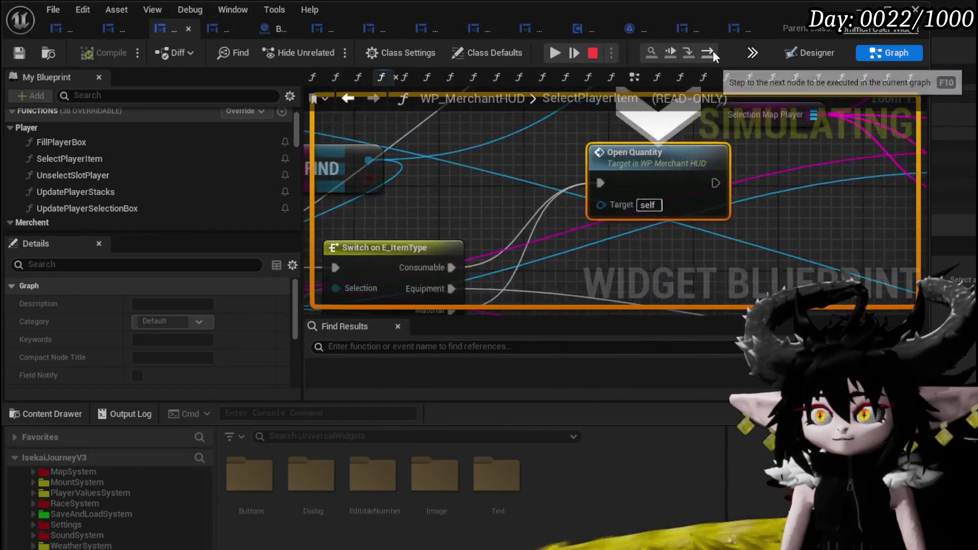
{"action": "scroll", "coordinate": [583, 136], "scroll_direction": "down", "scroll_amount": 3}
{"action": "scroll", "coordinate": [457, 198], "scroll_direction": "up", "scroll_amount": 1}
{"action": "mouse_move", "coordinate": [458, 198]}
{"action": "left_mouse_down"}
{"action": "mouse_move", "coordinate": [658, 191]}
{"action": "mouse_move", "coordinate": [663, 223]}
{"action": "left_mouse_up"}
{"action": "mouse_move", "coordinate": [511, 249]}
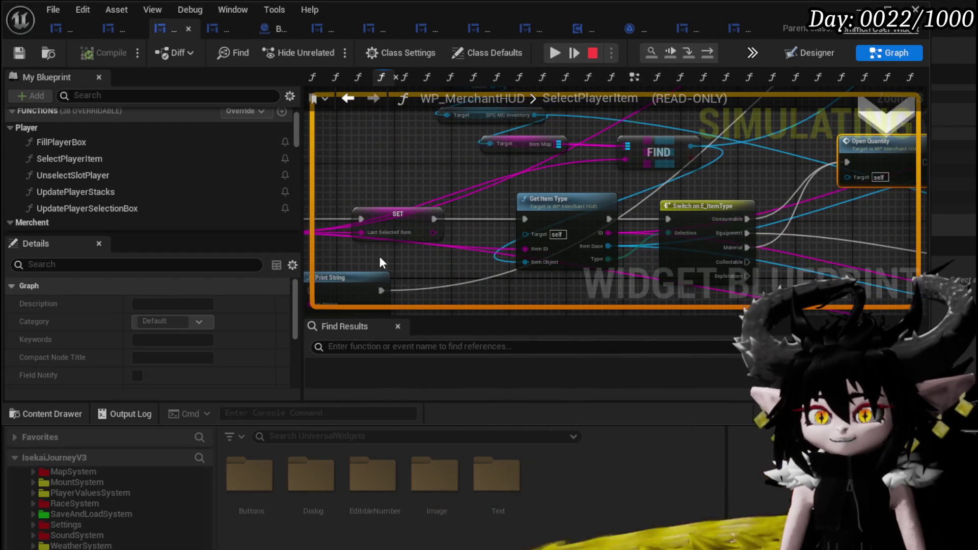
{"action": "left_click_drag", "start_coordinate": [510, 248], "coordinate": [594, 230]}
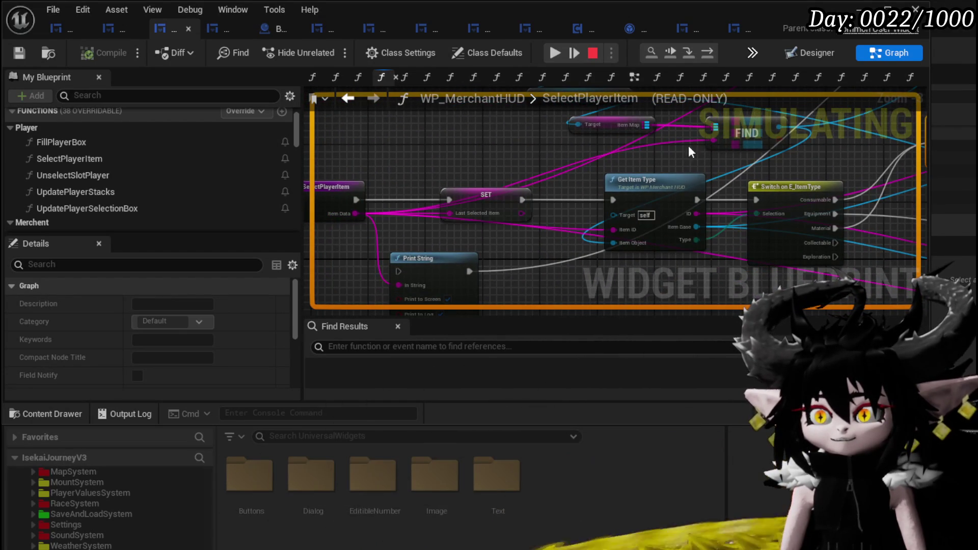
{"action": "mouse_move", "coordinate": [626, 241]}
{"action": "left_mouse_down"}
{"action": "mouse_move", "coordinate": [522, 221]}
{"action": "mouse_move", "coordinate": [601, 137]}
{"action": "left_mouse_up"}
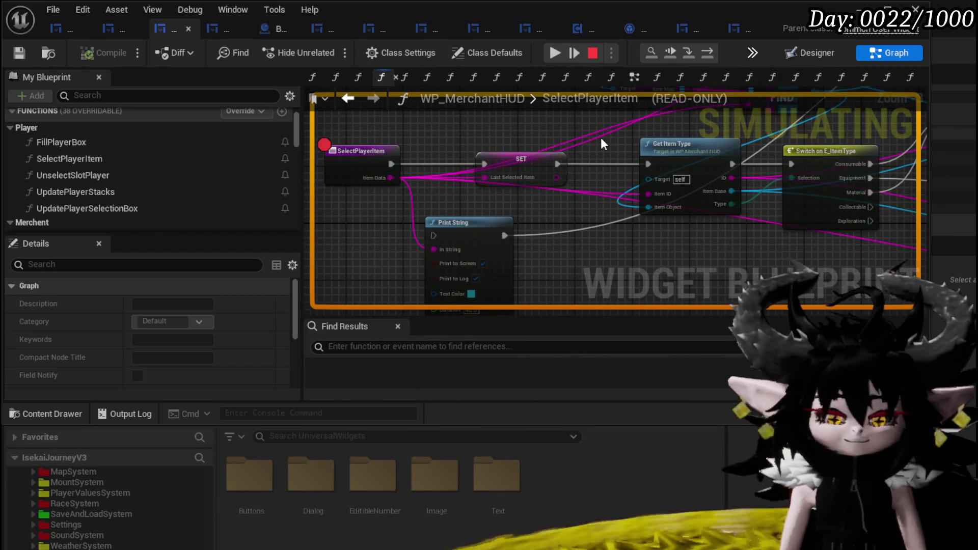
- Stop the test and route Item Data through Parse Into Array, wiring its GET element to Item ID
{"action": "key", "text": "Escape"}
{"action": "left_click_drag", "start_coordinate": [390, 177], "coordinate": [544, 253]}
{"action": "type", "text": "Parse"}
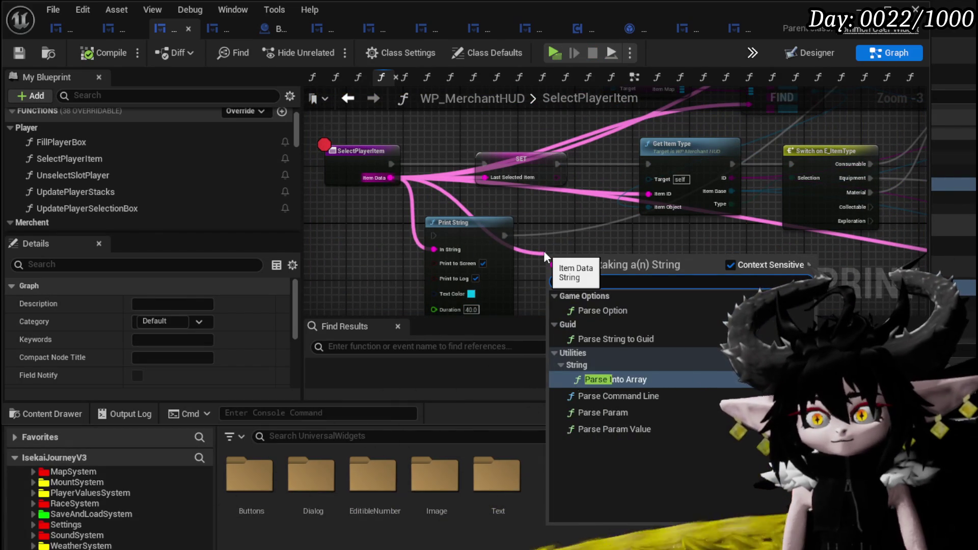
{"action": "type", "text": " into"}
{"action": "key", "text": "Return"}
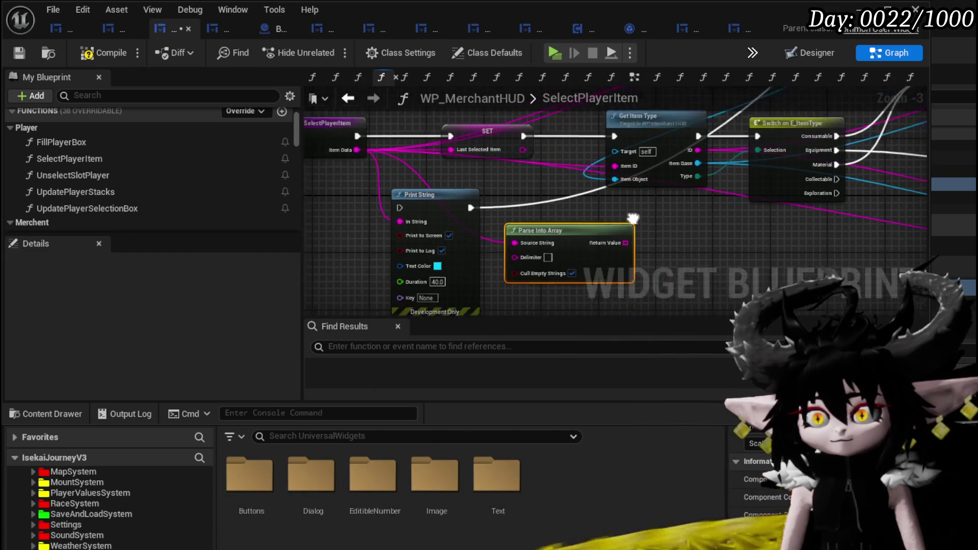
{"action": "left_click_drag", "start_coordinate": [621, 226], "coordinate": [674, 226]}
{"action": "type", "text": "get"}
{"action": "left_click", "coordinate": [724, 325]}
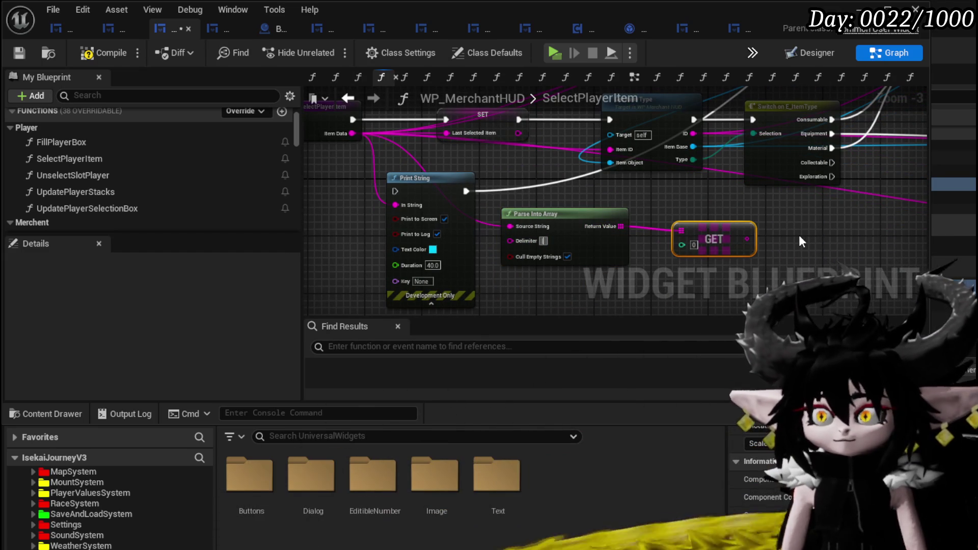
{"action": "left_click_drag", "start_coordinate": [696, 205], "coordinate": [610, 149]}
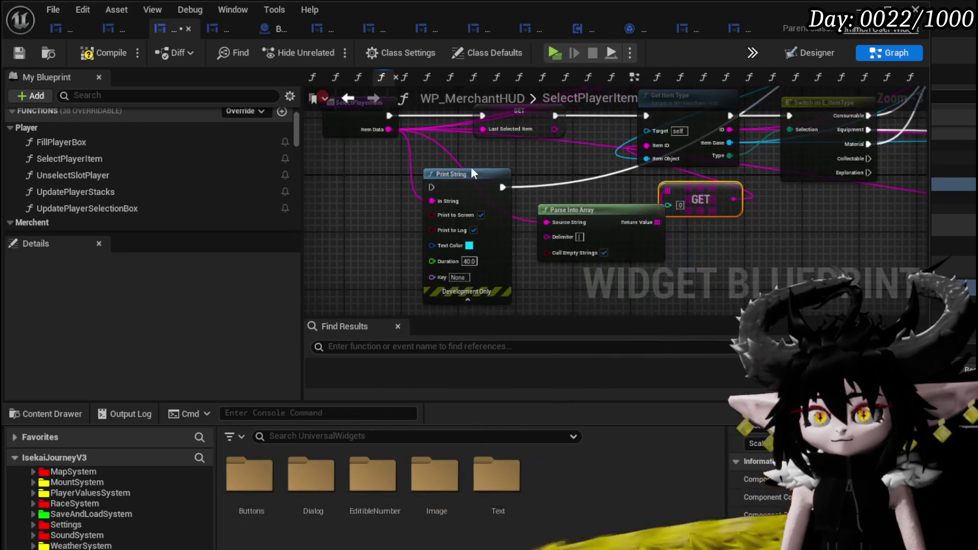
- Tidy the Print String and Parse Into Array nodes, compile WP_MerchantHUD and start a new play-test
{"action": "left_click_drag", "start_coordinate": [472, 177], "coordinate": [320, 185]}
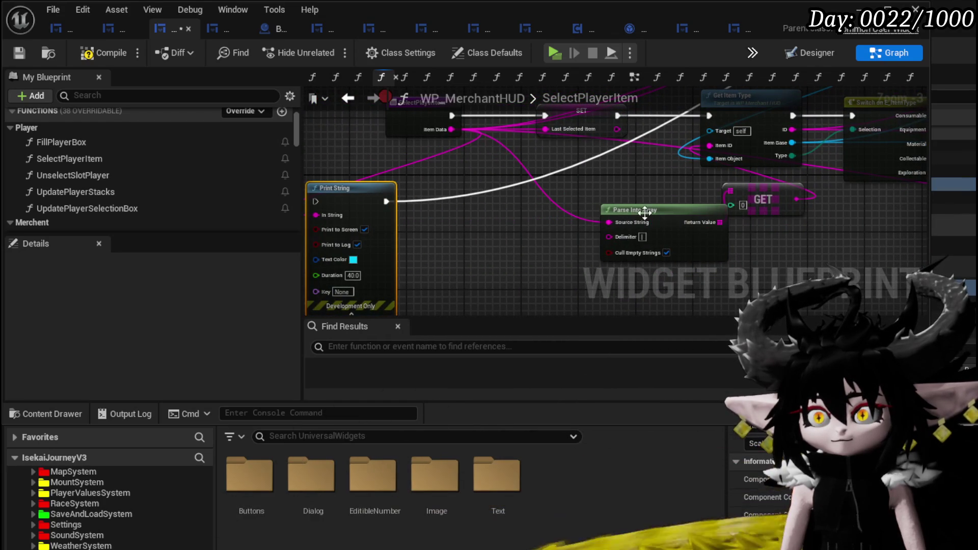
{"action": "left_click_drag", "start_coordinate": [634, 216], "coordinate": [481, 200]}
{"action": "mouse_move", "coordinate": [437, 135]}
{"action": "left_mouse_down"}
{"action": "mouse_move", "coordinate": [414, 197]}
{"action": "mouse_move", "coordinate": [402, 196]}
{"action": "left_mouse_up"}
{"action": "left_click", "coordinate": [103, 53]}
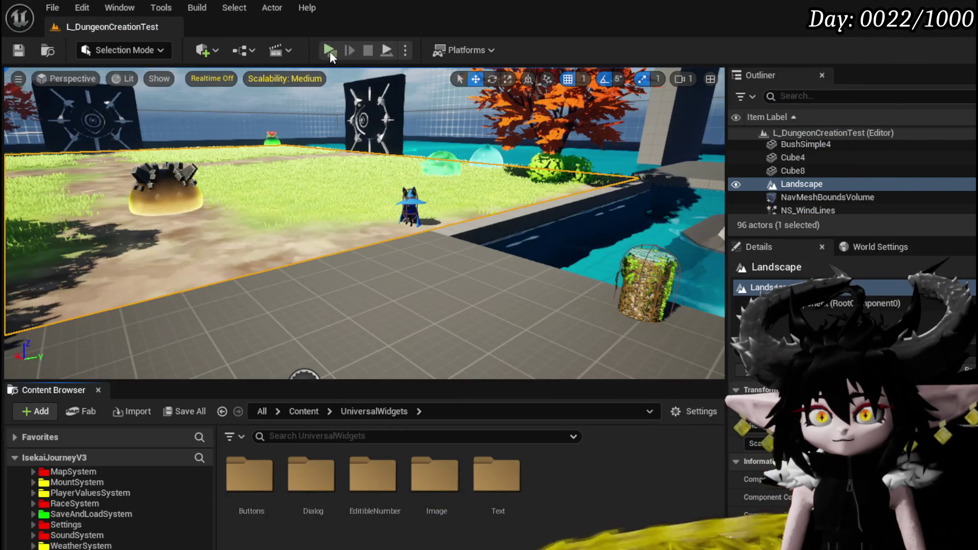
{"action": "left_click", "coordinate": [329, 50]}
- Open the merchant trade and select Iron_Legs, resuming once and selecting it again
{"action": "key", "text": "e"}
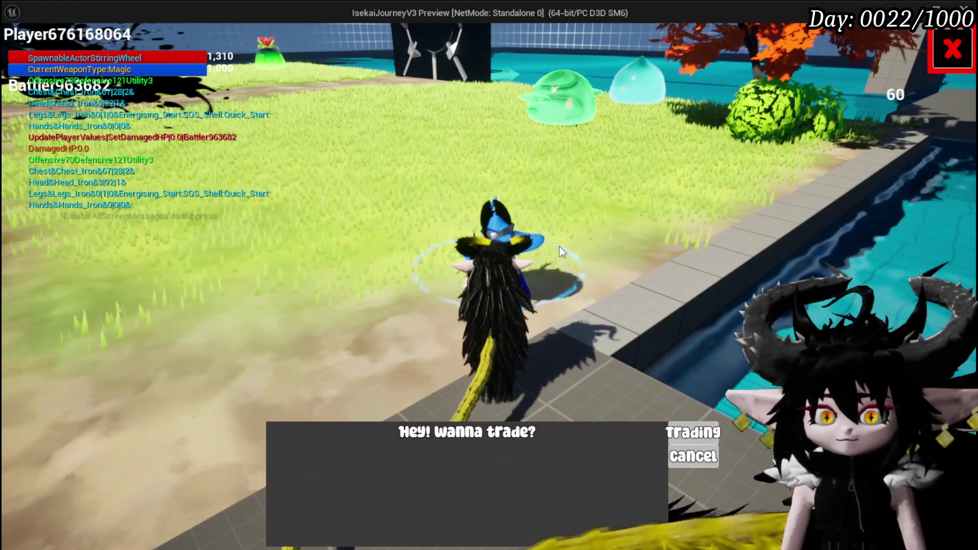
{"action": "left_click", "coordinate": [692, 432]}
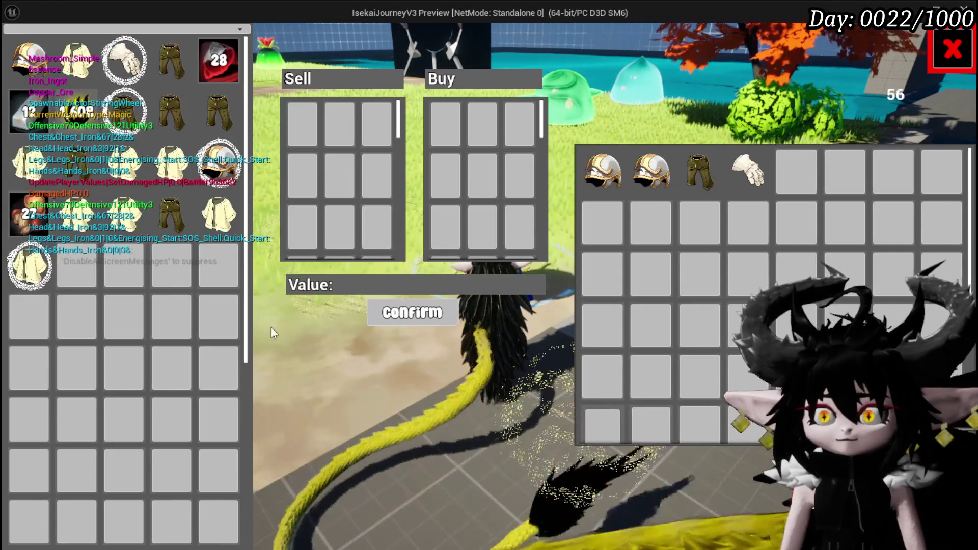
{"action": "mouse_move", "coordinate": [156, 232]}
{"action": "left_click", "coordinate": [162, 209]}
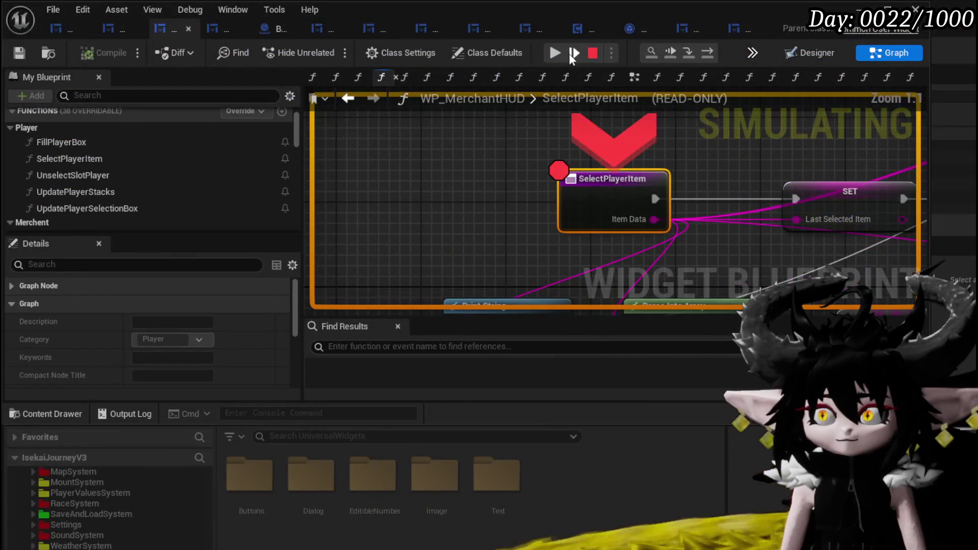
{"action": "left_click", "coordinate": [561, 53]}
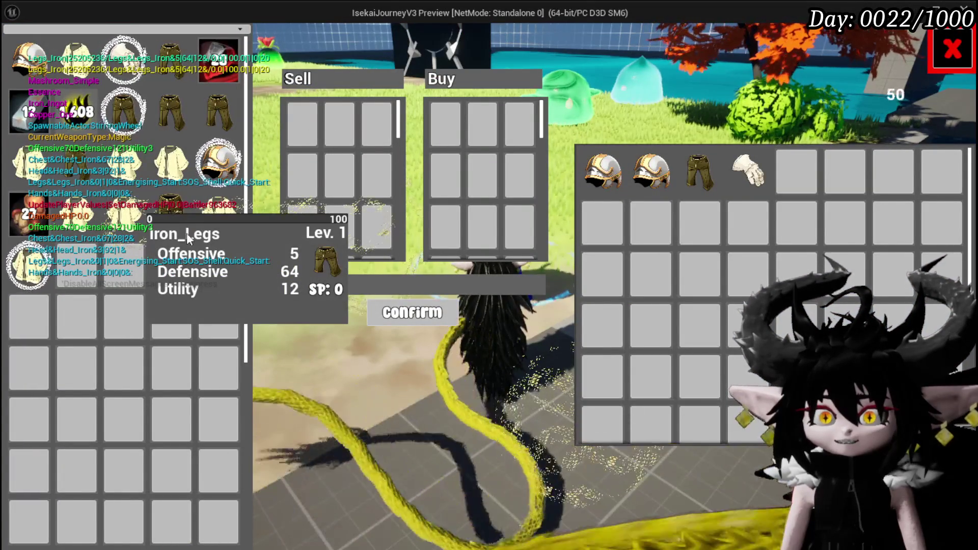
{"action": "left_click", "coordinate": [232, 218]}
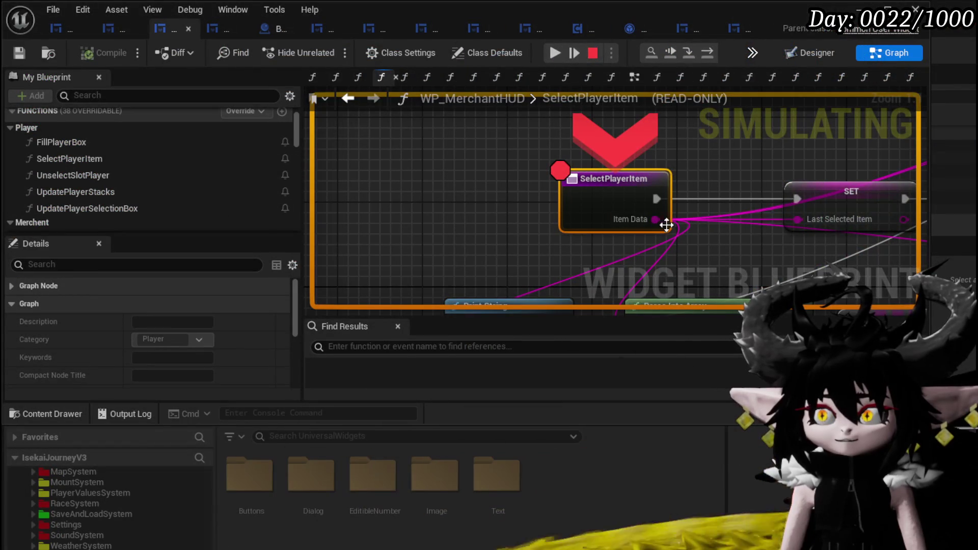
- Step to Get Item Type, inspect the Parse Into Array, GET and FIND Item Data values, then resume and select another item
{"action": "left_click", "coordinate": [708, 52]}
{"action": "left_click", "coordinate": [708, 52]}
{"action": "mouse_move", "coordinate": [563, 227]}
{"action": "left_click_drag", "start_coordinate": [550, 230], "coordinate": [749, 216]}
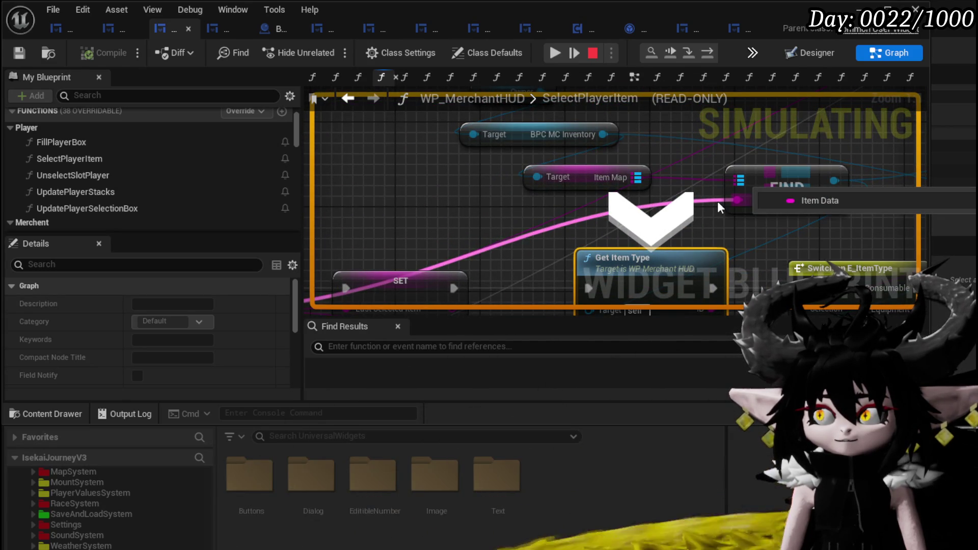
{"action": "mouse_move", "coordinate": [717, 201]}
{"action": "left_mouse_down"}
{"action": "mouse_move", "coordinate": [515, 176]}
{"action": "mouse_move", "coordinate": [584, 172]}
{"action": "left_mouse_up"}
{"action": "mouse_move", "coordinate": [591, 173]}
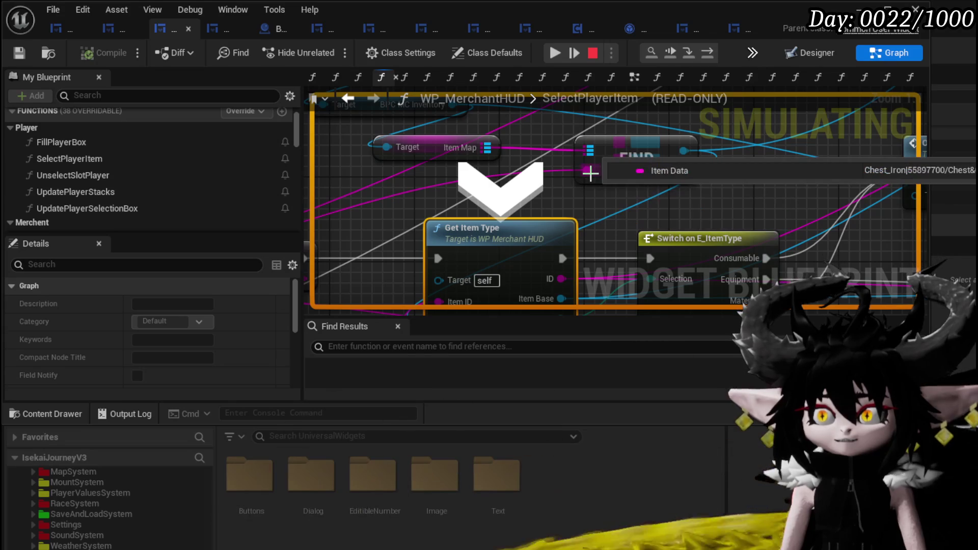
{"action": "left_click", "coordinate": [561, 51]}
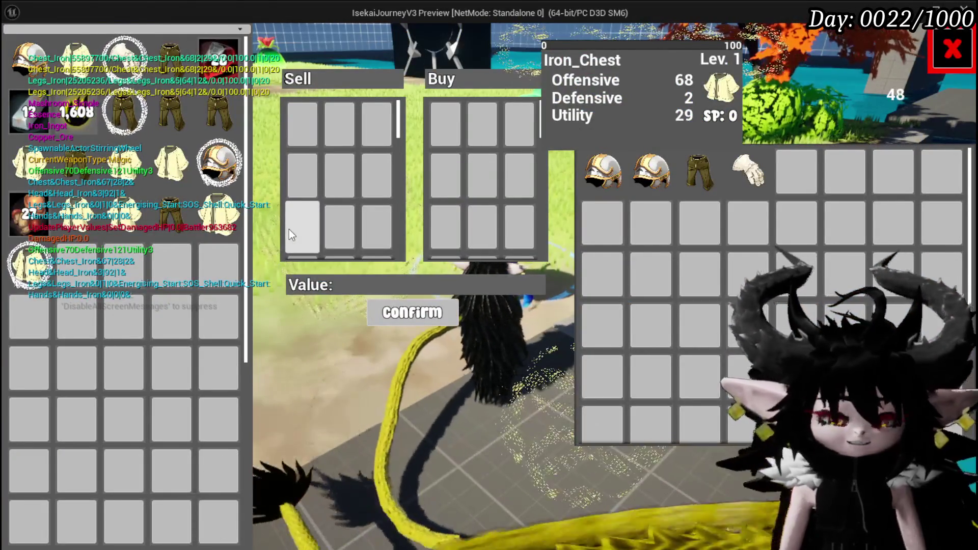
{"action": "left_click", "coordinate": [289, 232]}
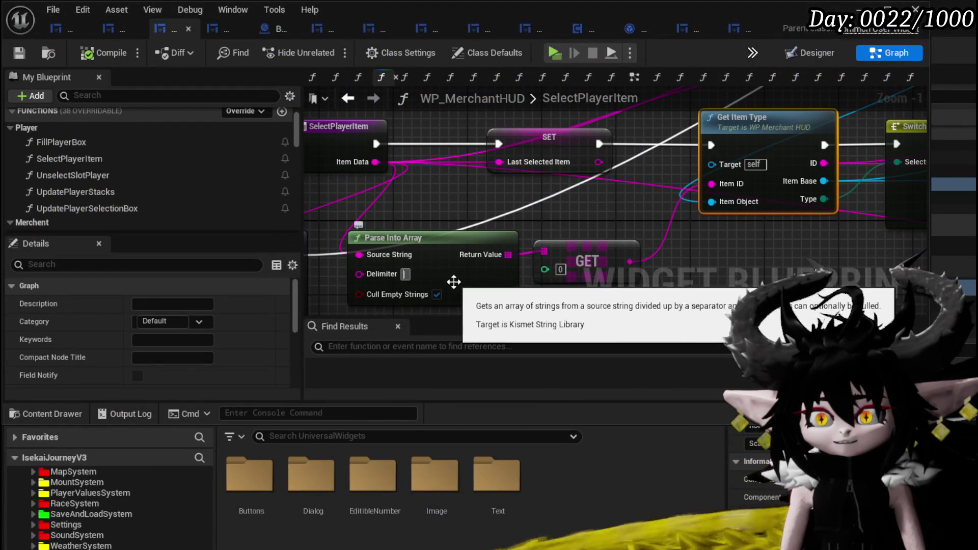
- Turn off Cull Empty Strings on Parse Into Array and wire the GET result to the FIND node
{"action": "left_click", "coordinate": [436, 294]}
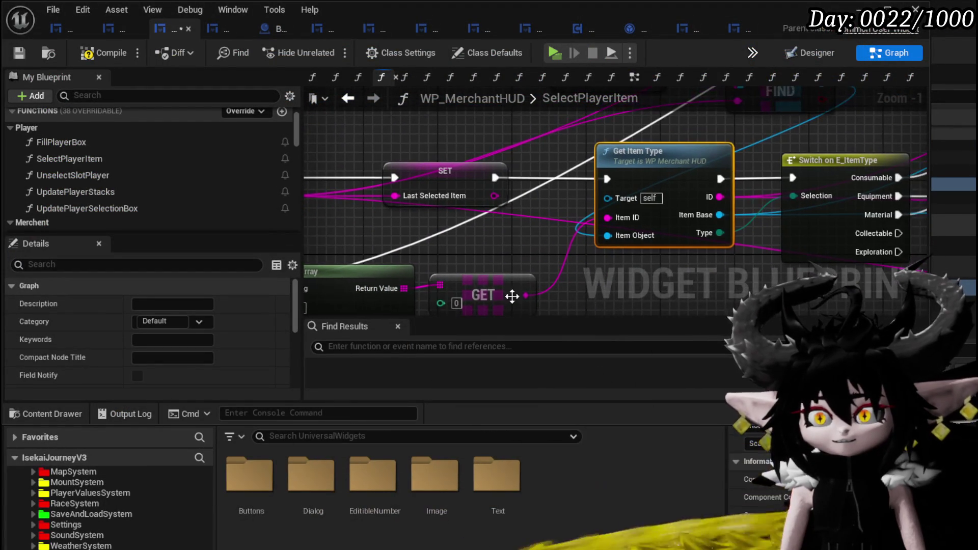
{"action": "mouse_move", "coordinate": [520, 289]}
{"action": "left_mouse_down"}
{"action": "mouse_move", "coordinate": [739, 104]}
{"action": "mouse_move", "coordinate": [741, 144]}
{"action": "left_mouse_up"}
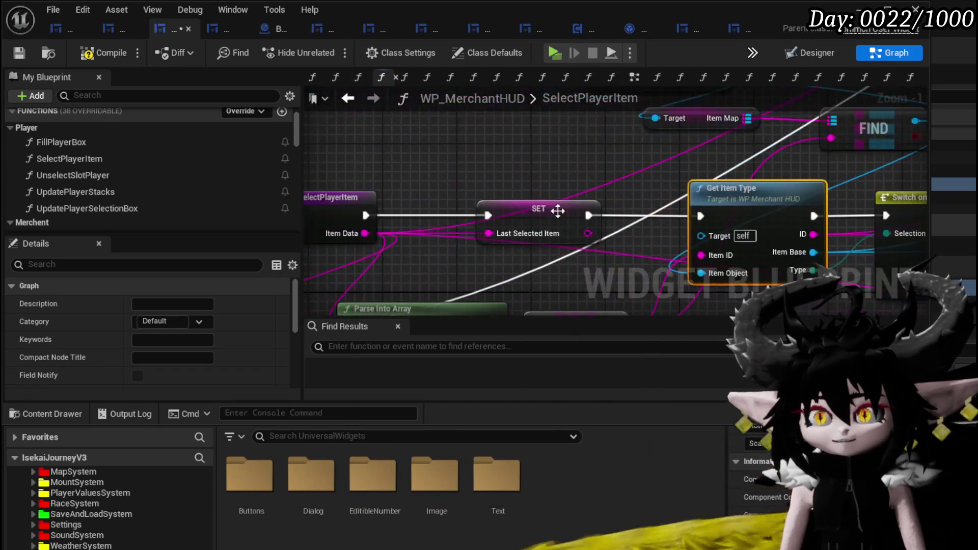
{"action": "left_click_drag", "start_coordinate": [465, 176], "coordinate": [498, 203]}
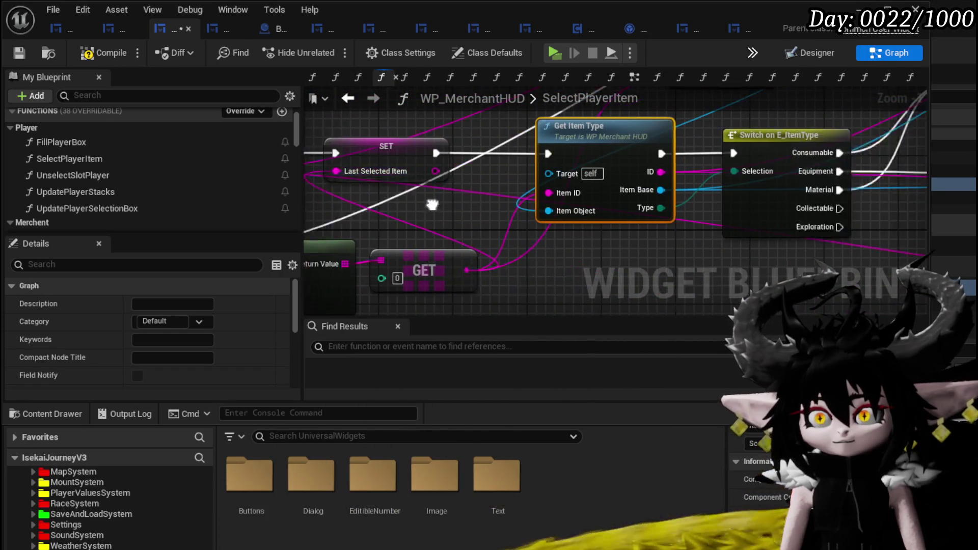
{"action": "scroll", "coordinate": [488, 232], "scroll_direction": "down", "scroll_amount": 3}
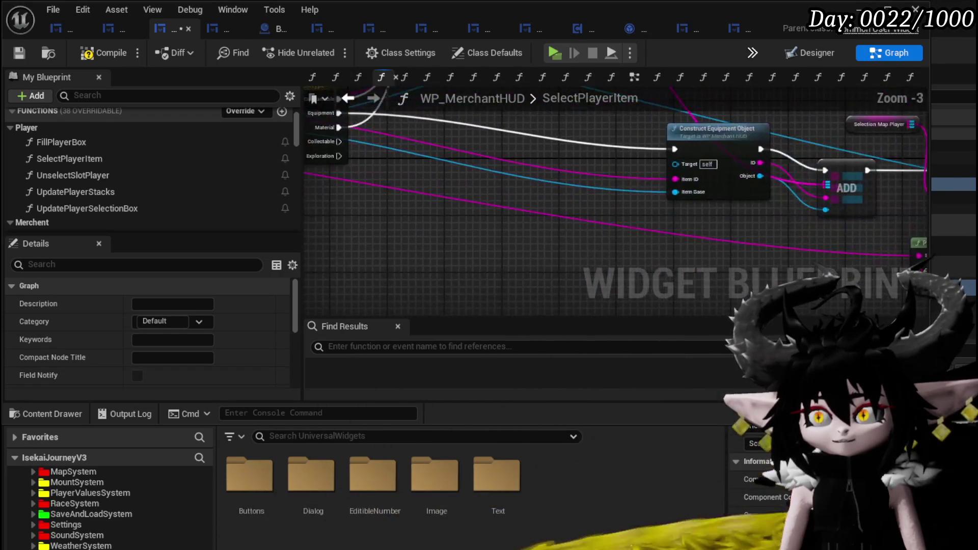
{"action": "scroll", "coordinate": [503, 203], "scroll_direction": "up", "scroll_amount": 1}
{"action": "left_click_drag", "start_coordinate": [502, 203], "coordinate": [597, 259]}
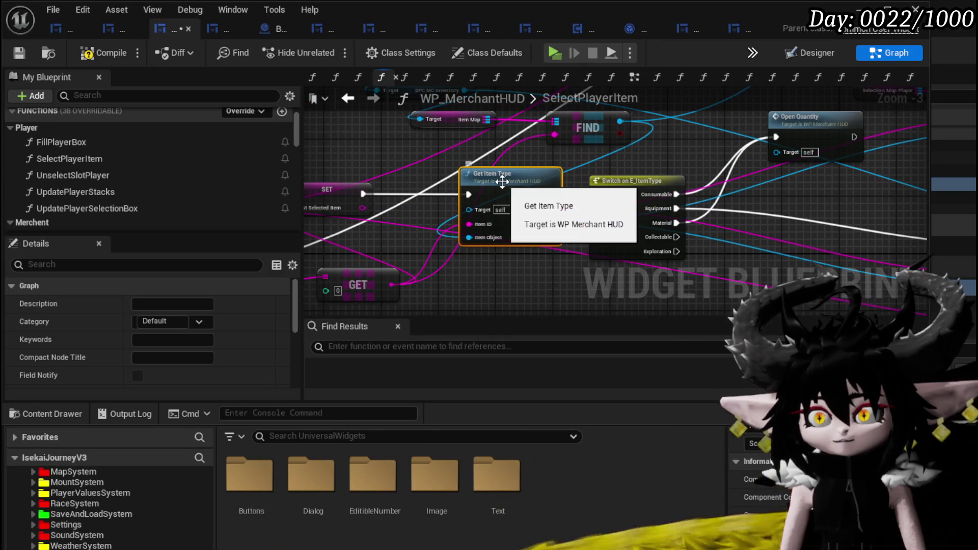
{"action": "mouse_move", "coordinate": [423, 122]}
{"action": "left_mouse_down"}
{"action": "mouse_move", "coordinate": [391, 182]}
{"action": "mouse_move", "coordinate": [439, 214]}
{"action": "mouse_move", "coordinate": [413, 252]}
{"action": "mouse_move", "coordinate": [427, 289]}
{"action": "left_mouse_up"}
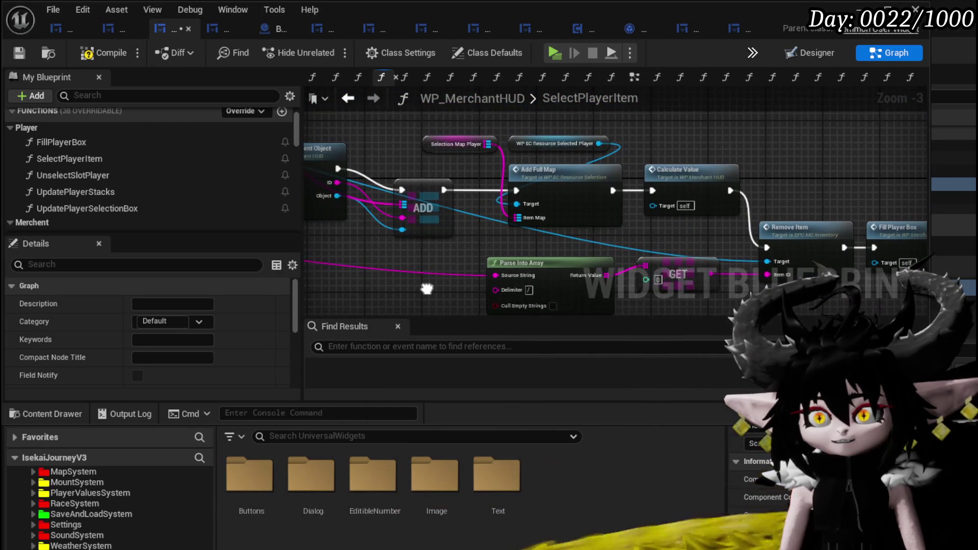
- Review the graph from Get Item Type to Calculate Value, then compile, save and return to the level editor
{"action": "left_click_drag", "start_coordinate": [917, 285], "coordinate": [654, 254]}
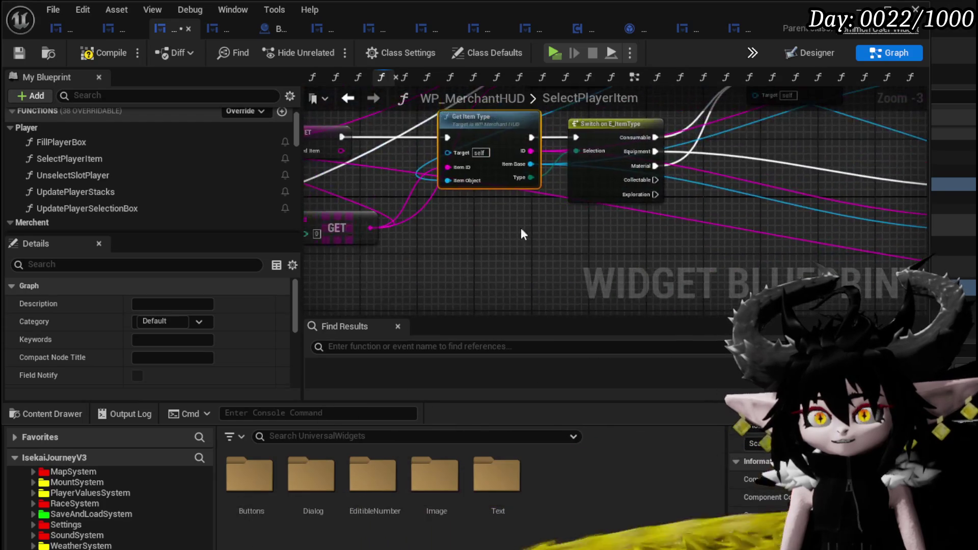
{"action": "left_click_drag", "start_coordinate": [463, 220], "coordinate": [675, 247]}
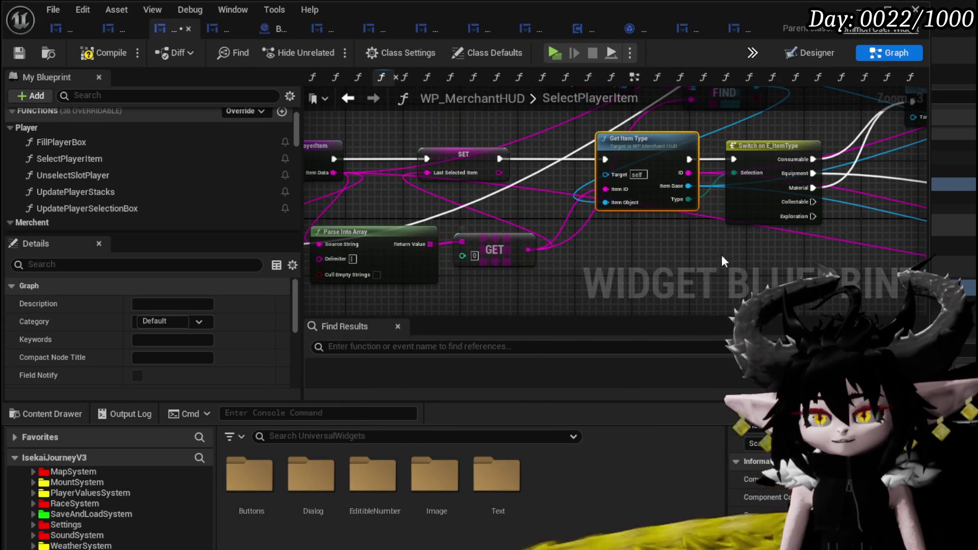
{"action": "left_click_drag", "start_coordinate": [721, 261], "coordinate": [915, 254]}
{"action": "left_click_drag", "start_coordinate": [538, 255], "coordinate": [655, 251]}
{"action": "mouse_move", "coordinate": [402, 234]}
{"action": "left_mouse_down"}
{"action": "mouse_move", "coordinate": [461, 227]}
{"action": "mouse_move", "coordinate": [305, 205]}
{"action": "left_mouse_up"}
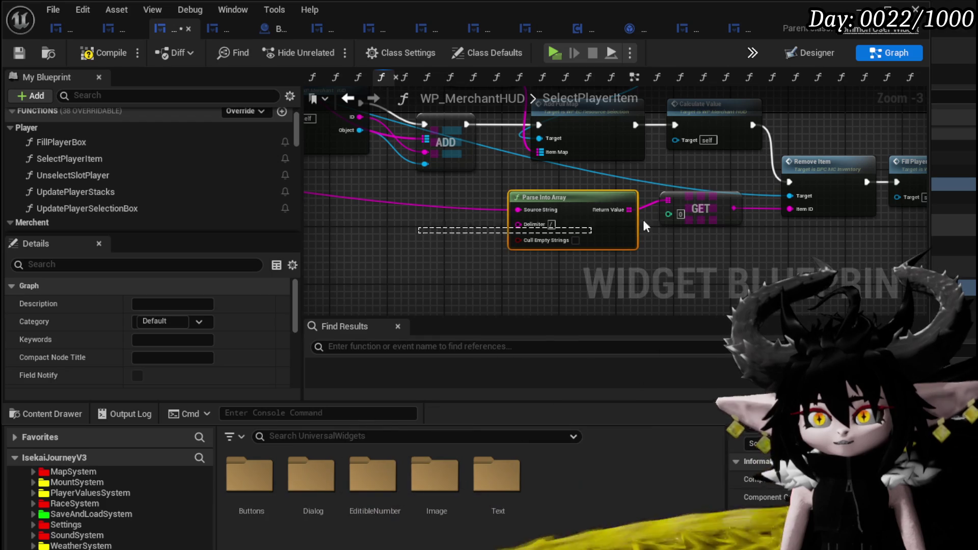
{"action": "mouse_move", "coordinate": [548, 236]}
{"action": "left_mouse_down"}
{"action": "mouse_move", "coordinate": [476, 226]}
{"action": "mouse_move", "coordinate": [586, 245]}
{"action": "mouse_move", "coordinate": [656, 292]}
{"action": "mouse_move", "coordinate": [392, 286]}
{"action": "left_mouse_up"}
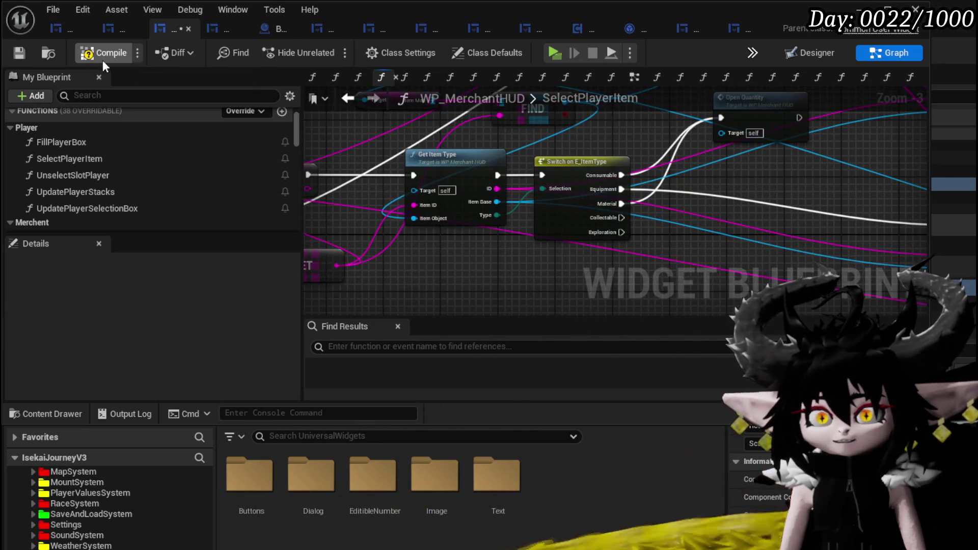
{"action": "left_click", "coordinate": [20, 55]}
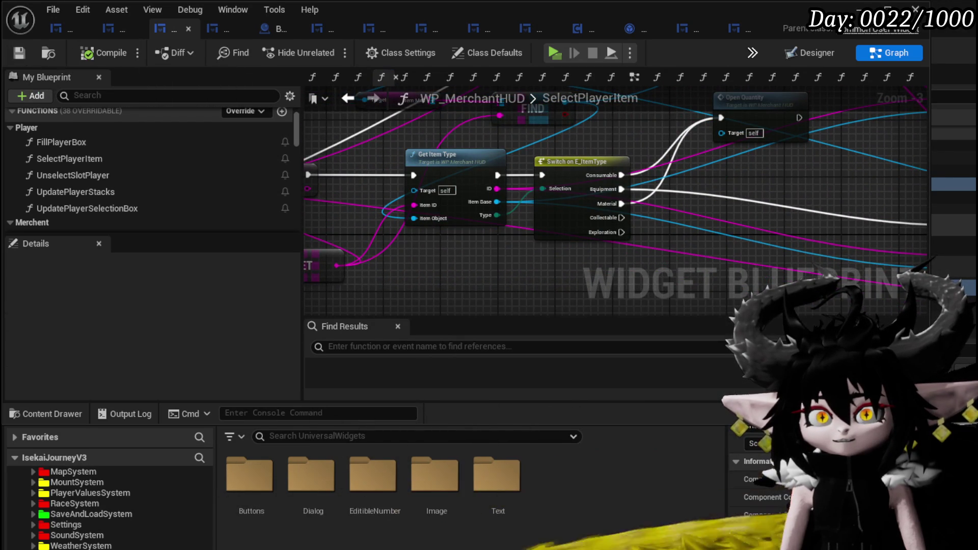
{"action": "key", "text": "alt+Tab"}
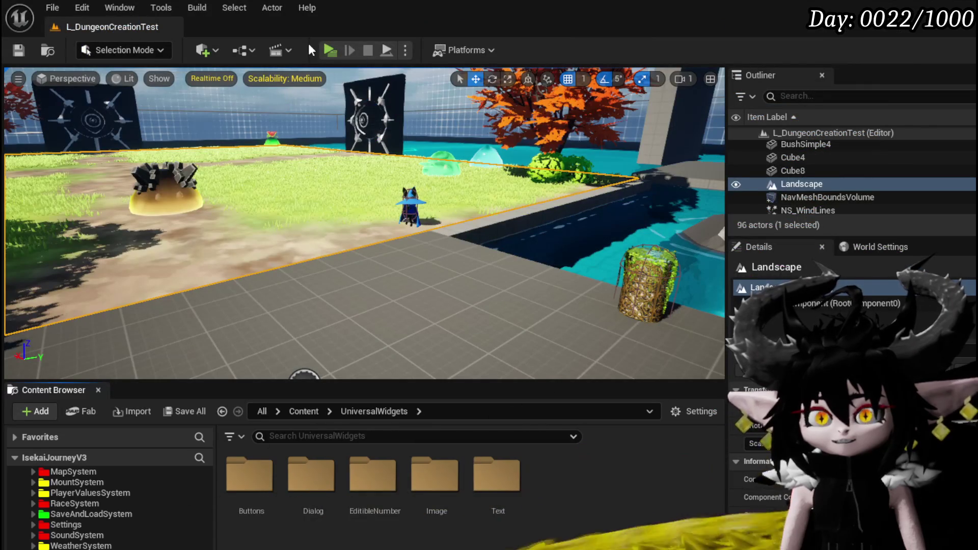
- Play-test the level, open the merchant trade and select Iron_Chest to hit the SelectPlayerItem breakpoint
{"action": "left_click", "coordinate": [401, 138]}
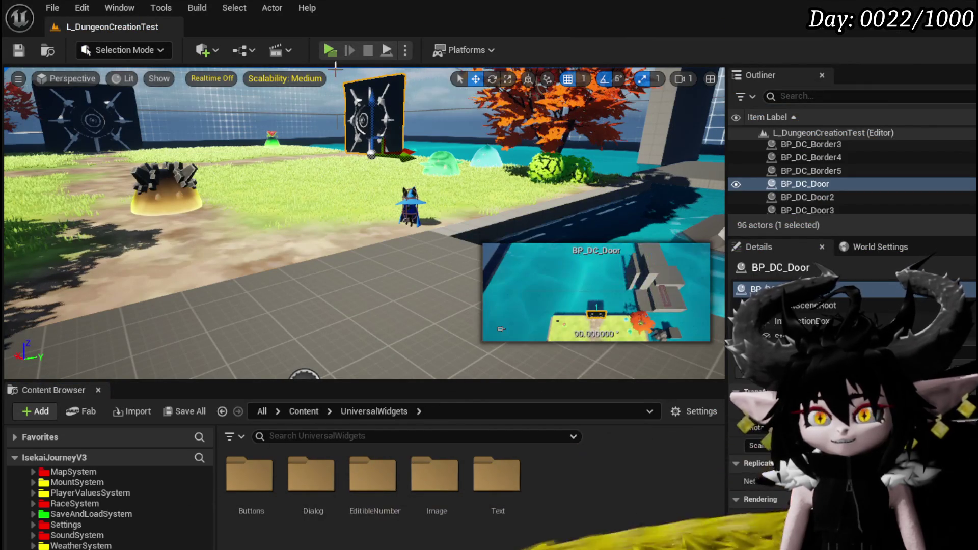
{"action": "left_click", "coordinate": [331, 54]}
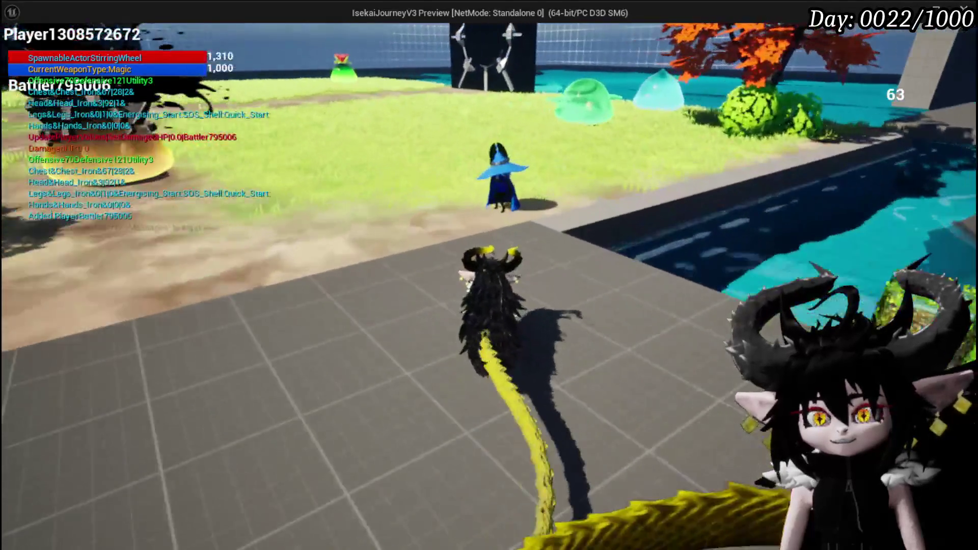
{"action": "key", "text": "w"}
{"action": "left_click", "coordinate": [693, 429]}
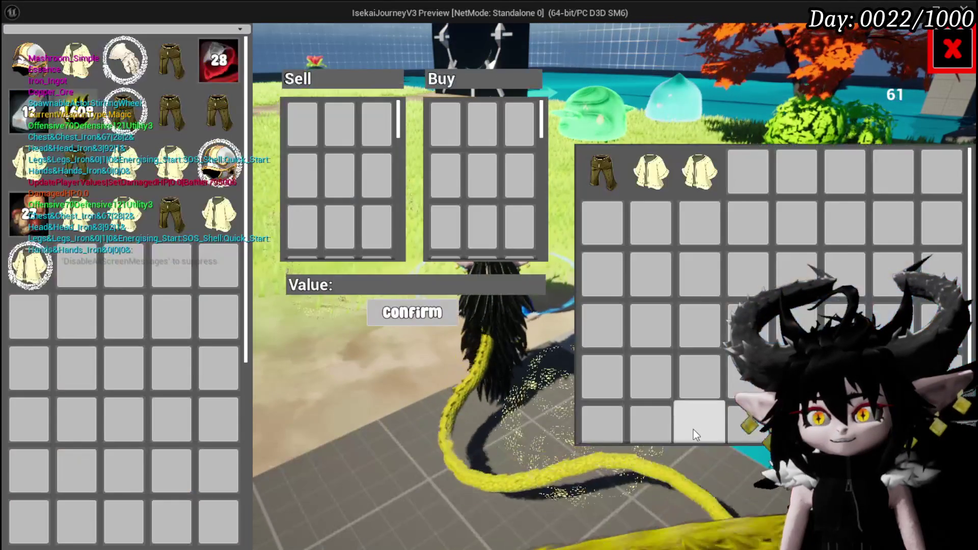
{"action": "left_click", "coordinate": [704, 188]}
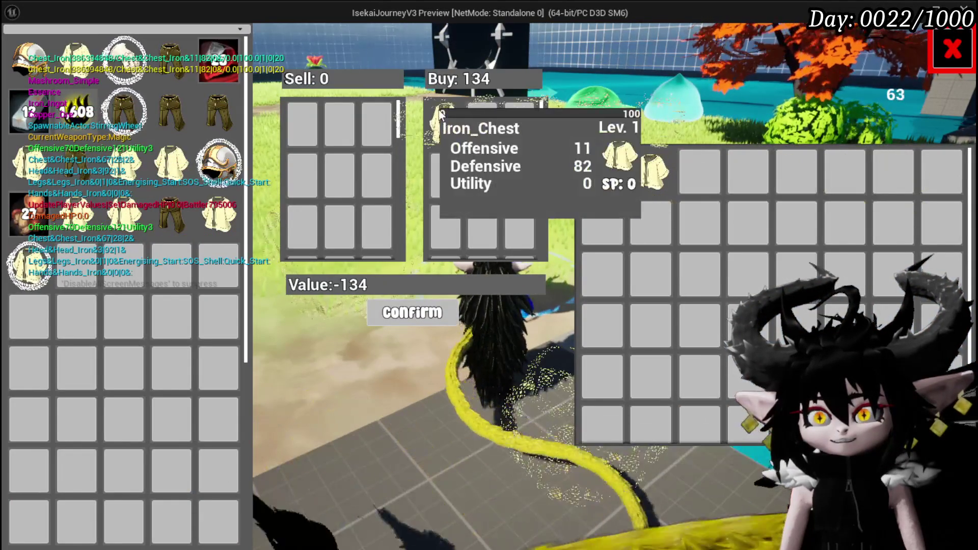
{"action": "left_click", "coordinate": [174, 212]}
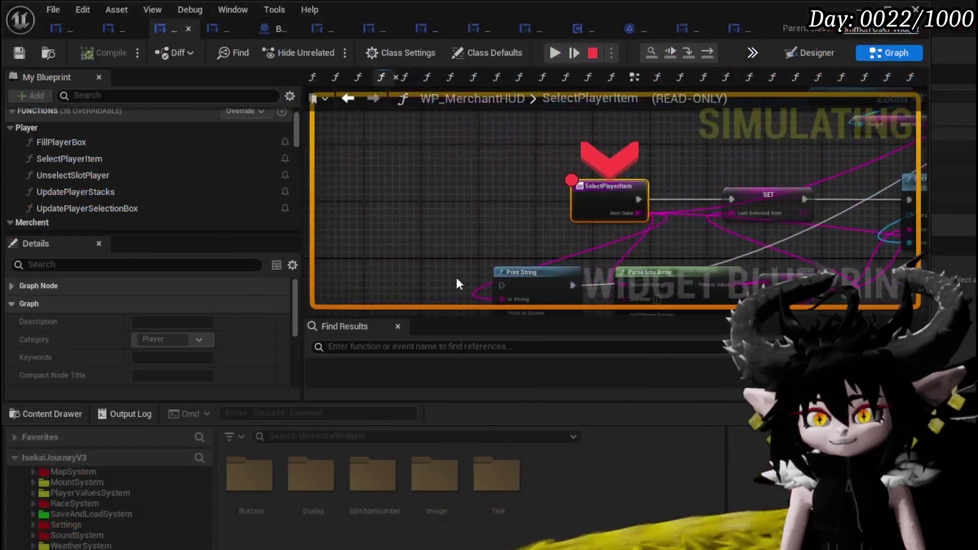
- Step through SET, Get Item Type and Switch on E_ItemType into Open Quantity, then resume
{"action": "left_click", "coordinate": [705, 53]}
{"action": "left_click", "coordinate": [704, 53]}
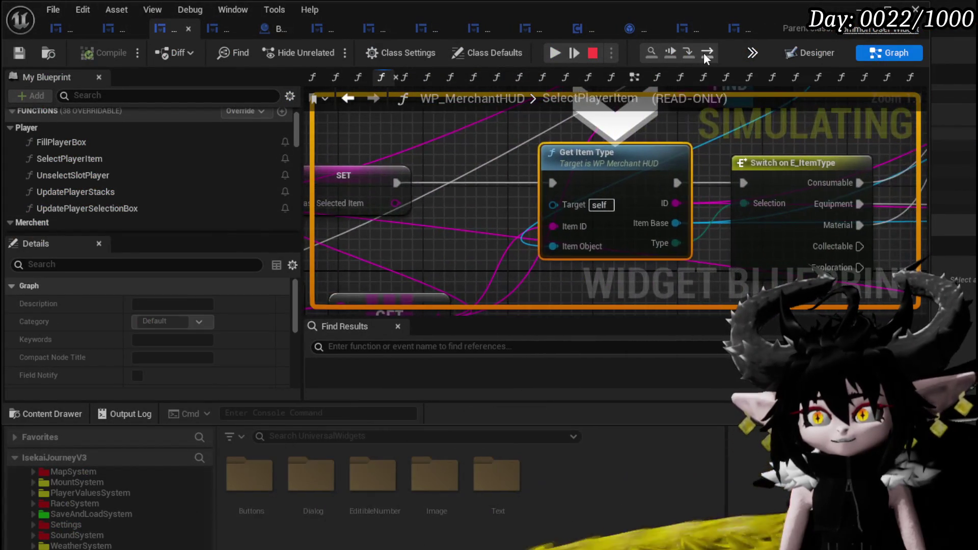
{"action": "left_click", "coordinate": [704, 53]}
{"action": "left_click", "coordinate": [704, 53]}
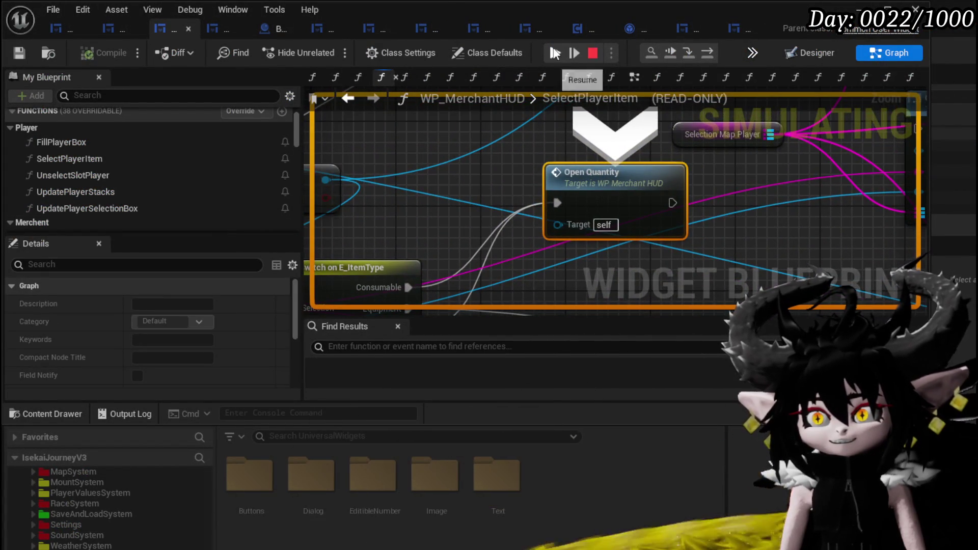
{"action": "left_click", "coordinate": [704, 53]}
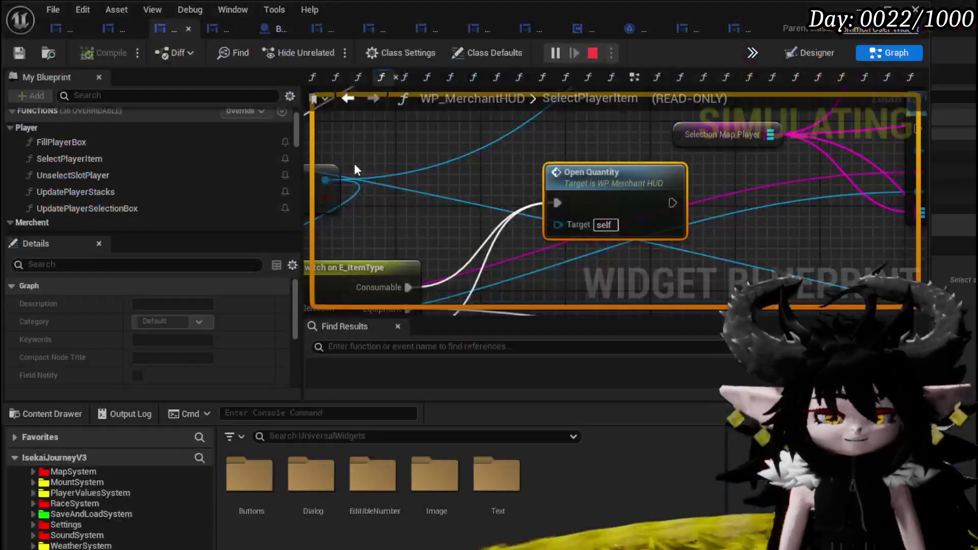
{"action": "scroll", "coordinate": [87, 186], "scroll_direction": "down", "scroll_amount": 3}
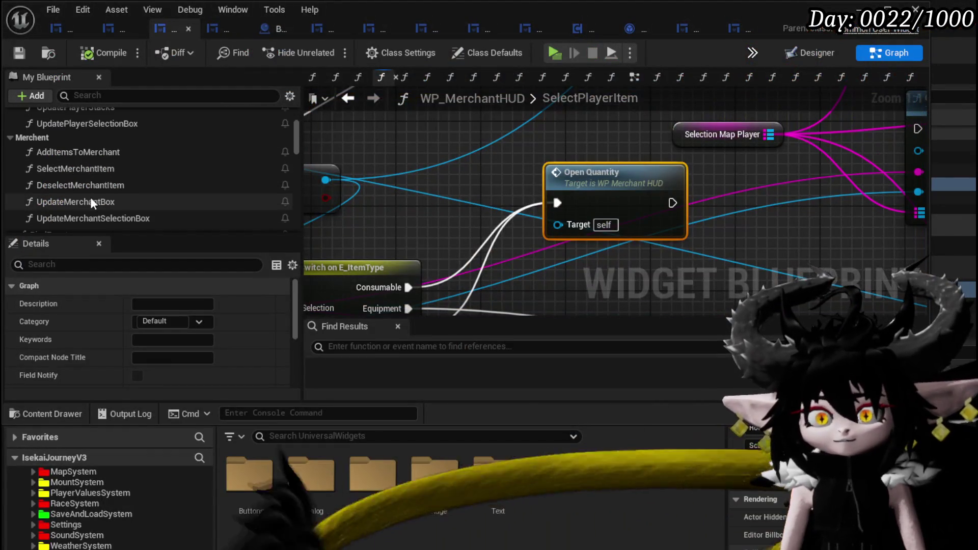
- Inspect the whole SelectMerchantItem node network as a reference
{"action": "double_click", "coordinate": [94, 169]}
{"action": "scroll", "coordinate": [458, 203], "scroll_direction": "down", "scroll_amount": 3}
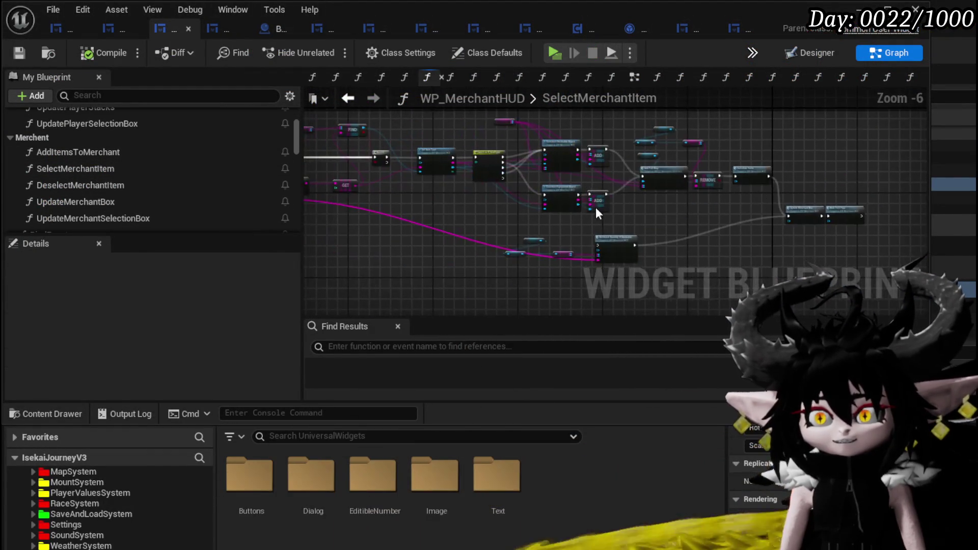
{"action": "left_click_drag", "start_coordinate": [560, 217], "coordinate": [411, 200]}
{"action": "mouse_move", "coordinate": [343, 117]}
{"action": "left_mouse_down"}
{"action": "mouse_move", "coordinate": [527, 213]}
{"action": "mouse_move", "coordinate": [799, 298]}
{"action": "mouse_move", "coordinate": [748, 212]}
{"action": "left_mouse_up"}
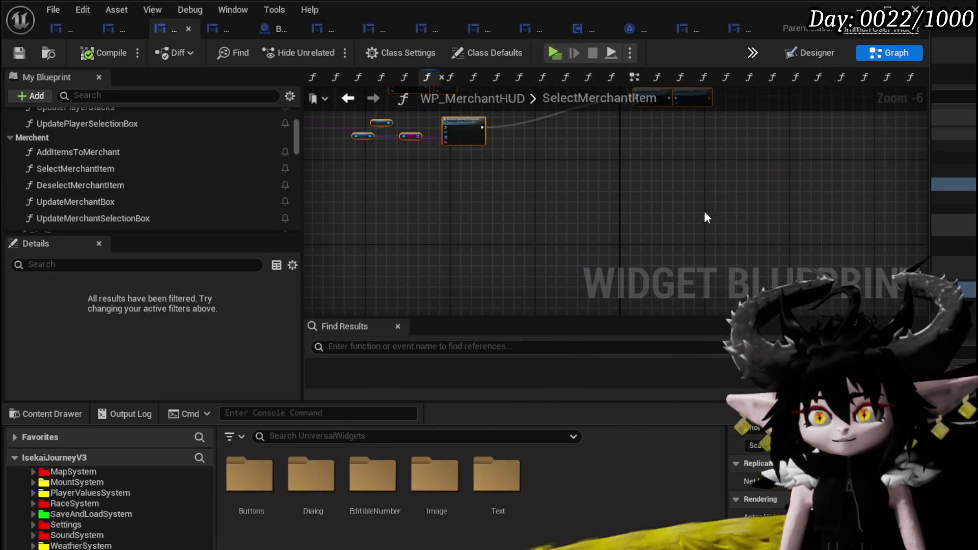
{"action": "key", "text": "Home"}
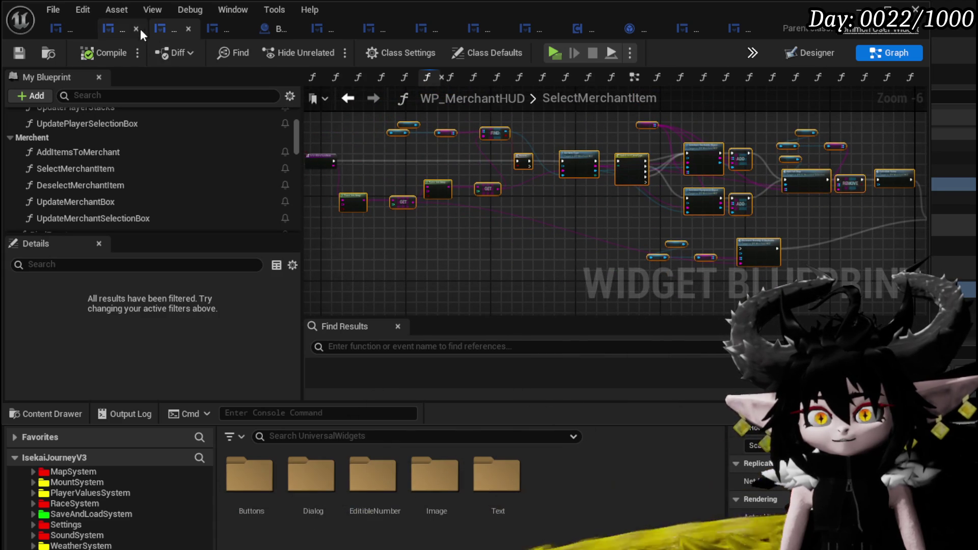
{"action": "scroll", "coordinate": [107, 164], "scroll_direction": "up", "scroll_amount": 3}
- In SelectPlayerItem, move the function entry node down and to the left
{"action": "double_click", "coordinate": [101, 161]}
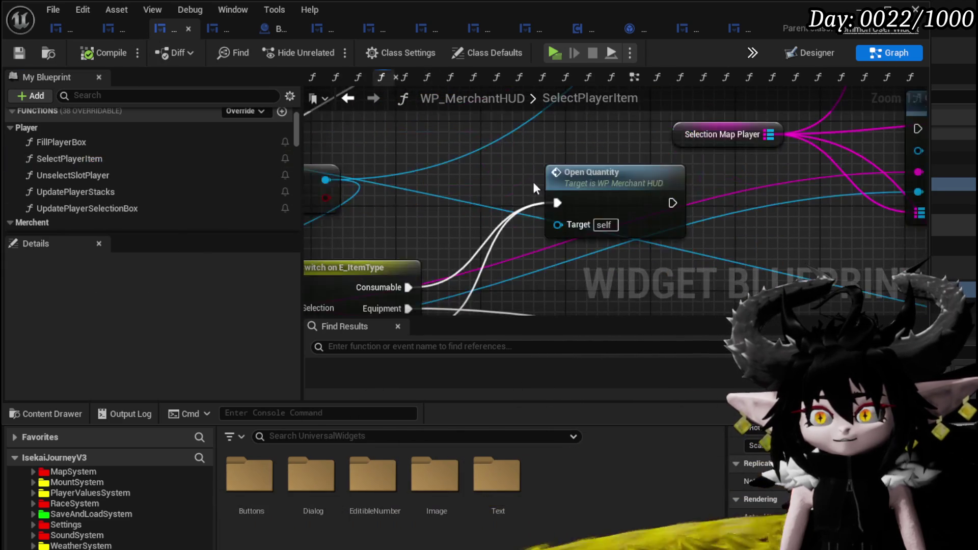
{"action": "scroll", "coordinate": [509, 230], "scroll_direction": "down", "scroll_amount": 4}
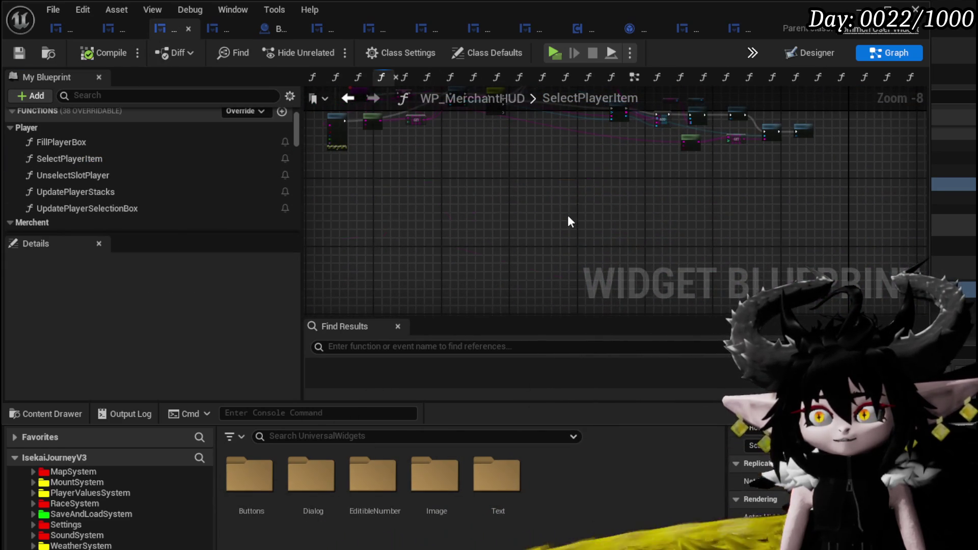
{"action": "key", "text": "Home"}
{"action": "scroll", "coordinate": [552, 181], "scroll_direction": "up", "scroll_amount": 2}
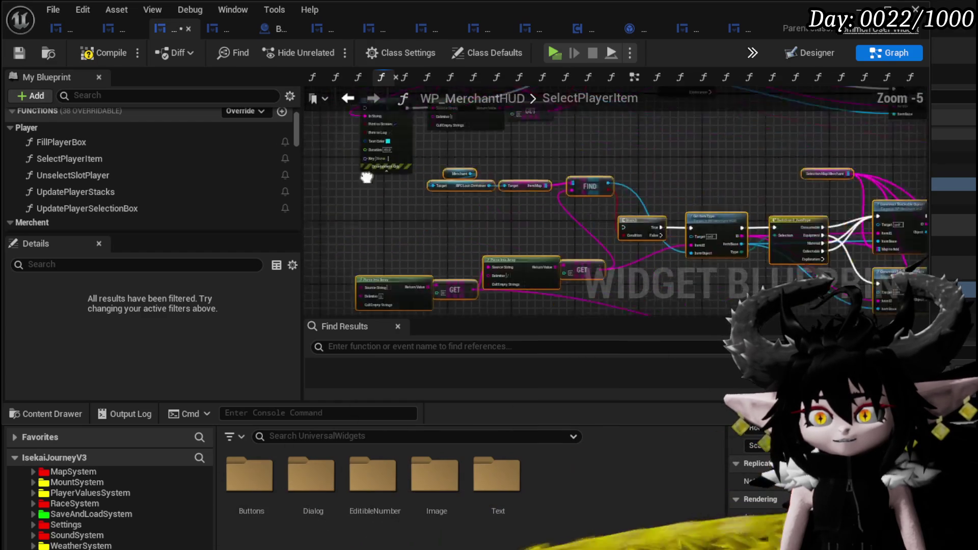
{"action": "left_click_drag", "start_coordinate": [306, 102], "coordinate": [414, 220]}
{"action": "mouse_move", "coordinate": [495, 159]}
{"action": "left_mouse_down"}
{"action": "mouse_move", "coordinate": [378, 246]}
{"action": "mouse_move", "coordinate": [361, 314]}
{"action": "left_mouse_up"}
{"action": "scroll", "coordinate": [400, 268], "scroll_direction": "up", "scroll_amount": 3}
{"action": "scroll", "coordinate": [353, 260], "scroll_direction": "down", "scroll_amount": 3}
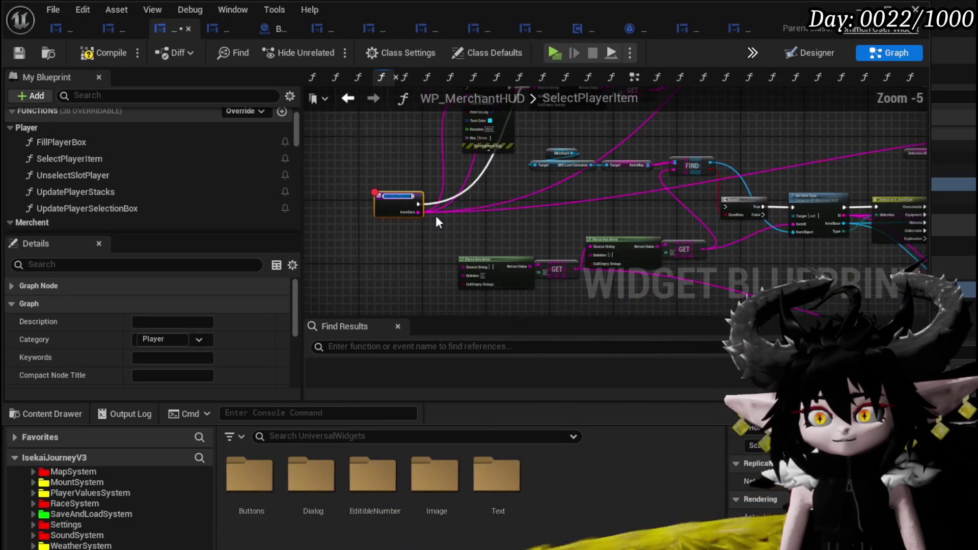
- Wire the SelectPlayerItem entry's execution into the Branch node
{"action": "left_click", "coordinate": [354, 204]}
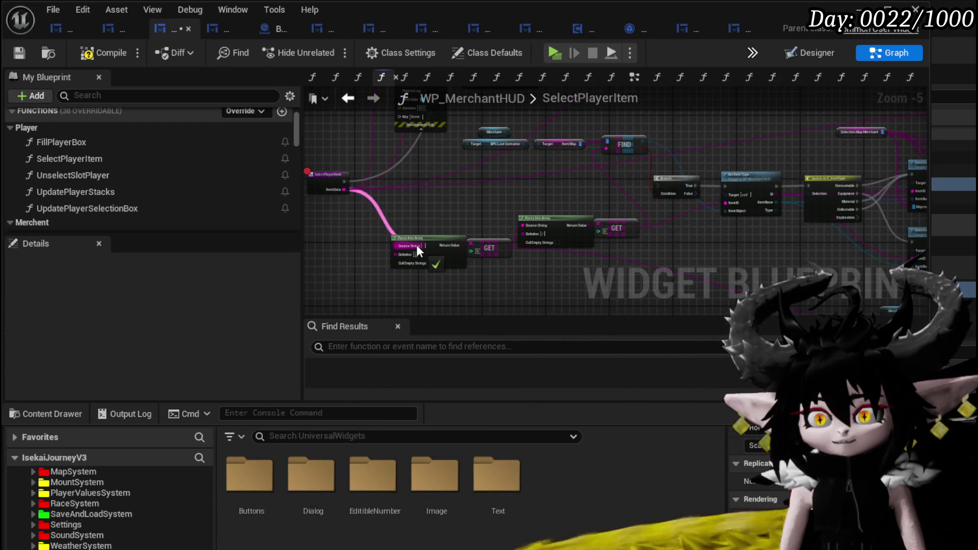
{"action": "scroll", "coordinate": [402, 194], "scroll_direction": "up", "scroll_amount": 2}
{"action": "scroll", "coordinate": [402, 193], "scroll_direction": "down", "scroll_amount": 1}
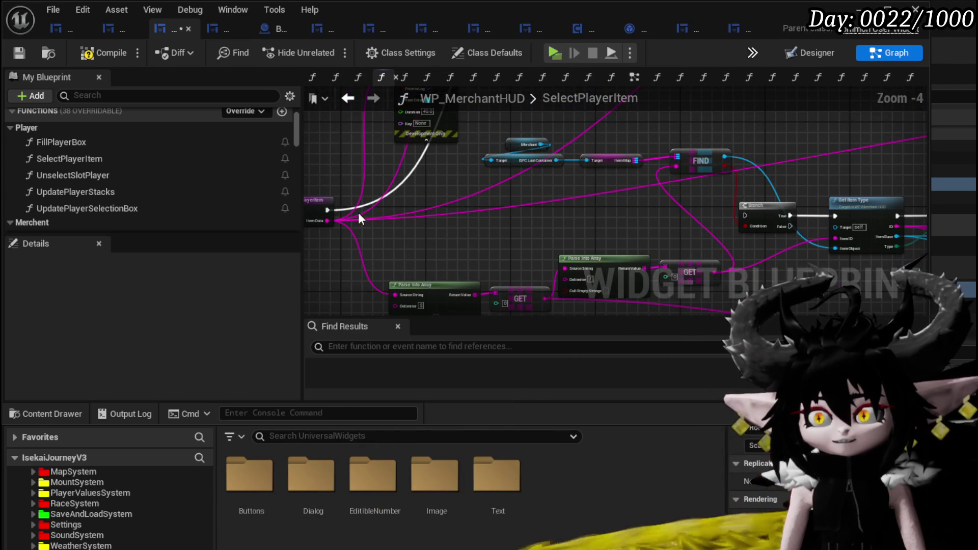
{"action": "mouse_move", "coordinate": [328, 210]}
{"action": "left_mouse_down"}
{"action": "mouse_move", "coordinate": [752, 219]}
{"action": "mouse_move", "coordinate": [733, 219]}
{"action": "left_mouse_up"}
{"action": "mouse_move", "coordinate": [329, 210]}
{"action": "left_mouse_down"}
{"action": "mouse_move", "coordinate": [479, 220]}
{"action": "mouse_move", "coordinate": [750, 212]}
{"action": "left_mouse_up"}
{"action": "mouse_move", "coordinate": [664, 224]}
{"action": "left_mouse_down"}
{"action": "mouse_move", "coordinate": [517, 202]}
{"action": "mouse_move", "coordinate": [507, 214]}
{"action": "left_mouse_up"}
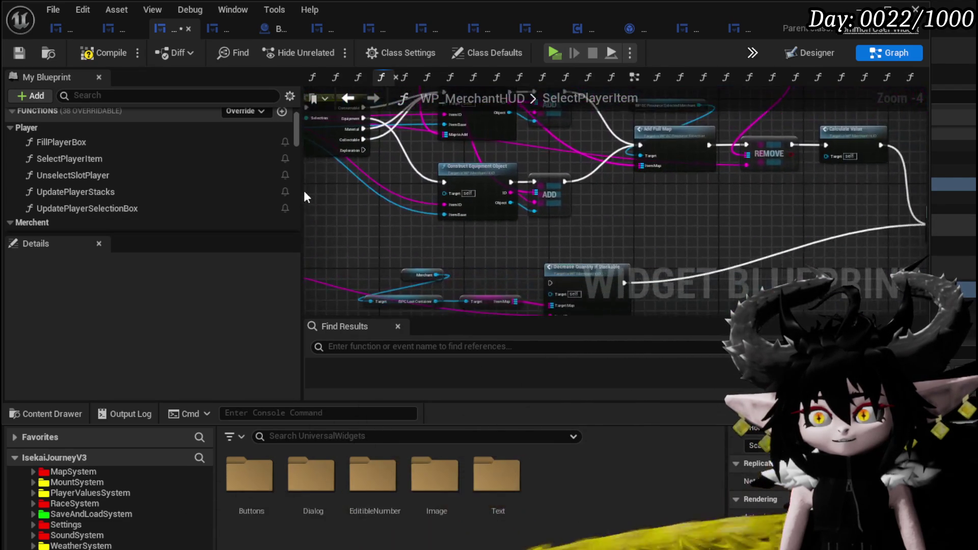
- Delete the Decrease Quantity node along with its three getters
{"action": "left_click_drag", "start_coordinate": [591, 285], "coordinate": [576, 209]}
{"action": "left_click_drag", "start_coordinate": [357, 195], "coordinate": [653, 291]}
{"action": "key", "text": "Delete"}
- Move the merchant map's wires onto Selection Map Player and delete Selection Map Merchant
{"action": "left_click_drag", "start_coordinate": [730, 188], "coordinate": [501, 282]}
{"action": "left_click_drag", "start_coordinate": [665, 261], "coordinate": [846, 268]}
{"action": "mouse_move", "coordinate": [331, 153]}
{"action": "left_mouse_down"}
{"action": "mouse_move", "coordinate": [524, 158]}
{"action": "mouse_move", "coordinate": [609, 264]}
{"action": "mouse_move", "coordinate": [539, 278]}
{"action": "mouse_move", "coordinate": [512, 296]}
{"action": "left_mouse_up"}
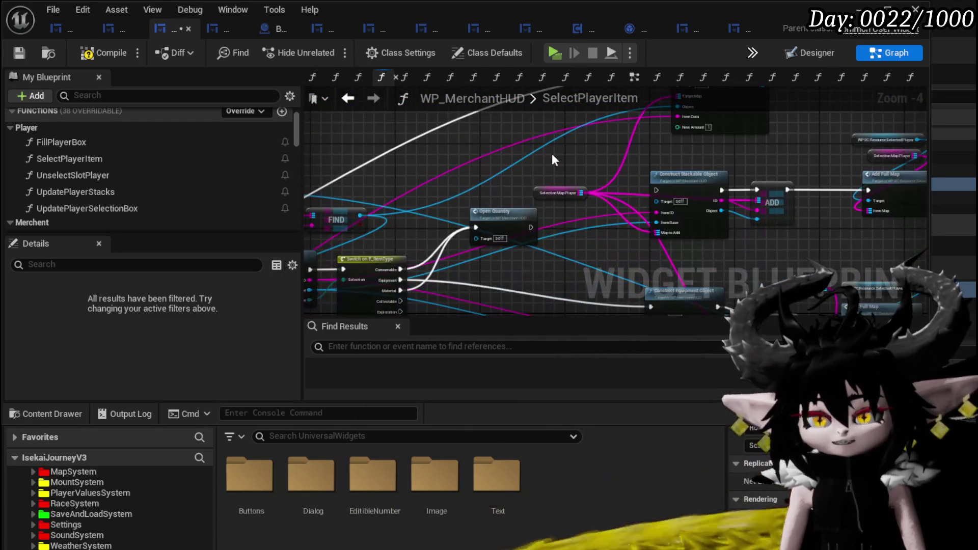
{"action": "left_click", "coordinate": [558, 192]}
{"action": "mouse_move", "coordinate": [558, 193]}
{"action": "left_mouse_down"}
{"action": "mouse_move", "coordinate": [540, 168]}
{"action": "mouse_move", "coordinate": [560, 176]}
{"action": "left_mouse_up"}
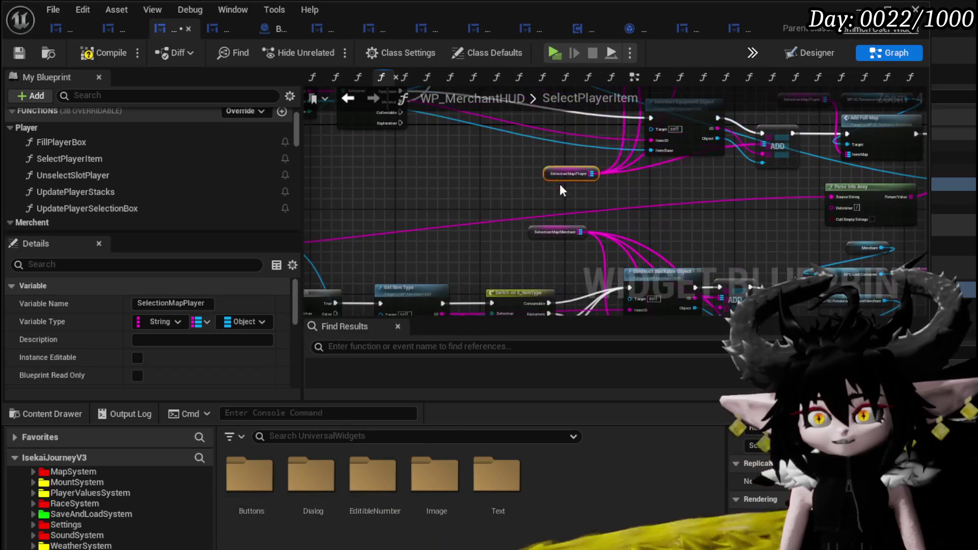
{"action": "scroll", "coordinate": [546, 211], "scroll_direction": "up", "scroll_amount": 3}
{"action": "left_click_drag", "start_coordinate": [562, 230], "coordinate": [553, 192]}
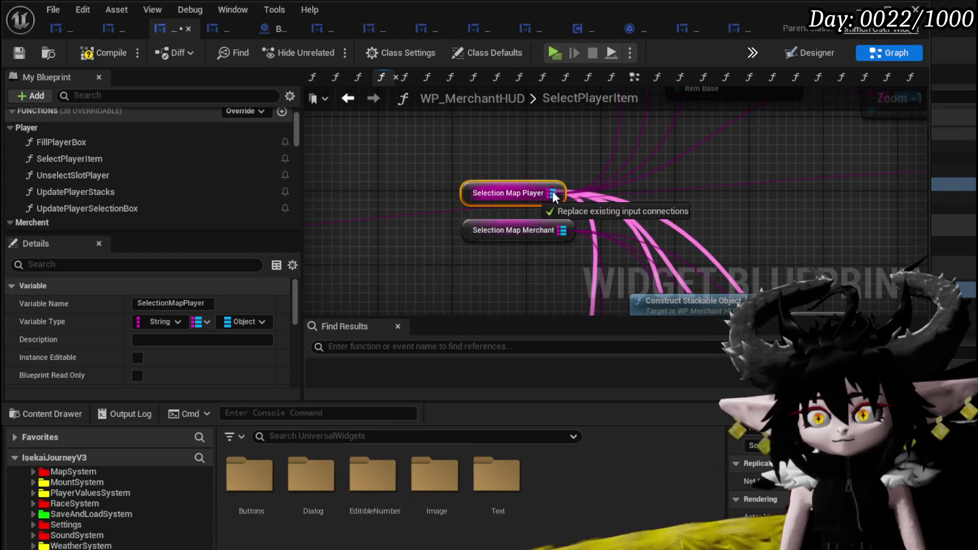
{"action": "left_click", "coordinate": [532, 230]}
{"action": "key", "text": "Delete"}
- Paste a second Selection Map Player getter and connect it to REMOVE
{"action": "scroll", "coordinate": [708, 228], "scroll_direction": "down", "scroll_amount": 2}
{"action": "mouse_move", "coordinate": [415, 224]}
{"action": "left_mouse_down"}
{"action": "mouse_move", "coordinate": [383, 124]}
{"action": "mouse_move", "coordinate": [592, 191]}
{"action": "mouse_move", "coordinate": [681, 192]}
{"action": "mouse_move", "coordinate": [662, 206]}
{"action": "mouse_move", "coordinate": [616, 191]}
{"action": "left_mouse_up"}
{"action": "scroll", "coordinate": [616, 185], "scroll_direction": "down", "scroll_amount": 2}
{"action": "scroll", "coordinate": [576, 239], "scroll_direction": "up", "scroll_amount": 2}
{"action": "mouse_move", "coordinate": [505, 200]}
{"action": "left_mouse_down"}
{"action": "mouse_move", "coordinate": [516, 233]}
{"action": "mouse_move", "coordinate": [512, 145]}
{"action": "left_mouse_up"}
{"action": "left_click_drag", "start_coordinate": [462, 229], "coordinate": [423, 162]}
{"action": "key", "text": "ctrl+v"}
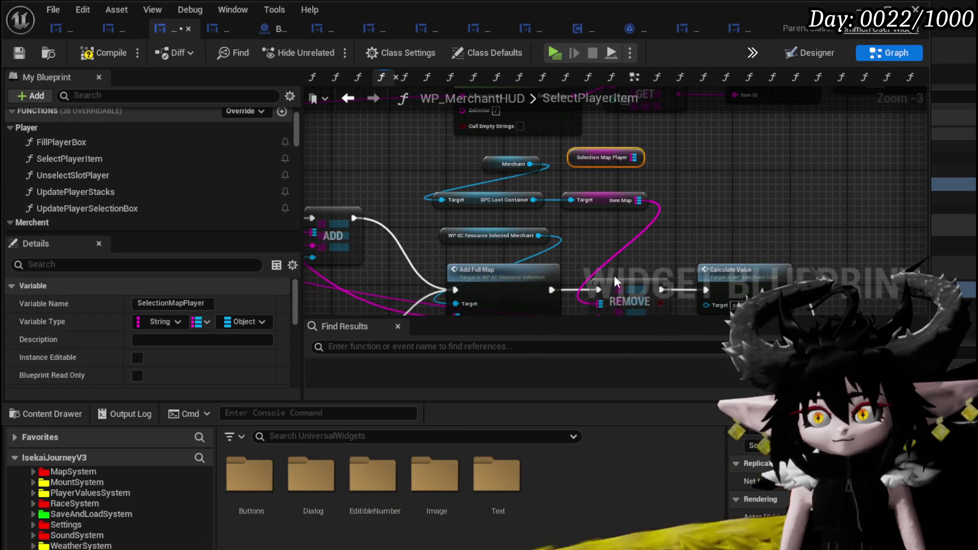
{"action": "mouse_move", "coordinate": [632, 157]}
{"action": "left_mouse_down"}
{"action": "mouse_move", "coordinate": [575, 270]}
{"action": "mouse_move", "coordinate": [604, 250]}
{"action": "left_mouse_up"}
{"action": "mouse_move", "coordinate": [678, 176]}
{"action": "left_mouse_down"}
{"action": "mouse_move", "coordinate": [738, 166]}
{"action": "mouse_move", "coordinate": [879, 212]}
{"action": "mouse_move", "coordinate": [690, 279]}
{"action": "left_mouse_up"}
- Connect the selected-player resource to Add Full Map's Target
{"action": "left_click_drag", "start_coordinate": [576, 259], "coordinate": [559, 241]}
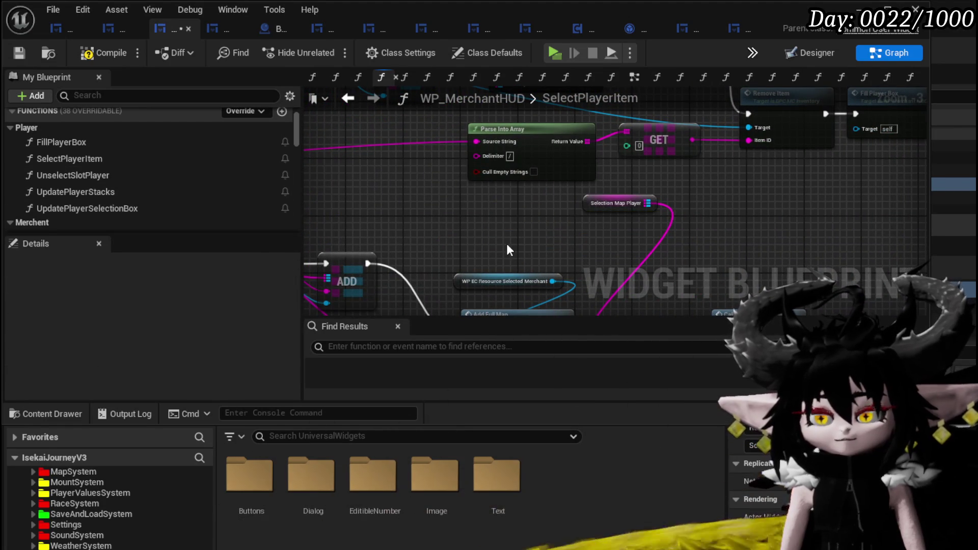
{"action": "mouse_move", "coordinate": [497, 167]}
{"action": "left_mouse_down"}
{"action": "mouse_move", "coordinate": [474, 417]}
{"action": "mouse_move", "coordinate": [500, 113]}
{"action": "mouse_move", "coordinate": [486, 206]}
{"action": "left_mouse_up"}
{"action": "mouse_move", "coordinate": [474, 275]}
{"action": "left_mouse_down"}
{"action": "mouse_move", "coordinate": [476, 294]}
{"action": "mouse_move", "coordinate": [477, 271]}
{"action": "left_mouse_up"}
- Delete the Merchant getter, then undo and redo to keep the Owner → BPC MC Inventory → Item Map chain
{"action": "left_click_drag", "start_coordinate": [588, 193], "coordinate": [538, 206]}
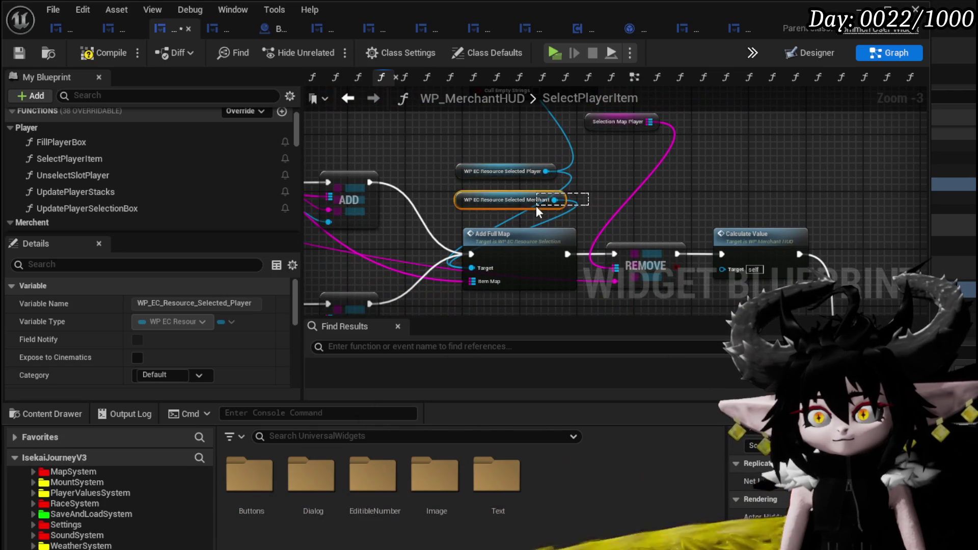
{"action": "key", "text": "Delete"}
{"action": "mouse_move", "coordinate": [640, 195]}
{"action": "left_mouse_down"}
{"action": "mouse_move", "coordinate": [438, 183]}
{"action": "mouse_move", "coordinate": [543, 177]}
{"action": "mouse_move", "coordinate": [770, 189]}
{"action": "left_mouse_up"}
{"action": "scroll", "coordinate": [770, 188], "scroll_direction": "down", "scroll_amount": 2}
{"action": "key", "text": "ctrl+z"}
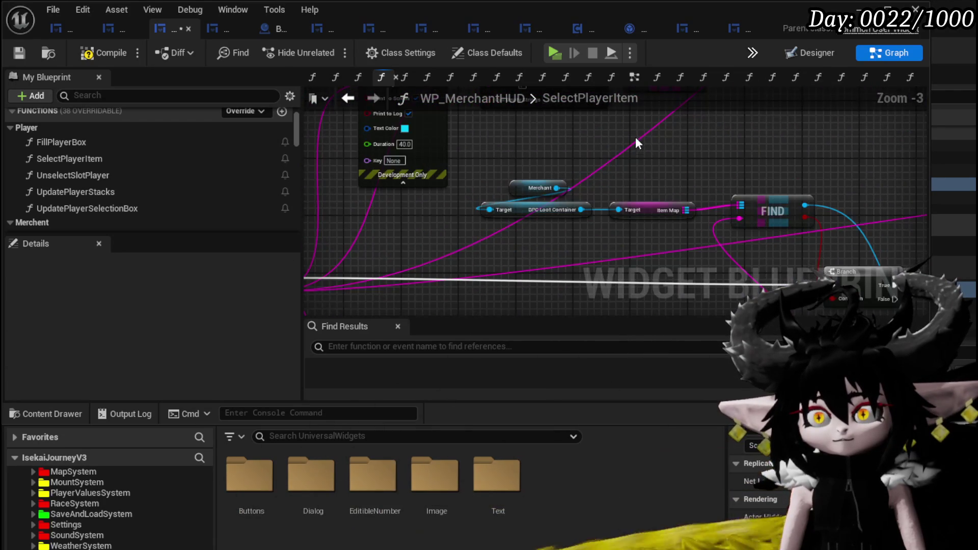
{"action": "key", "text": "ctrl+z"}
{"action": "mouse_move", "coordinate": [482, 218]}
{"action": "left_mouse_down"}
{"action": "mouse_move", "coordinate": [588, 134]}
{"action": "mouse_move", "coordinate": [628, 154]}
{"action": "left_mouse_up"}
{"action": "key", "text": "ctrl+y"}
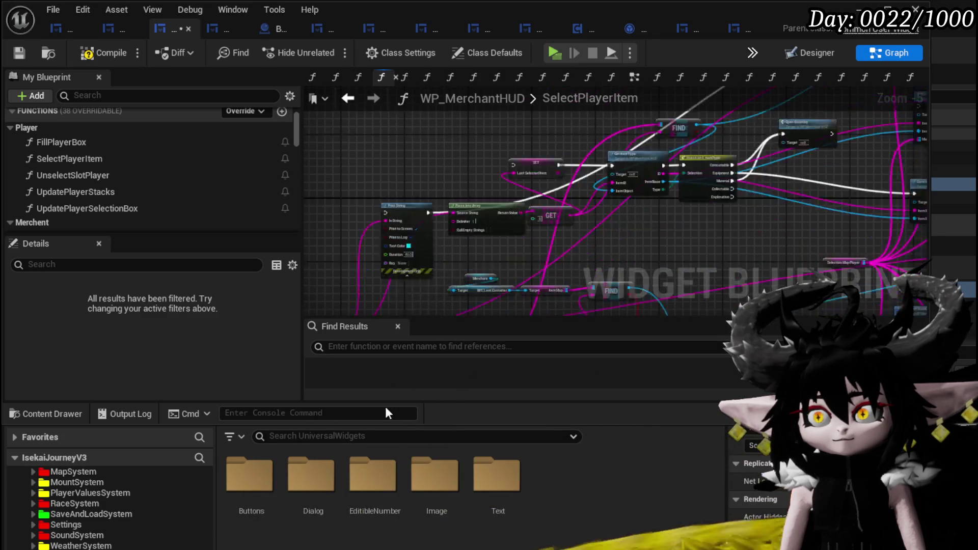
- Save the widget blueprint
{"action": "scroll", "coordinate": [586, 168], "scroll_direction": "up", "scroll_amount": 4}
{"action": "scroll", "coordinate": [624, 218], "scroll_direction": "down", "scroll_amount": 2}
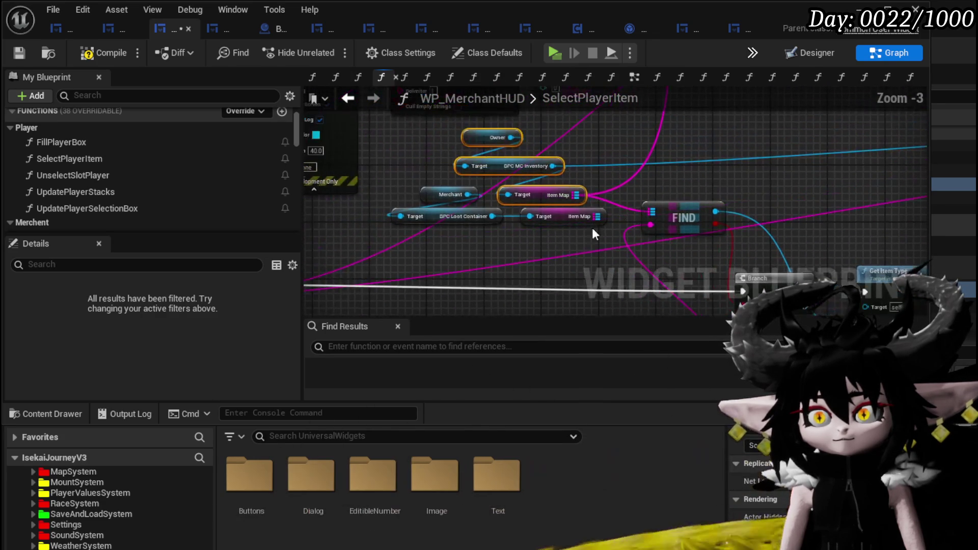
{"action": "scroll", "coordinate": [504, 228], "scroll_direction": "down", "scroll_amount": 3}
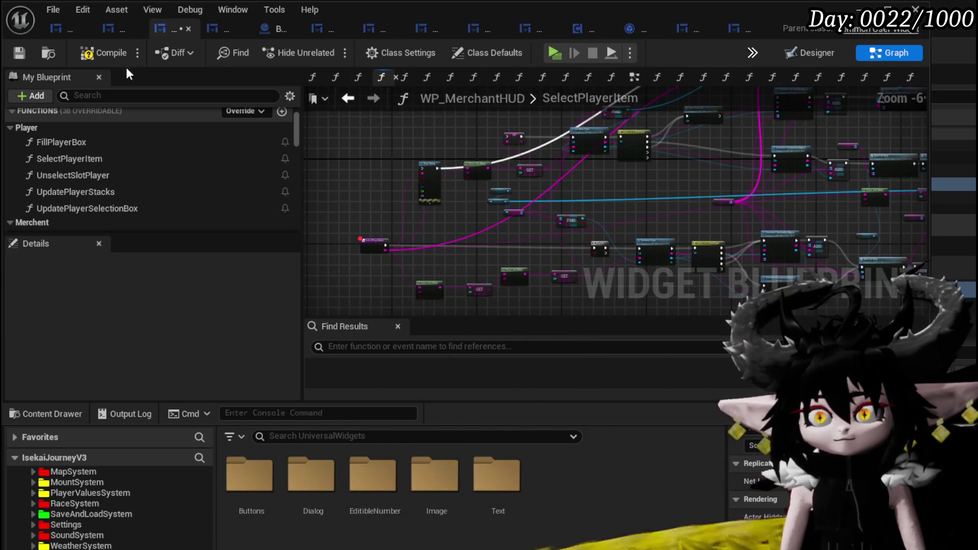
{"action": "left_click", "coordinate": [15, 57]}
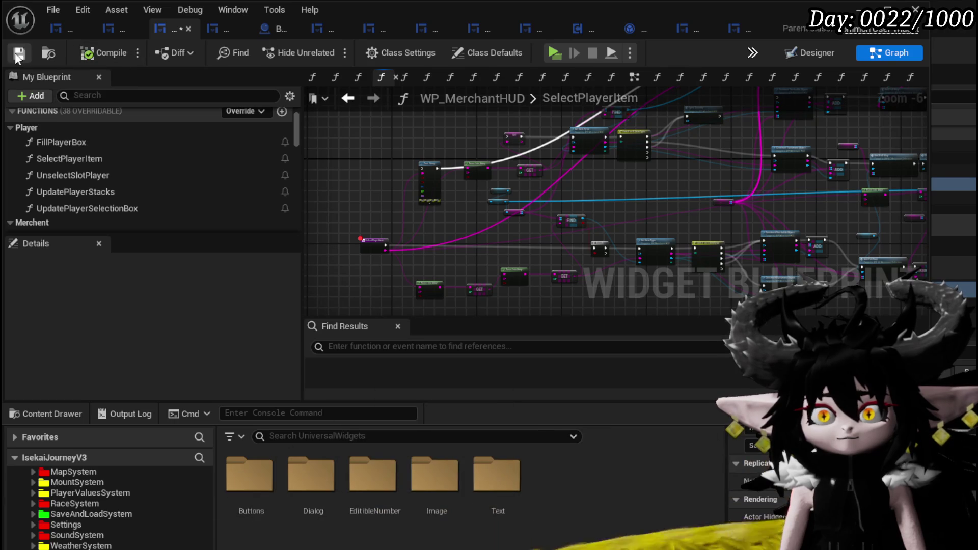
- Play the level, open Trading with the merchant, pick Iron_Chest, and resume past the breakpoint
{"action": "key", "text": "alt+Tab"}
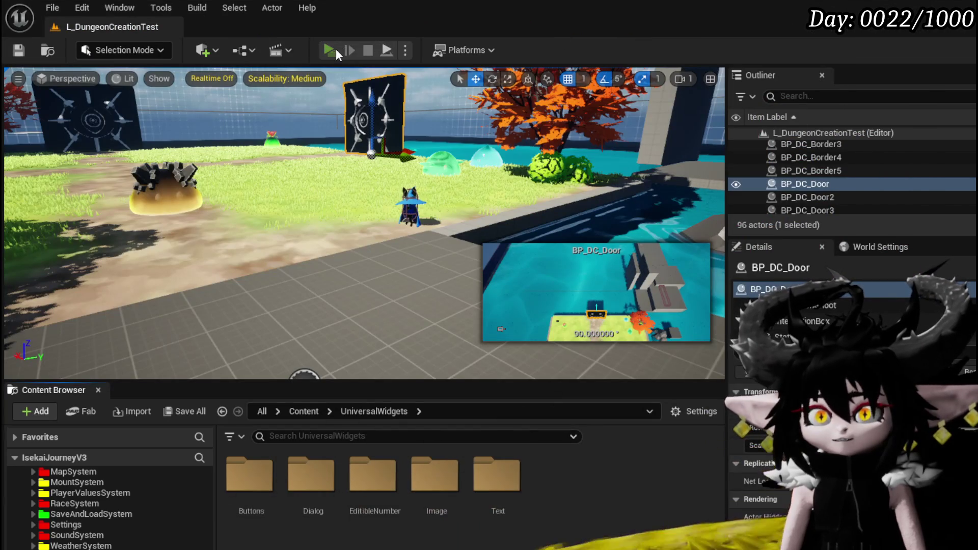
{"action": "left_click", "coordinate": [336, 52]}
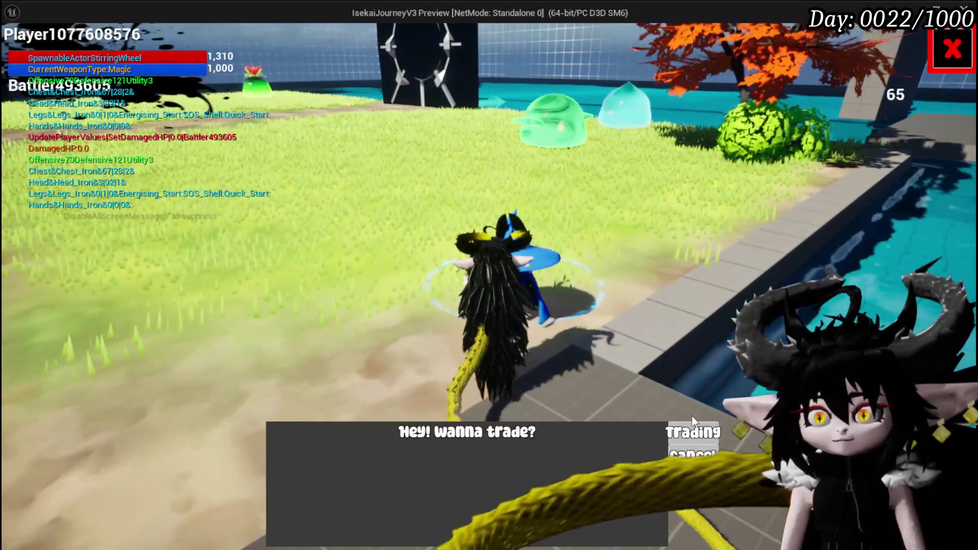
{"action": "left_click", "coordinate": [695, 432]}
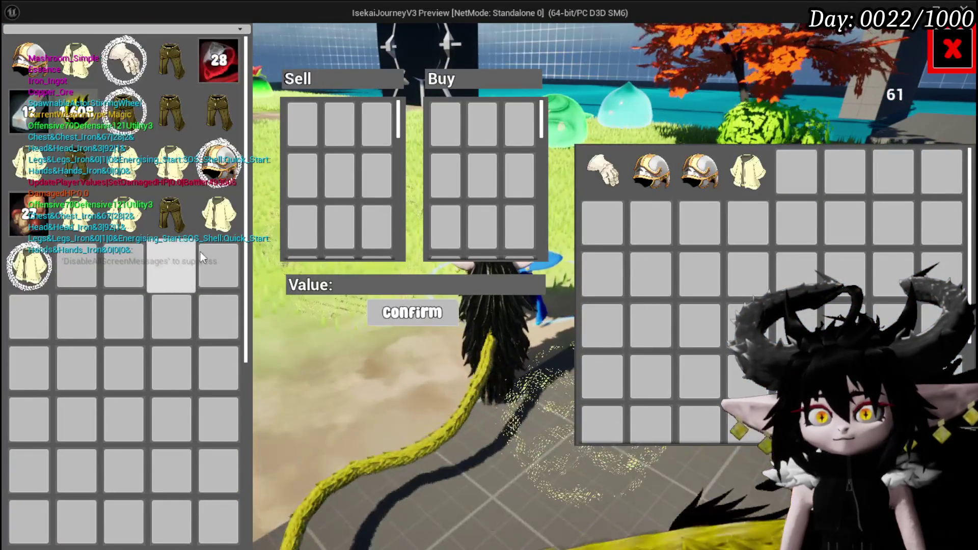
{"action": "left_click", "coordinate": [212, 225]}
{"action": "left_click", "coordinate": [579, 29]}
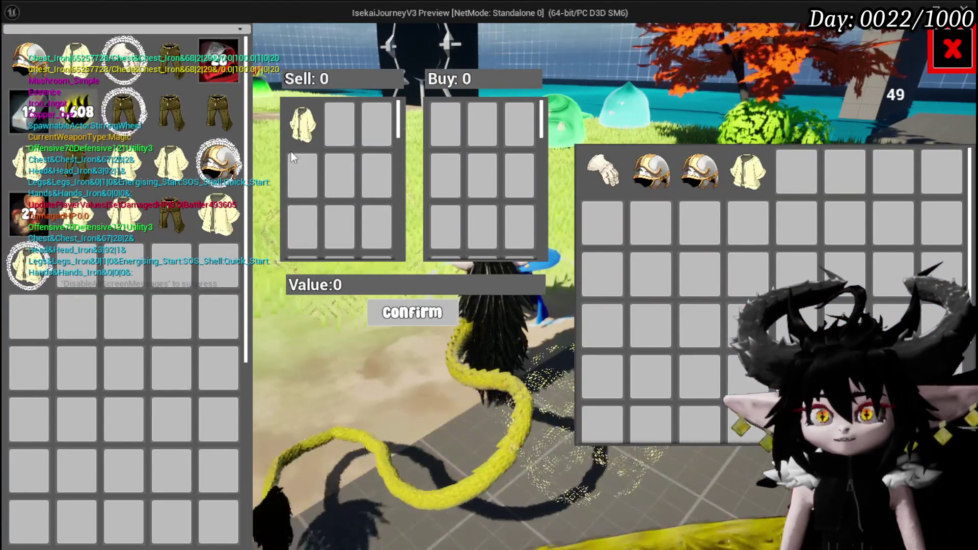
- Close the trade window, try selling another item, and stop the play session
{"action": "mouse_move", "coordinate": [296, 113]}
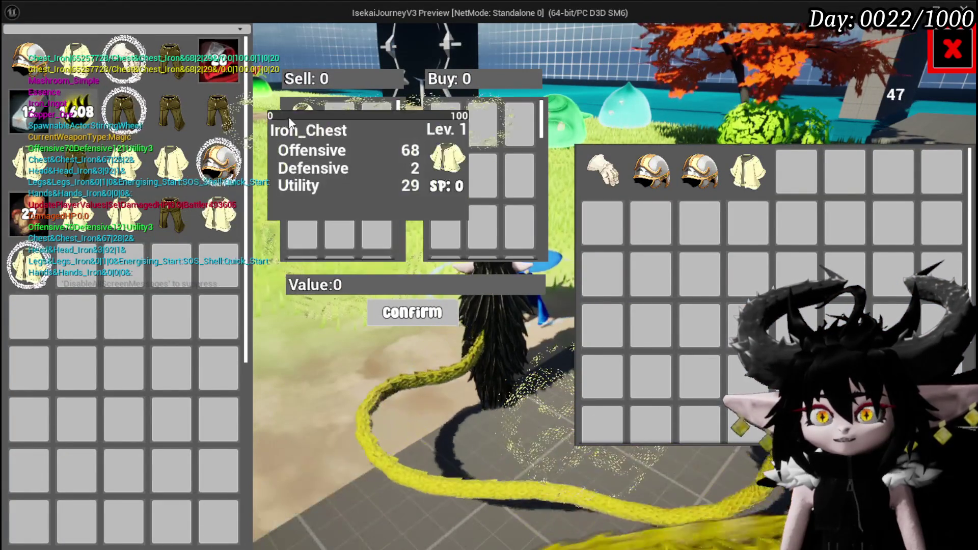
{"action": "mouse_move", "coordinate": [211, 223]}
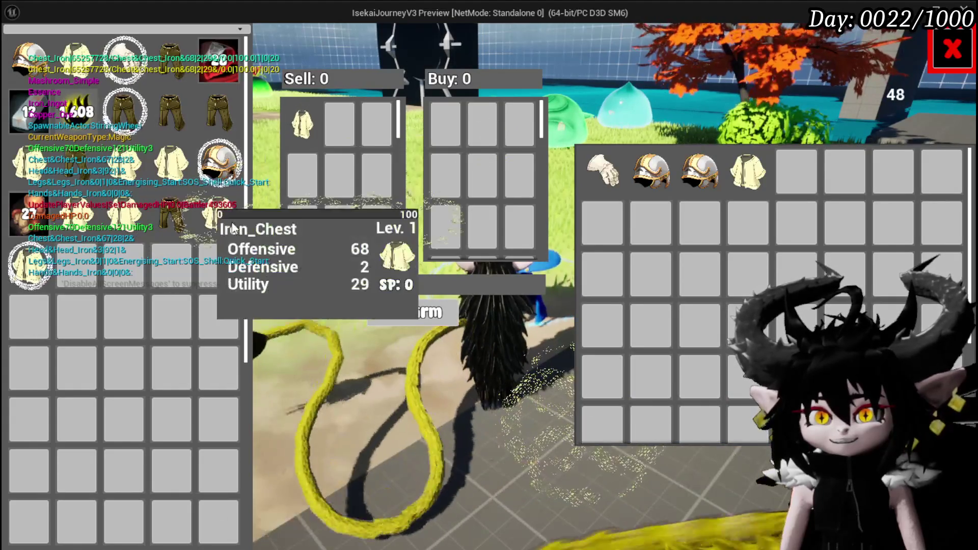
{"action": "left_click", "coordinate": [175, 220]}
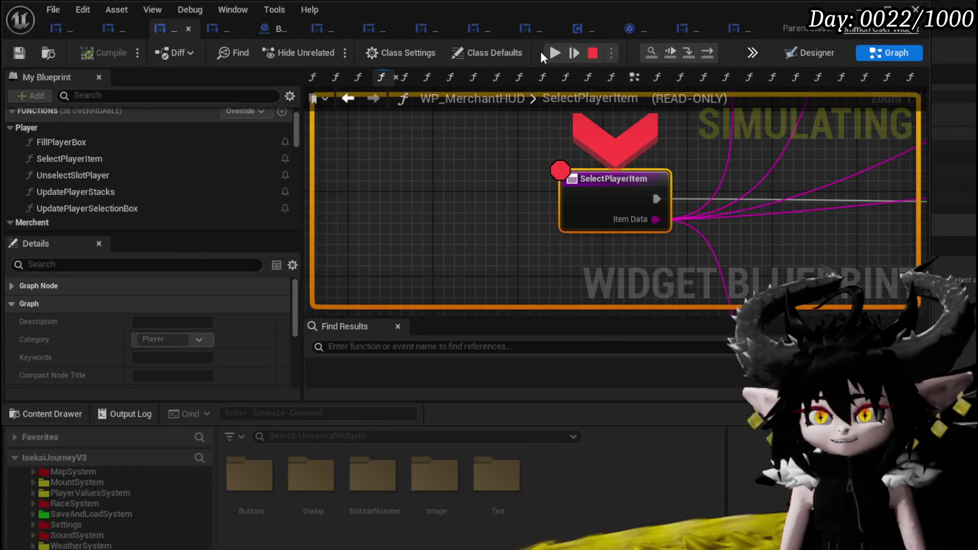
{"action": "left_click", "coordinate": [548, 53]}
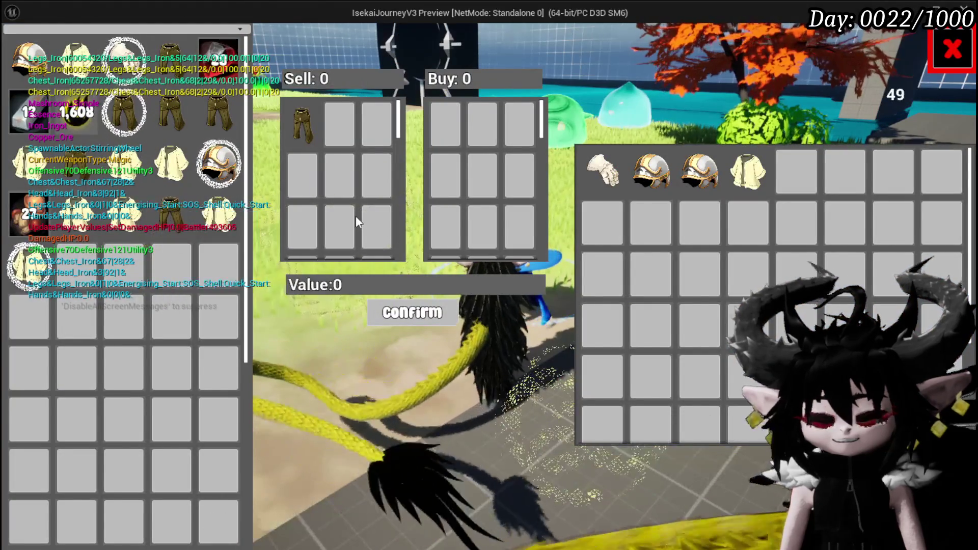
{"action": "left_click", "coordinate": [357, 216]}
{"action": "key", "text": "Escape"}
{"action": "scroll", "coordinate": [532, 167], "scroll_direction": "down", "scroll_amount": 7}
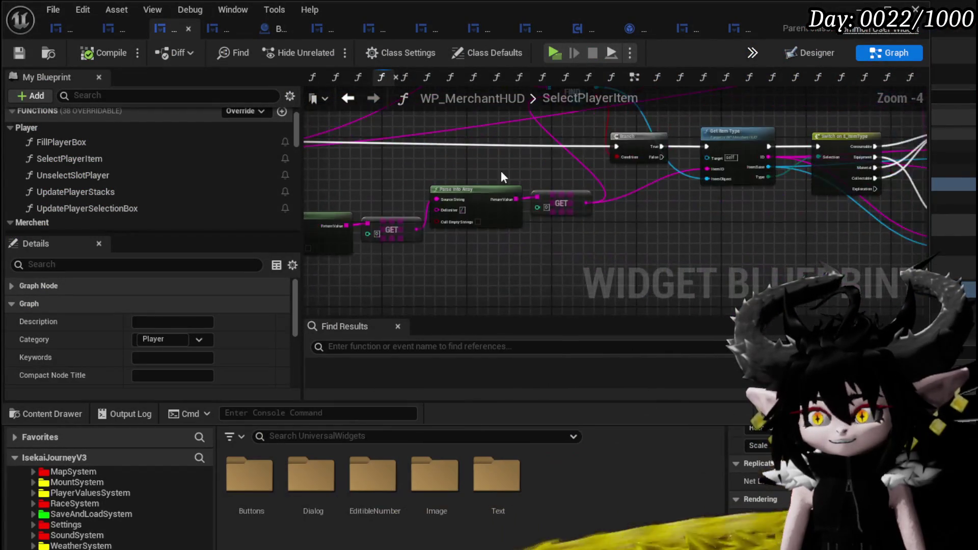
- Wire the Owner → DPC MC Inventory → Item Map into REMOVE, save, and start Play
{"action": "scroll", "coordinate": [645, 181], "scroll_direction": "up", "scroll_amount": 3}
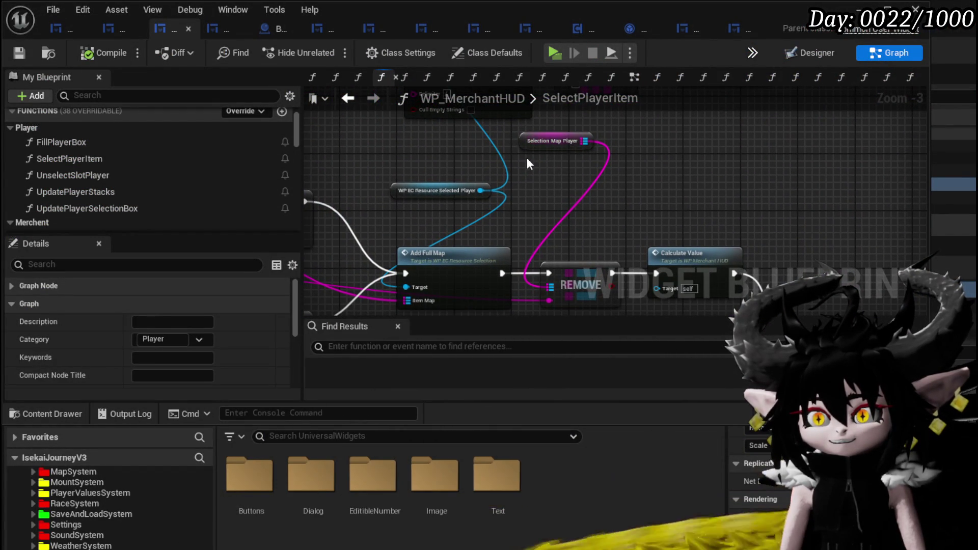
{"action": "left_click", "coordinate": [547, 236]}
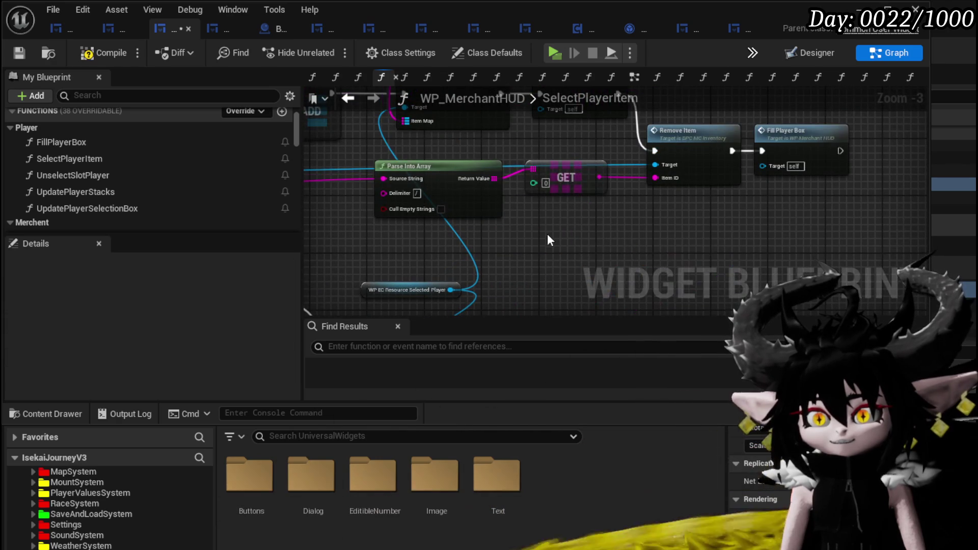
{"action": "scroll", "coordinate": [547, 237], "scroll_direction": "down", "scroll_amount": 3}
{"action": "scroll", "coordinate": [565, 225], "scroll_direction": "up", "scroll_amount": 3}
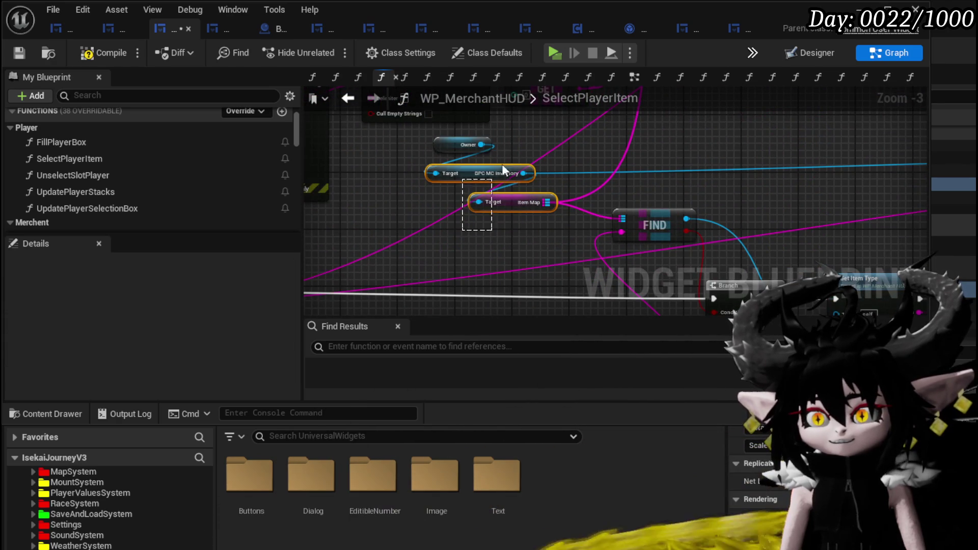
{"action": "left_click", "coordinate": [523, 131]}
{"action": "mouse_move", "coordinate": [704, 174]}
{"action": "left_mouse_down"}
{"action": "mouse_move", "coordinate": [728, 225]}
{"action": "mouse_move", "coordinate": [514, 174]}
{"action": "mouse_move", "coordinate": [175, 194]}
{"action": "left_mouse_up"}
{"action": "mouse_move", "coordinate": [502, 135]}
{"action": "left_mouse_down"}
{"action": "mouse_move", "coordinate": [601, 207]}
{"action": "mouse_move", "coordinate": [528, 313]}
{"action": "left_mouse_up"}
{"action": "left_click_drag", "start_coordinate": [525, 233], "coordinate": [650, 220]}
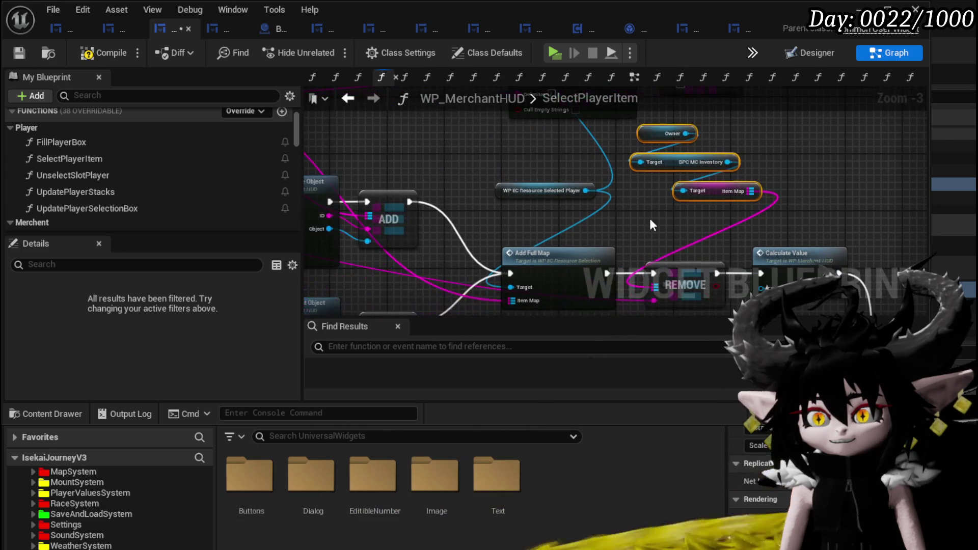
{"action": "left_click", "coordinate": [22, 56]}
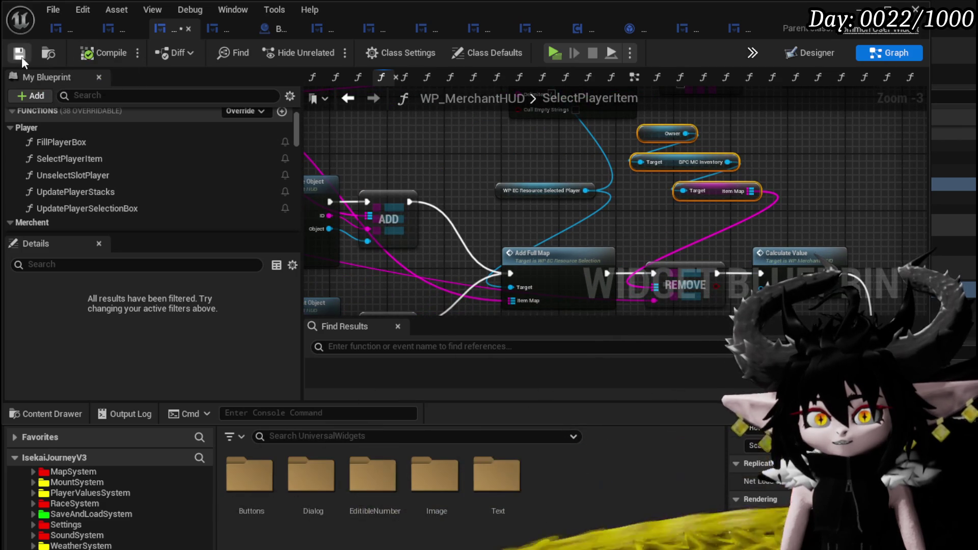
{"action": "left_click", "coordinate": [264, 28]}
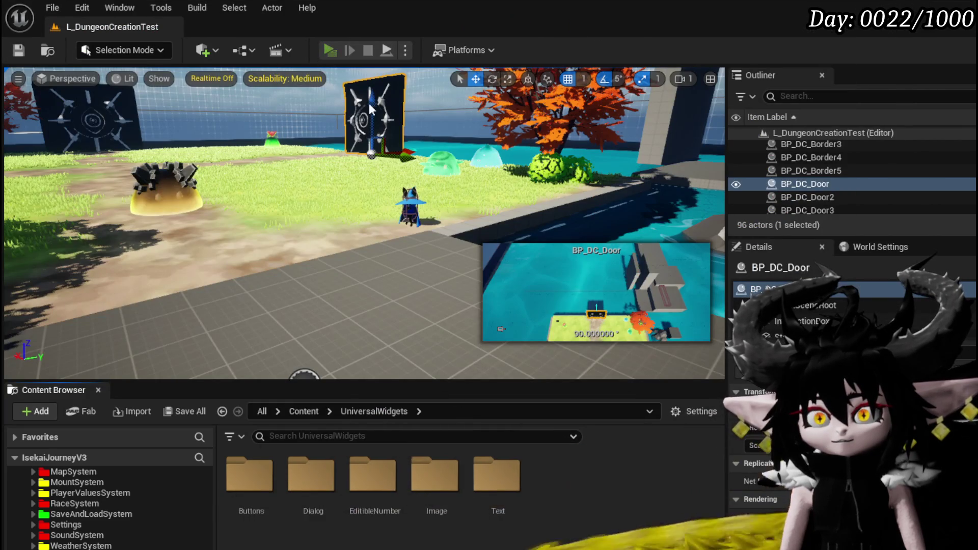
- Play, walk to the merchant, open Trading, pick an Iron_Chest, and resume from the breakpoint
{"action": "left_click", "coordinate": [338, 68]}
{"action": "key", "text": "w"}
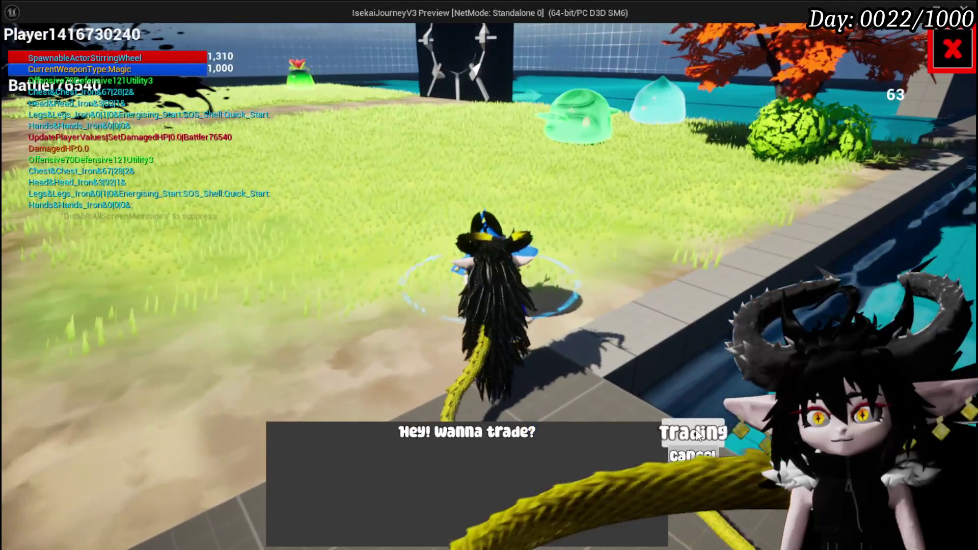
{"action": "left_click", "coordinate": [698, 433]}
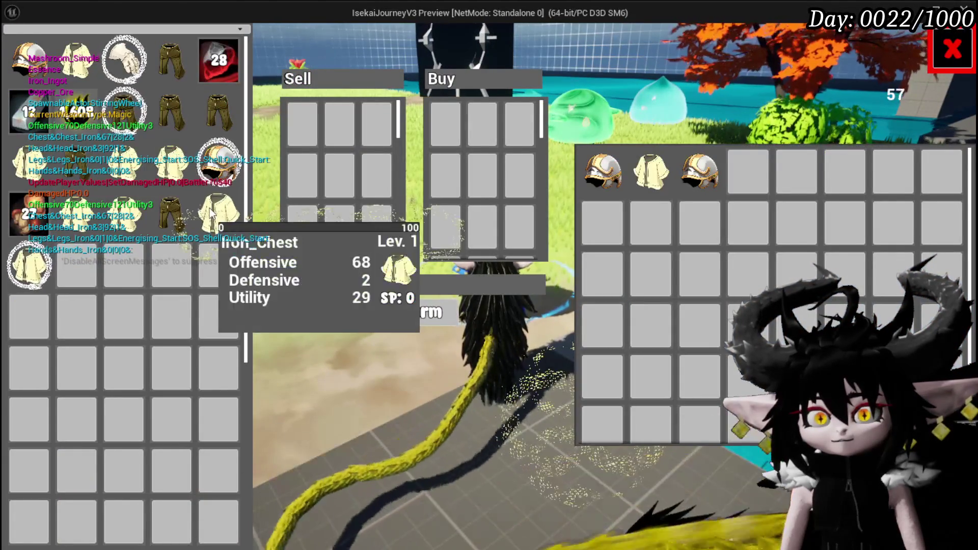
{"action": "left_click", "coordinate": [209, 208]}
{"action": "left_click", "coordinate": [550, 50]}
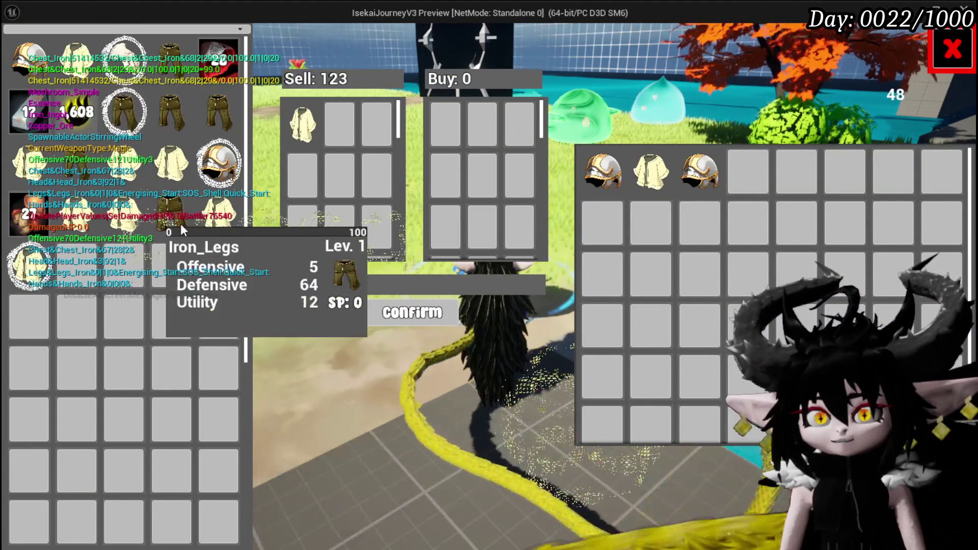
- Pick Iron_Legs and step through SelectPlayerItem from the item type lookup to REMOVE
{"action": "left_click", "coordinate": [181, 224]}
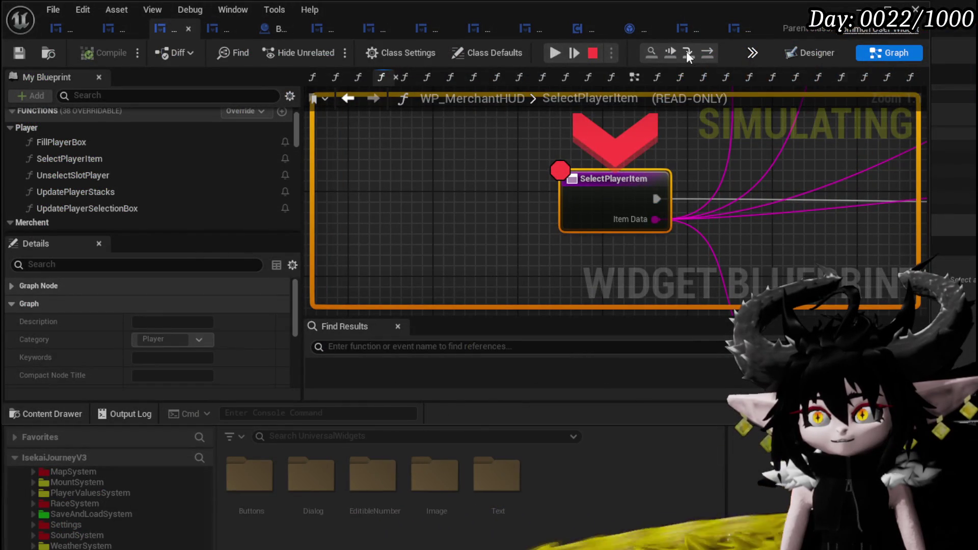
{"action": "left_click", "coordinate": [686, 51]}
{"action": "scroll", "coordinate": [475, 188], "scroll_direction": "down", "scroll_amount": 4}
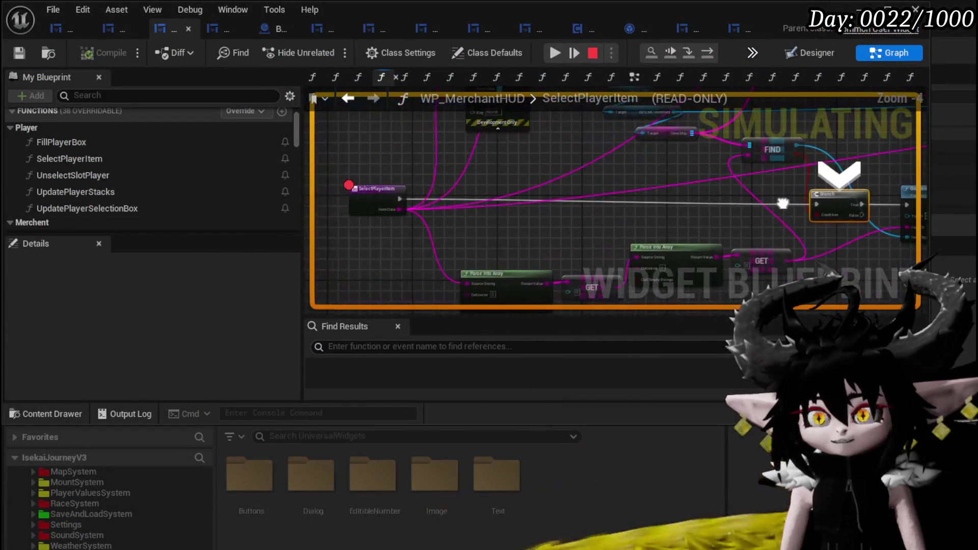
{"action": "left_click", "coordinate": [703, 55]}
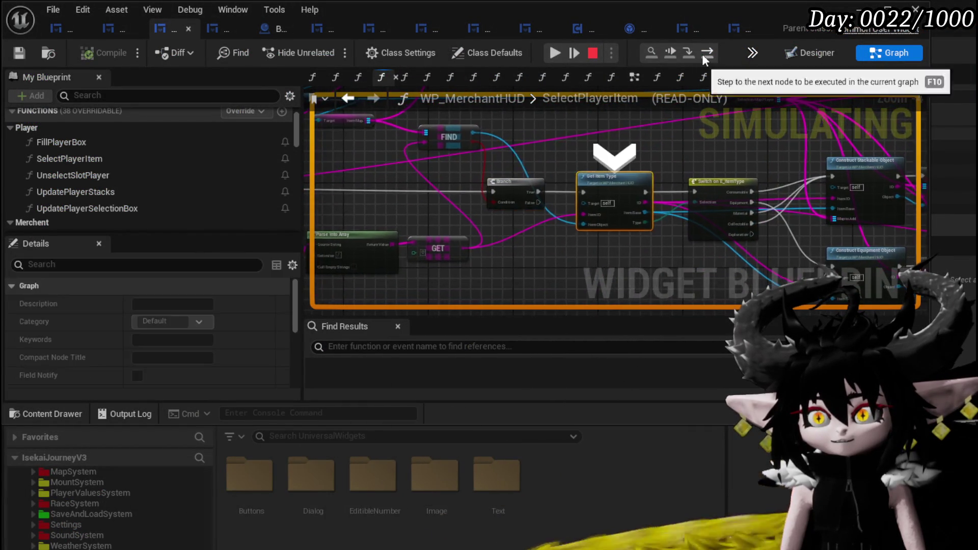
{"action": "left_click", "coordinate": [703, 55]}
{"action": "left_click", "coordinate": [703, 55]}
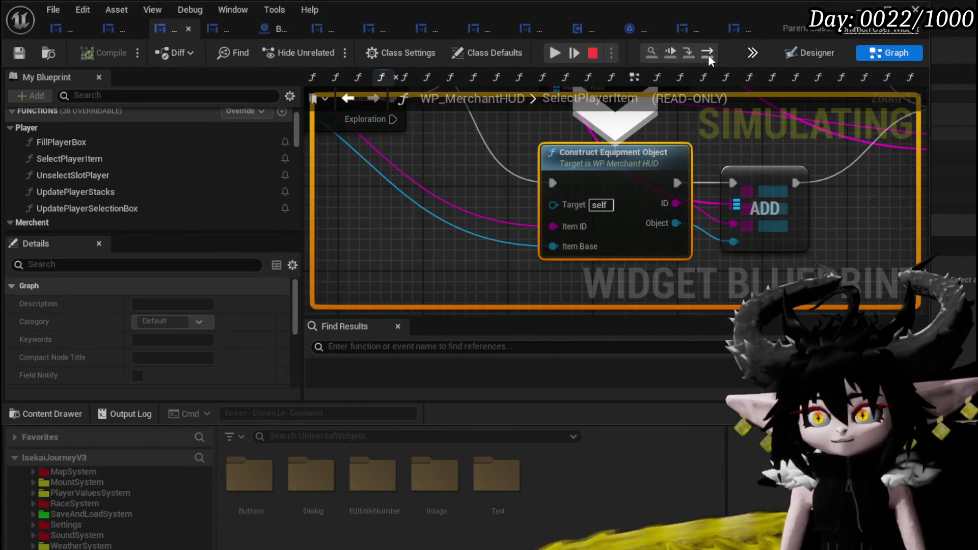
{"action": "left_click", "coordinate": [708, 54]}
{"action": "left_click", "coordinate": [708, 54]}
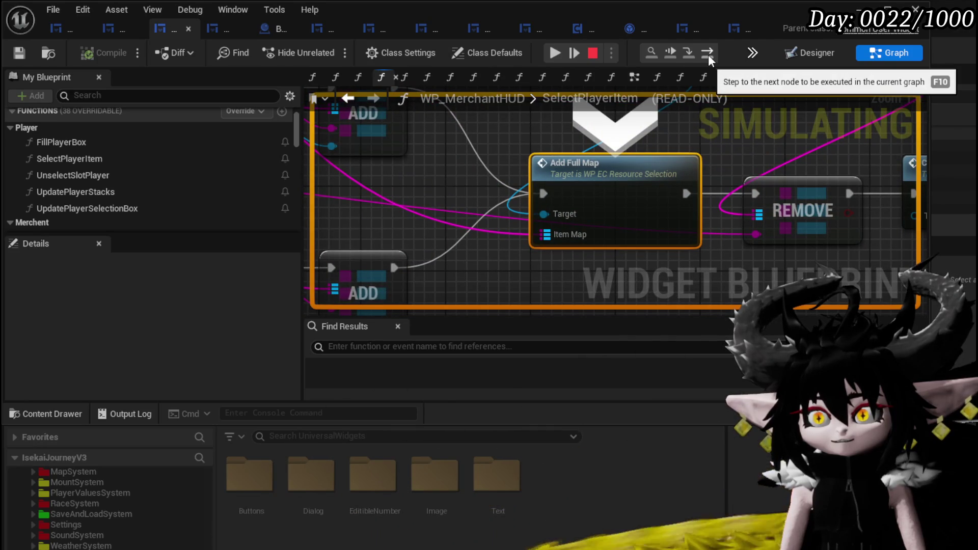
{"action": "left_click", "coordinate": [708, 54]}
- Inspect the Target and Item Map nodes, resume, and close the trade window
{"action": "mouse_move", "coordinate": [564, 224]}
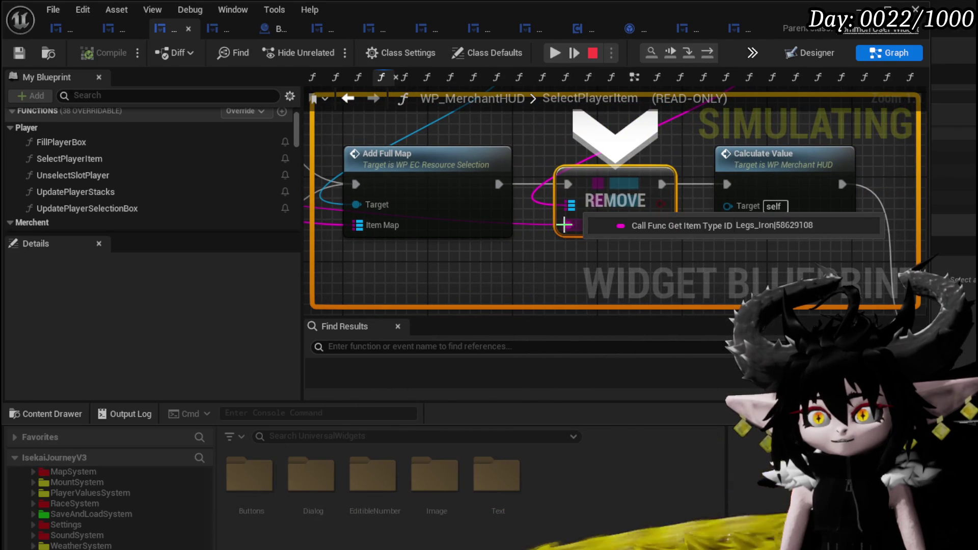
{"action": "left_click_drag", "start_coordinate": [564, 224], "coordinate": [483, 387]}
{"action": "mouse_move", "coordinate": [647, 214]}
{"action": "left_mouse_down"}
{"action": "mouse_move", "coordinate": [603, 235]}
{"action": "mouse_move", "coordinate": [531, 186]}
{"action": "left_mouse_up"}
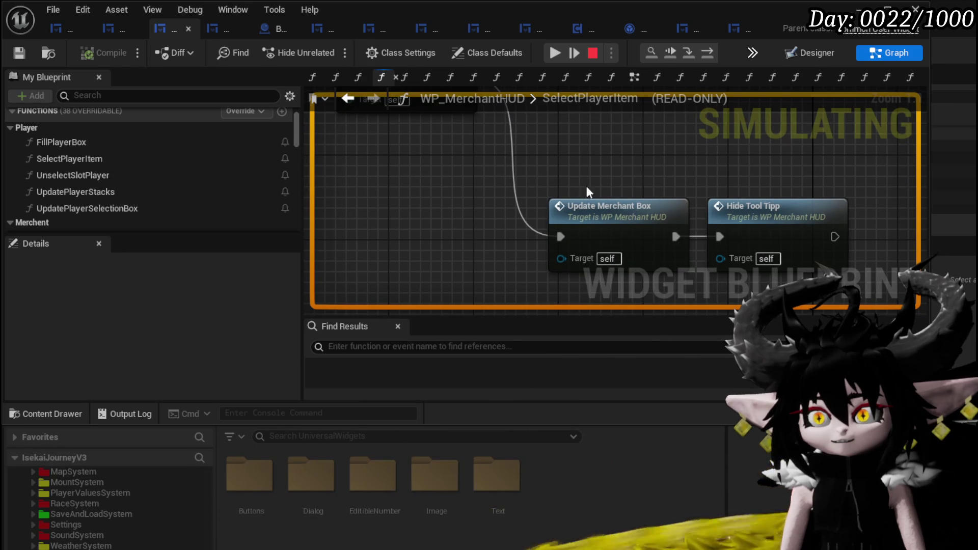
{"action": "left_click", "coordinate": [574, 53]}
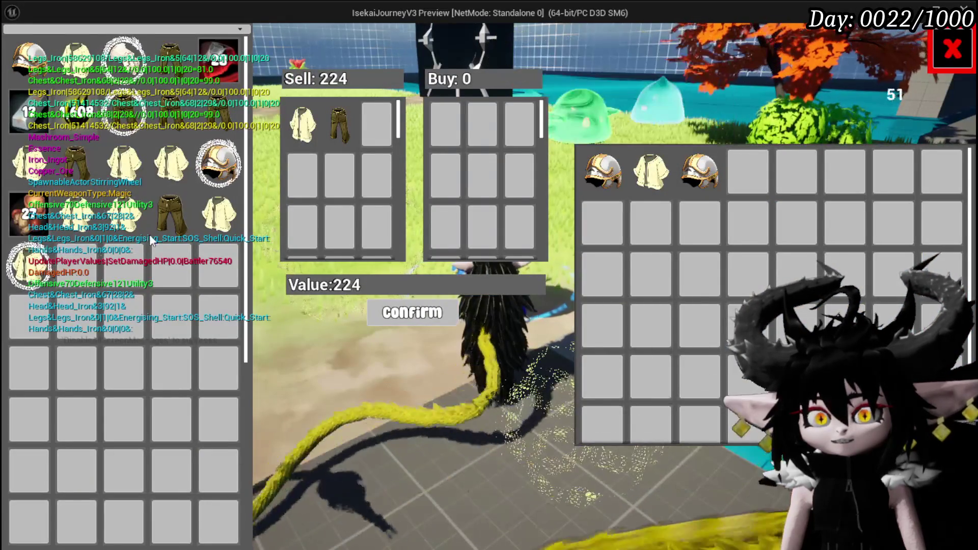
{"action": "left_click", "coordinate": [935, 60]}
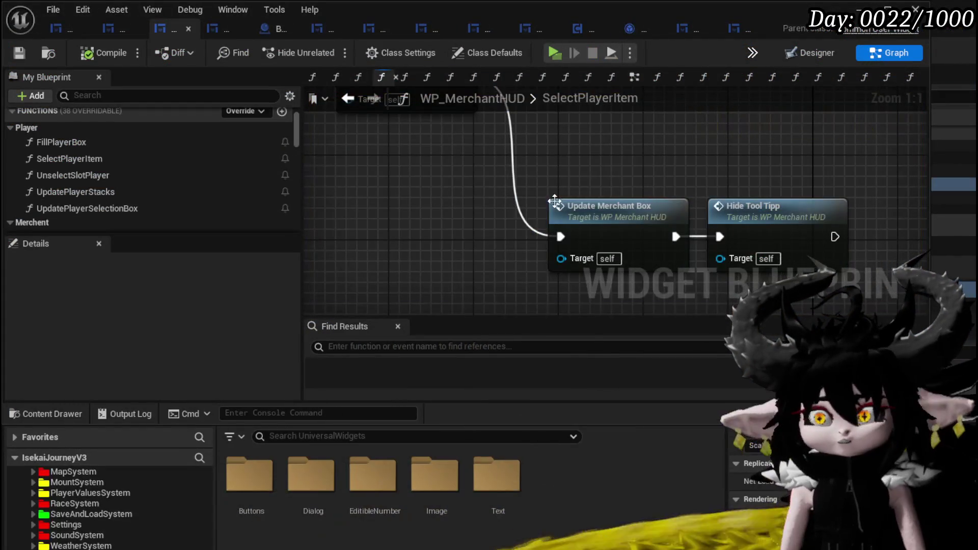
- Add a Fill Player Box call at the end of SelectPlayerItem and route execution into it
{"action": "scroll", "coordinate": [500, 194], "scroll_direction": "down", "scroll_amount": 2}
{"action": "mouse_move", "coordinate": [489, 130]}
{"action": "left_mouse_down"}
{"action": "mouse_move", "coordinate": [503, 190]}
{"action": "mouse_move", "coordinate": [520, 194]}
{"action": "left_mouse_up"}
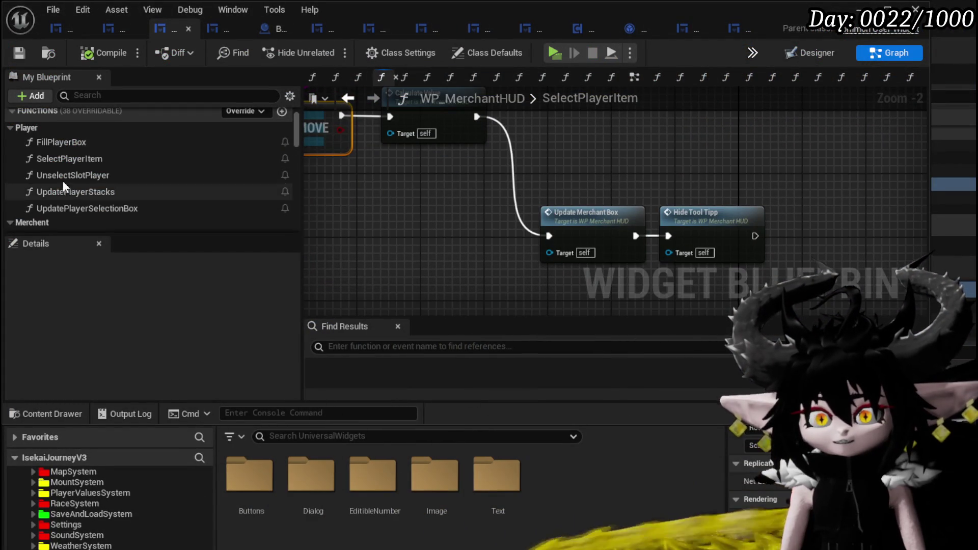
{"action": "scroll", "coordinate": [65, 177], "scroll_direction": "down", "scroll_amount": 4}
{"action": "scroll", "coordinate": [87, 173], "scroll_direction": "up", "scroll_amount": 2}
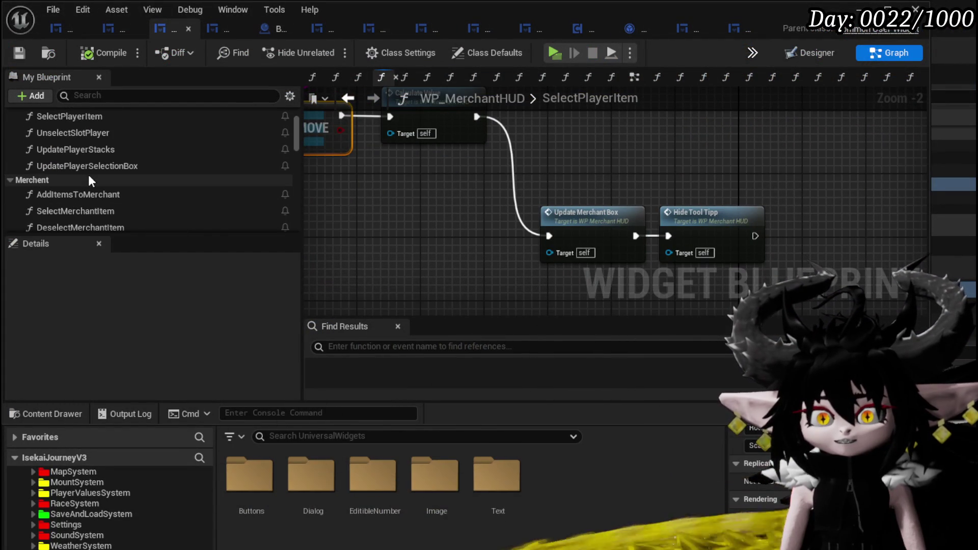
{"action": "scroll", "coordinate": [87, 180], "scroll_direction": "up", "scroll_amount": 1}
{"action": "left_click_drag", "start_coordinate": [66, 121], "coordinate": [472, 220]}
{"action": "mouse_move", "coordinate": [477, 116]}
{"action": "left_mouse_down"}
{"action": "mouse_move", "coordinate": [454, 236]}
{"action": "mouse_move", "coordinate": [569, 295]}
{"action": "mouse_move", "coordinate": [664, 225]}
{"action": "left_mouse_up"}
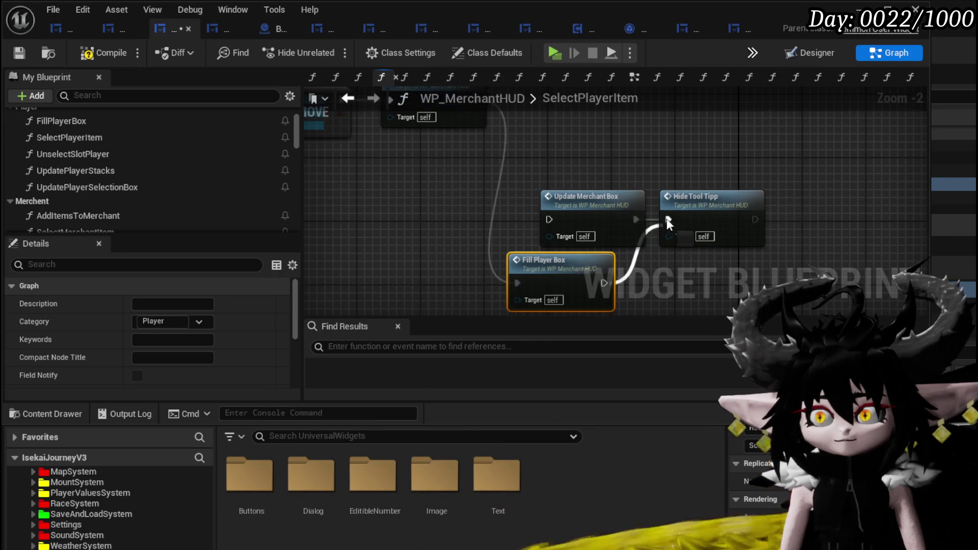
- Delete Update Merchant Box, put Fill Player Box in its place, and launch a play-test
{"action": "left_click", "coordinate": [633, 197]}
{"action": "key", "text": "Delete"}
{"action": "left_click_drag", "start_coordinate": [565, 286], "coordinate": [557, 222]}
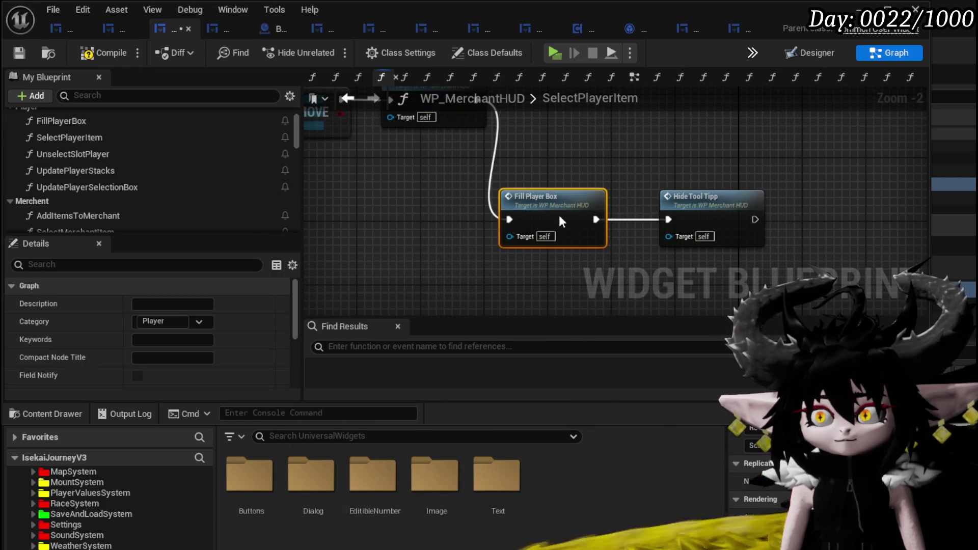
{"action": "left_click", "coordinate": [353, 120]}
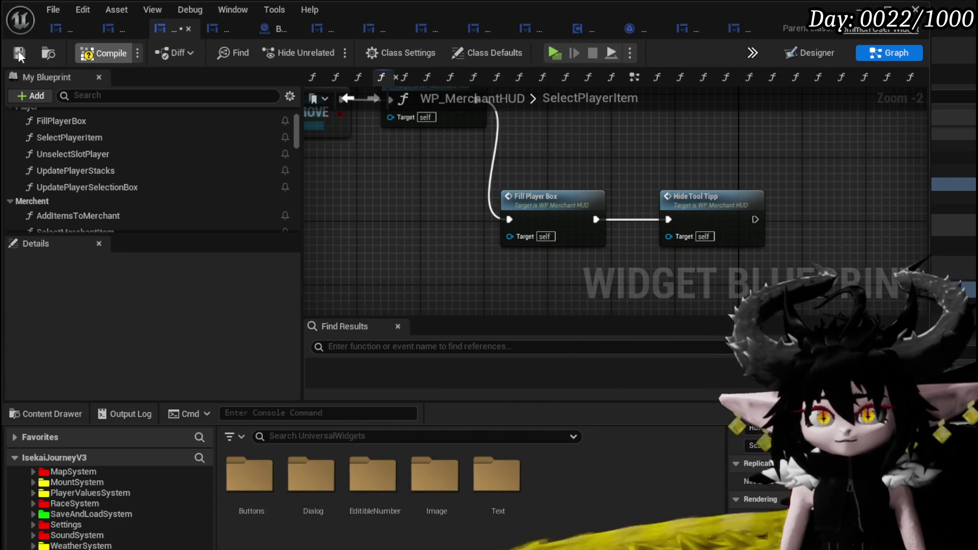
{"action": "left_click", "coordinate": [860, 9]}
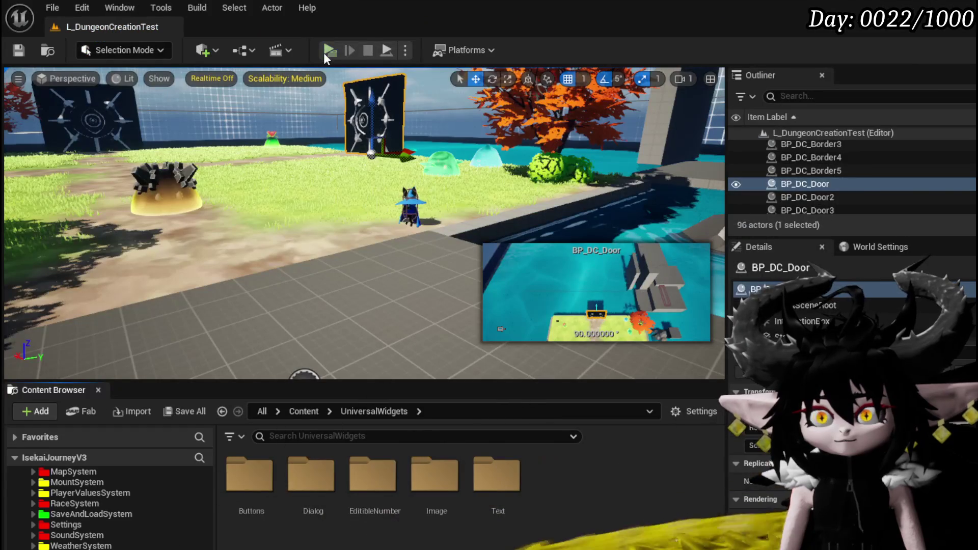
{"action": "key", "text": "alt+p"}
- Walk to the merchant, open Trading, pick an Iron_Chest, resume, and pick another item
{"action": "key", "text": "w"}
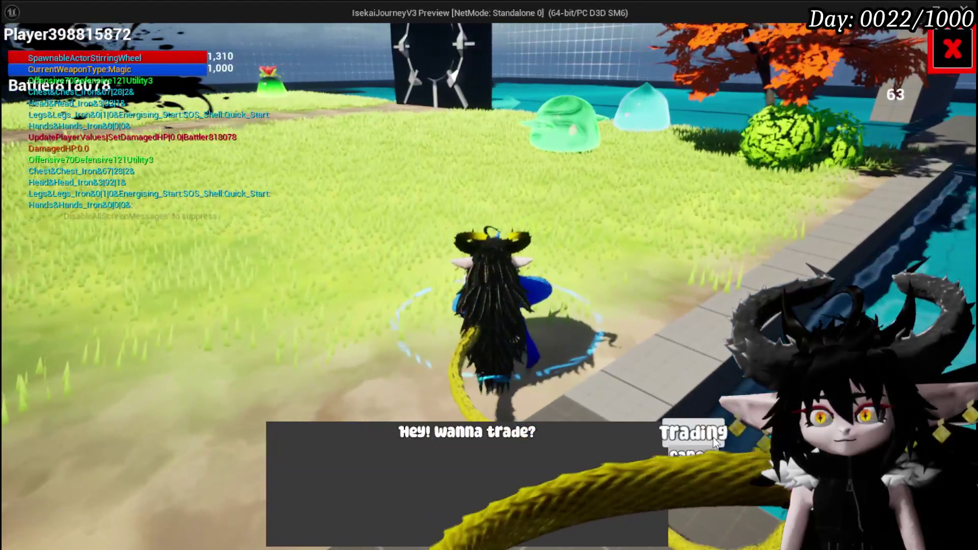
{"action": "left_click", "coordinate": [693, 432]}
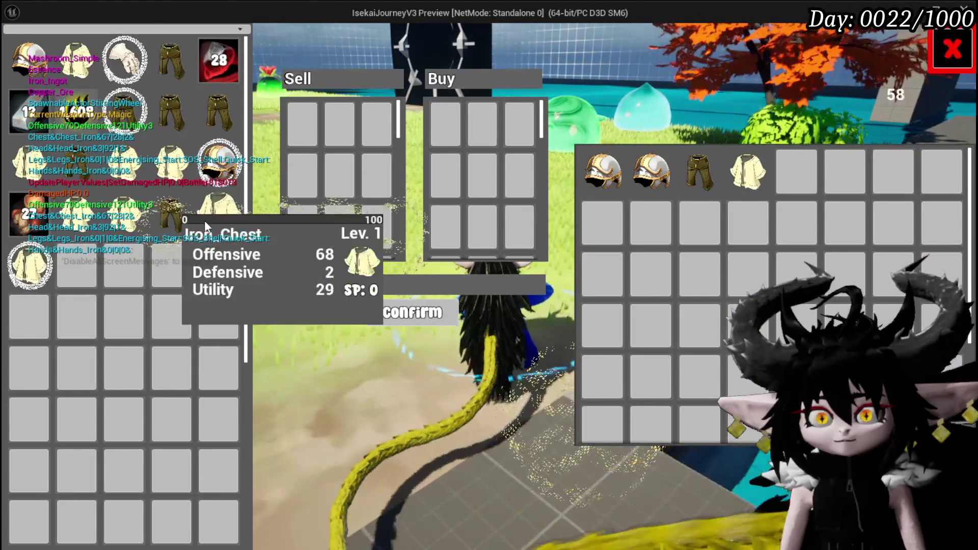
{"action": "left_click", "coordinate": [204, 220]}
{"action": "left_click", "coordinate": [553, 52]}
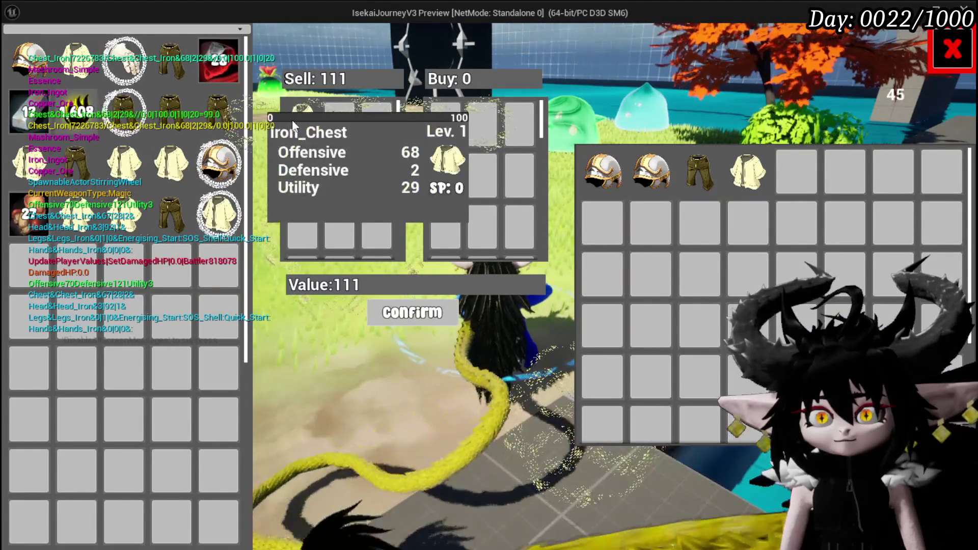
{"action": "mouse_move", "coordinate": [209, 228]}
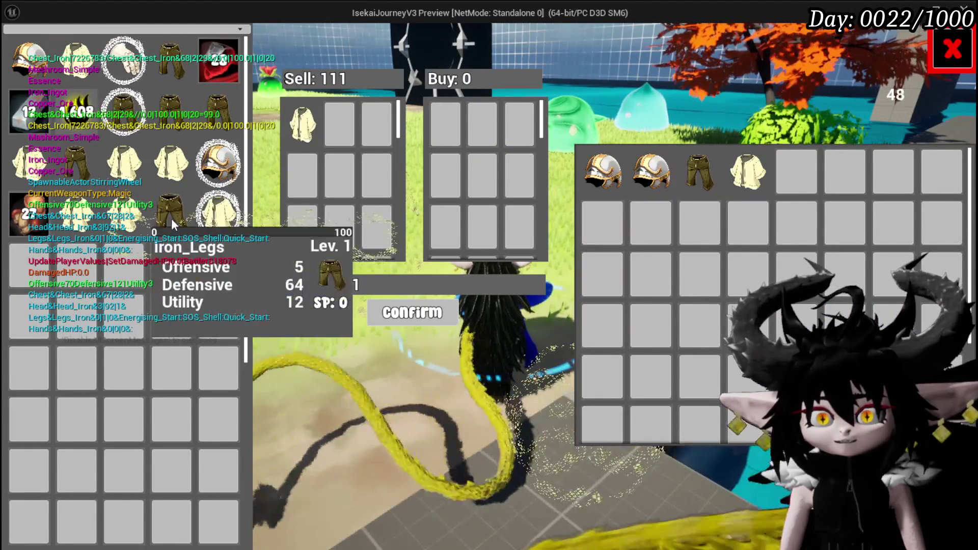
{"action": "left_click", "coordinate": [161, 226]}
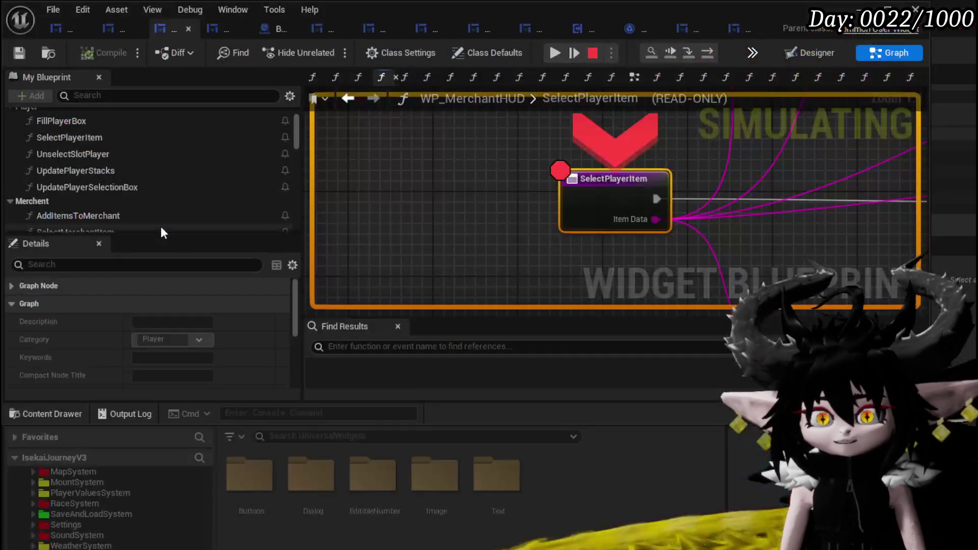
- Remove the breakpoint from the SelectPlayerItem node and resume the game
{"action": "right_click", "coordinate": [613, 181]}
{"action": "mouse_move", "coordinate": [611, 211]}
{"action": "left_click", "coordinate": [621, 253]}
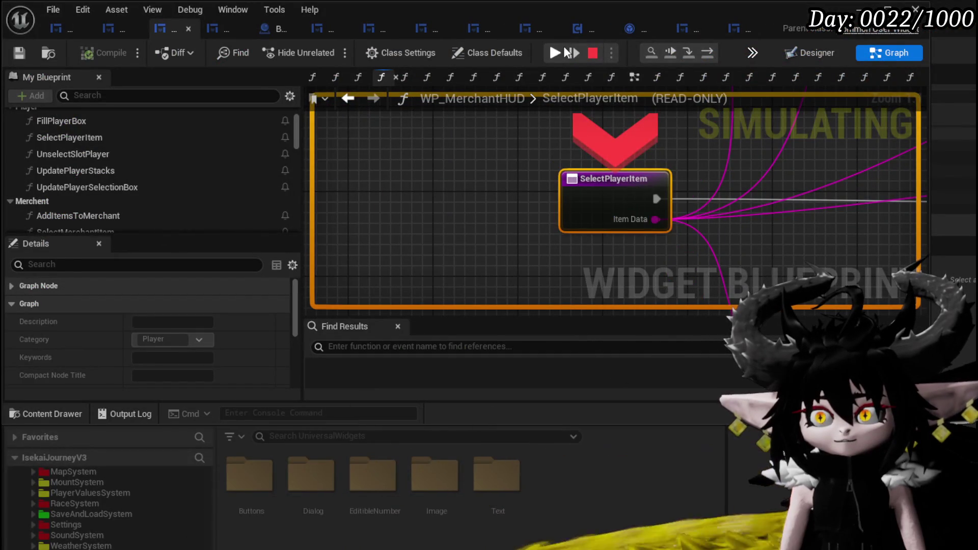
{"action": "left_click", "coordinate": [555, 52]}
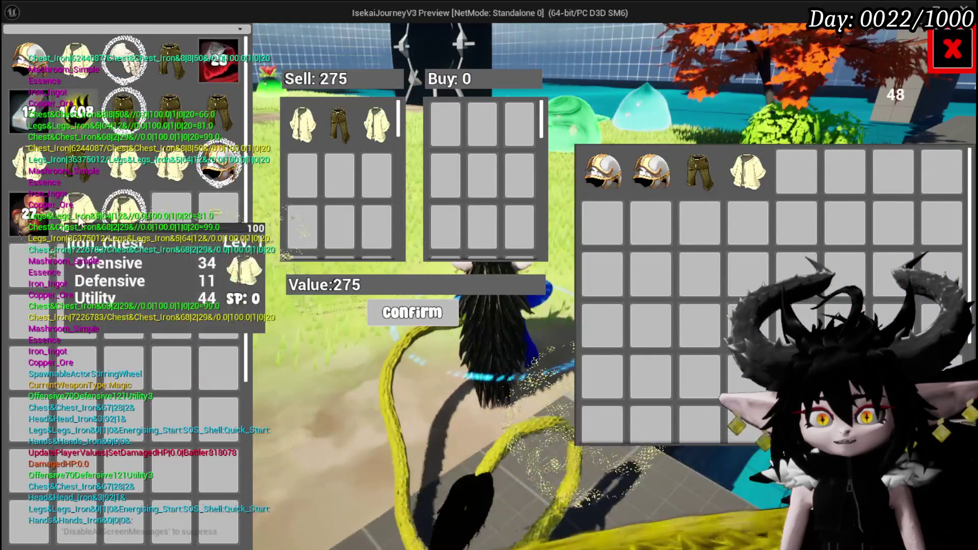
- Move Iron_Chest and Iron_Legs into the sell list, return them all, and end play
{"action": "left_click", "coordinate": [36, 216]}
{"action": "left_click", "coordinate": [162, 99]}
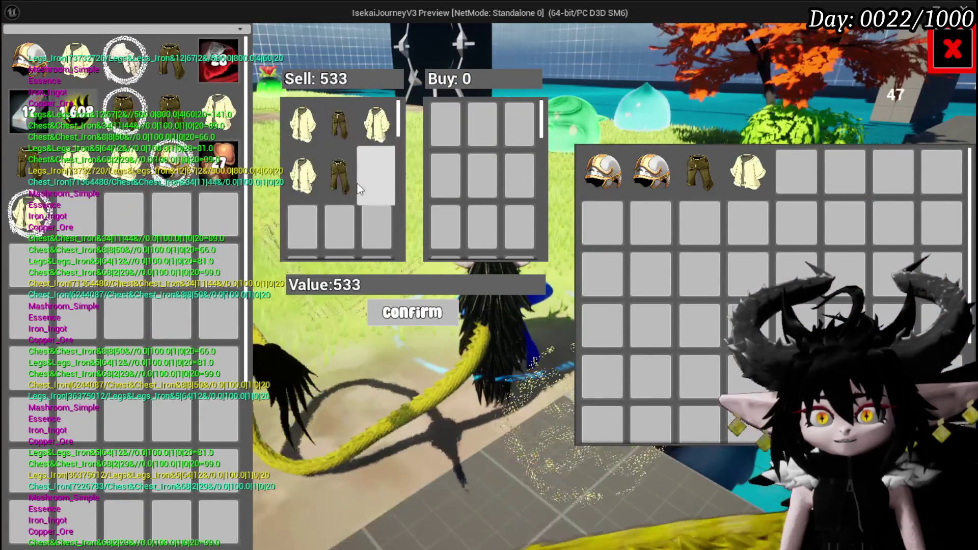
{"action": "left_click", "coordinate": [336, 188]}
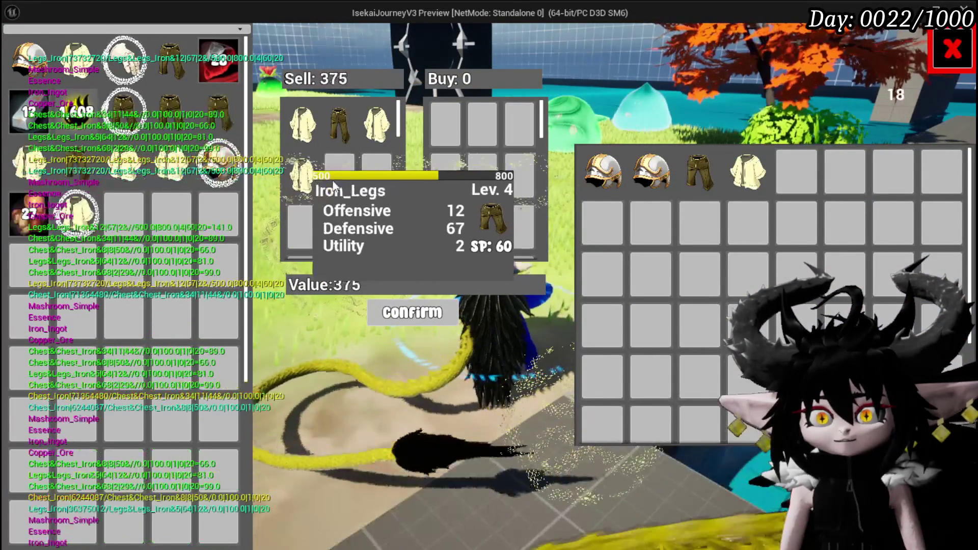
{"action": "left_click", "coordinate": [305, 178]}
{"action": "left_click", "coordinate": [307, 134]}
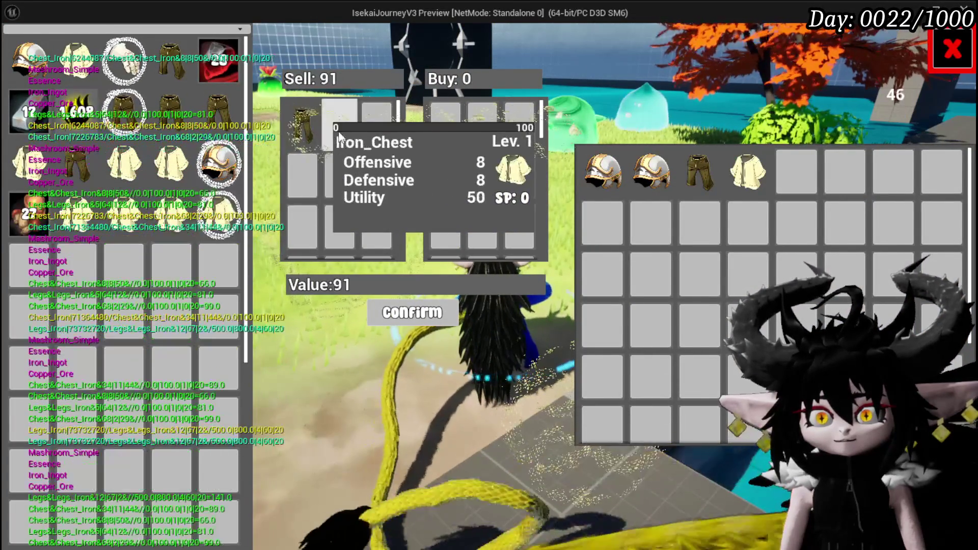
{"action": "left_click", "coordinate": [307, 134]}
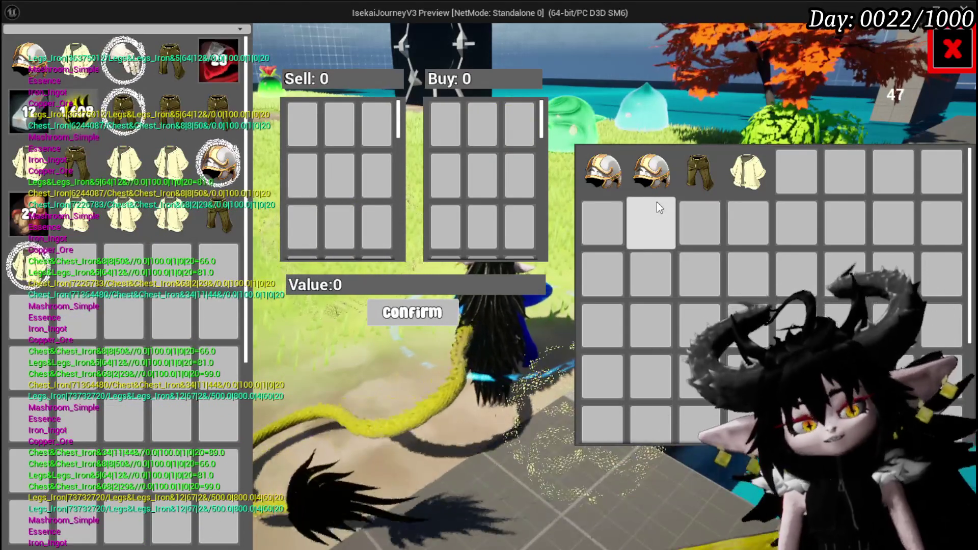
{"action": "key", "text": "Escape"}
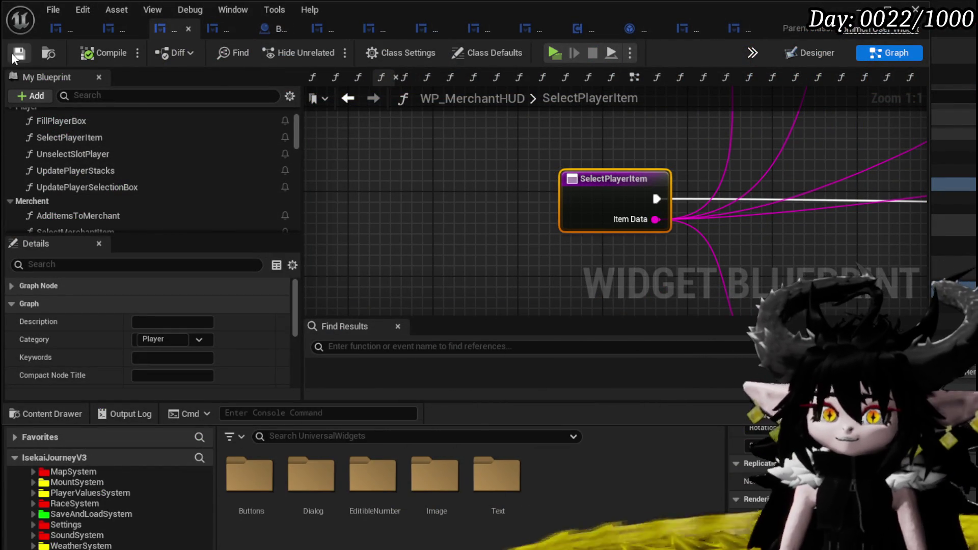
- Arrange the SelectPlayerItem graph to expose the Branch, Get Item Type and Switch nodes
{"action": "scroll", "coordinate": [450, 214], "scroll_direction": "down", "scroll_amount": 5}
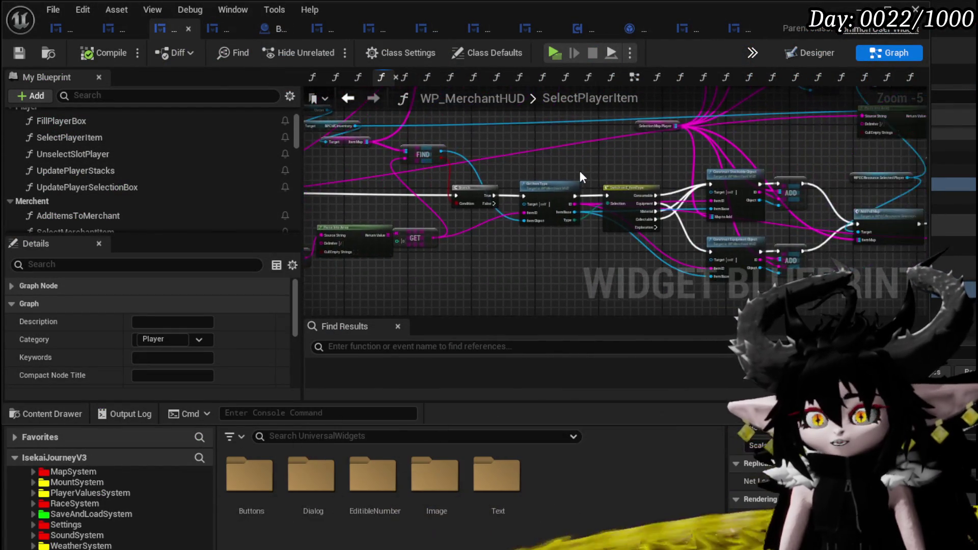
{"action": "scroll", "coordinate": [511, 180], "scroll_direction": "up", "scroll_amount": 3}
{"action": "scroll", "coordinate": [511, 189], "scroll_direction": "down", "scroll_amount": 5}
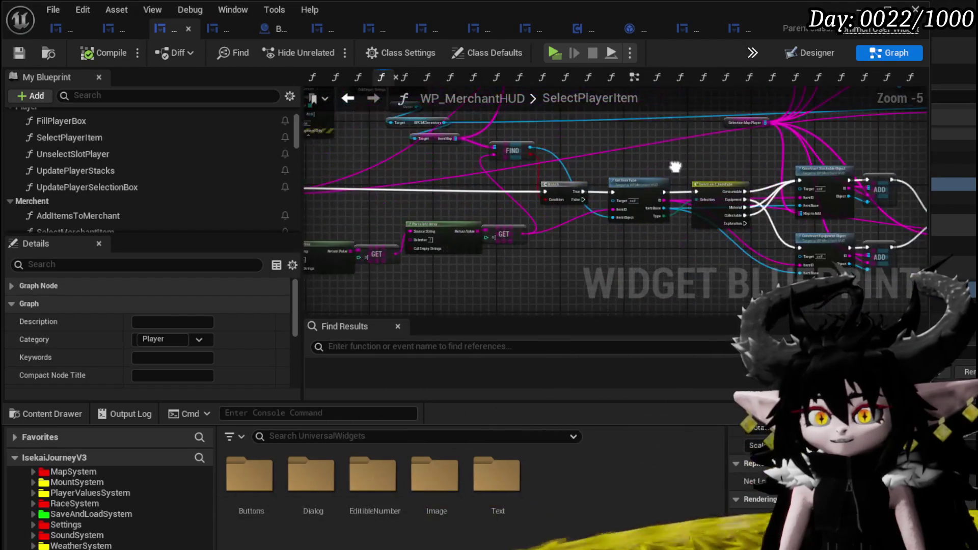
{"action": "scroll", "coordinate": [577, 164], "scroll_direction": "up", "scroll_amount": 5}
{"action": "mouse_move", "coordinate": [576, 158]}
{"action": "left_mouse_down"}
{"action": "mouse_move", "coordinate": [714, 147]}
{"action": "mouse_move", "coordinate": [907, 153]}
{"action": "mouse_move", "coordinate": [573, 211]}
{"action": "mouse_move", "coordinate": [864, 241]}
{"action": "mouse_move", "coordinate": [818, 242]}
{"action": "left_mouse_up"}
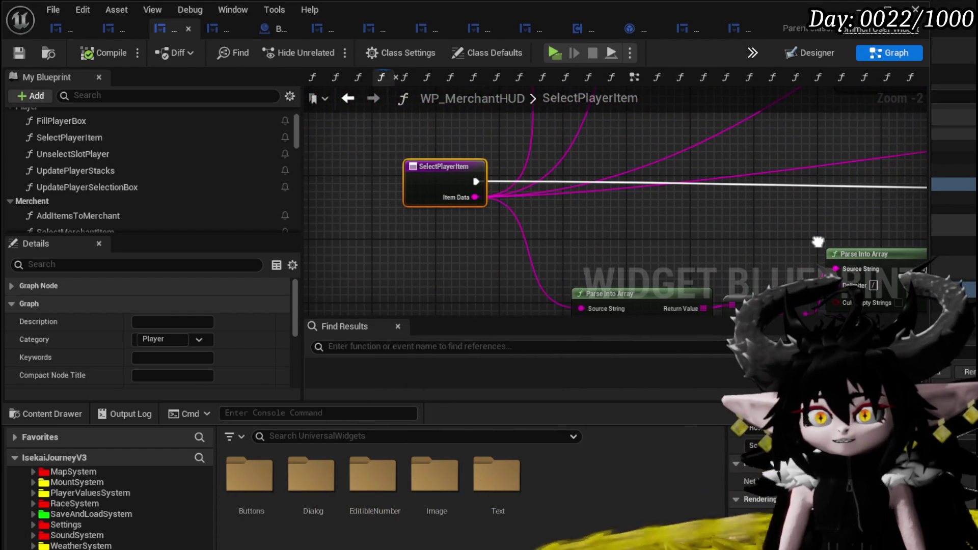
{"action": "left_click_drag", "start_coordinate": [453, 184], "coordinate": [451, 191]}
{"action": "mouse_move", "coordinate": [912, 204]}
{"action": "left_mouse_down"}
{"action": "mouse_move", "coordinate": [530, 197]}
{"action": "mouse_move", "coordinate": [483, 186]}
{"action": "mouse_move", "coordinate": [510, 188]}
{"action": "mouse_move", "coordinate": [532, 175]}
{"action": "mouse_move", "coordinate": [632, 194]}
{"action": "left_mouse_up"}
{"action": "scroll", "coordinate": [632, 193], "scroll_direction": "down", "scroll_amount": 1}
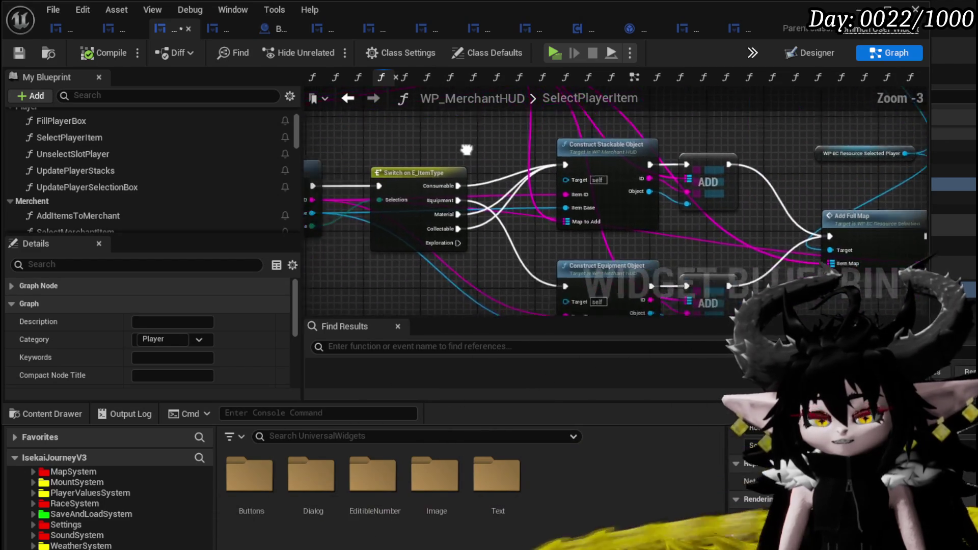
{"action": "mouse_move", "coordinate": [527, 275]}
{"action": "left_mouse_down"}
{"action": "mouse_move", "coordinate": [668, 177]}
{"action": "mouse_move", "coordinate": [579, 180]}
{"action": "left_mouse_up"}
{"action": "left_click", "coordinate": [666, 160]}
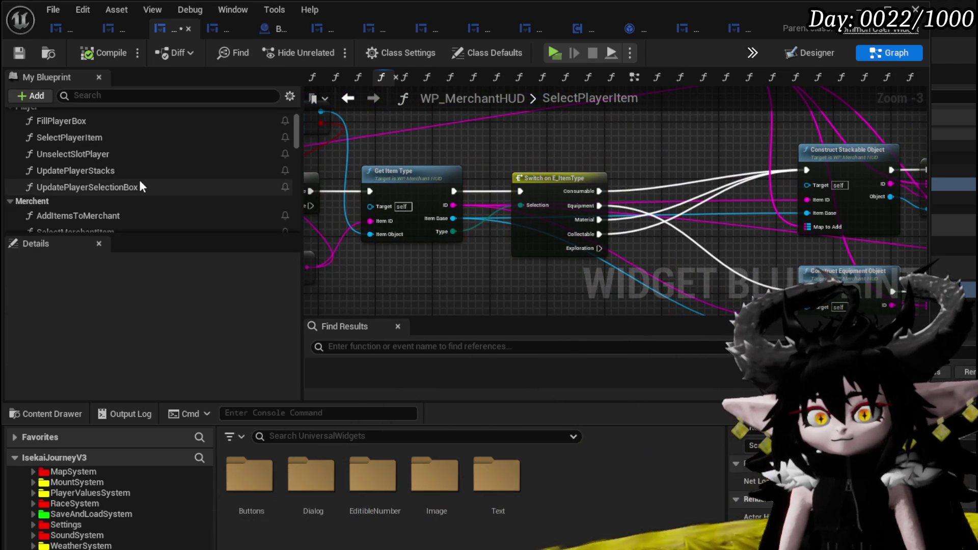
- Place an Open Quantity call and wire the Consumable, Material and Collectable outputs into it
{"action": "scroll", "coordinate": [140, 179], "scroll_direction": "down", "scroll_amount": 3}
{"action": "scroll", "coordinate": [139, 180], "scroll_direction": "down", "scroll_amount": 3}
{"action": "scroll", "coordinate": [139, 178], "scroll_direction": "down", "scroll_amount": 3}
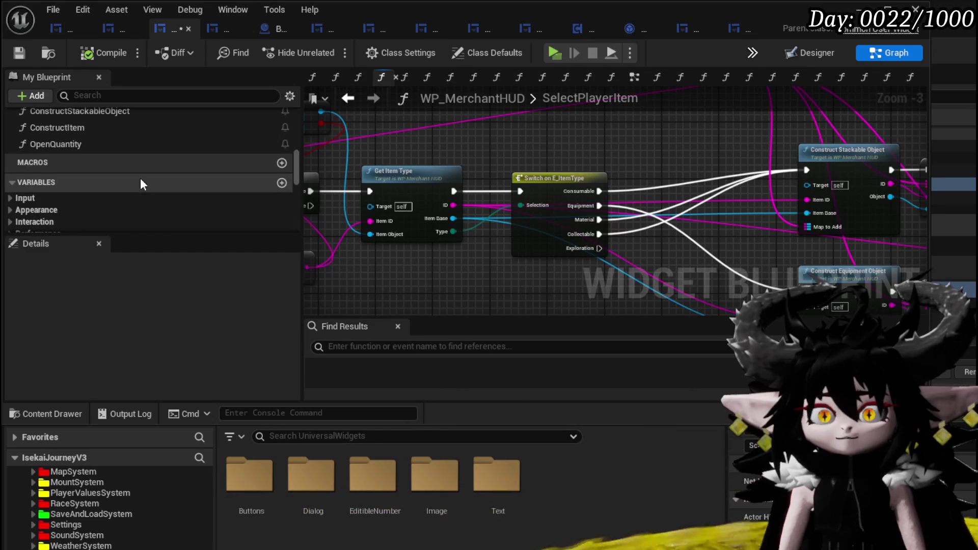
{"action": "left_click_drag", "start_coordinate": [106, 140], "coordinate": [635, 121]}
{"action": "scroll", "coordinate": [402, 173], "scroll_direction": "up", "scroll_amount": 1}
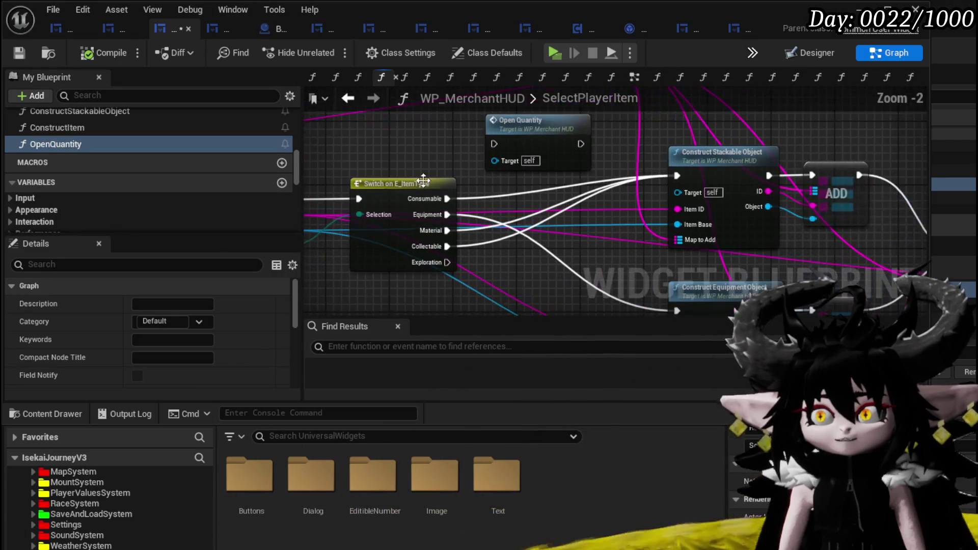
{"action": "mouse_move", "coordinate": [443, 206]}
{"action": "left_mouse_down"}
{"action": "mouse_move", "coordinate": [494, 144]}
{"action": "mouse_move", "coordinate": [546, 107]}
{"action": "left_mouse_up"}
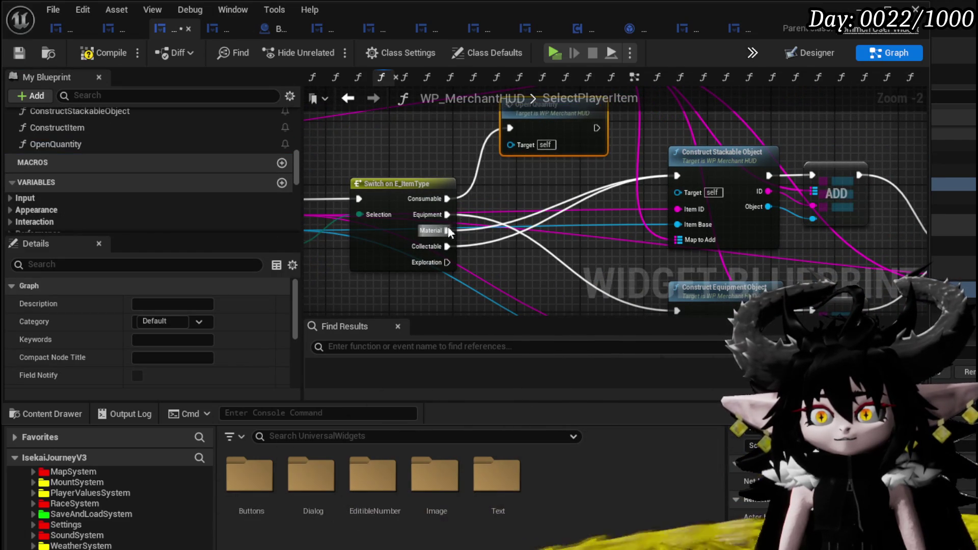
{"action": "left_click_drag", "start_coordinate": [448, 232], "coordinate": [508, 130]}
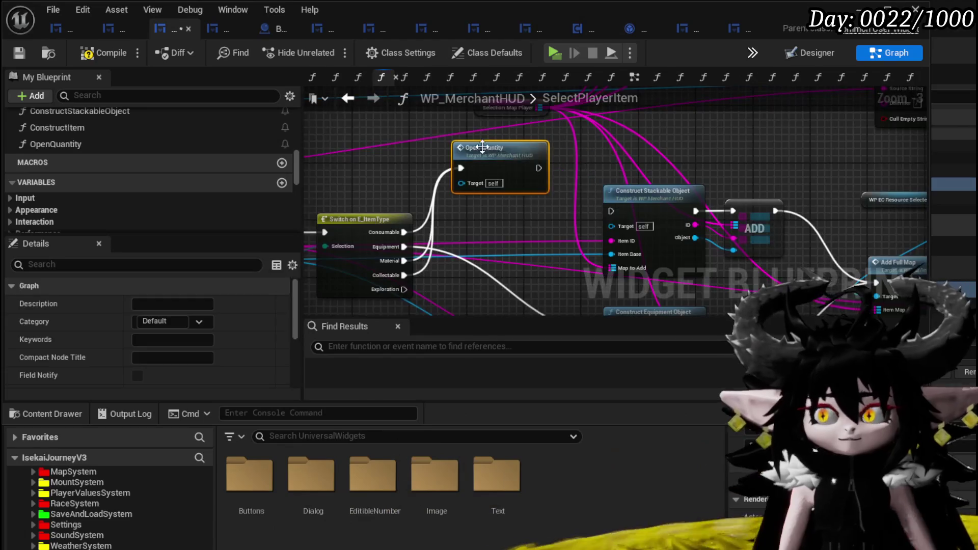
- Review OpenQuantity's Set Position and Set Visibility nodes, then save and view the Designer layout
{"action": "double_click", "coordinate": [485, 152]}
{"action": "left_click_drag", "start_coordinate": [570, 179], "coordinate": [304, 123]}
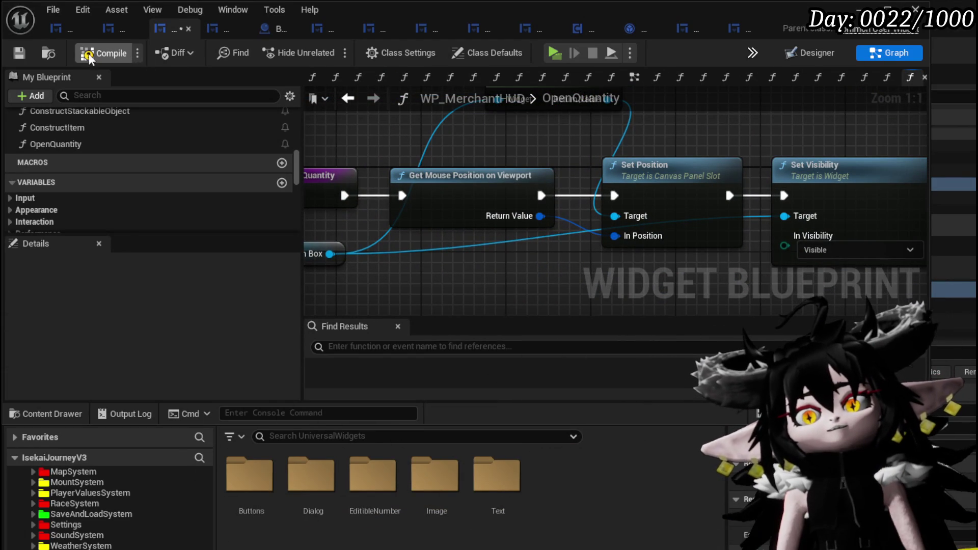
{"action": "left_click", "coordinate": [19, 52]}
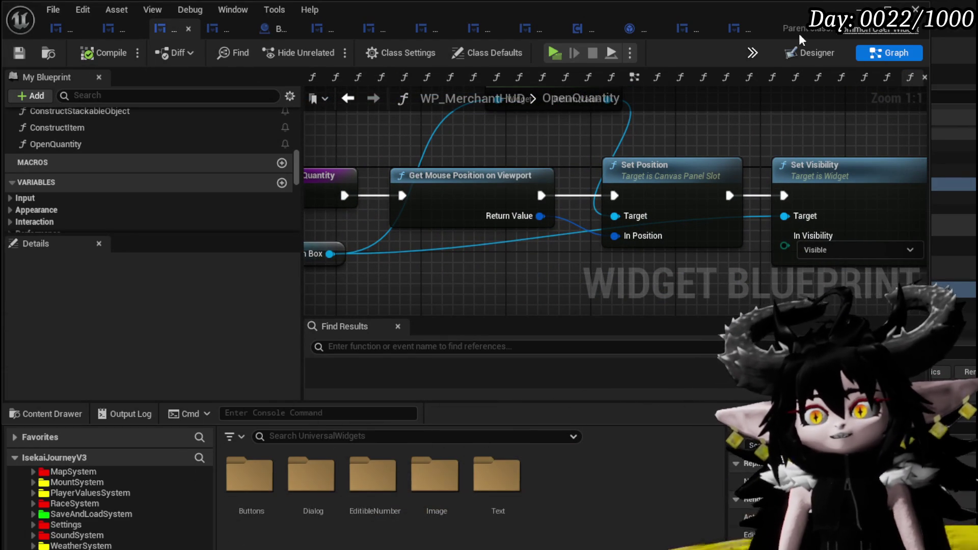
{"action": "key", "text": "shift+F12"}
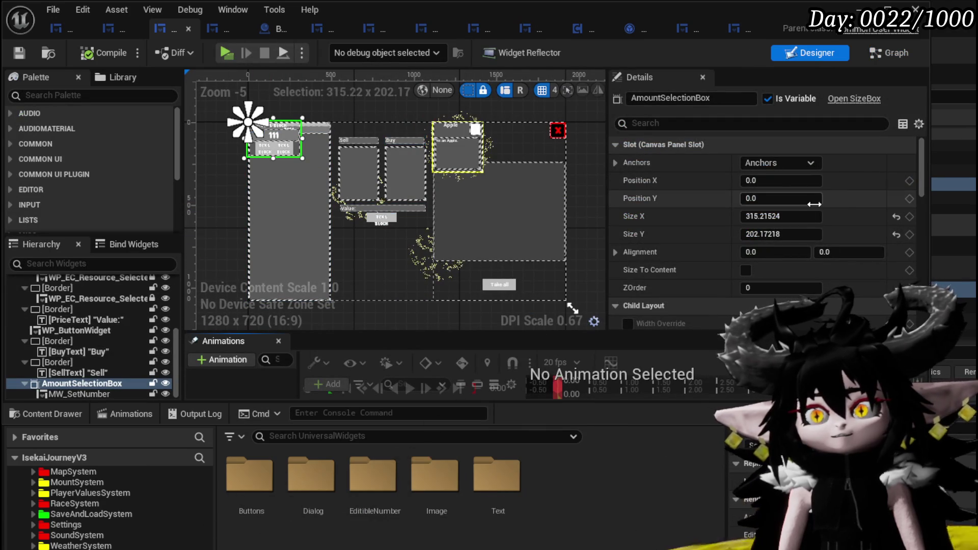
- Set MW_SetNumber's Priority to -10 and save the widget blueprint
{"action": "left_click", "coordinate": [284, 200]}
{"action": "left_click", "coordinate": [270, 146]}
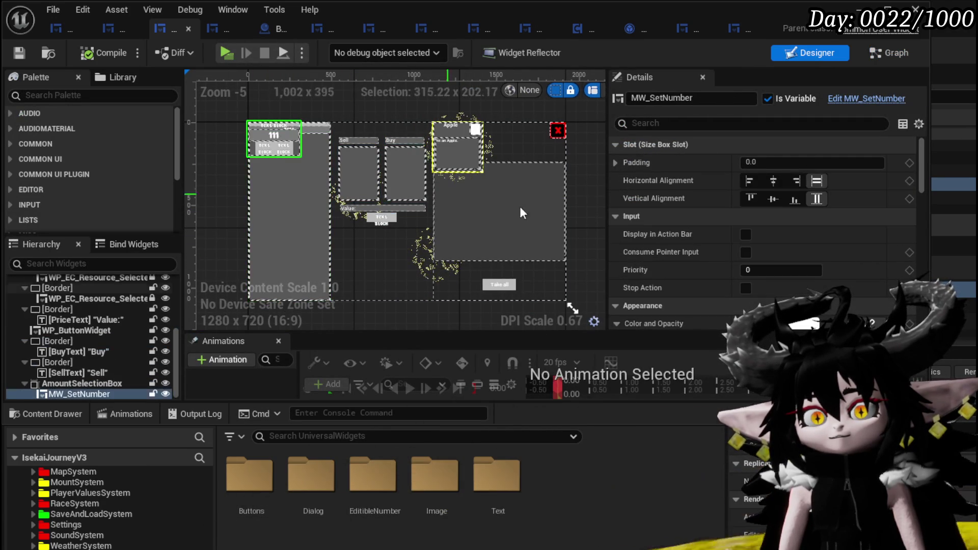
{"action": "left_click", "coordinate": [765, 268]}
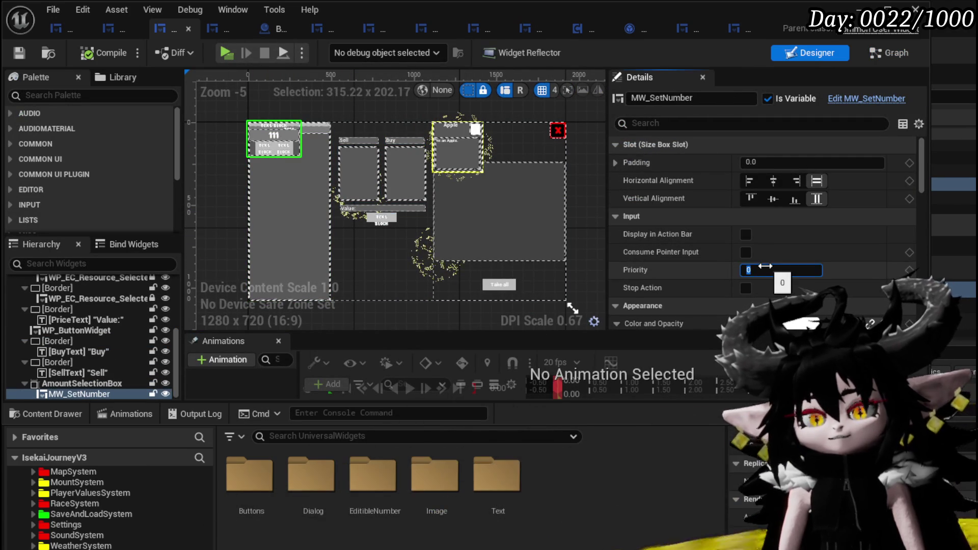
{"action": "type", "text": "-1"}
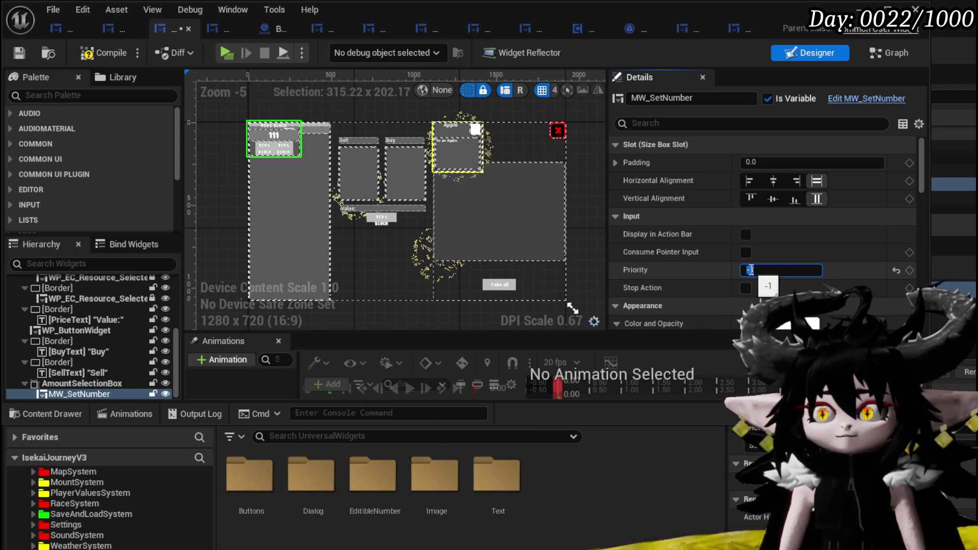
{"action": "key", "text": "Return"}
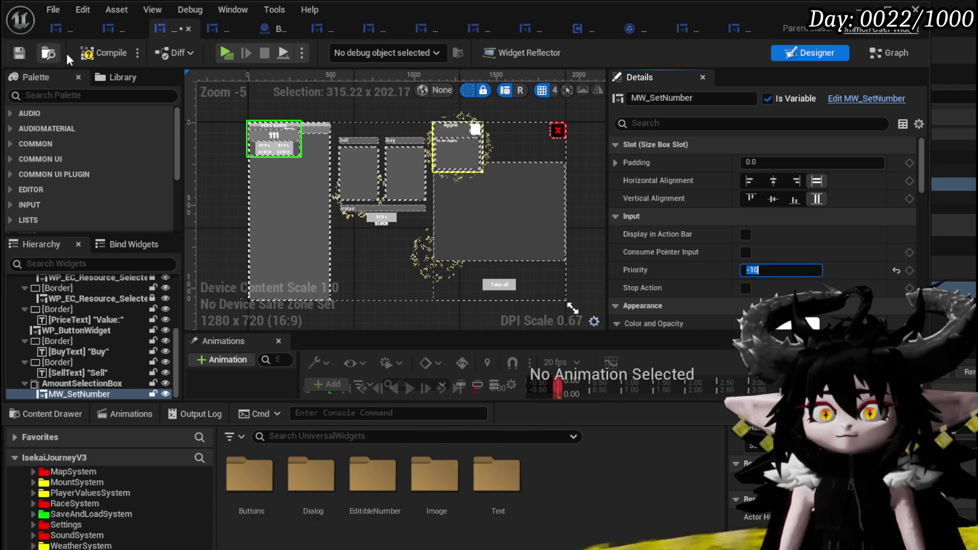
{"action": "left_click", "coordinate": [13, 53]}
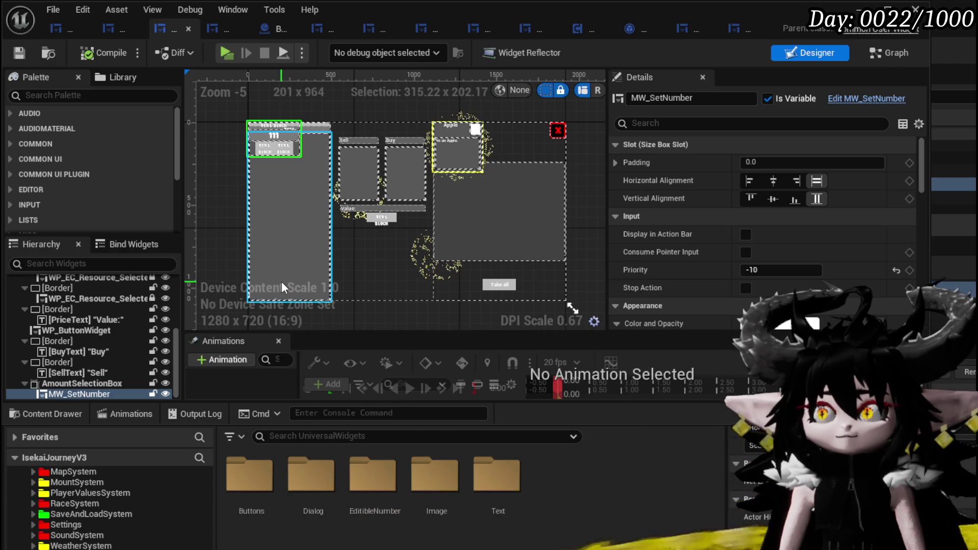
- Unhide WP_ItemToolTipp, set AmountSelectionBox's ZOrder to 5, and revisit MW_SetNumber's Priority
{"action": "left_click", "coordinate": [447, 151]}
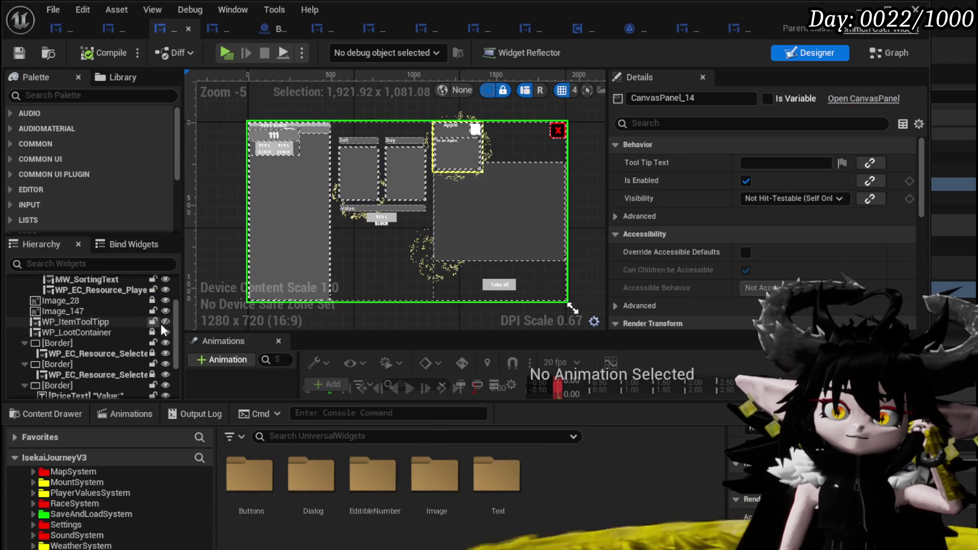
{"action": "left_click", "coordinate": [165, 322]}
{"action": "left_click", "coordinate": [145, 321]}
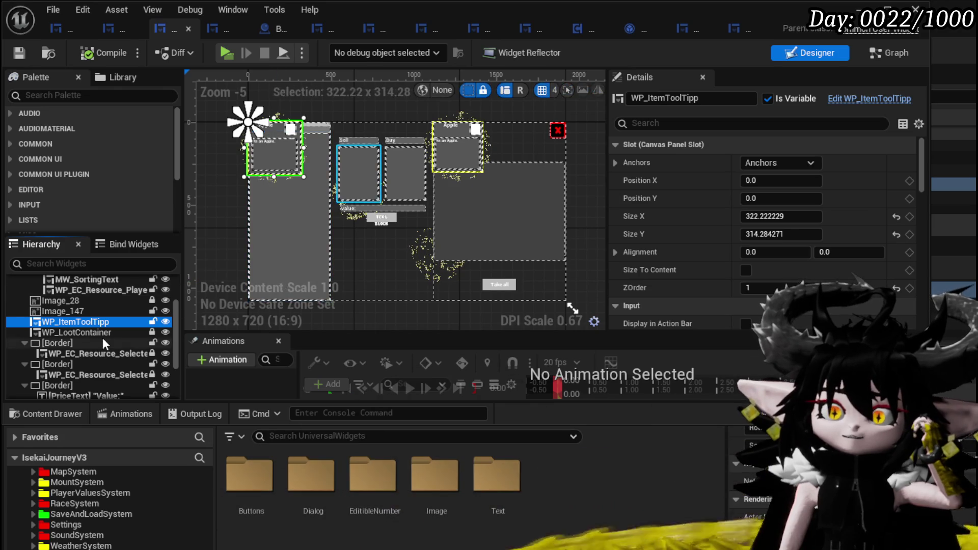
{"action": "scroll", "coordinate": [142, 332], "scroll_direction": "down", "scroll_amount": 3}
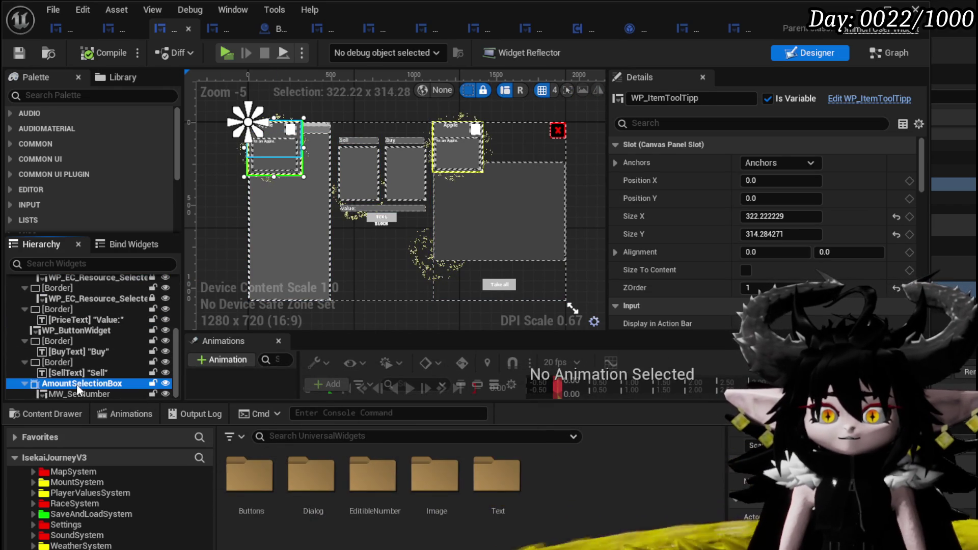
{"action": "left_click", "coordinate": [76, 385]}
{"action": "left_click", "coordinate": [754, 288]}
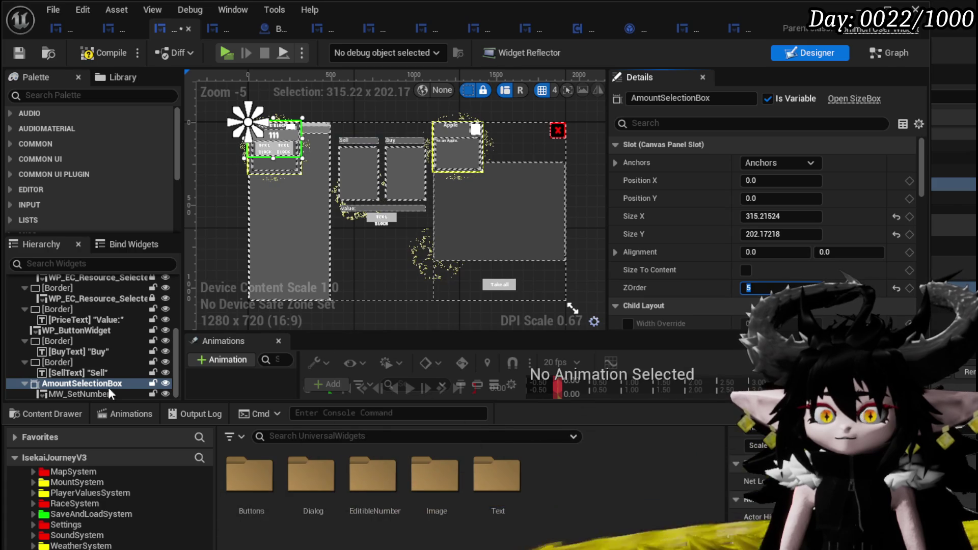
{"action": "left_click", "coordinate": [94, 395]}
{"action": "left_click", "coordinate": [747, 270]}
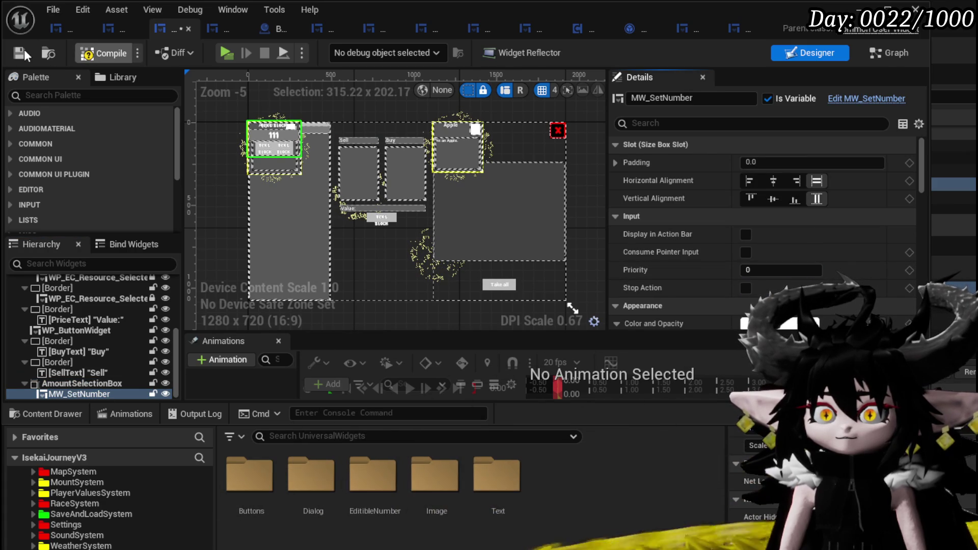
- Set MW_SetNumber's Visibility to Visible and save the widget blueprint
{"action": "scroll", "coordinate": [688, 170], "scroll_direction": "down", "scroll_amount": 10}
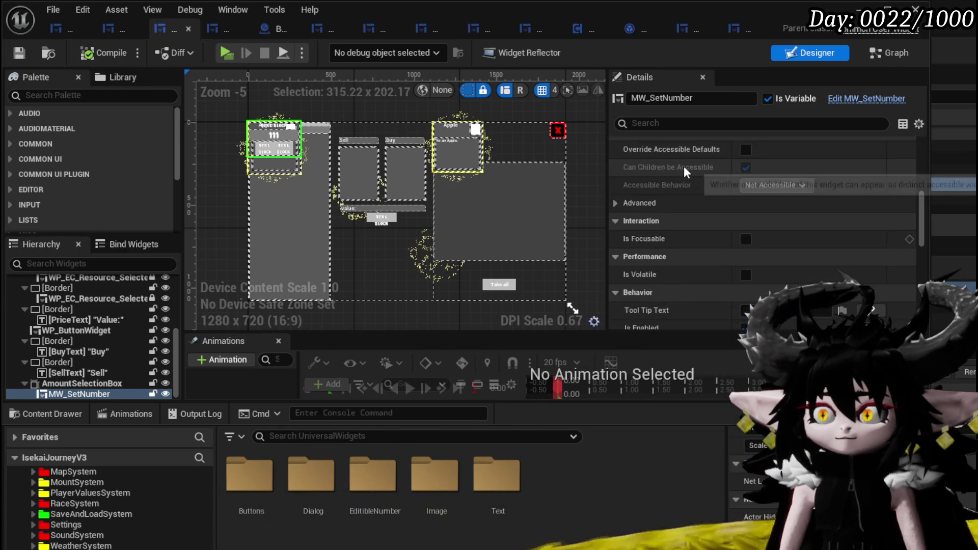
{"action": "left_click", "coordinate": [753, 262]}
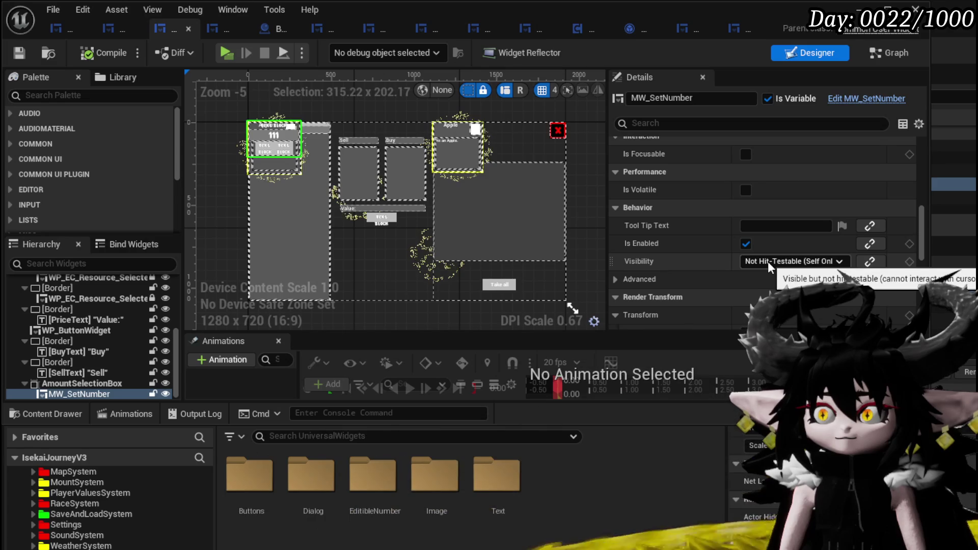
{"action": "left_click", "coordinate": [765, 273]}
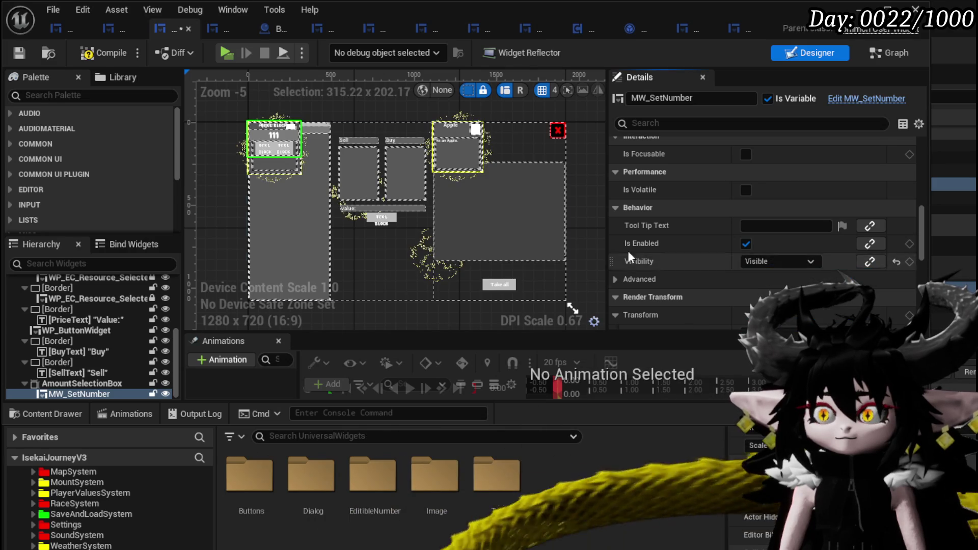
{"action": "left_click", "coordinate": [19, 53]}
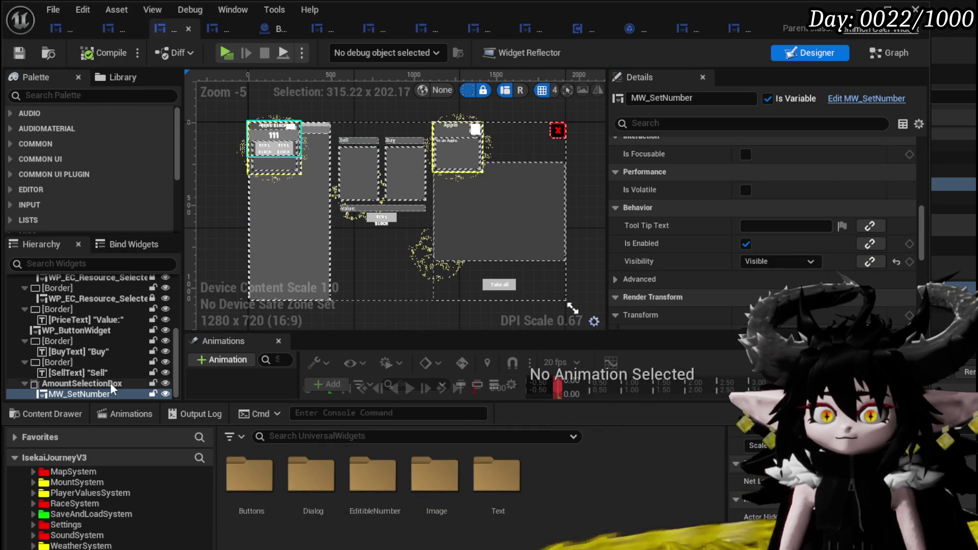
- Set AmountSelectionBox's Visibility to Visible, save and compile, and minimize the widget editor
{"action": "left_click", "coordinate": [82, 383]}
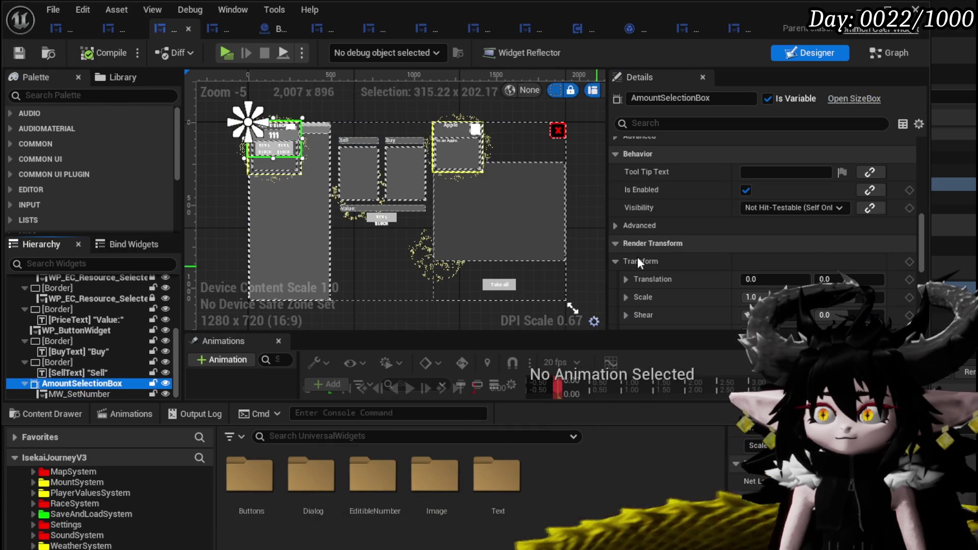
{"action": "left_click", "coordinate": [771, 206]}
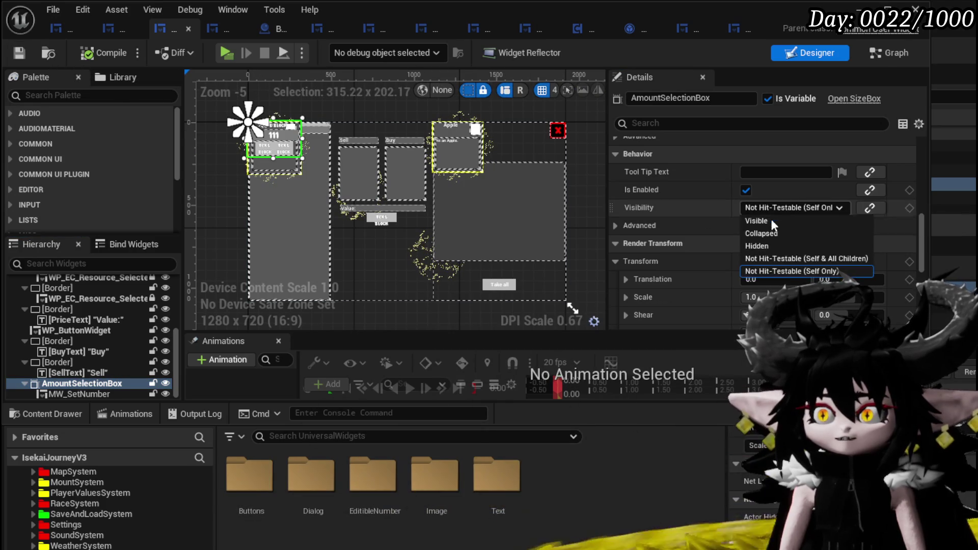
{"action": "left_click", "coordinate": [777, 222]}
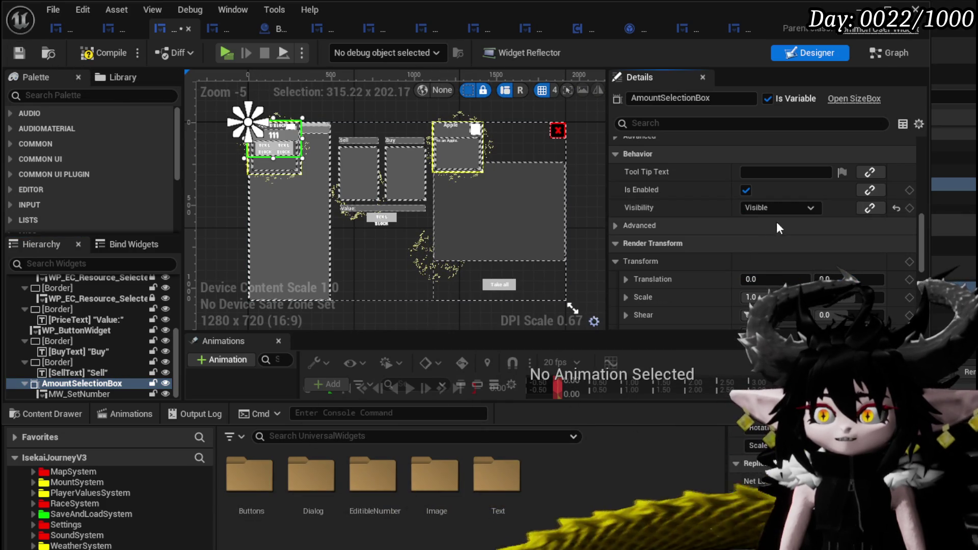
{"action": "left_click", "coordinate": [15, 52]}
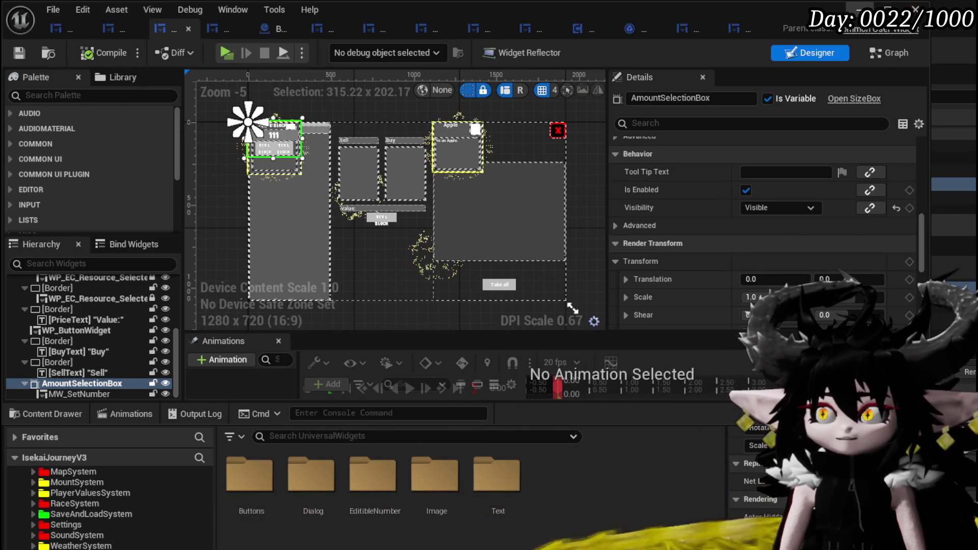
{"action": "left_click", "coordinate": [887, 9]}
- Play-test, open the wizard merchant's trade window, inspect inventory items, then stop with Esc
{"action": "left_click", "coordinate": [329, 49]}
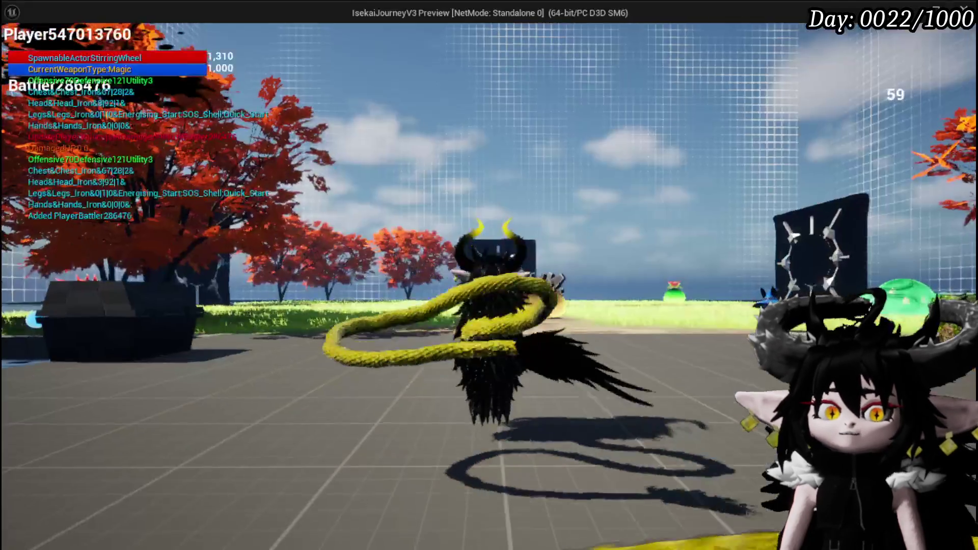
{"action": "key", "text": "e"}
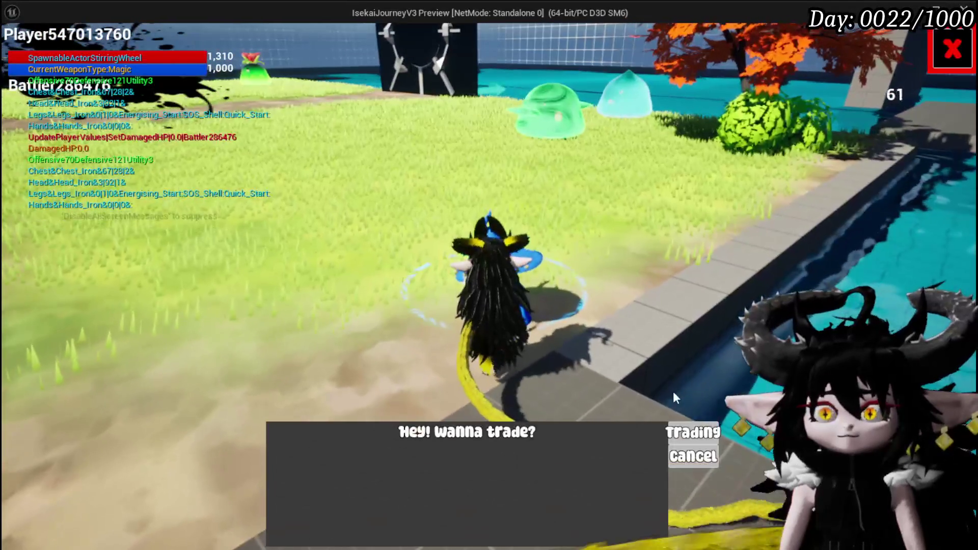
{"action": "left_click", "coordinate": [685, 423]}
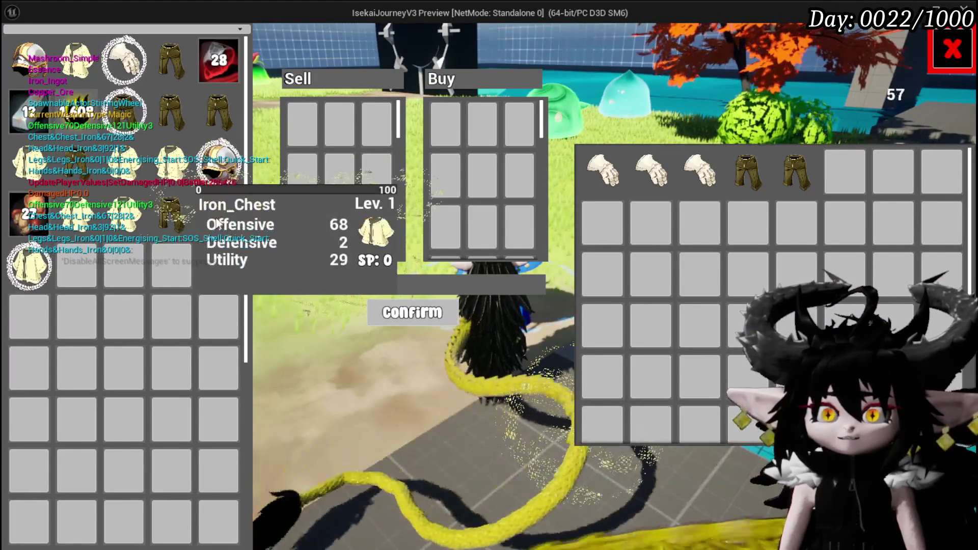
{"action": "mouse_move", "coordinate": [182, 108]}
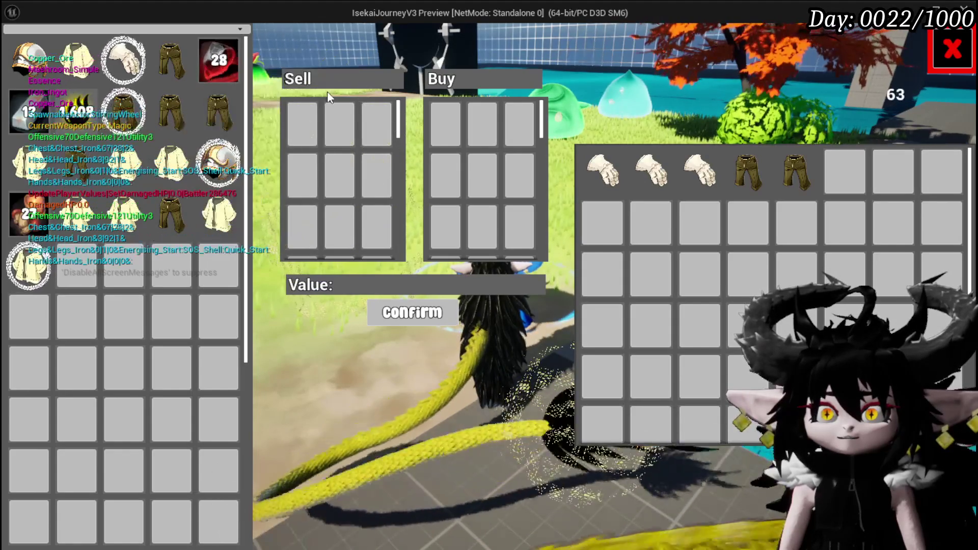
{"action": "mouse_move", "coordinate": [43, 184]}
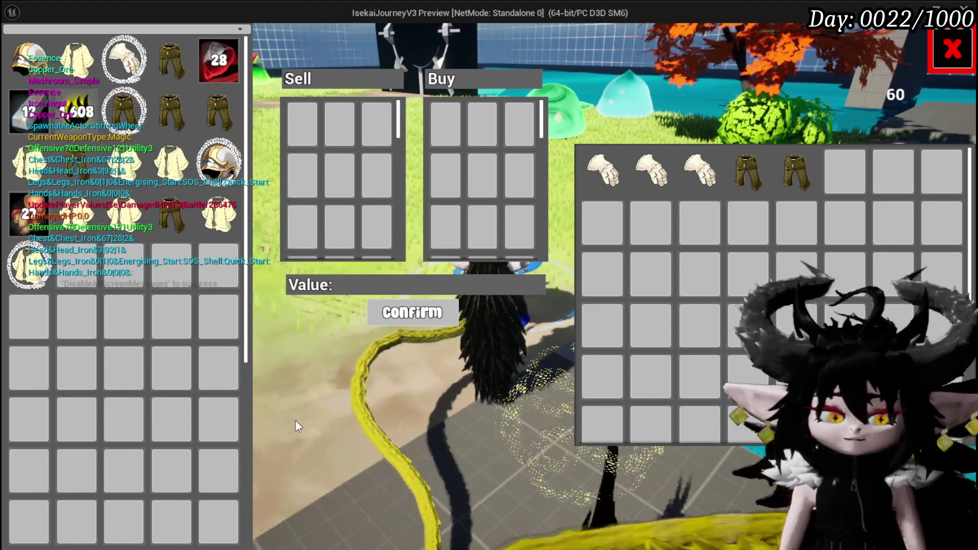
{"action": "key", "text": "Escape"}
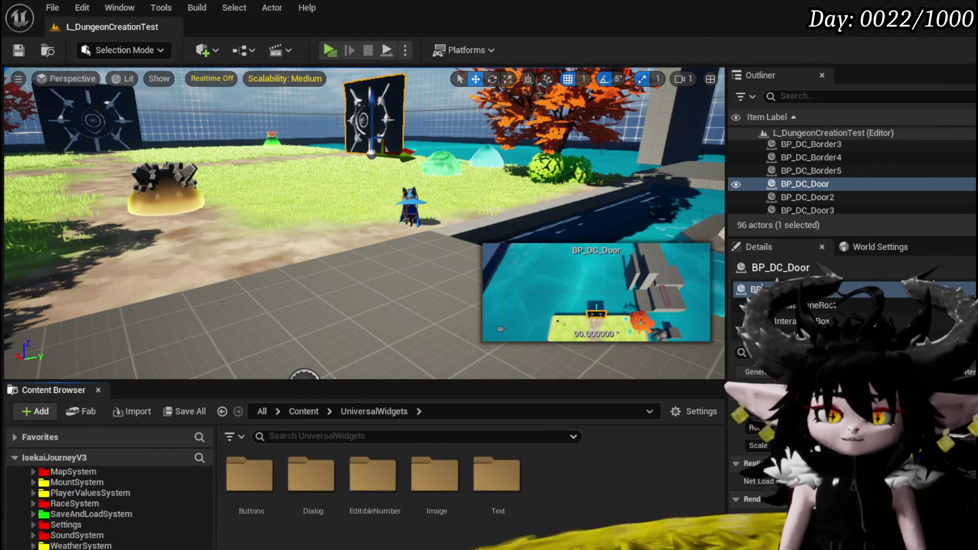
- Back in the merchant HUD editor, anchor AmountSelectionBox to the canvas centre preset
{"action": "left_click", "coordinate": [79, 384]}
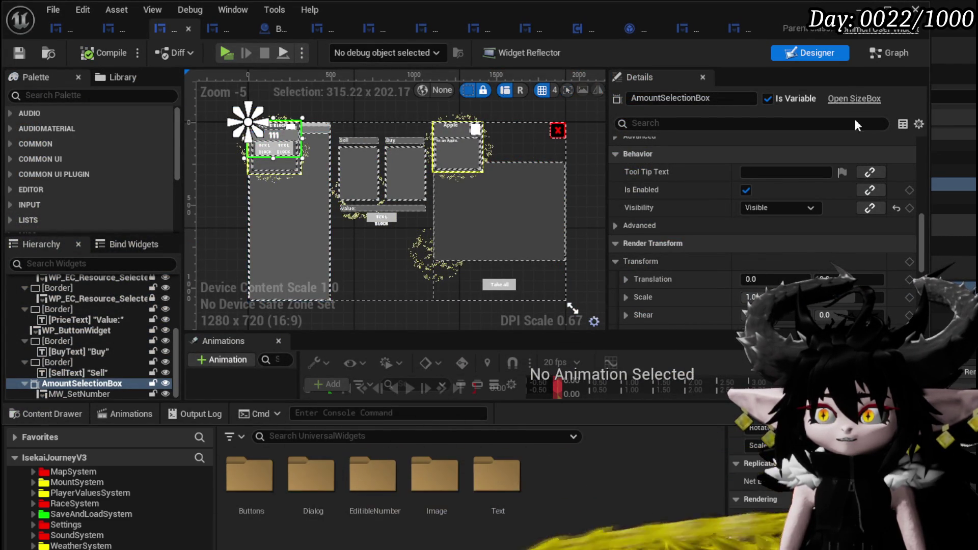
{"action": "scroll", "coordinate": [709, 188], "scroll_direction": "up", "scroll_amount": 3}
{"action": "scroll", "coordinate": [723, 187], "scroll_direction": "up", "scroll_amount": 5}
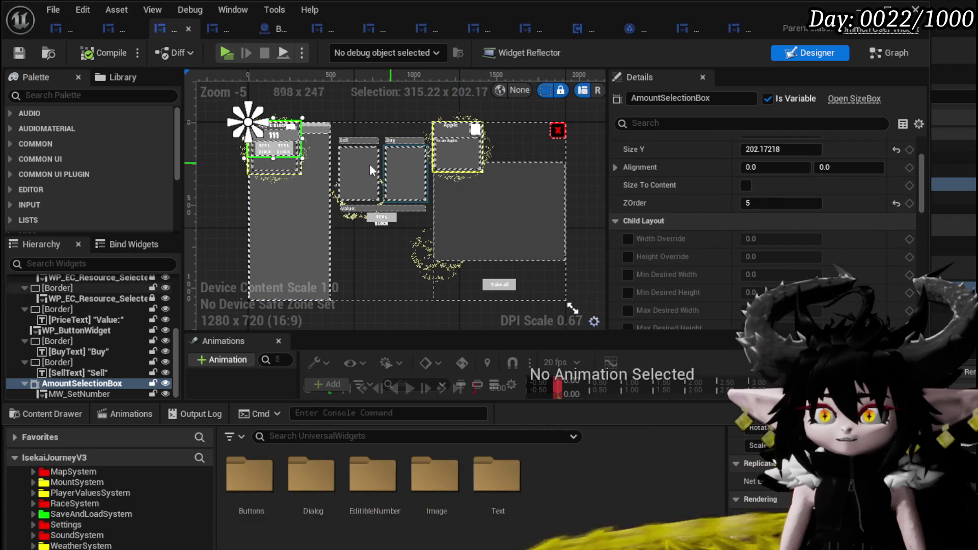
{"action": "left_click", "coordinate": [312, 184]}
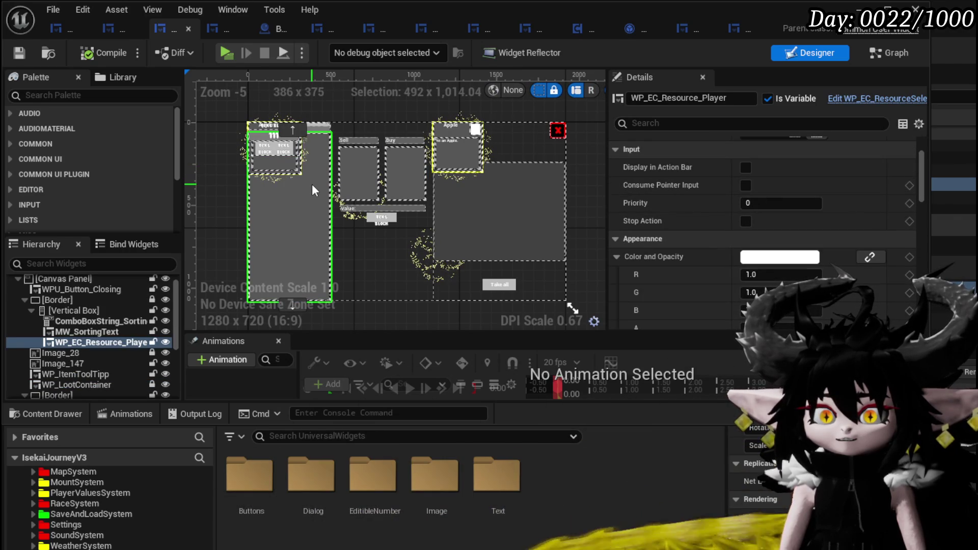
{"action": "scroll", "coordinate": [70, 291], "scroll_direction": "up", "scroll_amount": 1}
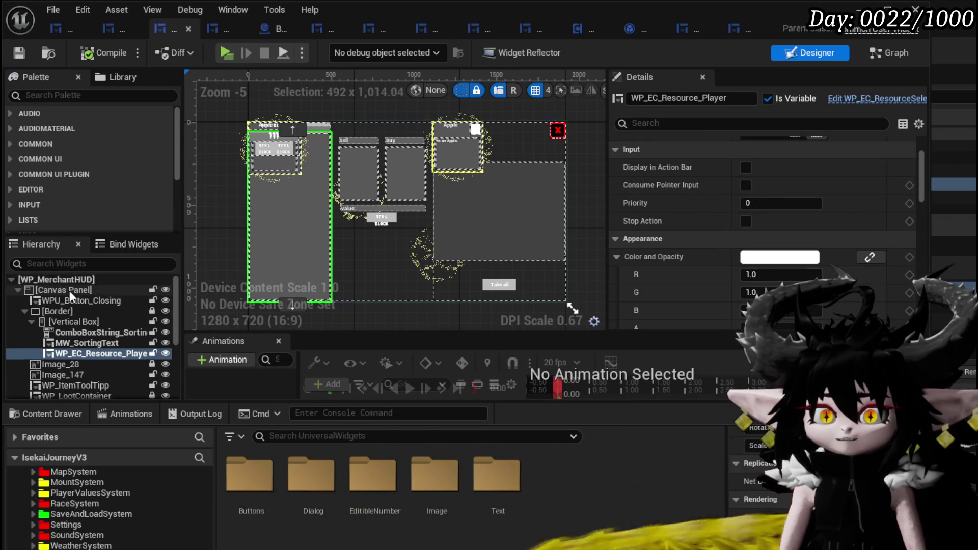
{"action": "left_click", "coordinate": [69, 291]}
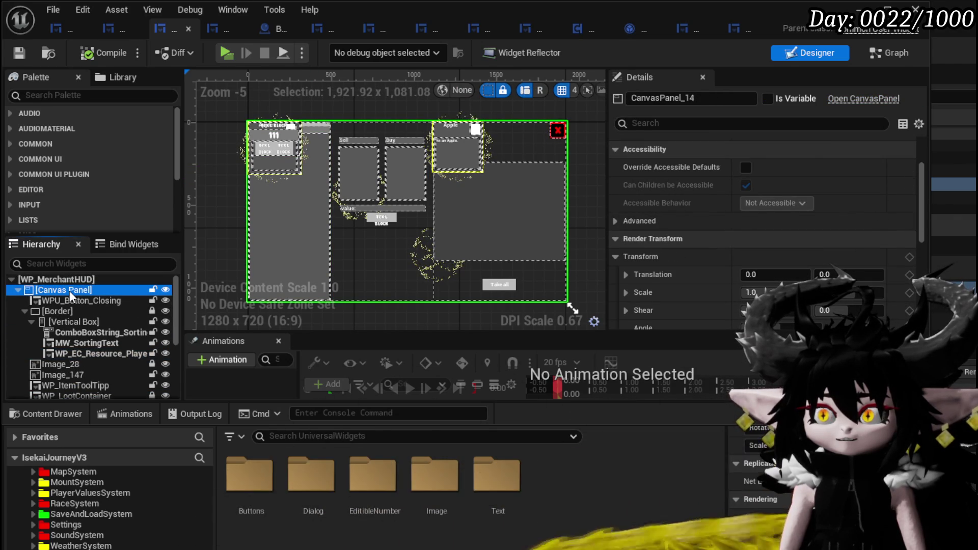
{"action": "left_click_drag", "start_coordinate": [175, 306], "coordinate": [180, 378]}
{"action": "left_click", "coordinate": [60, 384]}
{"action": "scroll", "coordinate": [806, 172], "scroll_direction": "up", "scroll_amount": 3}
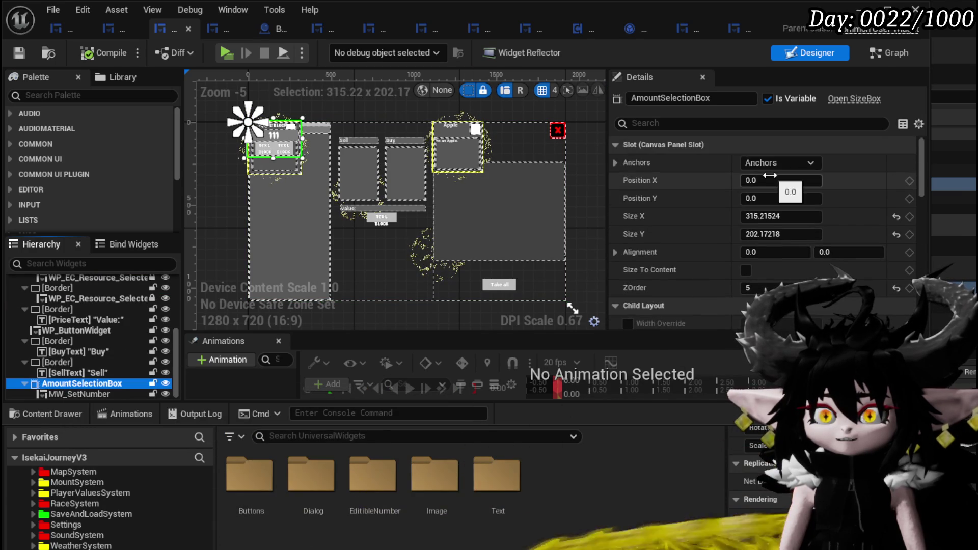
{"action": "left_click", "coordinate": [772, 162]}
{"action": "left_click", "coordinate": [828, 252], "text": "ctrl+shift"}
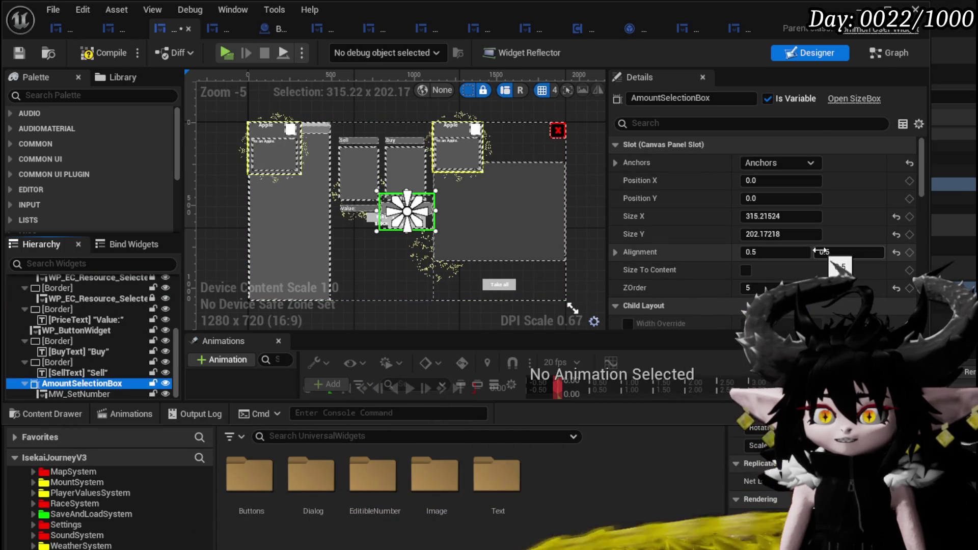
- Set AmountSelectionBox's size to 350 by 200 and save the widget blueprint
{"action": "scroll", "coordinate": [374, 207], "scroll_direction": "up", "scroll_amount": 4}
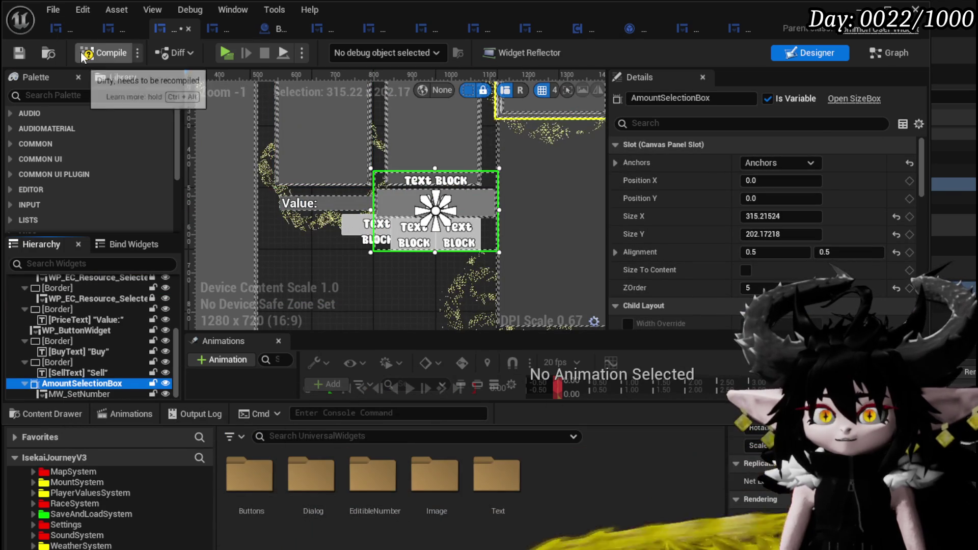
{"action": "left_click", "coordinate": [19, 57]}
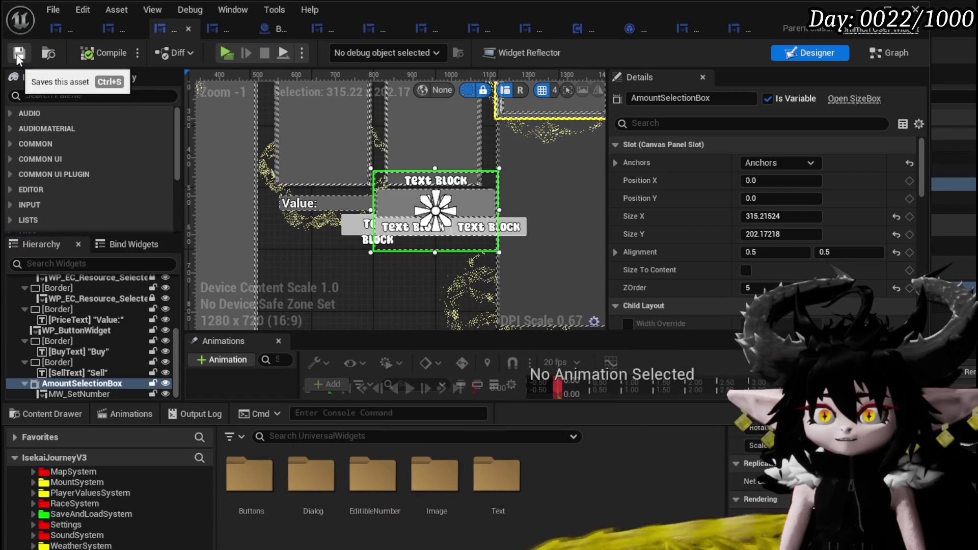
{"action": "left_click", "coordinate": [798, 217]}
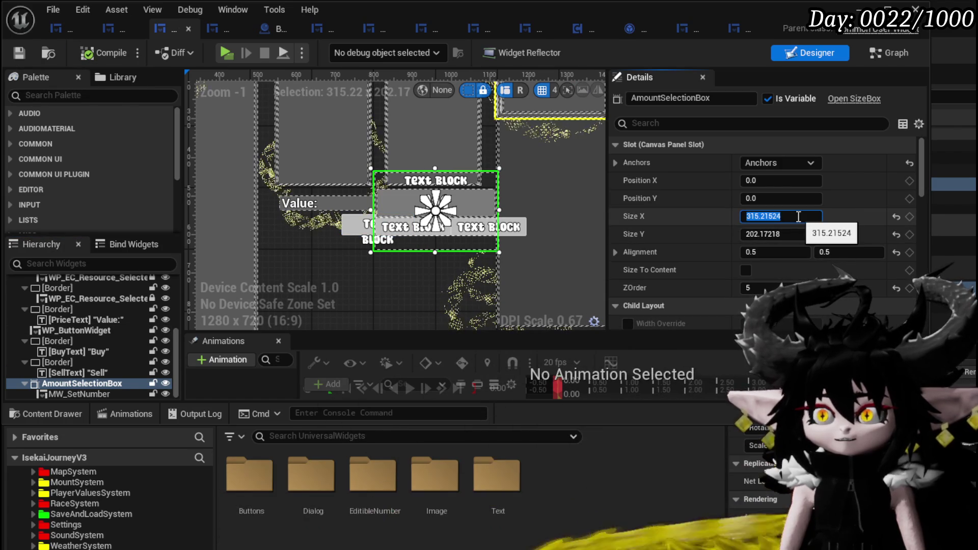
{"action": "type", "text": "350"}
{"action": "left_click", "coordinate": [782, 234]}
{"action": "type", "text": "200"}
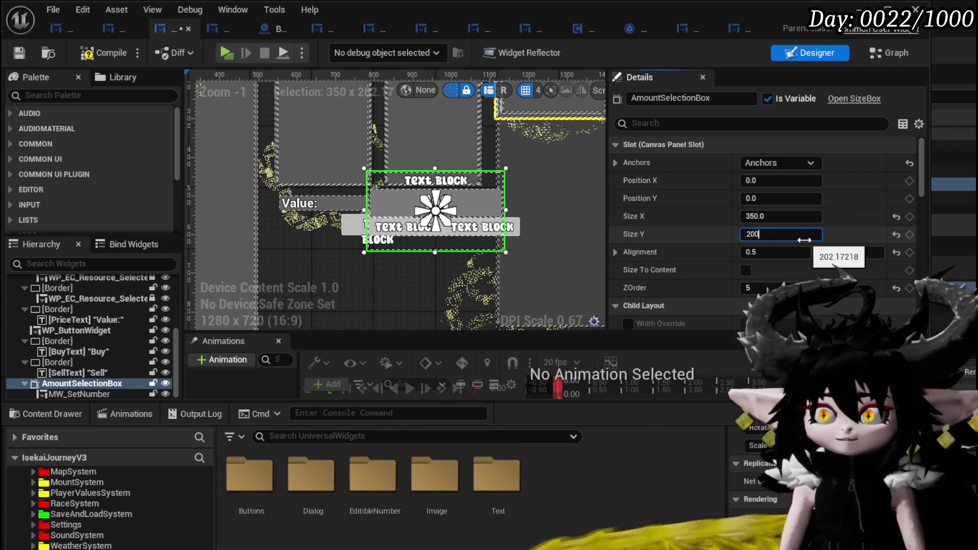
{"action": "key", "text": "Return"}
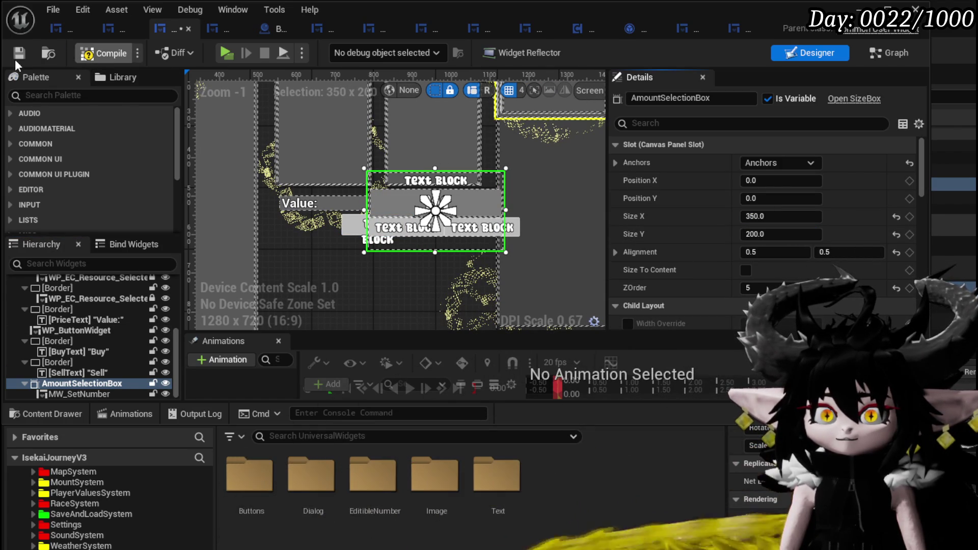
{"action": "left_click", "coordinate": [16, 58]}
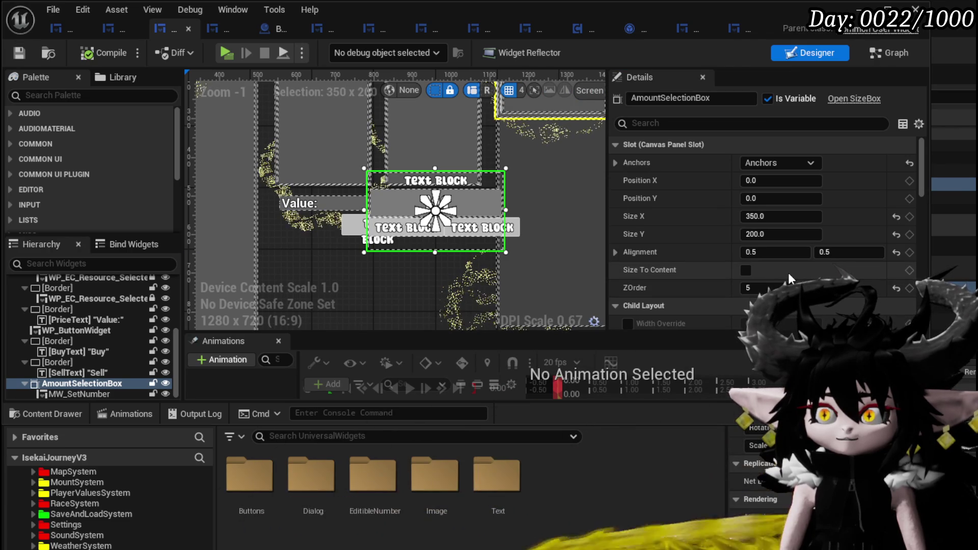
- Check the box's Details, minimize the widget editor and launch another play-test
{"action": "scroll", "coordinate": [788, 273], "scroll_direction": "down", "scroll_amount": 5}
{"action": "scroll", "coordinate": [787, 273], "scroll_direction": "down", "scroll_amount": 3}
{"action": "scroll", "coordinate": [788, 273], "scroll_direction": "up", "scroll_amount": 3}
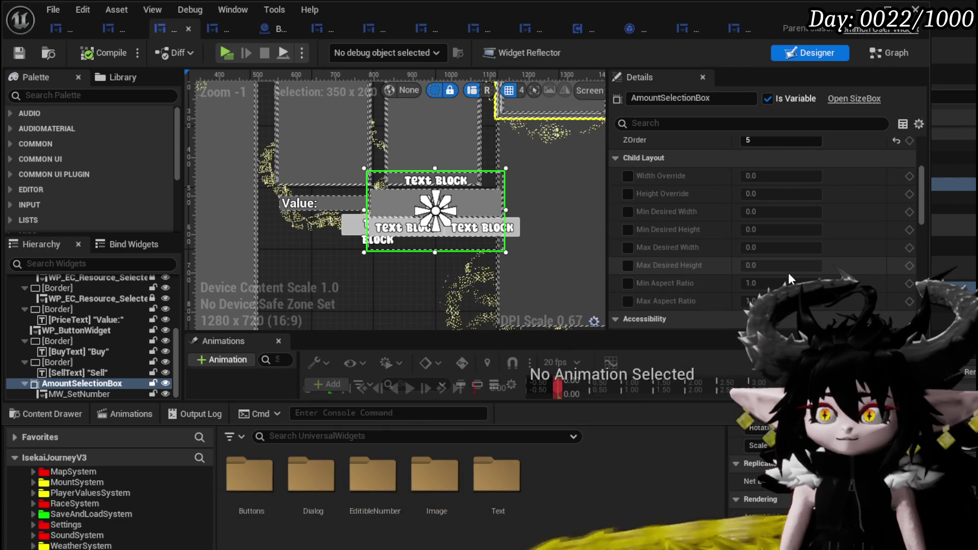
{"action": "scroll", "coordinate": [787, 273], "scroll_direction": "down", "scroll_amount": 4}
{"action": "scroll", "coordinate": [787, 273], "scroll_direction": "down", "scroll_amount": 5}
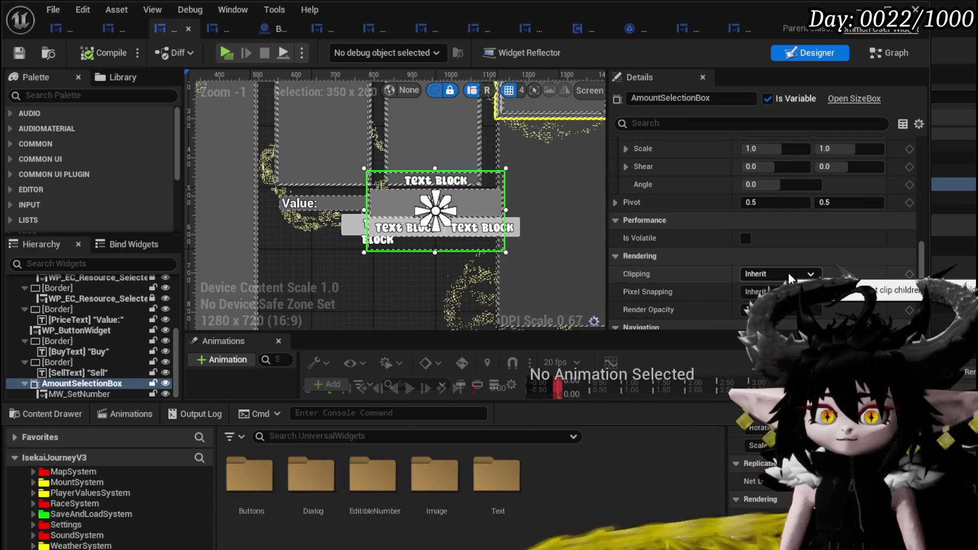
{"action": "left_click", "coordinate": [861, 9]}
{"action": "left_click", "coordinate": [331, 50]}
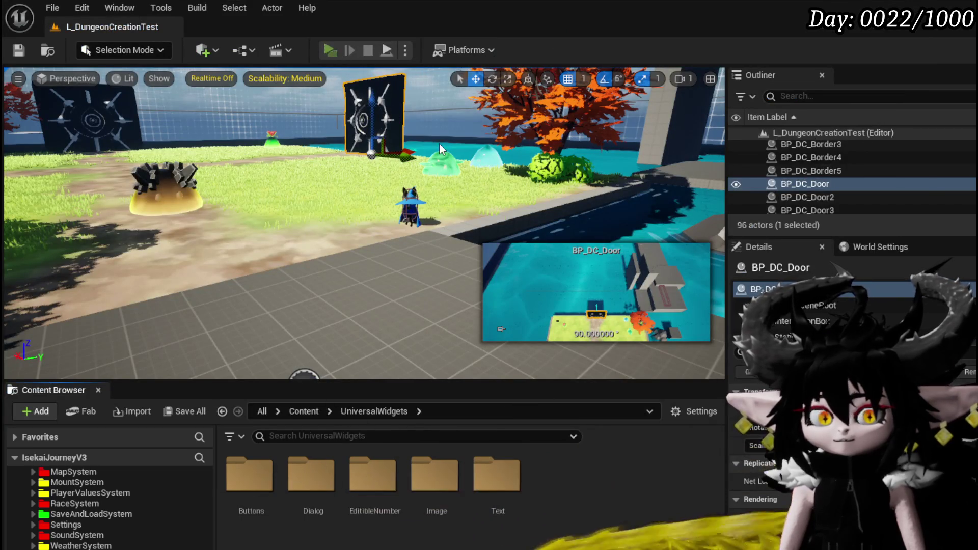
- Walk to the merchant, choose Trading, end the play-test, and return to the widget editor
{"action": "key", "text": "w"}
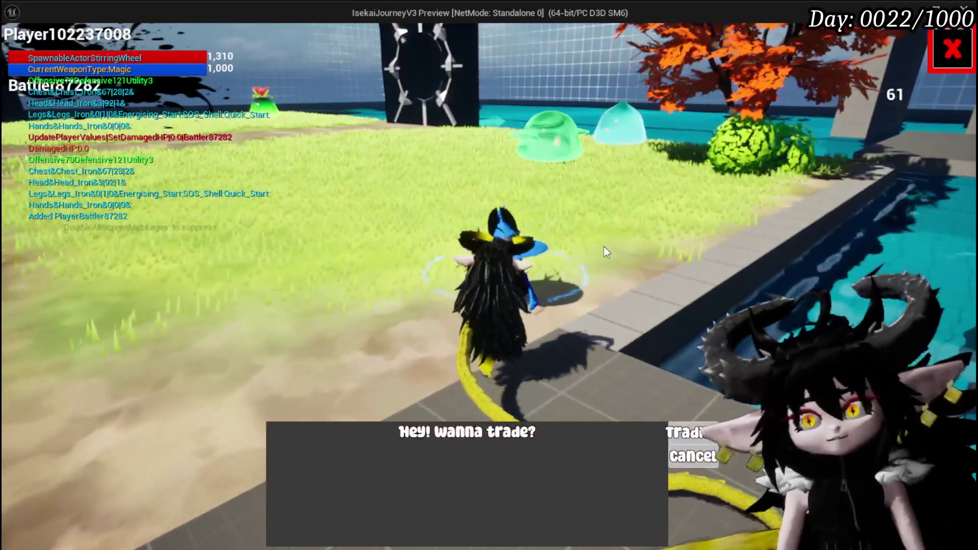
{"action": "left_click", "coordinate": [689, 429]}
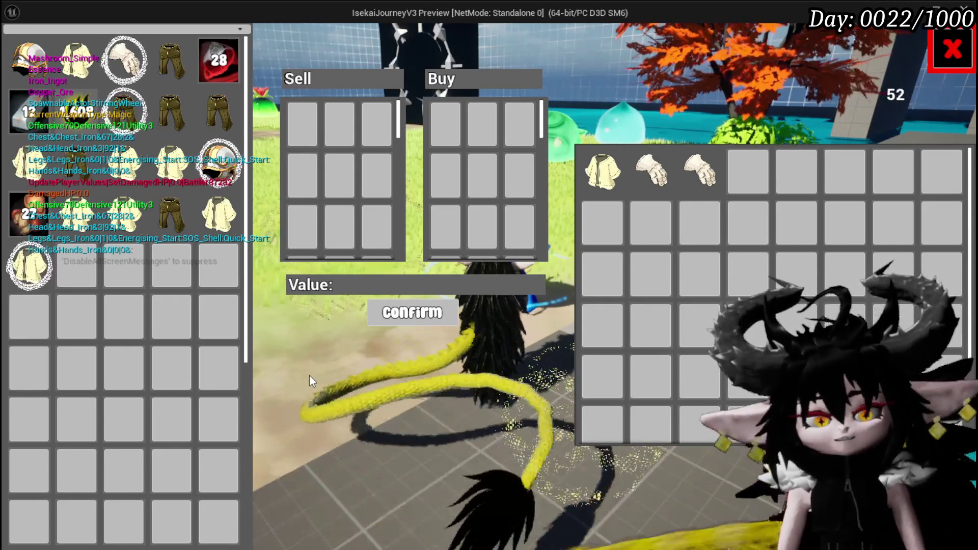
{"action": "key", "text": "Escape"}
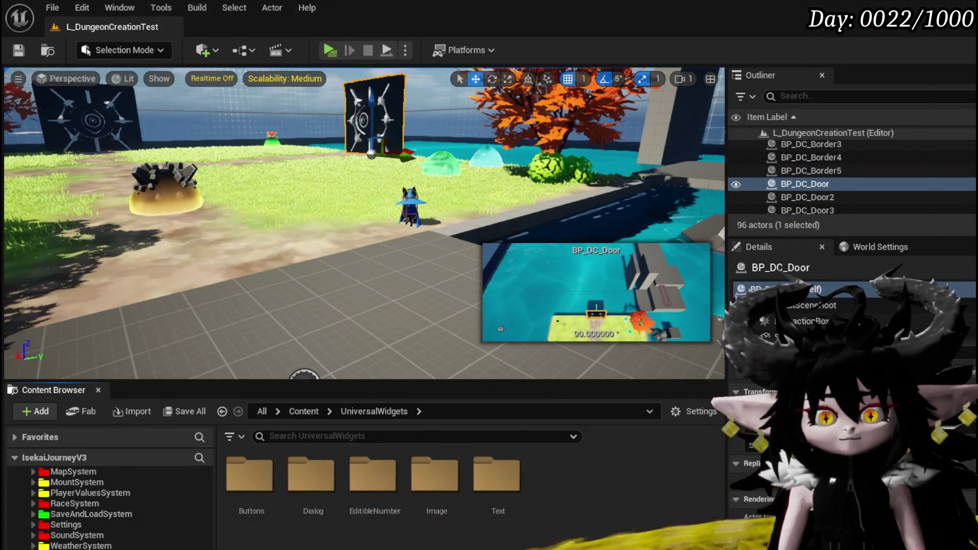
{"action": "key", "text": "alt+Tab"}
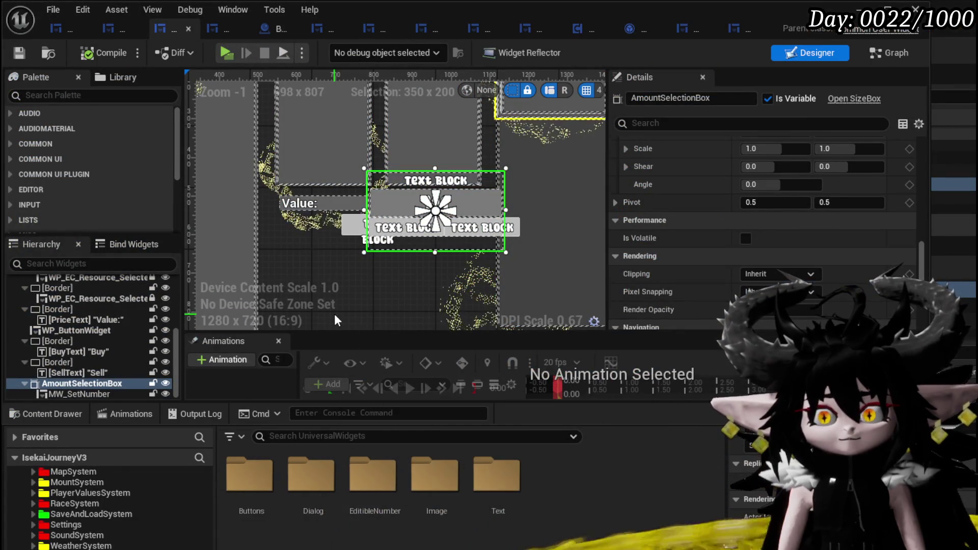
- Move MW_SetNumber in the hierarchy, delete the old AmountSelectionBox, and compile
{"action": "left_click", "coordinate": [71, 393]}
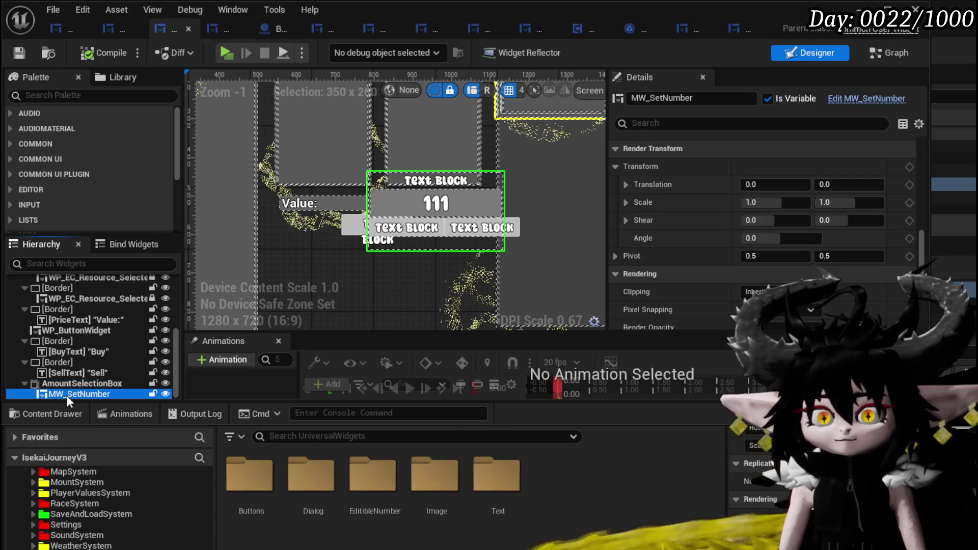
{"action": "mouse_move", "coordinate": [59, 393]}
{"action": "left_mouse_down"}
{"action": "mouse_move", "coordinate": [96, 385]}
{"action": "mouse_move", "coordinate": [92, 349]}
{"action": "mouse_move", "coordinate": [50, 282]}
{"action": "mouse_move", "coordinate": [51, 292]}
{"action": "left_mouse_up"}
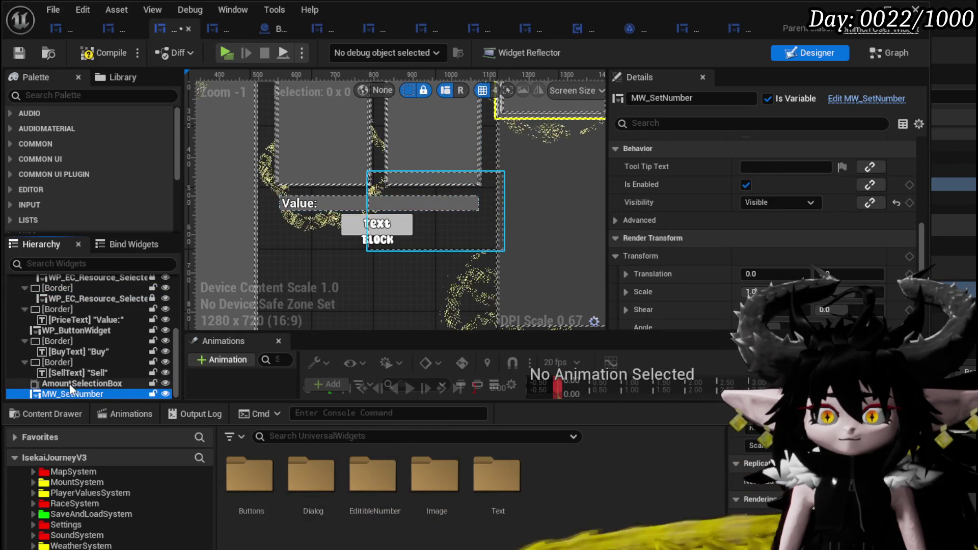
{"action": "left_click", "coordinate": [118, 383]}
{"action": "key", "text": "Delete"}
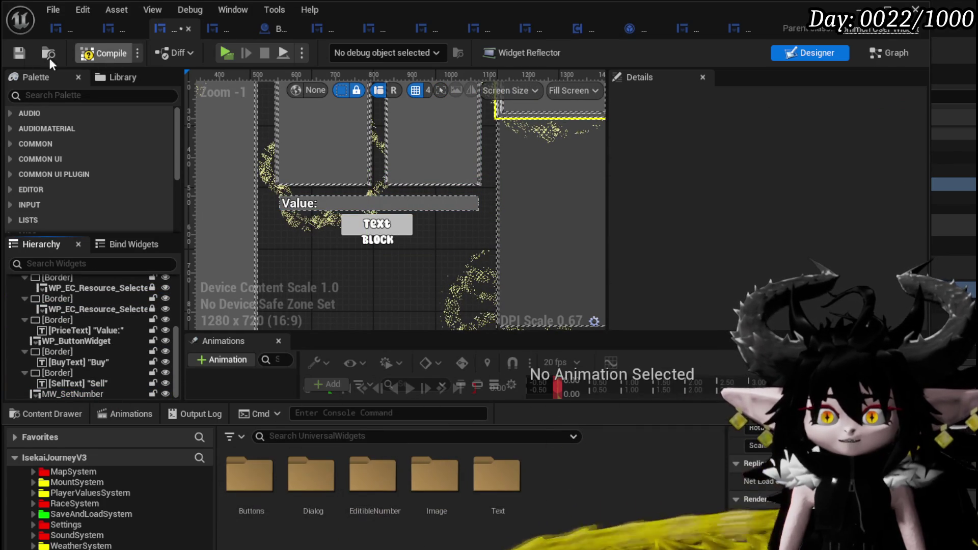
{"action": "left_click", "coordinate": [18, 55]}
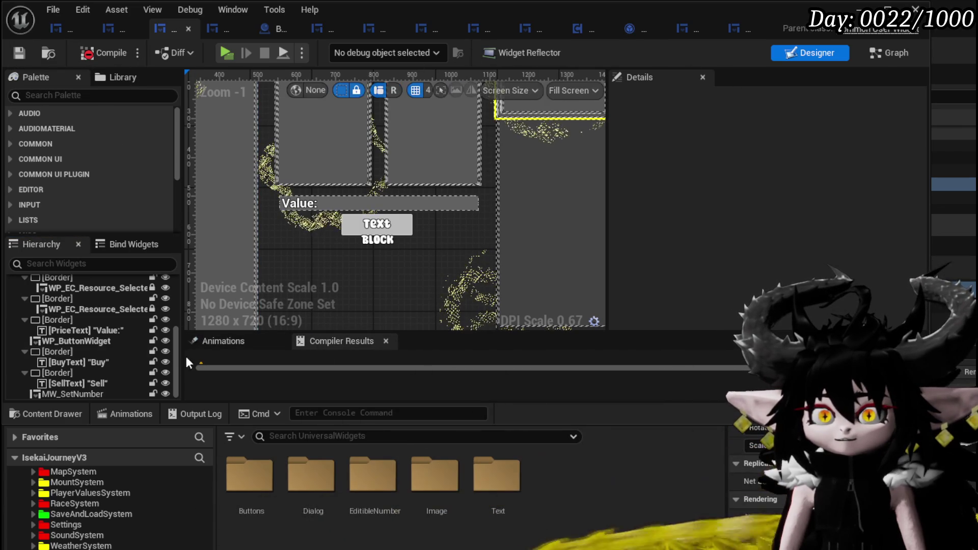
- Enlarge MW_SetNumber, anchor it to full stretch, compile and save, then start a play-test
{"action": "left_click", "coordinate": [73, 396]}
{"action": "scroll", "coordinate": [329, 250], "scroll_direction": "down", "scroll_amount": 4}
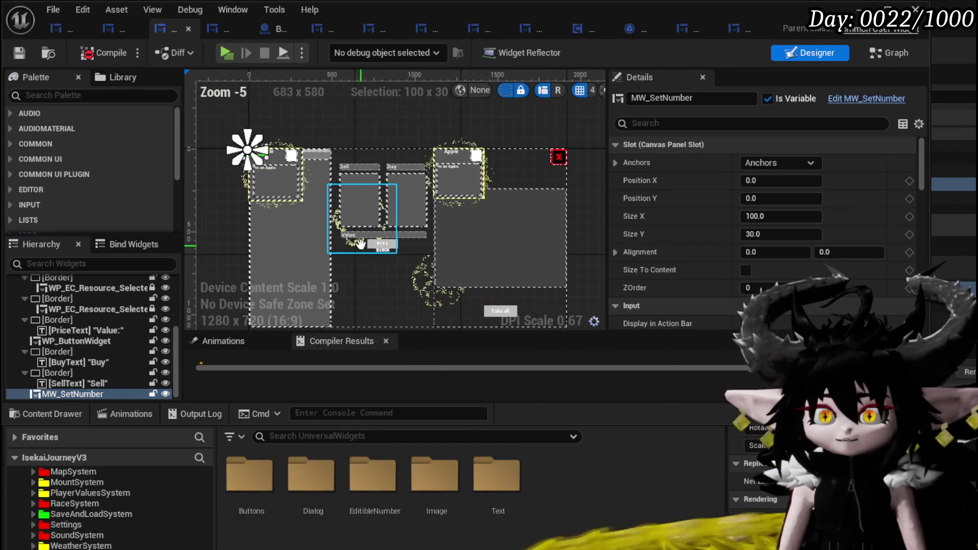
{"action": "mouse_move", "coordinate": [269, 153]}
{"action": "left_mouse_down"}
{"action": "mouse_move", "coordinate": [452, 234]}
{"action": "mouse_move", "coordinate": [478, 281]}
{"action": "left_mouse_up"}
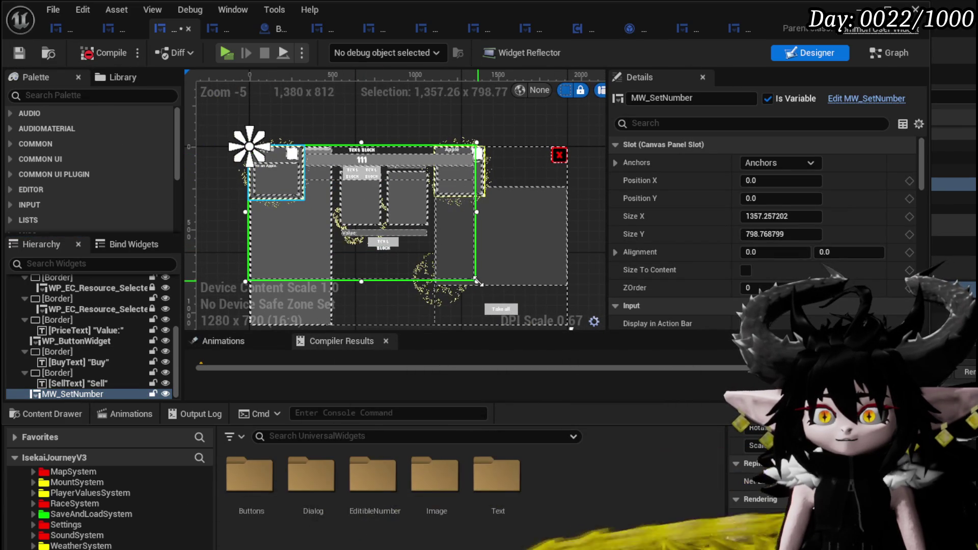
{"action": "left_click", "coordinate": [79, 59]}
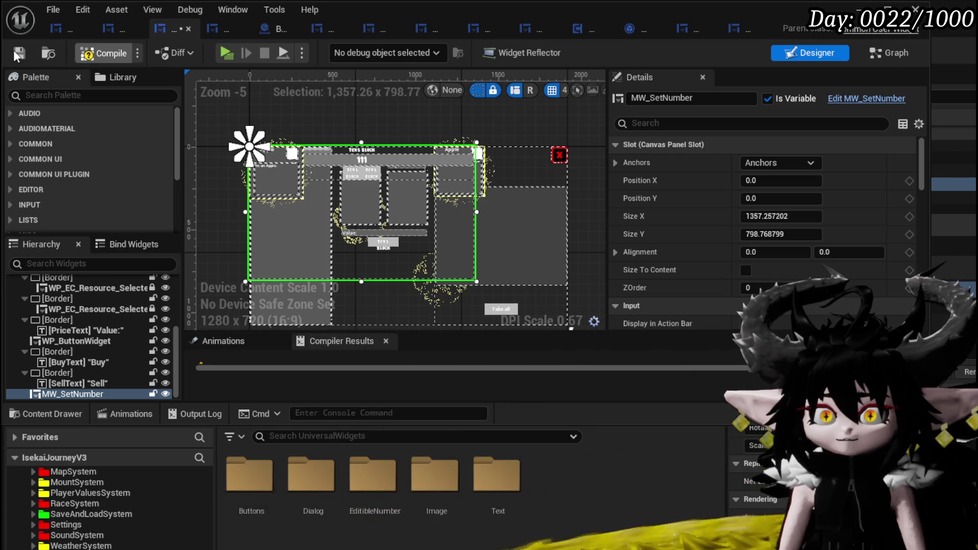
{"action": "key", "text": "ctrl+s"}
{"action": "left_click", "coordinate": [777, 163]}
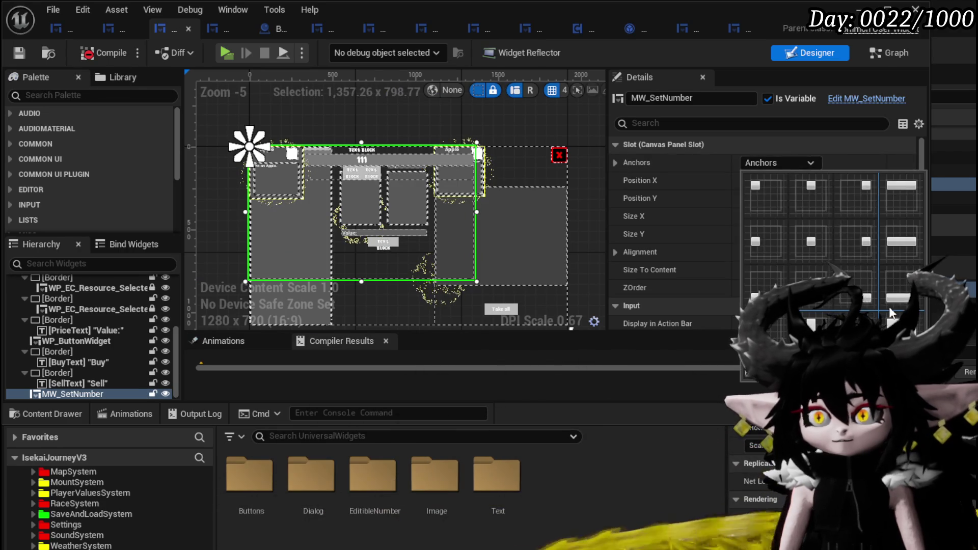
{"action": "left_click", "coordinate": [923, 322]}
{"action": "left_click", "coordinate": [102, 53]}
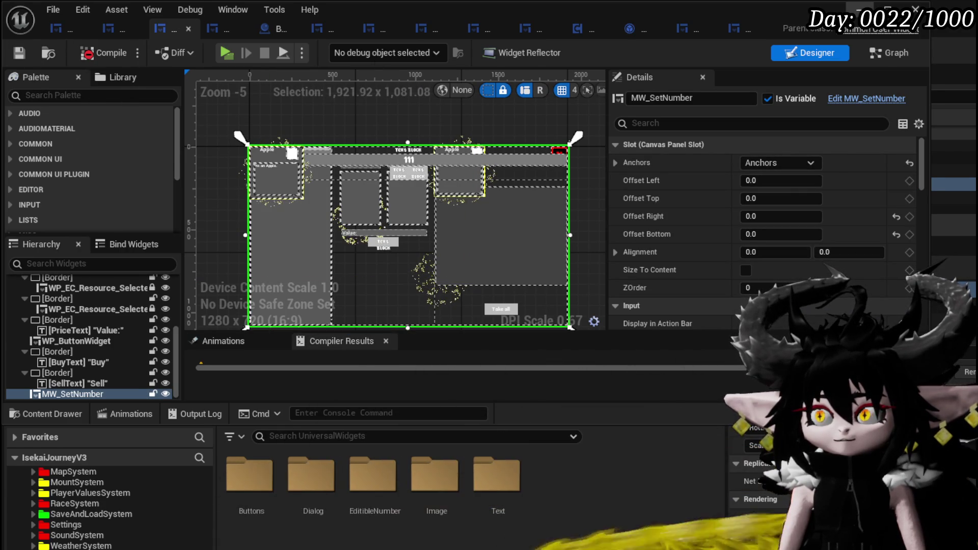
{"action": "key", "text": "alt+Tab"}
{"action": "left_click", "coordinate": [328, 51]}
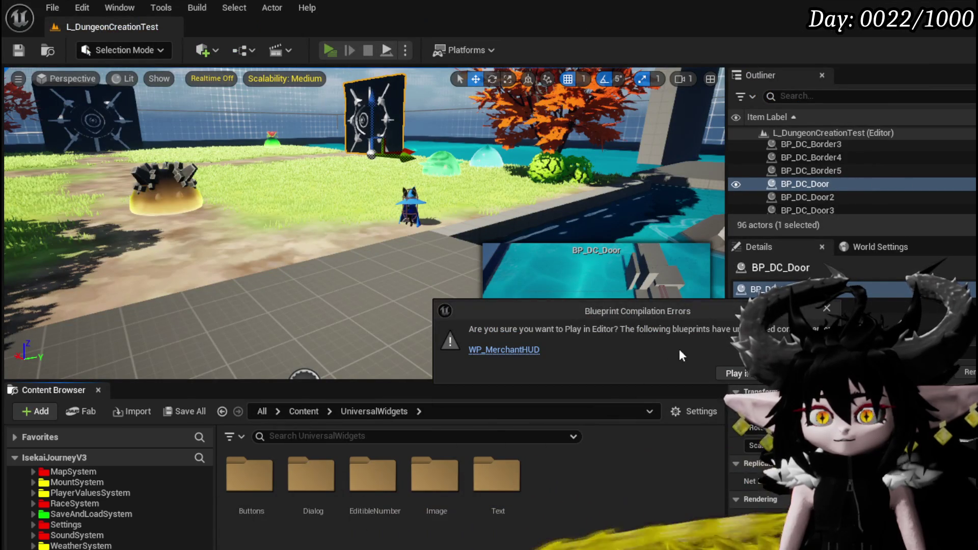
- Compile and save WP_MerchantHUD, then play-test the merchant trade window and stop it
{"action": "left_click", "coordinate": [488, 351]}
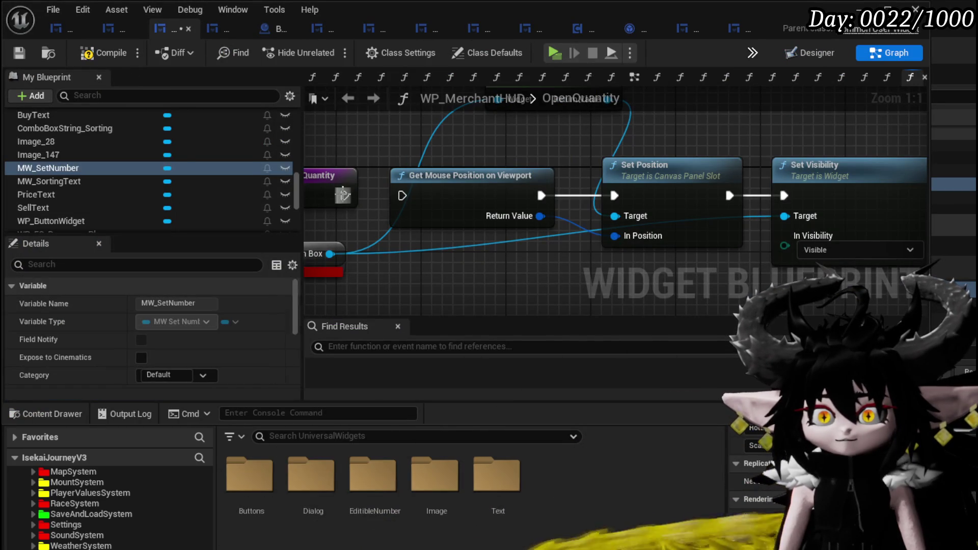
{"action": "left_click", "coordinate": [16, 52]}
{"action": "key", "text": "alt+Tab"}
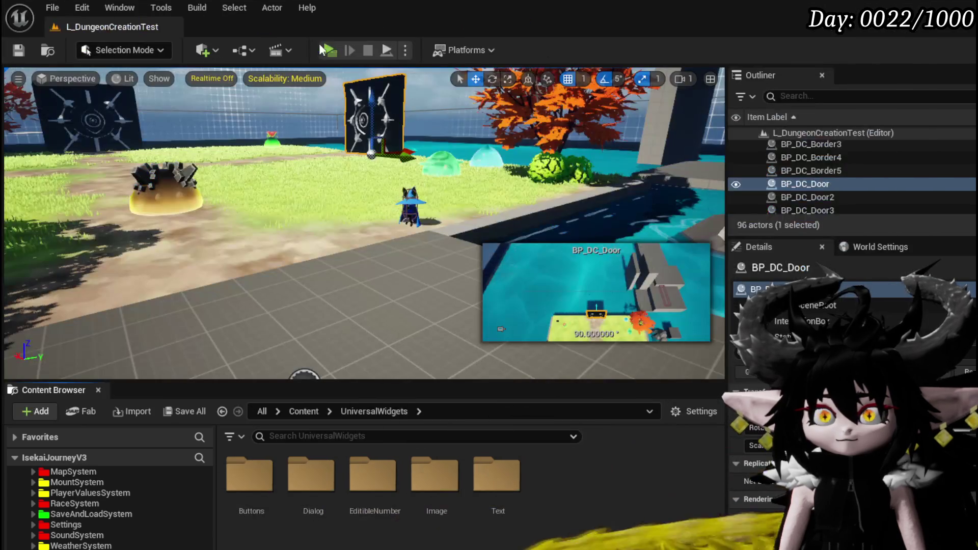
{"action": "left_click", "coordinate": [331, 51]}
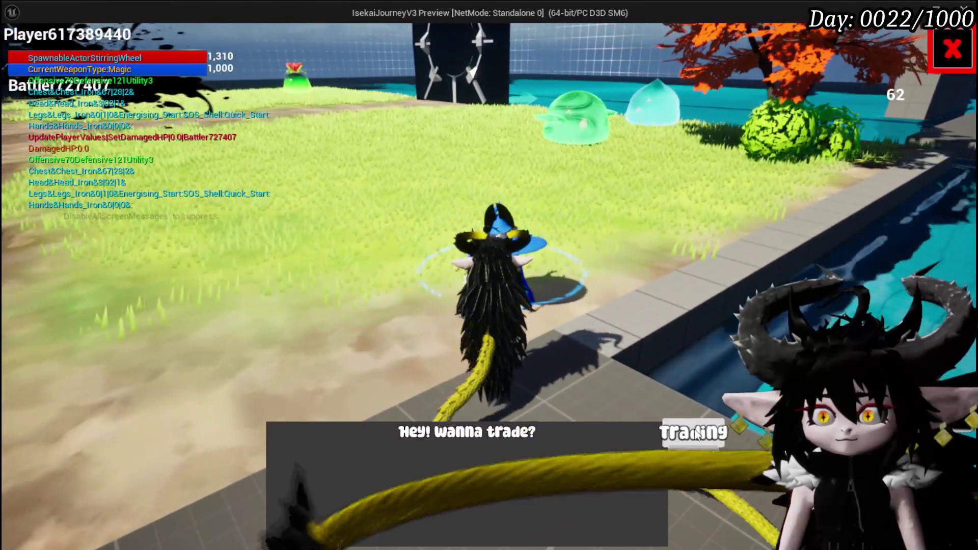
{"action": "left_click", "coordinate": [693, 431]}
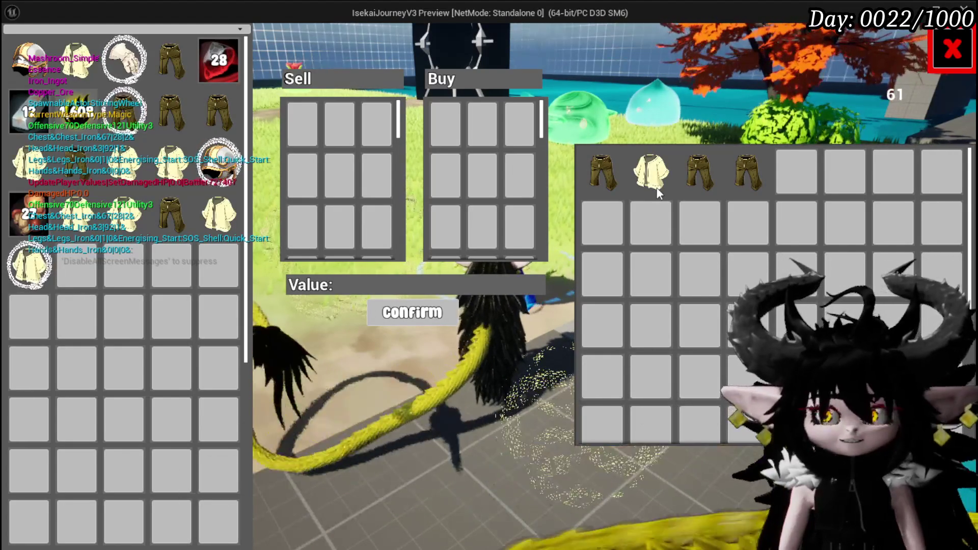
{"action": "key", "text": "Escape"}
{"action": "key", "text": "ctrl+s"}
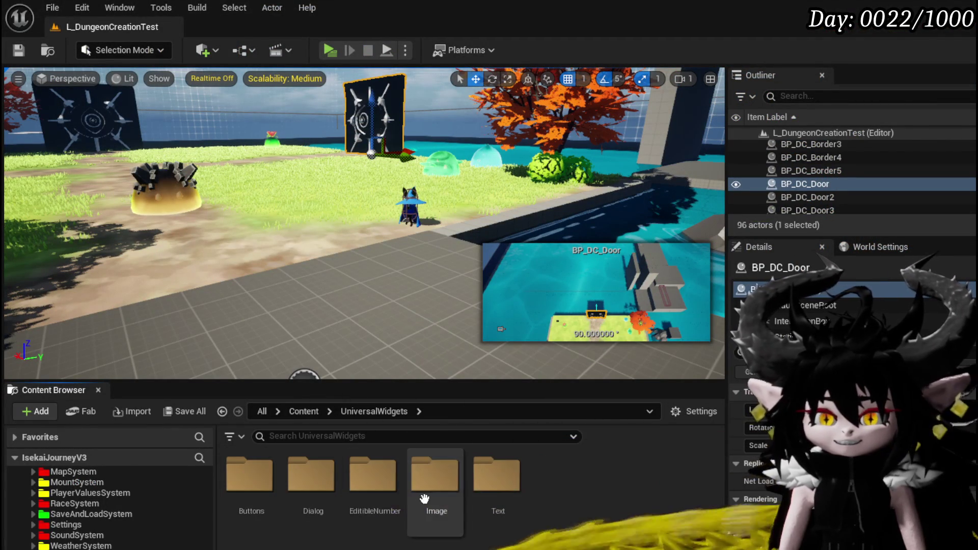
- Open the MW_SetNumber widget blueprint from the EditibleNumber folder
{"action": "scroll", "coordinate": [117, 507], "scroll_direction": "down", "scroll_amount": 10}
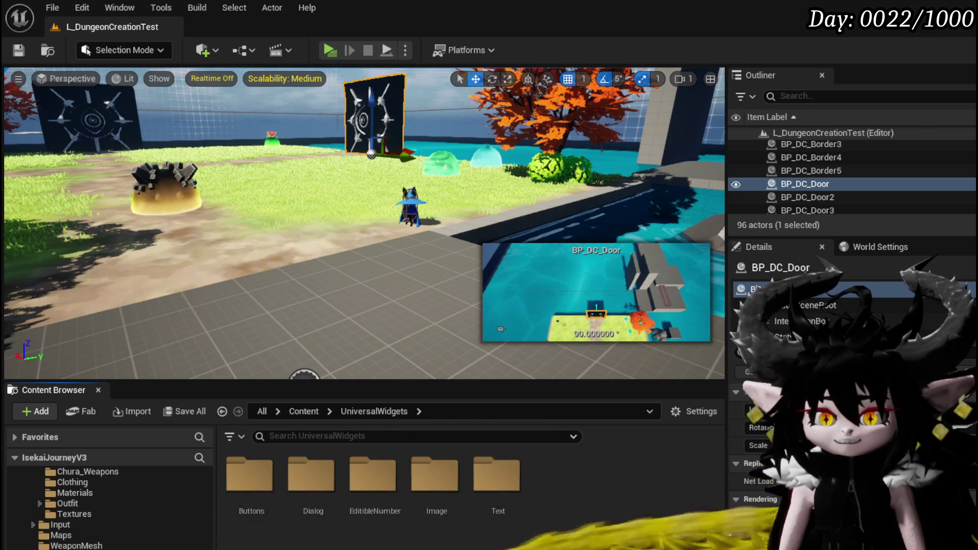
{"action": "double_click", "coordinate": [373, 474]}
{"action": "double_click", "coordinate": [300, 499]}
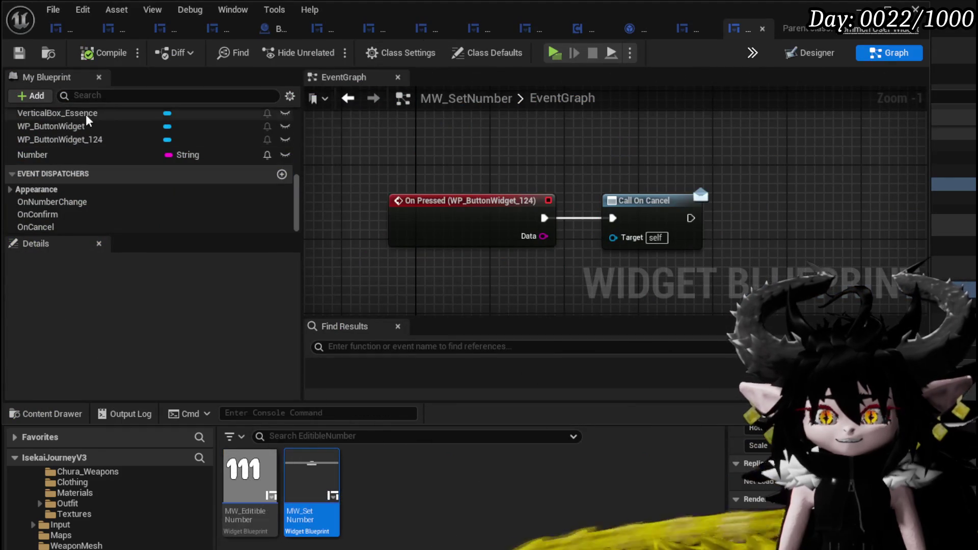
- Set VerticalBox_Essence's Visibility to Visible in the Designer and compile MW_SetNumber
{"action": "left_click", "coordinate": [802, 59]}
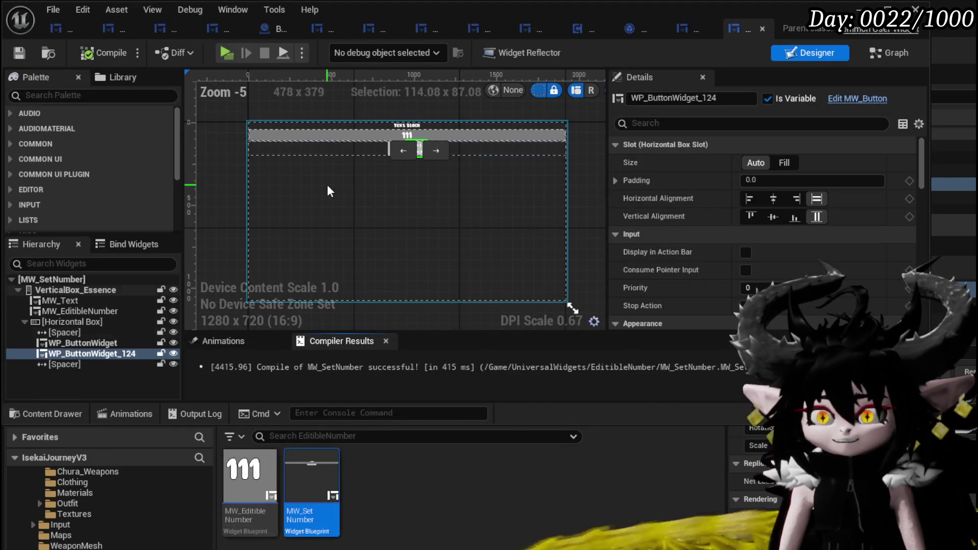
{"action": "left_click", "coordinate": [89, 292]}
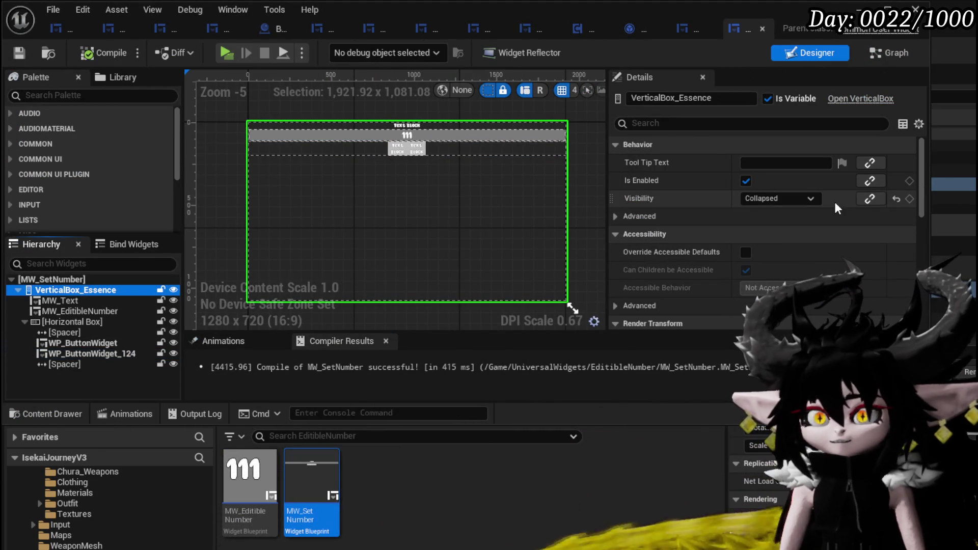
{"action": "left_click", "coordinate": [779, 198]}
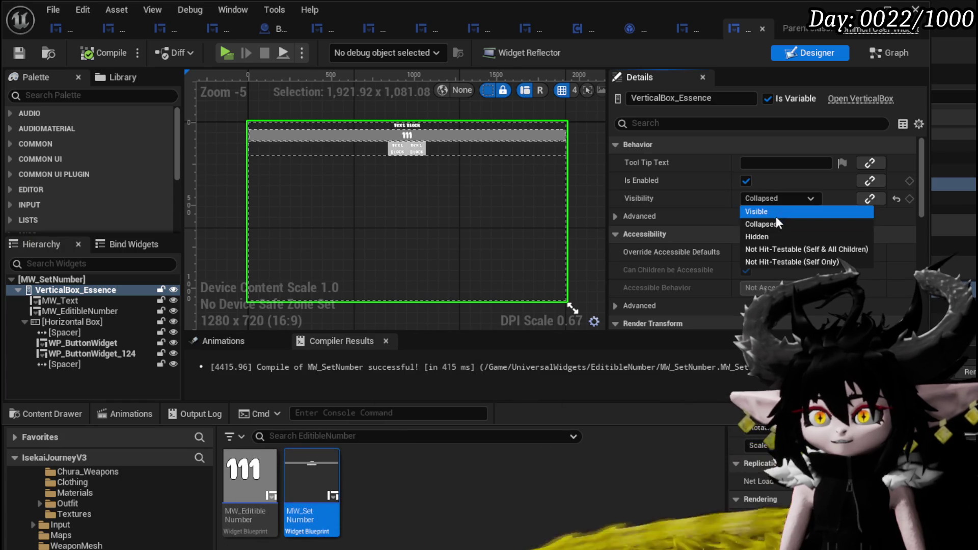
{"action": "left_click", "coordinate": [759, 210]}
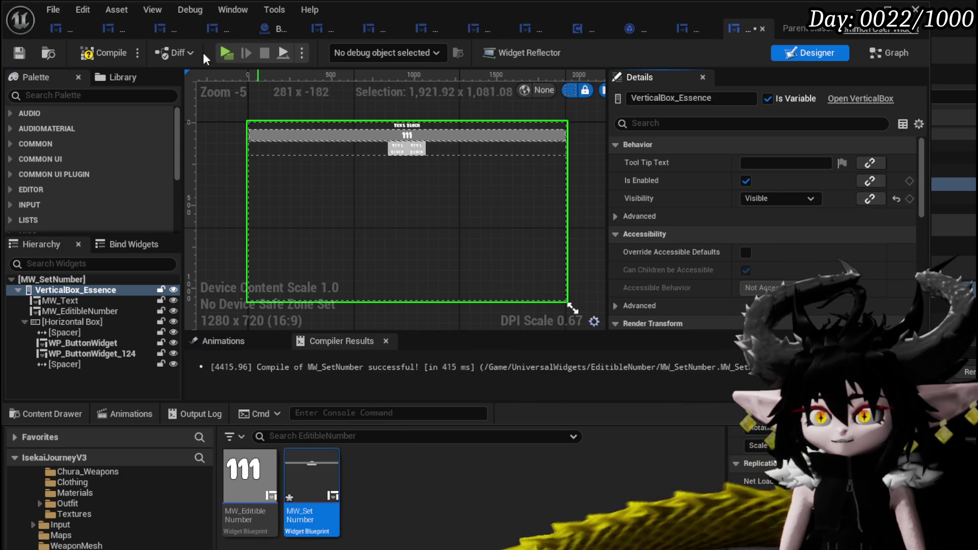
{"action": "left_click", "coordinate": [19, 54]}
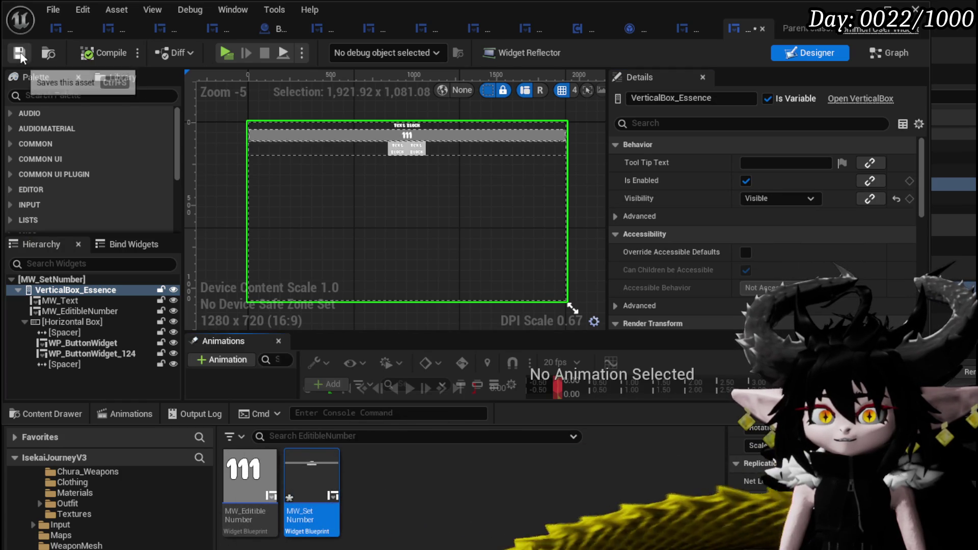
- In WP_MerchantHUD, connect OpenQuantity to Get Mouse Position on Viewport, then open MW_SetNumber's Designer actions
{"action": "left_click", "coordinate": [678, 33]}
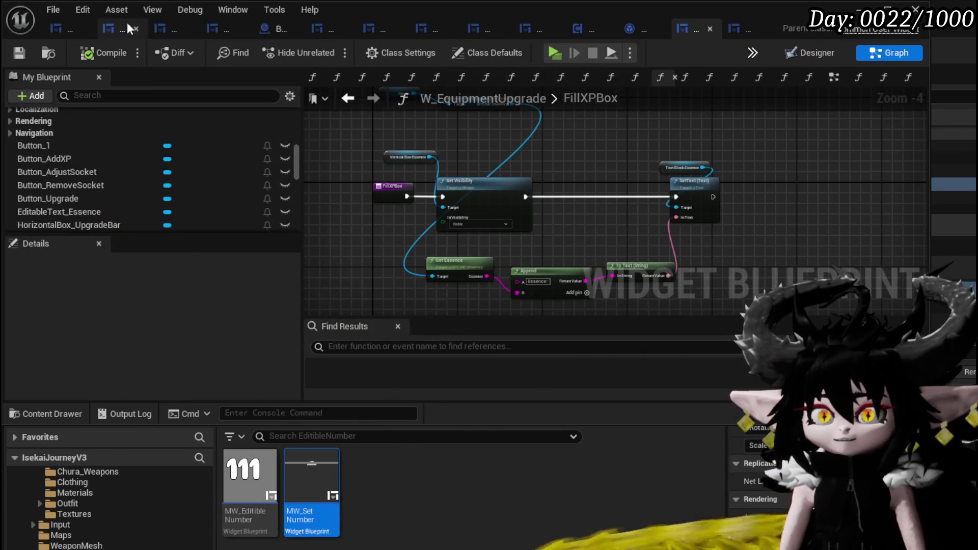
{"action": "left_click", "coordinate": [163, 29]}
{"action": "left_click_drag", "start_coordinate": [344, 195], "coordinate": [403, 196]}
{"action": "scroll", "coordinate": [408, 198], "scroll_direction": "down", "scroll_amount": 3}
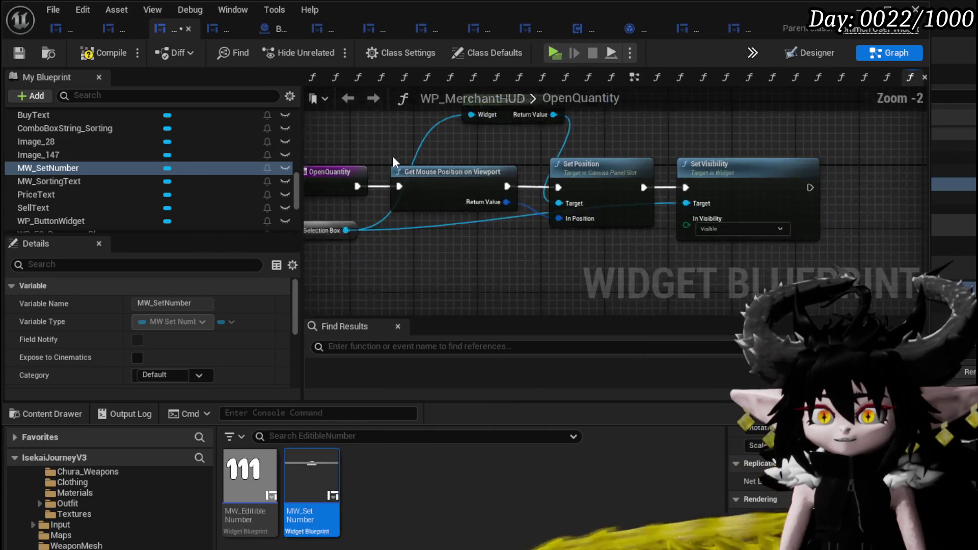
{"action": "scroll", "coordinate": [143, 160], "scroll_direction": "up", "scroll_amount": 10}
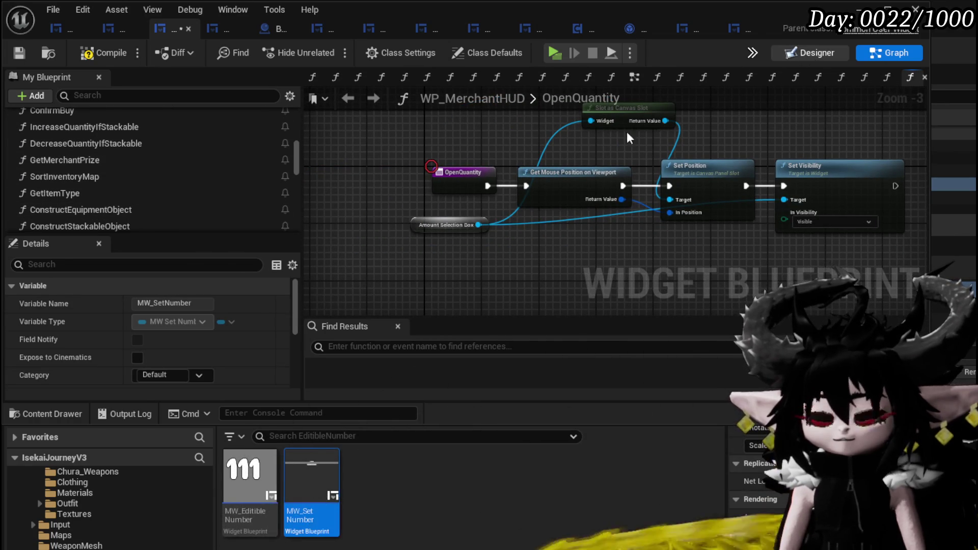
{"action": "left_click", "coordinate": [813, 52]}
{"action": "right_click", "coordinate": [71, 394]}
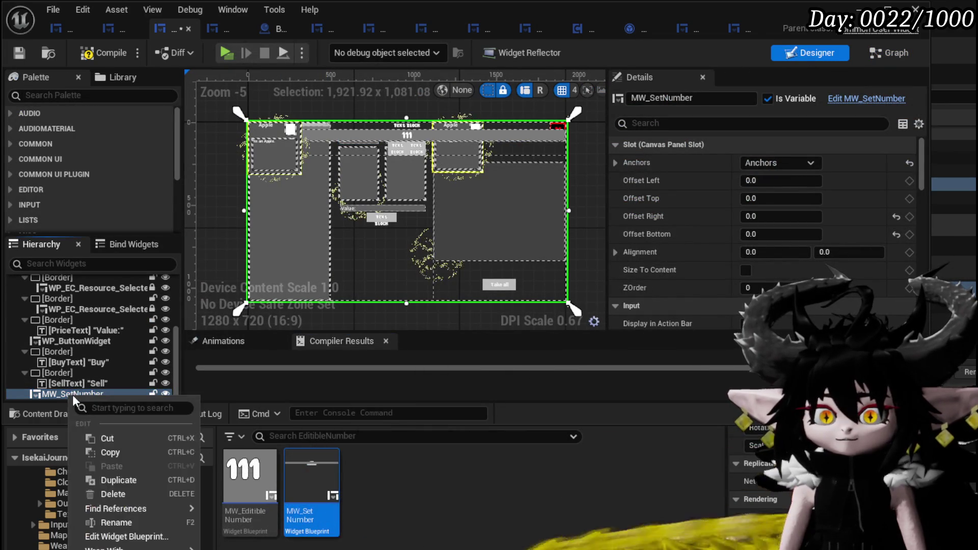
- Wrap MW_SetNumber in a new Size Box, SizeBox_91, in the WP_MerchantHUD hierarchy
{"action": "mouse_move", "coordinate": [150, 548]}
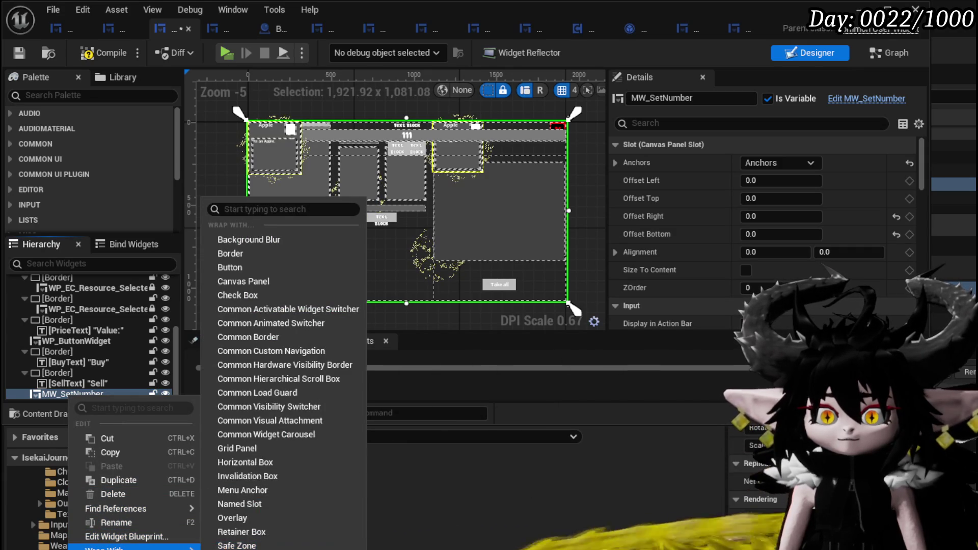
{"action": "type", "text": "size"}
{"action": "key", "text": "Return"}
{"action": "left_click", "coordinate": [61, 383]}
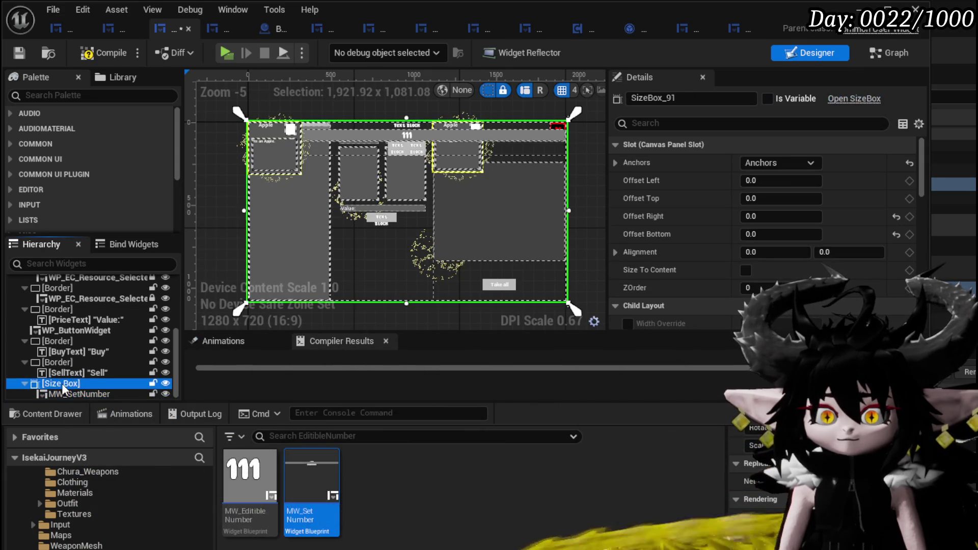
- Start renaming SizeBox_91 from its name field in the Details panel
{"action": "right_click", "coordinate": [63, 385]}
{"action": "mouse_move", "coordinate": [128, 497]}
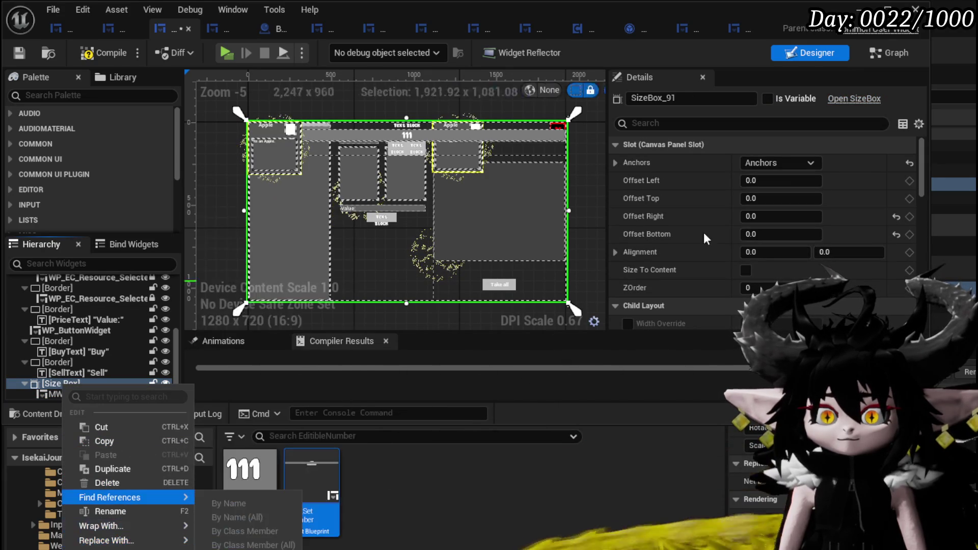
{"action": "left_click", "coordinate": [692, 102]}
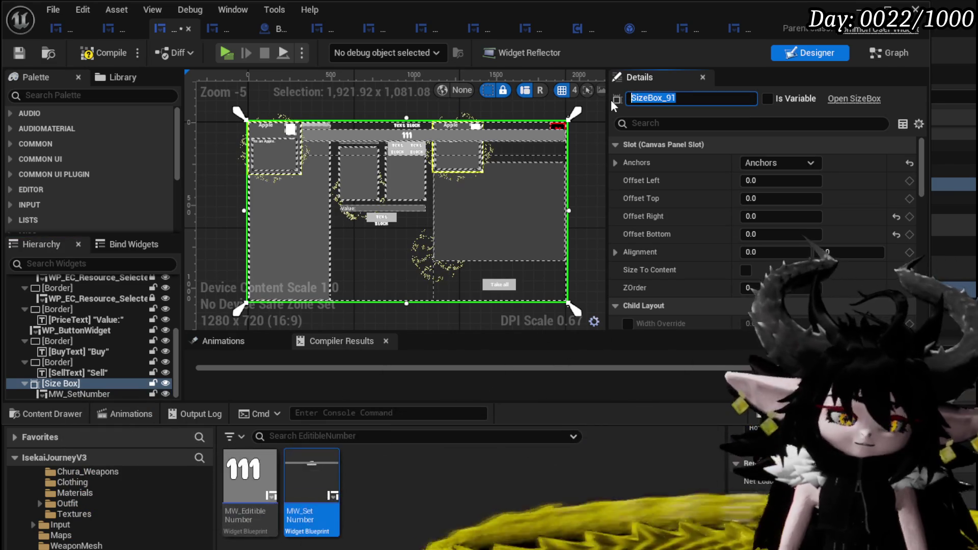
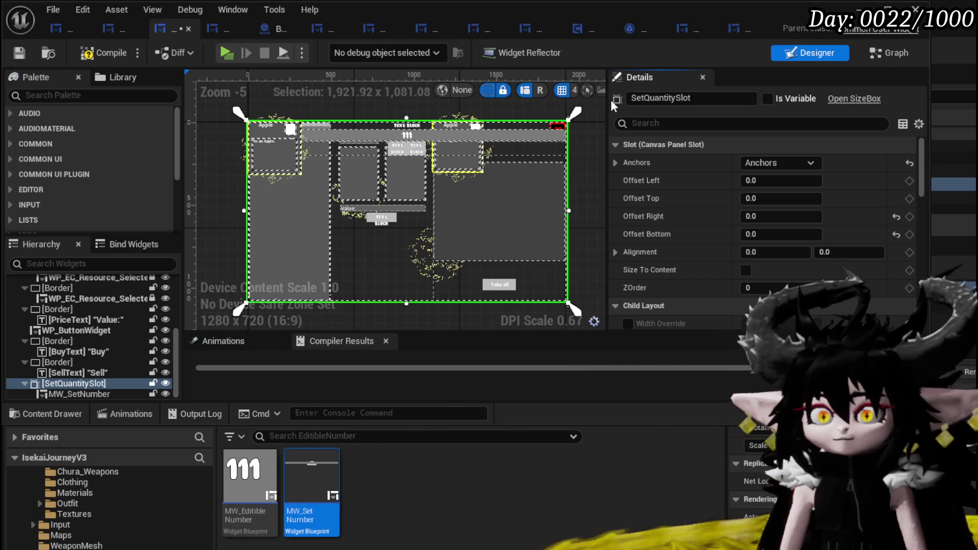
- Make SetQuantitySlot a variable anchored top-left, sized 350 by 200
{"action": "left_click", "coordinate": [768, 98]}
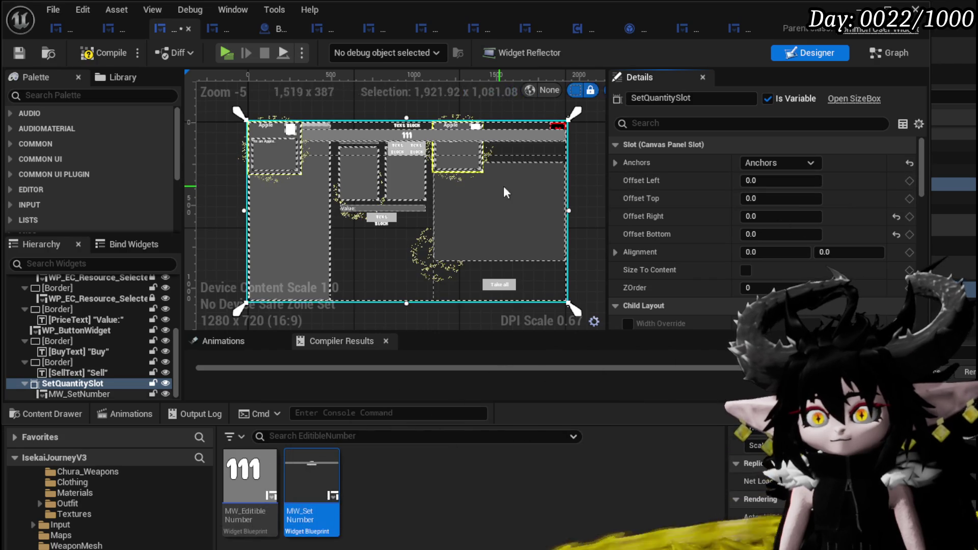
{"action": "left_click", "coordinate": [780, 163]}
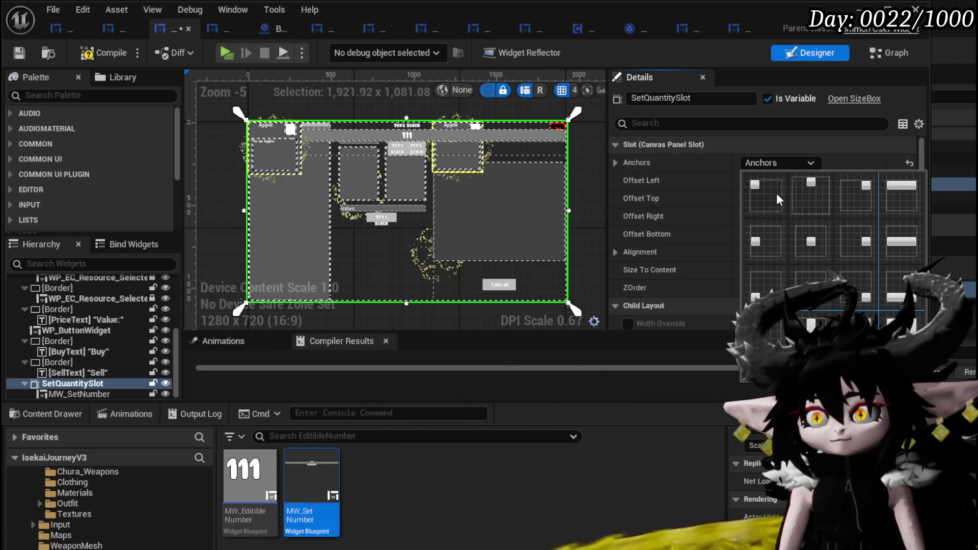
{"action": "left_click", "coordinate": [757, 187]}
{"action": "left_click", "coordinate": [801, 217]}
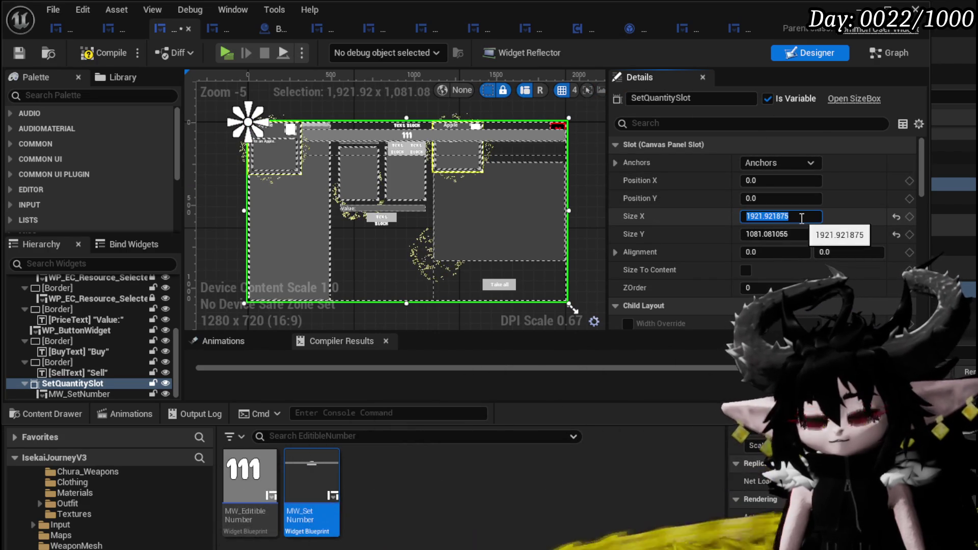
{"action": "type", "text": "350"}
{"action": "left_click", "coordinate": [806, 234]}
{"action": "type", "text": "200.0"}
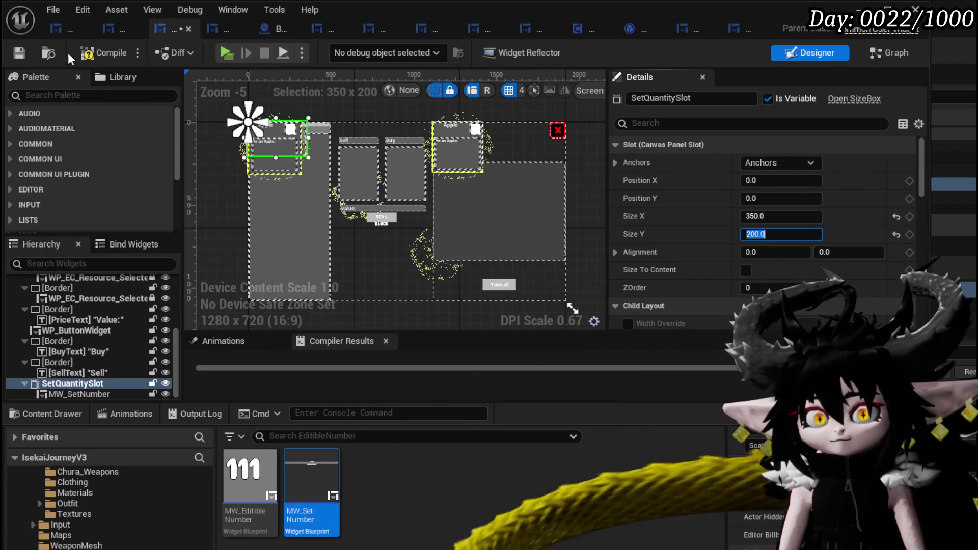
{"action": "key", "text": "Return"}
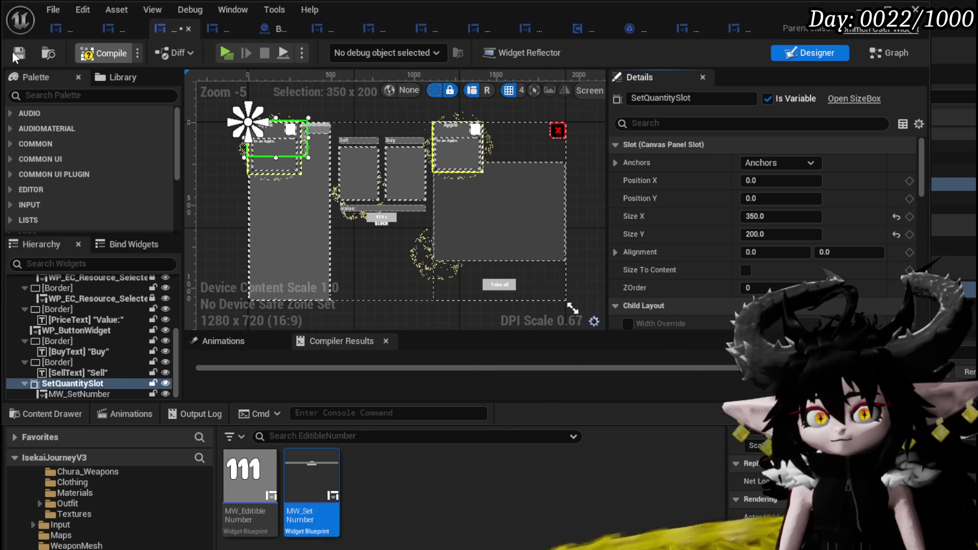
- Hide the content drawer and enlarge Compiler Results to read the missing AmountSelectionBox errors
{"action": "scroll", "coordinate": [530, 265], "scroll_direction": "down", "scroll_amount": 5}
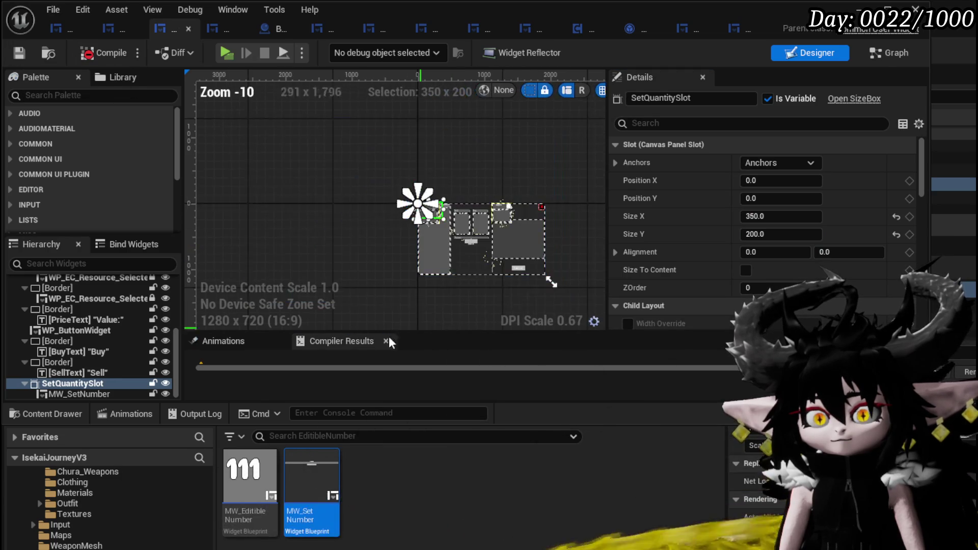
{"action": "scroll", "coordinate": [523, 288], "scroll_direction": "up", "scroll_amount": 4}
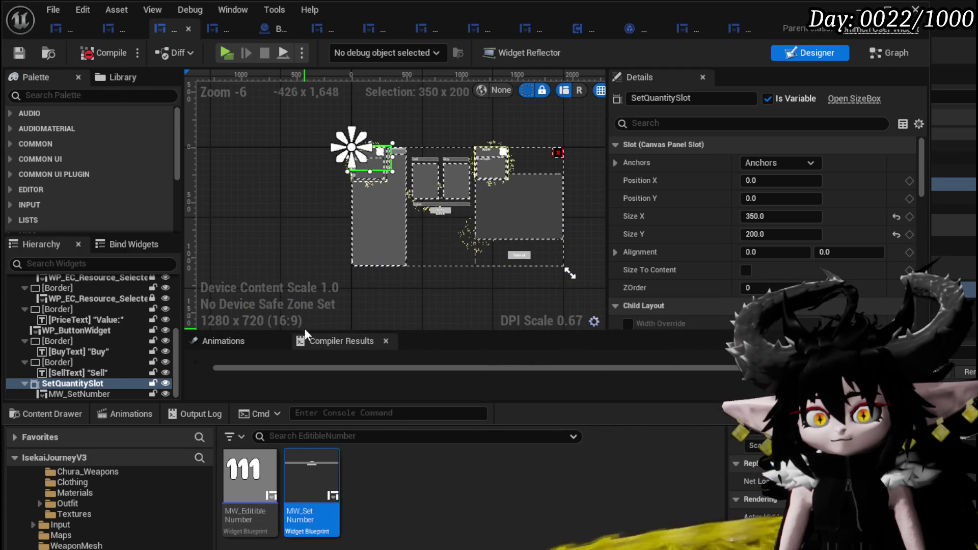
{"action": "key", "text": "ctrl+space"}
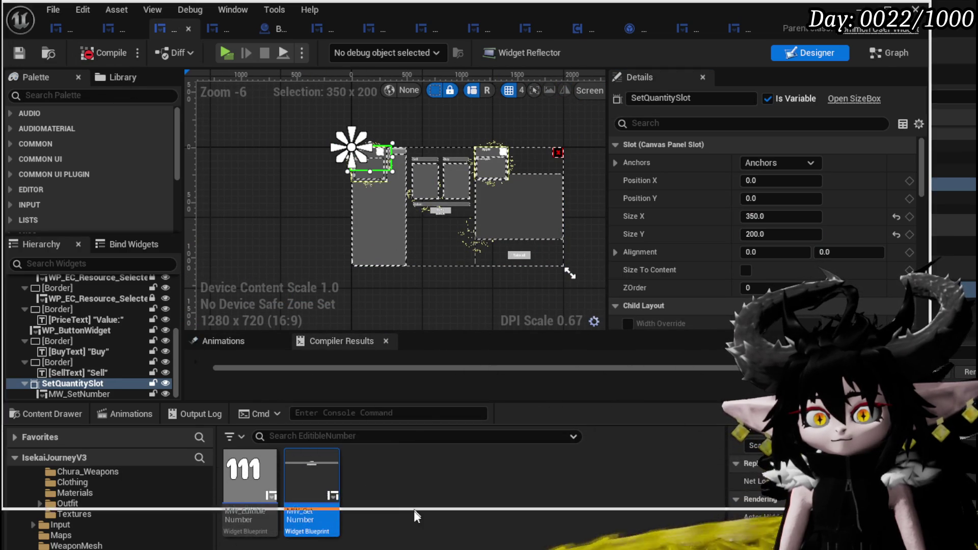
{"action": "left_click_drag", "start_coordinate": [301, 406], "coordinate": [310, 331]}
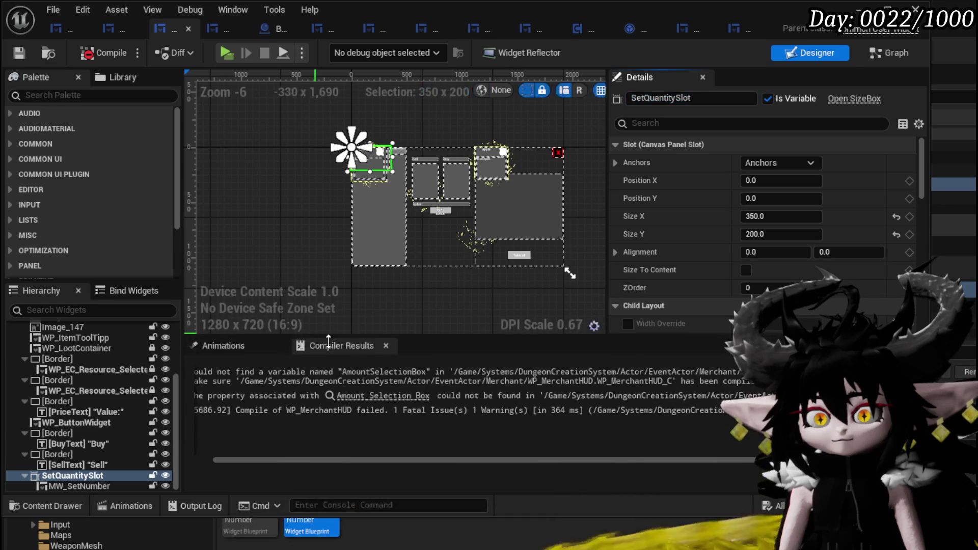
- In OpenQuantity, place a SetQuantitySlot getter and move the broken node's links onto it
{"action": "left_click", "coordinate": [382, 396]}
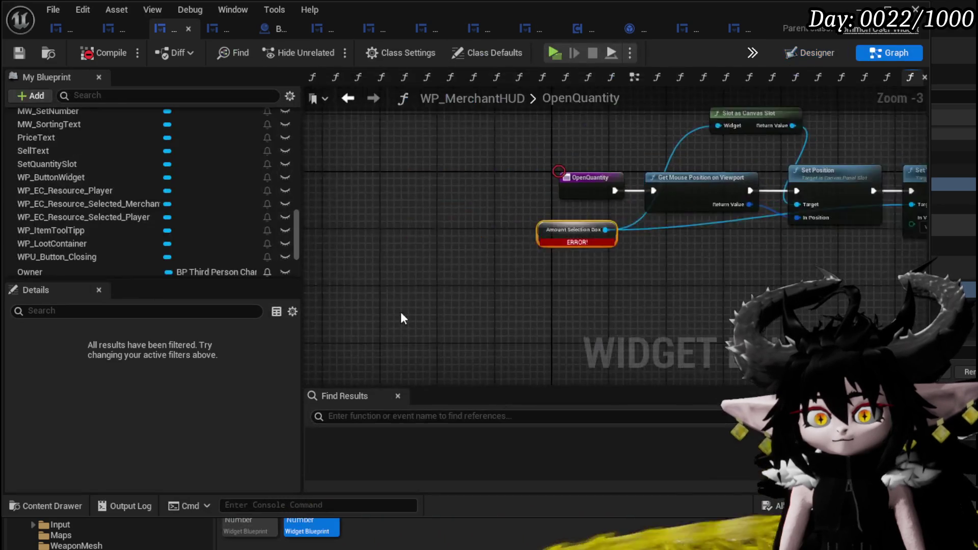
{"action": "scroll", "coordinate": [100, 259], "scroll_direction": "down", "scroll_amount": 3}
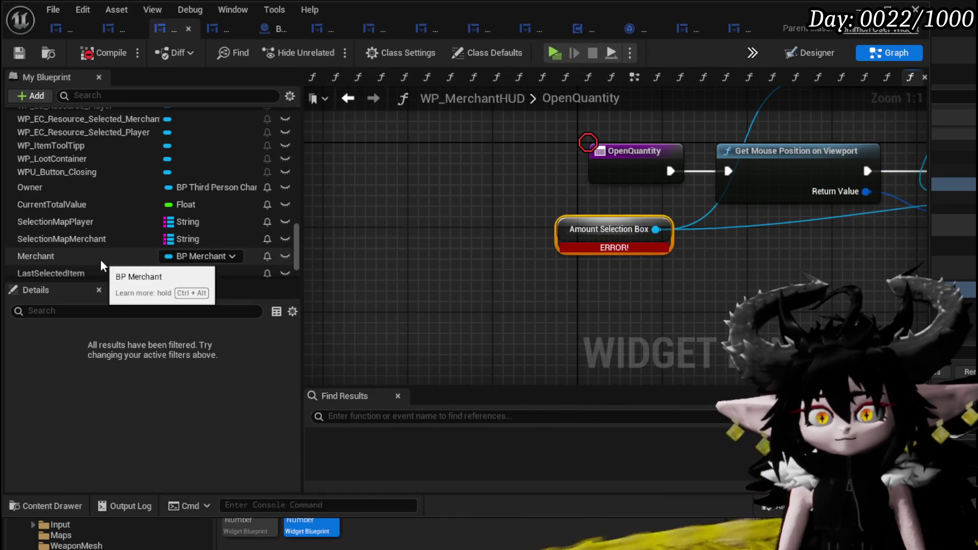
{"action": "scroll", "coordinate": [101, 259], "scroll_direction": "down", "scroll_amount": 2}
{"action": "scroll", "coordinate": [101, 258], "scroll_direction": "up", "scroll_amount": 3}
{"action": "scroll", "coordinate": [102, 261], "scroll_direction": "up", "scroll_amount": 10}
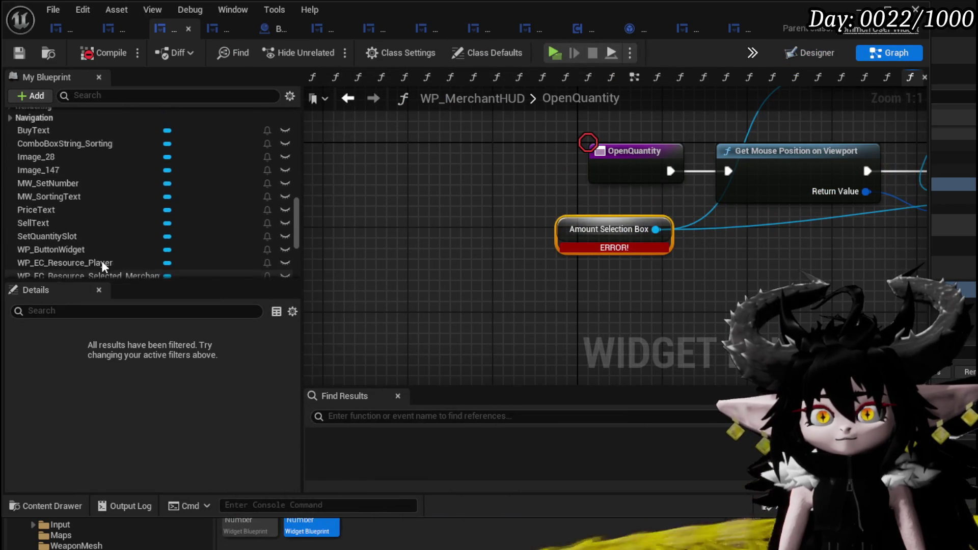
{"action": "scroll", "coordinate": [102, 261], "scroll_direction": "down", "scroll_amount": 2}
{"action": "left_click", "coordinate": [61, 222]}
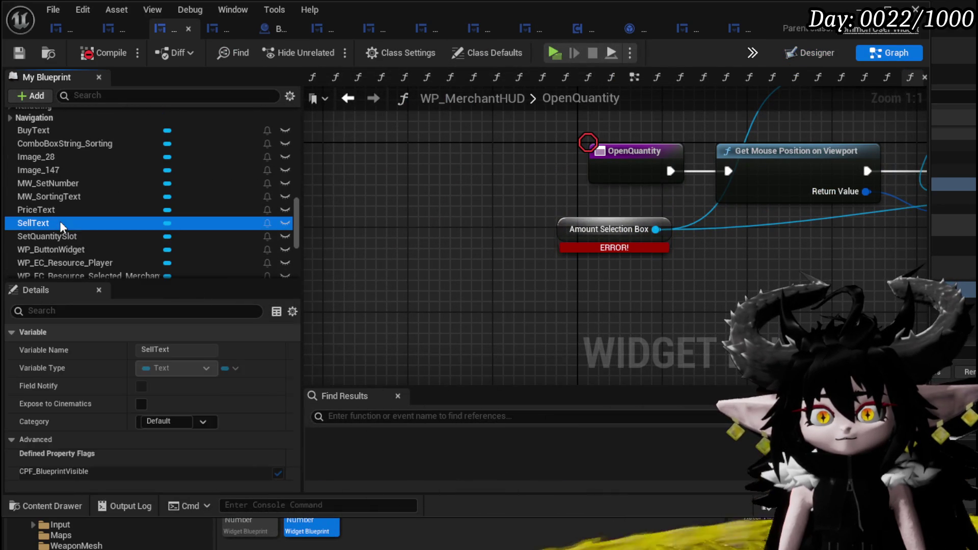
{"action": "left_click_drag", "start_coordinate": [62, 236], "coordinate": [545, 272]}
{"action": "left_click_drag", "start_coordinate": [581, 225], "coordinate": [541, 278]}
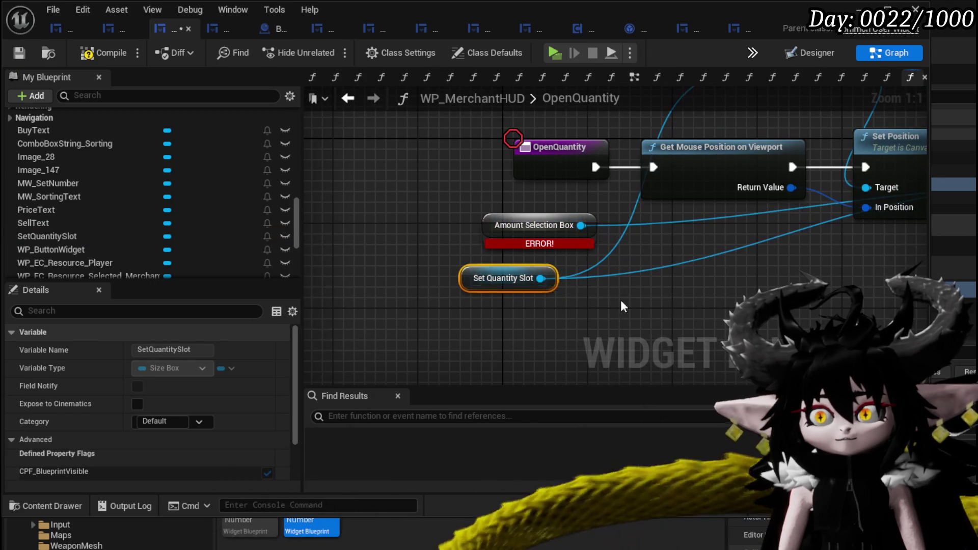
- Delete the broken Amount Selection Box node, then compile and save WP_MerchantHUD
{"action": "left_click", "coordinate": [26, 54]}
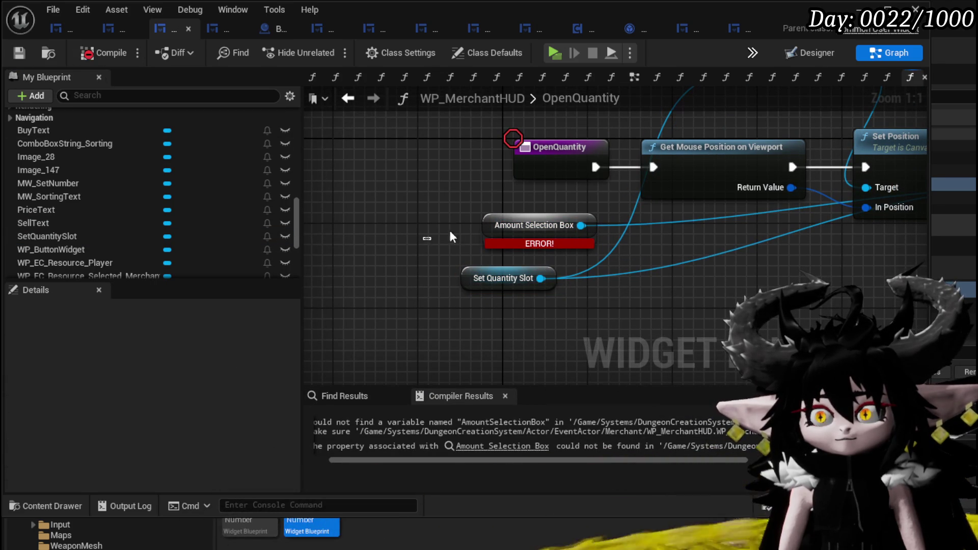
{"action": "mouse_move", "coordinate": [694, 263]}
{"action": "left_mouse_down"}
{"action": "mouse_move", "coordinate": [420, 273]}
{"action": "mouse_move", "coordinate": [598, 273]}
{"action": "left_mouse_up"}
{"action": "key", "text": "Delete"}
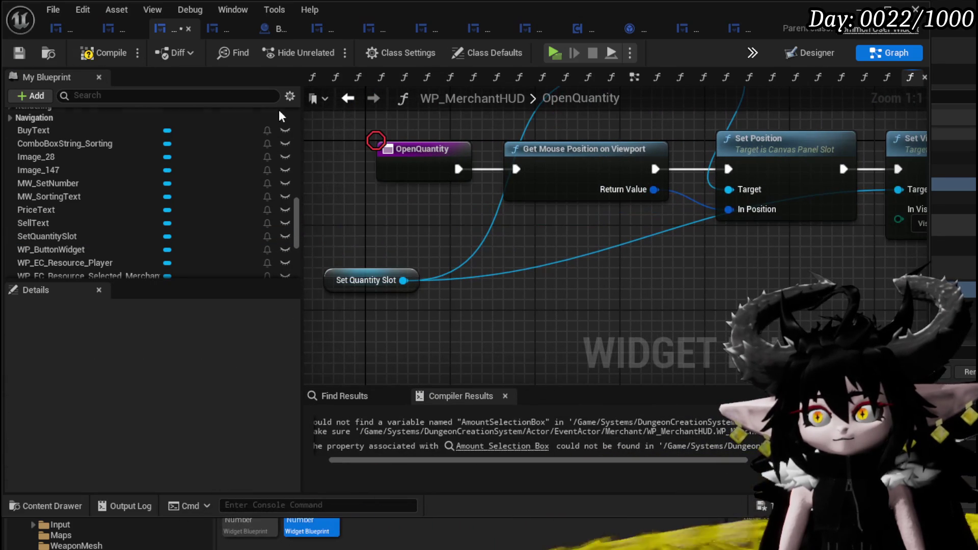
{"action": "left_click", "coordinate": [103, 53]}
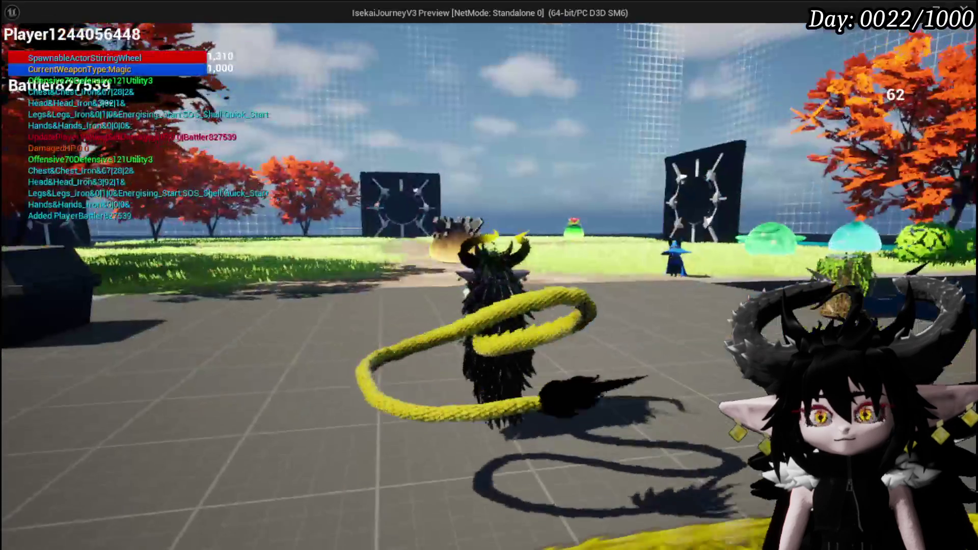
- In play mode, walk to the merchant, open Trading and pick the mushroom stack
{"action": "key", "text": "w"}
{"action": "key", "text": "e"}
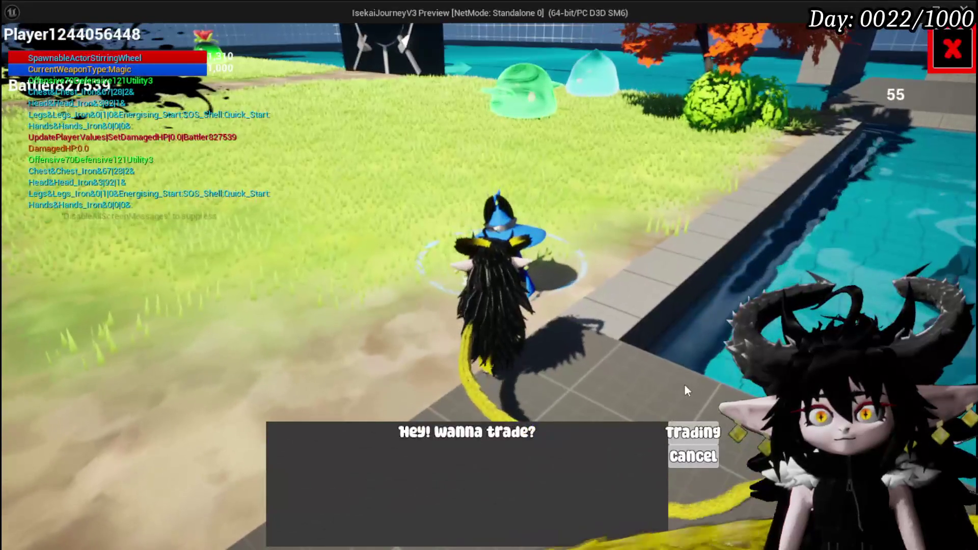
{"action": "left_click", "coordinate": [696, 434]}
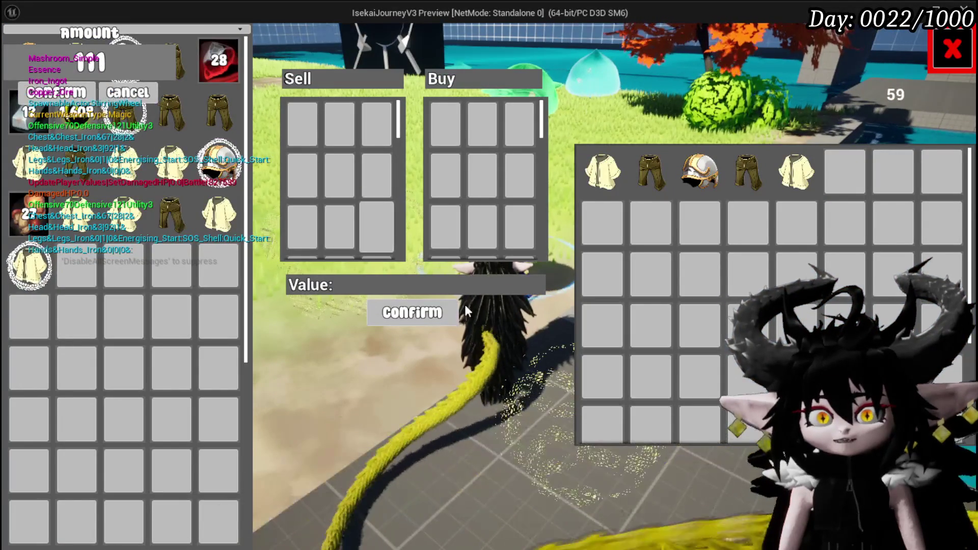
{"action": "left_click", "coordinate": [23, 221]}
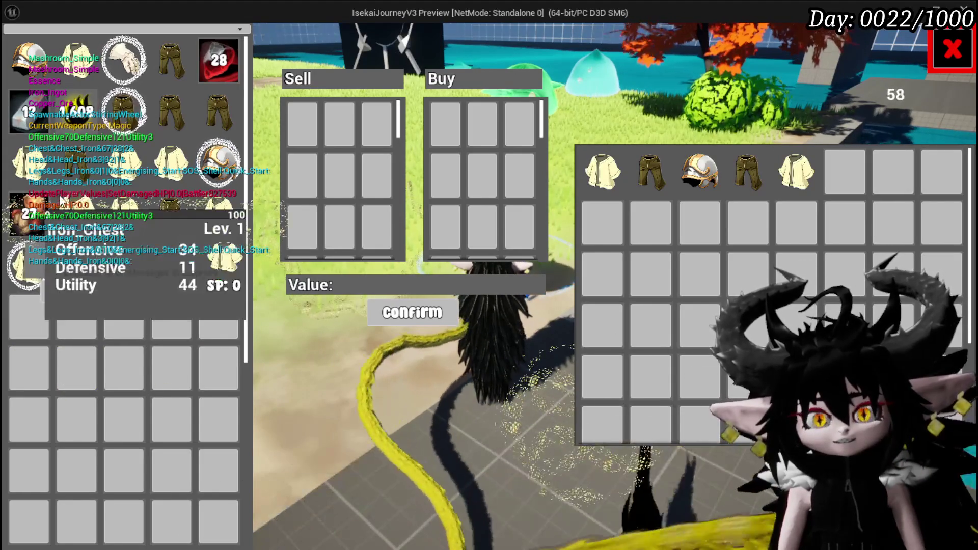
- Enter 250 as the mushroom amount and confirm it
{"action": "left_click", "coordinate": [112, 262]}
{"action": "type", "text": "250"}
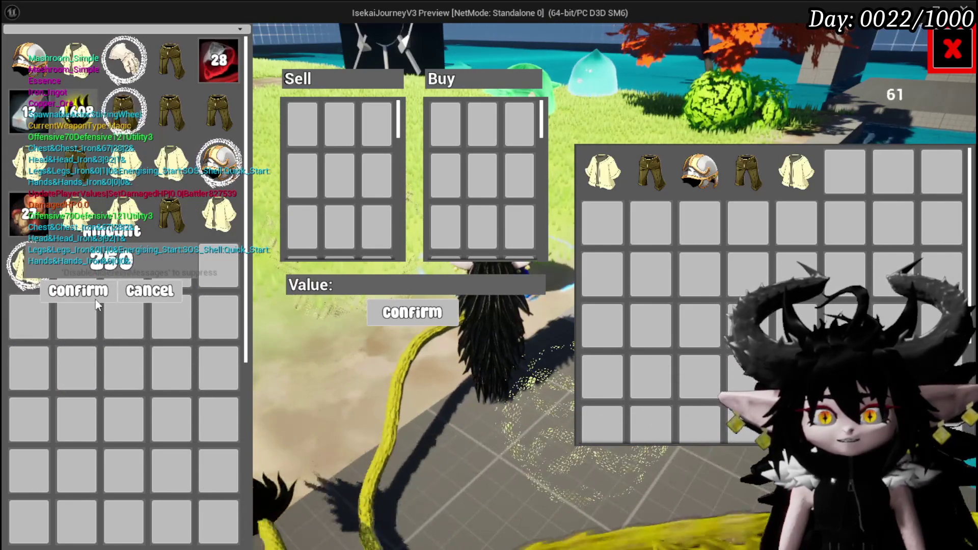
{"action": "left_click", "coordinate": [153, 292]}
- Reopen the mushroom's amount prompt, then stop the play session
{"action": "mouse_move", "coordinate": [18, 220]}
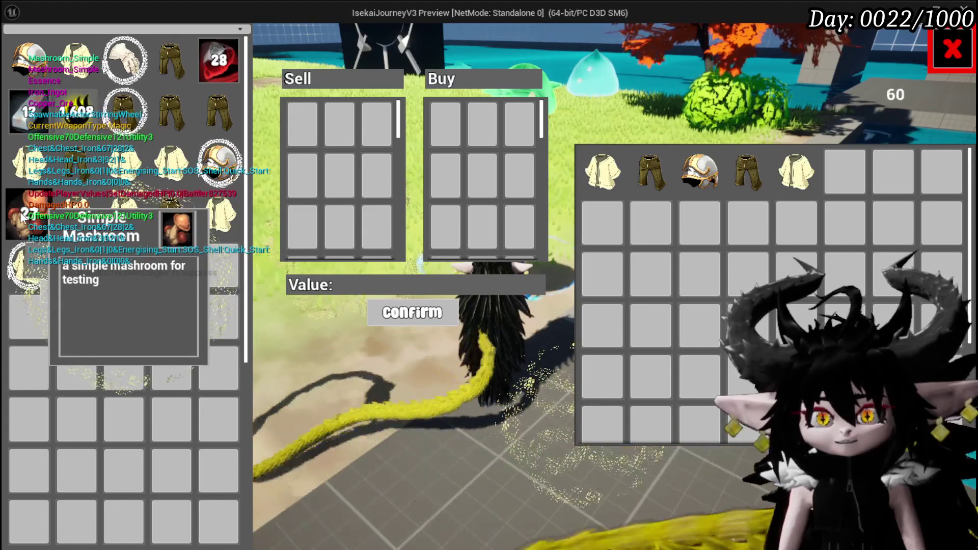
{"action": "left_click", "coordinate": [18, 220]}
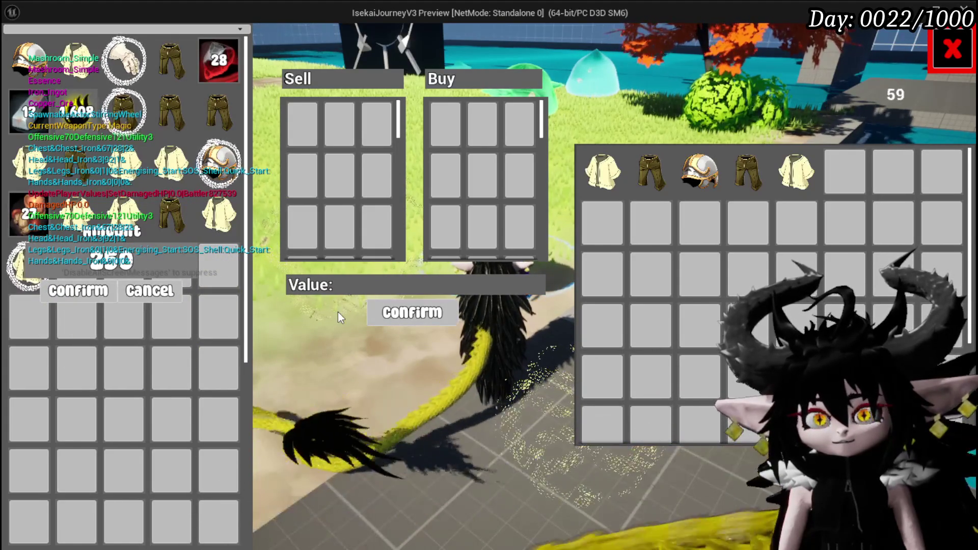
{"action": "mouse_move", "coordinate": [228, 118]}
{"action": "key", "text": "Escape"}
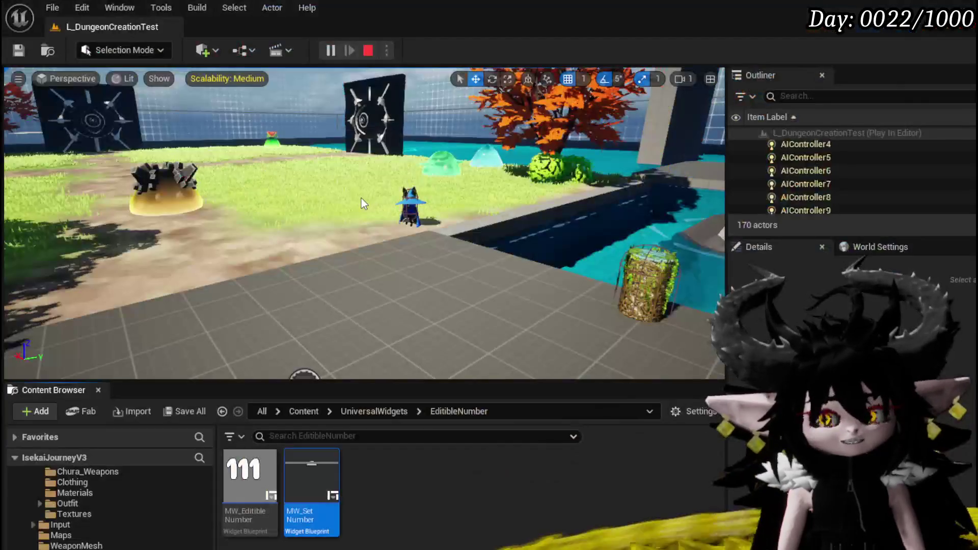
- Save the level and return to WP_MerchantHUD's Designer view
{"action": "left_click", "coordinate": [19, 51]}
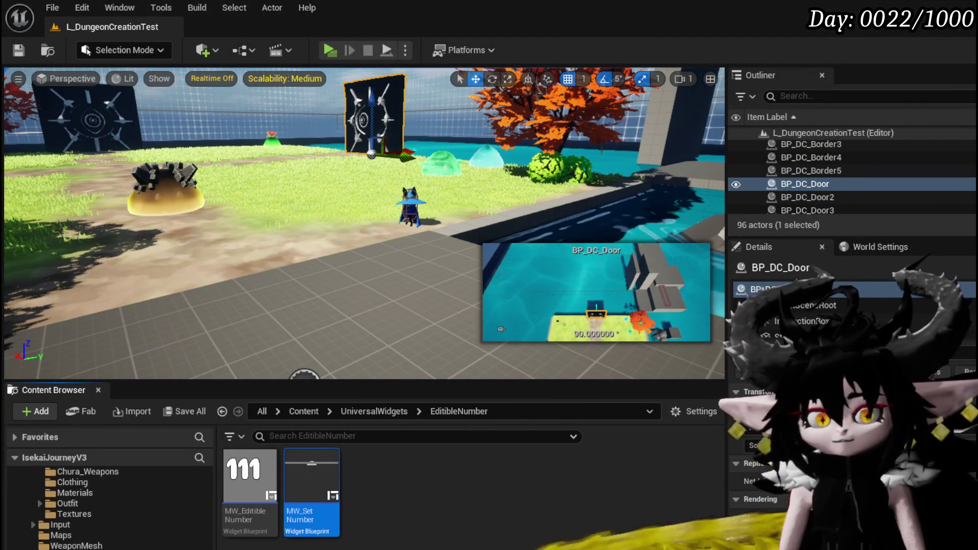
{"action": "key", "text": "alt+Tab"}
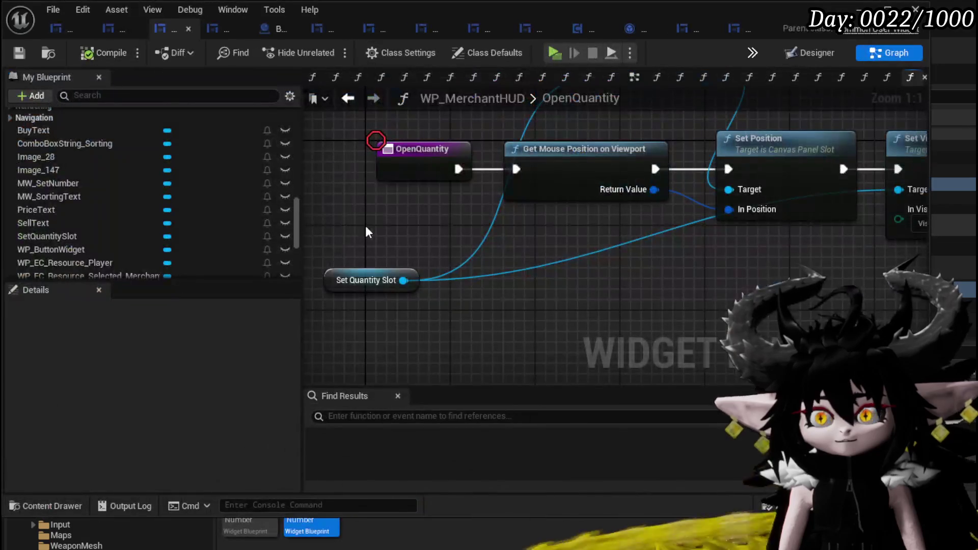
{"action": "left_click", "coordinate": [808, 51]}
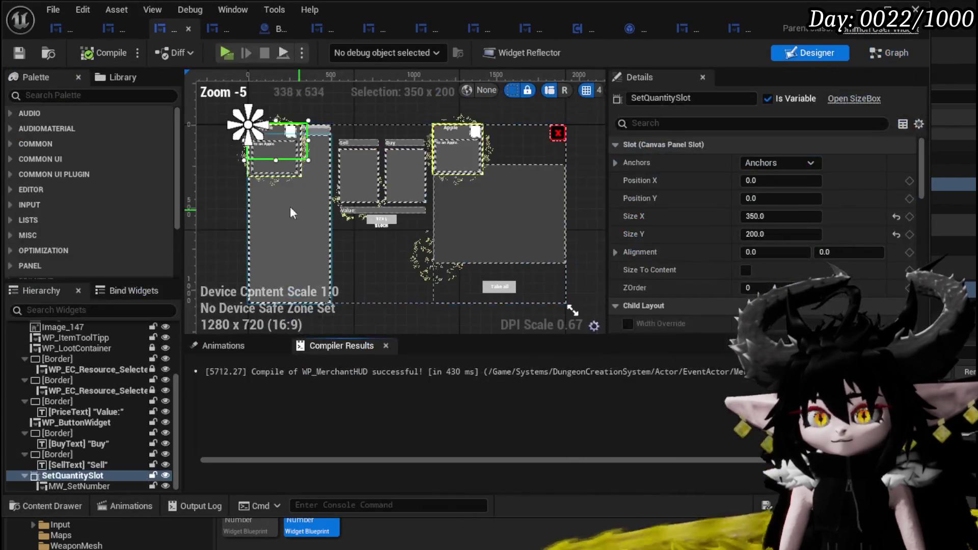
{"action": "scroll", "coordinate": [790, 267], "scroll_direction": "down", "scroll_amount": 10}
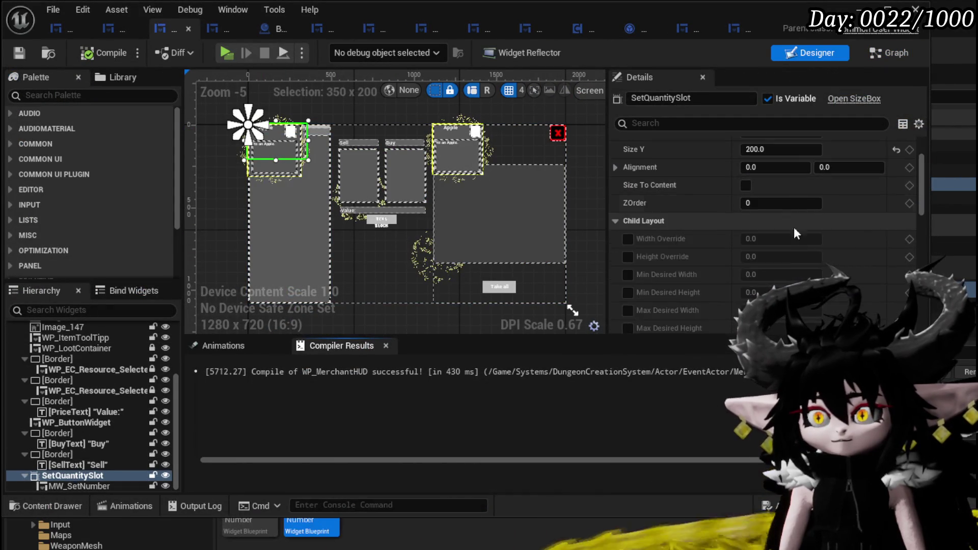
- Set SetQuantitySlot's visibility to Collapsed, compile and save, then open MW_SetNumber
{"action": "left_click", "coordinate": [771, 202]}
{"action": "left_click", "coordinate": [769, 238]}
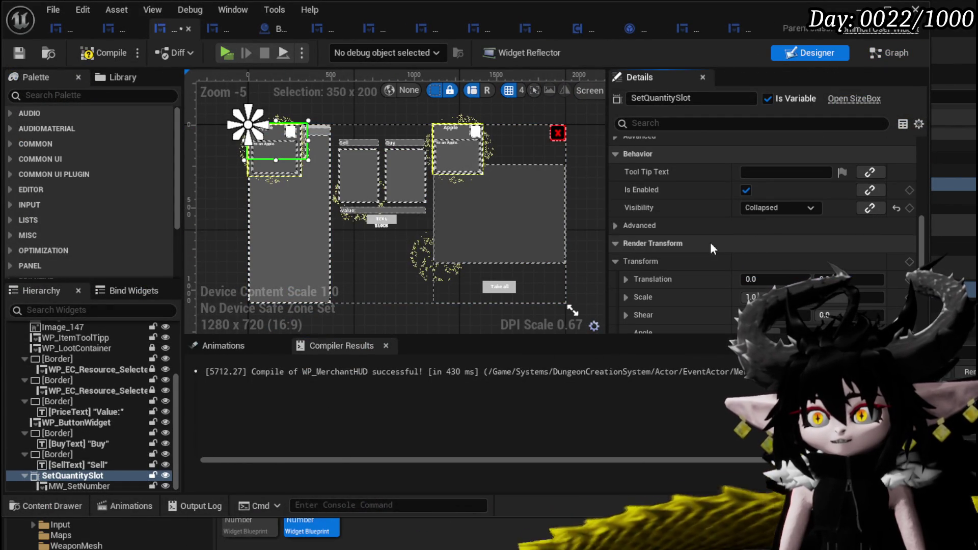
{"action": "left_click", "coordinate": [17, 57]}
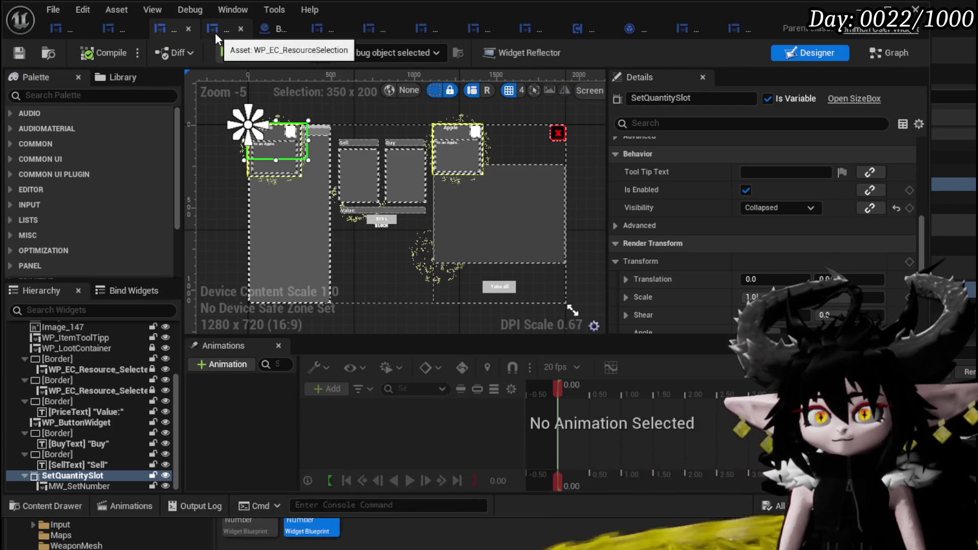
{"action": "left_click", "coordinate": [736, 30]}
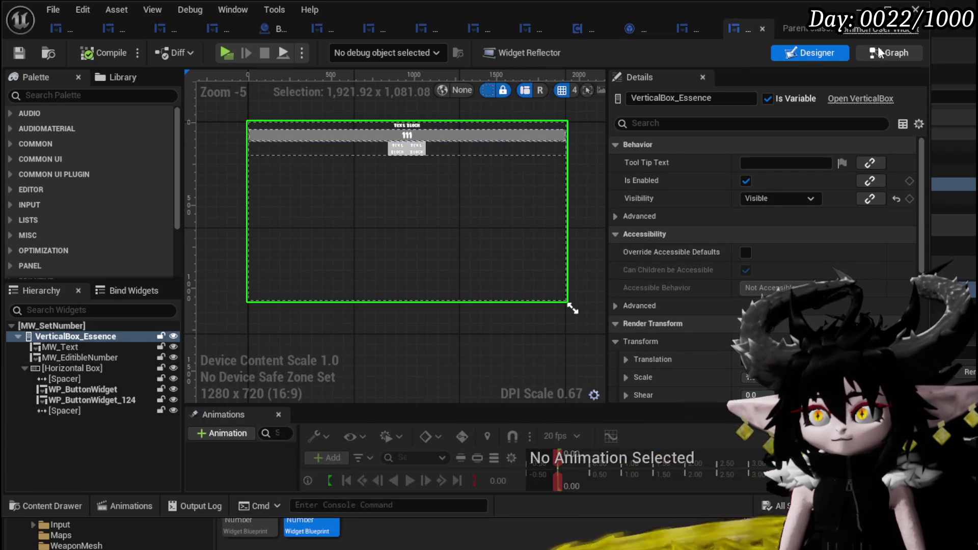
- In MW_SetNumber's event graph, bring the On Number Change chain into view
{"action": "left_click", "coordinate": [889, 53]}
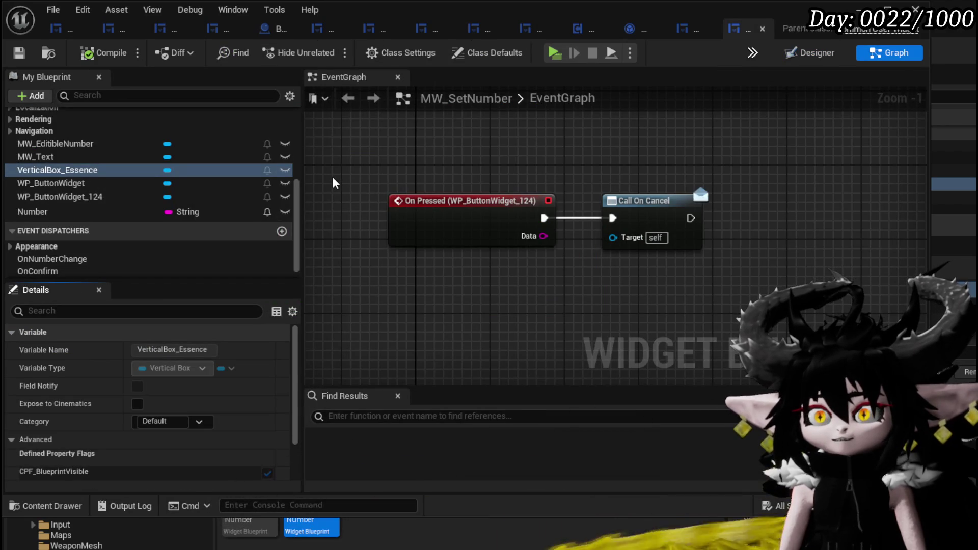
{"action": "scroll", "coordinate": [333, 176], "scroll_direction": "down", "scroll_amount": 3}
{"action": "scroll", "coordinate": [413, 251], "scroll_direction": "up", "scroll_amount": 2}
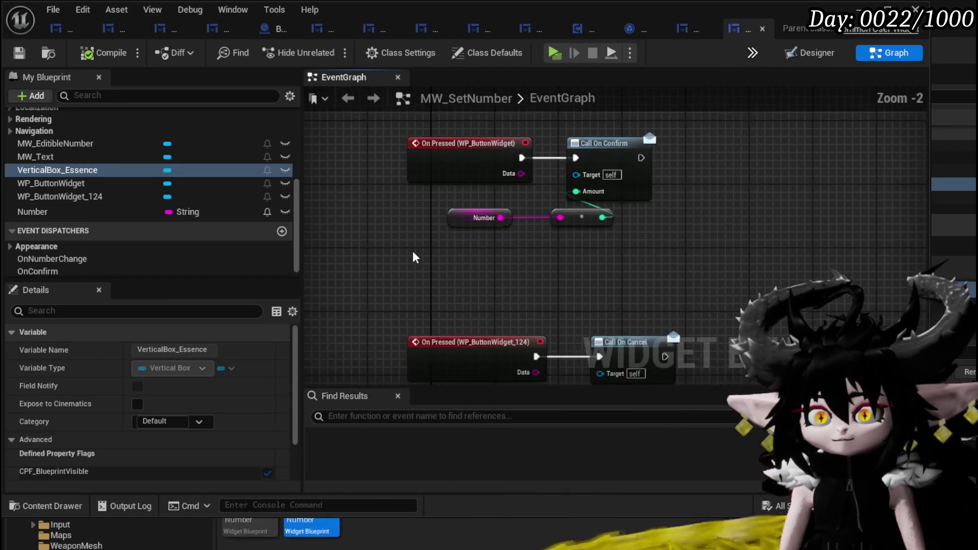
{"action": "left_click_drag", "start_coordinate": [399, 312], "coordinate": [431, 294]}
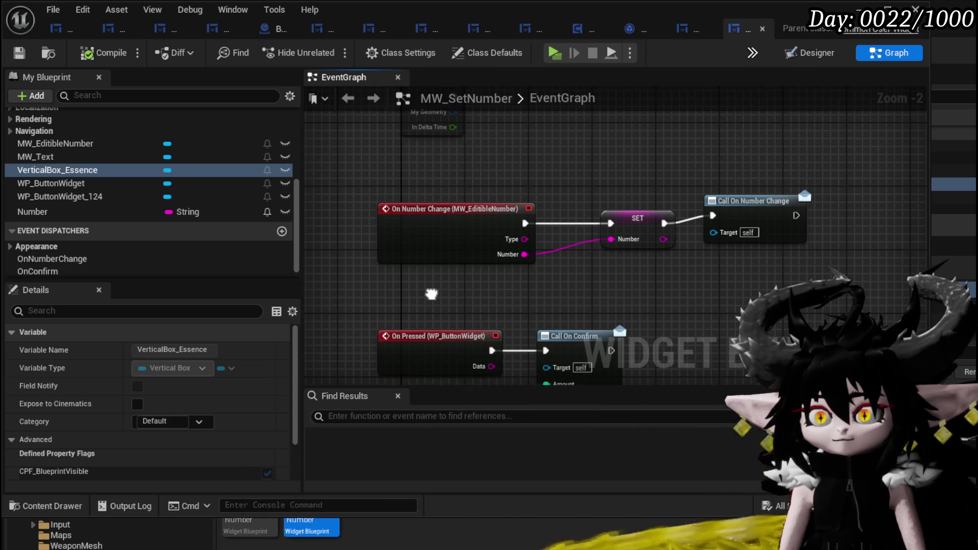
{"action": "left_click_drag", "start_coordinate": [418, 257], "coordinate": [313, 263]}
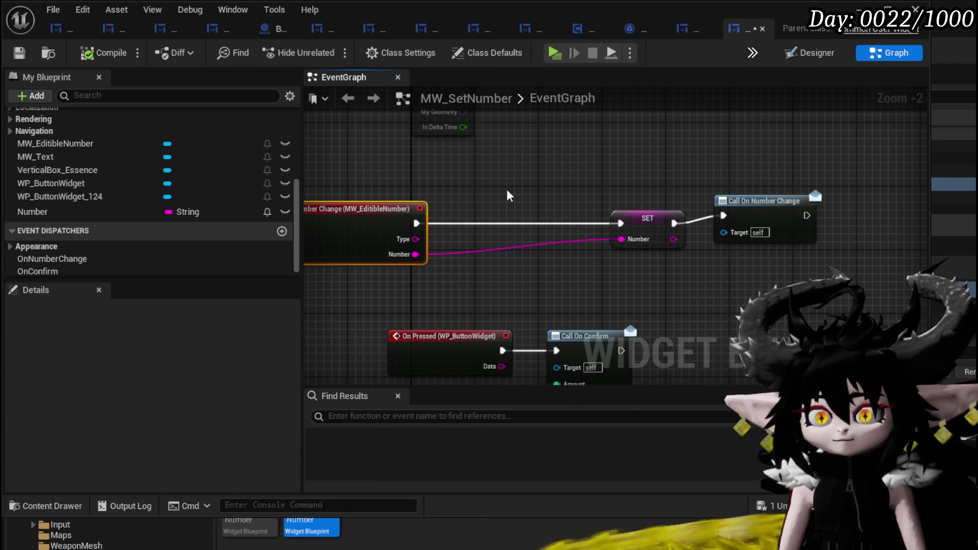
- Add an Is Numeric check on Number and route the event into a Branch
{"action": "left_click_drag", "start_coordinate": [413, 257], "coordinate": [455, 277]}
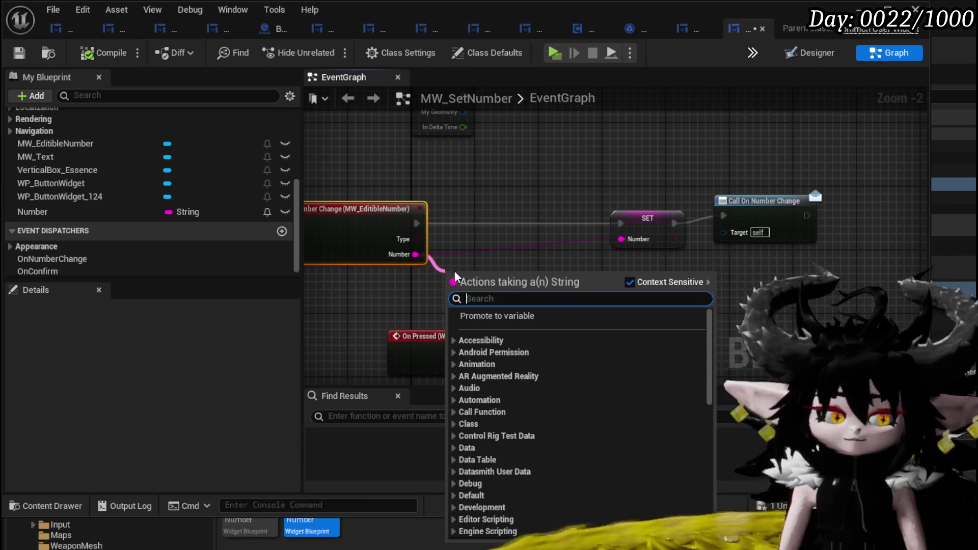
{"action": "type", "text": "is "}
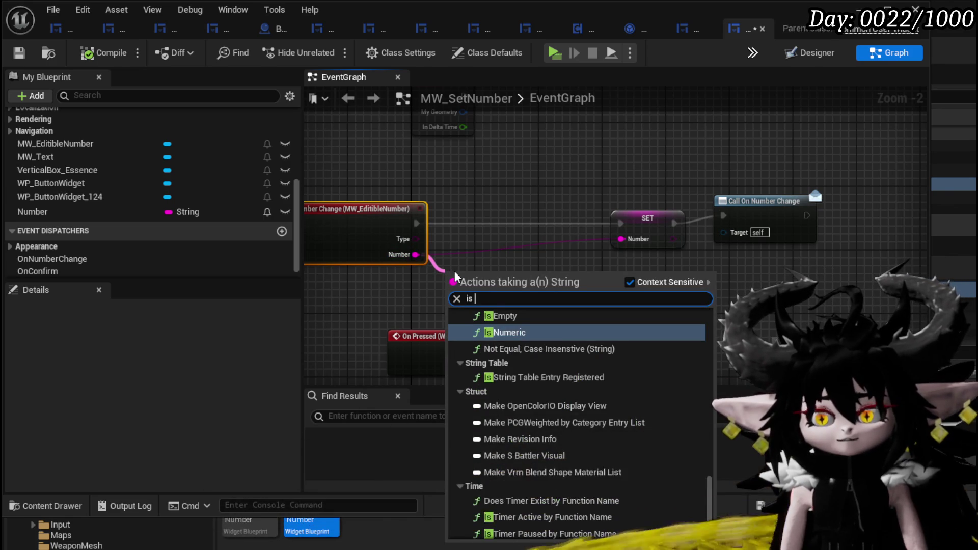
{"action": "type", "text": "Nu"}
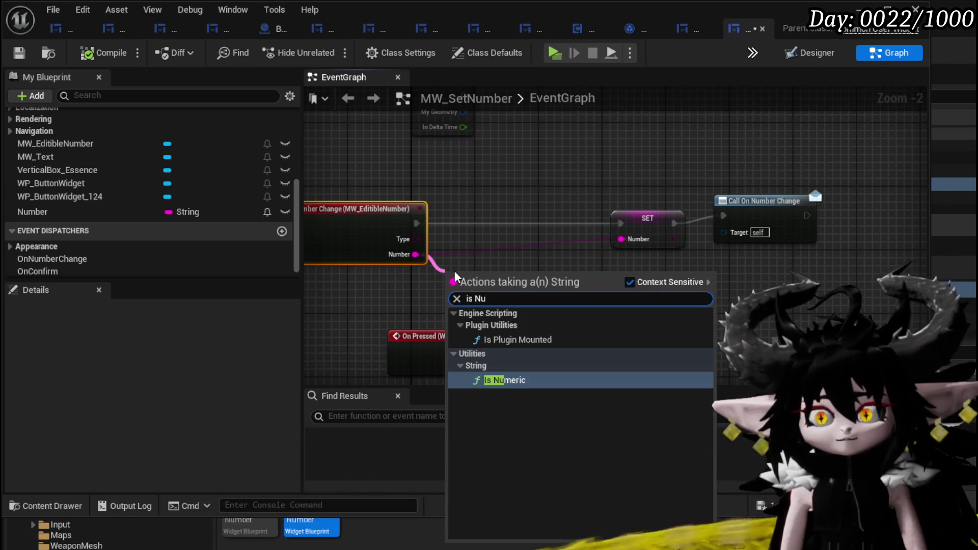
{"action": "left_click", "coordinate": [528, 380]}
{"action": "mouse_move", "coordinate": [527, 289]}
{"action": "left_mouse_down"}
{"action": "mouse_move", "coordinate": [365, 289]}
{"action": "mouse_move", "coordinate": [465, 262]}
{"action": "mouse_move", "coordinate": [477, 234]}
{"action": "left_mouse_up"}
{"action": "left_click_drag", "start_coordinate": [416, 223], "coordinate": [454, 230]}
- Add a String To Integer conversion fed from the Number output
{"action": "mouse_move", "coordinate": [415, 255]}
{"action": "left_mouse_down"}
{"action": "mouse_move", "coordinate": [451, 274]}
{"action": "mouse_move", "coordinate": [497, 277]}
{"action": "left_mouse_up"}
{"action": "type", "text": "int"}
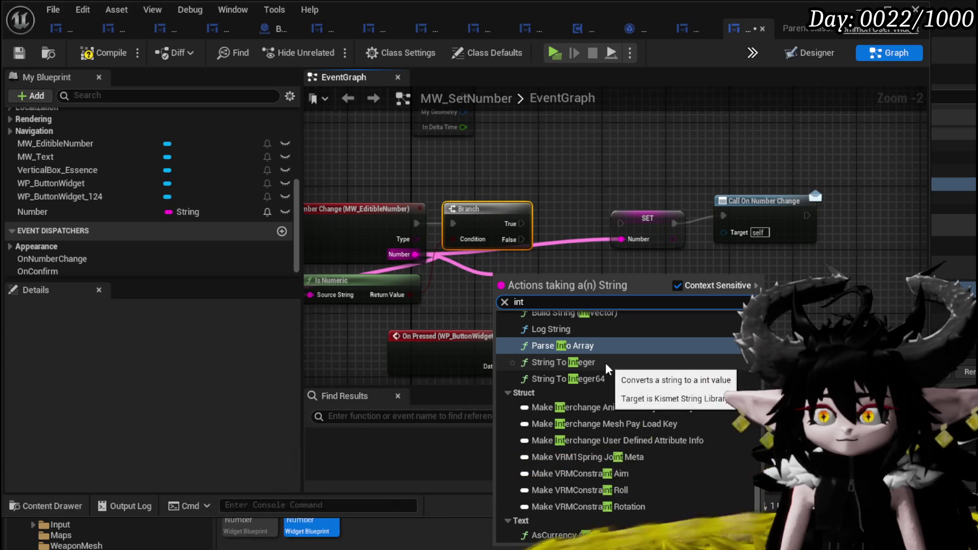
{"action": "scroll", "coordinate": [607, 366], "scroll_direction": "up", "scroll_amount": 5}
{"action": "scroll", "coordinate": [607, 364], "scroll_direction": "up", "scroll_amount": 10}
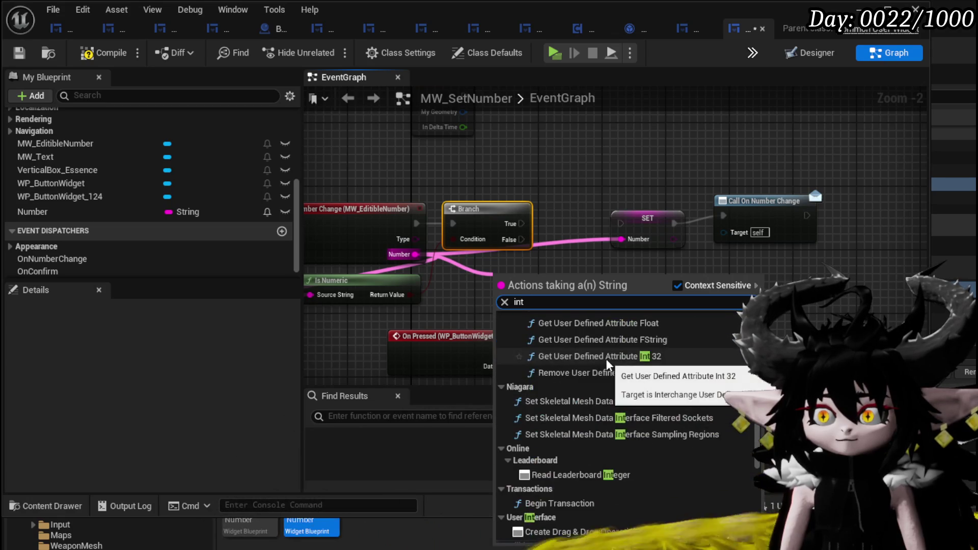
{"action": "scroll", "coordinate": [608, 362], "scroll_direction": "up", "scroll_amount": 10}
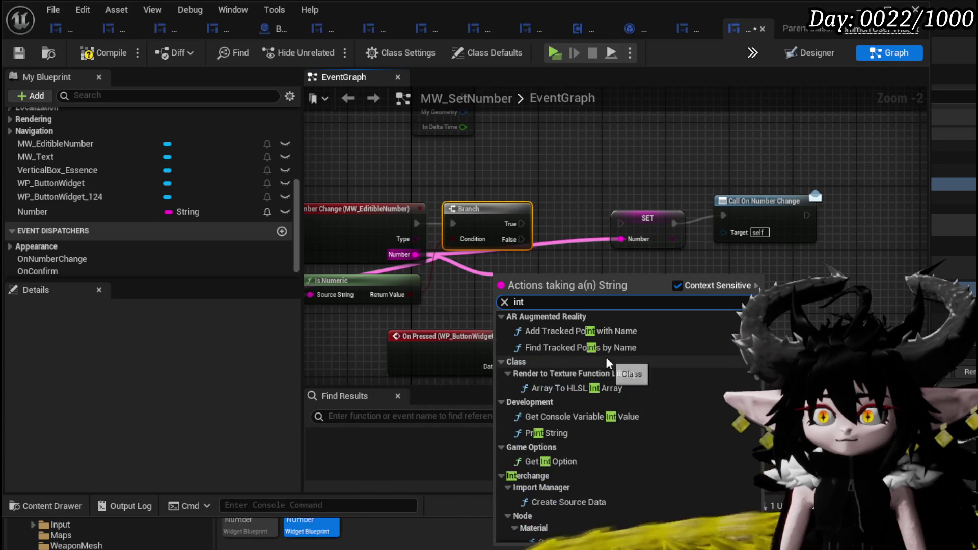
{"action": "left_click_drag", "start_coordinate": [415, 254], "coordinate": [525, 296]}
{"action": "type", "text": "string to int"}
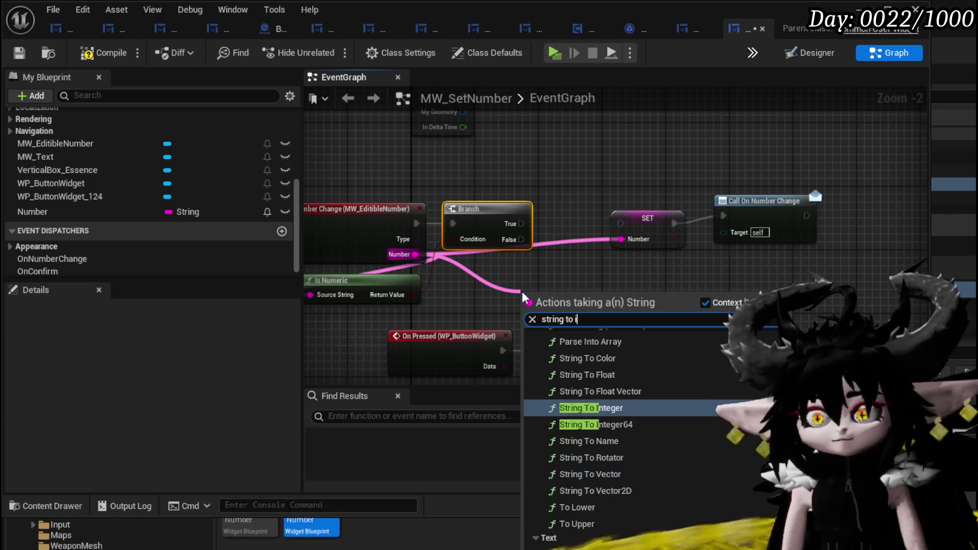
{"action": "left_click", "coordinate": [614, 397]}
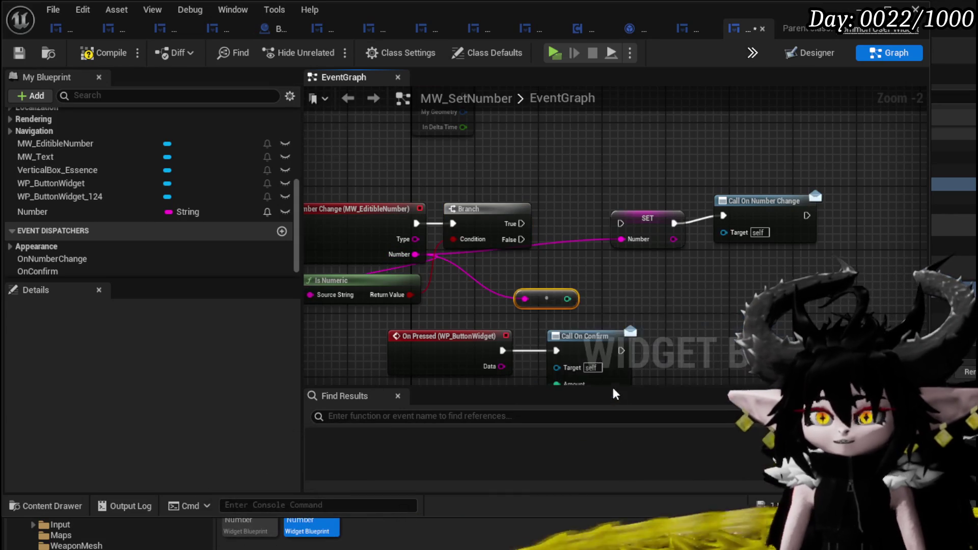
- Shift SET and Call On Number Change right to make room for the conversion
{"action": "left_click_drag", "start_coordinate": [677, 234], "coordinate": [798, 235]}
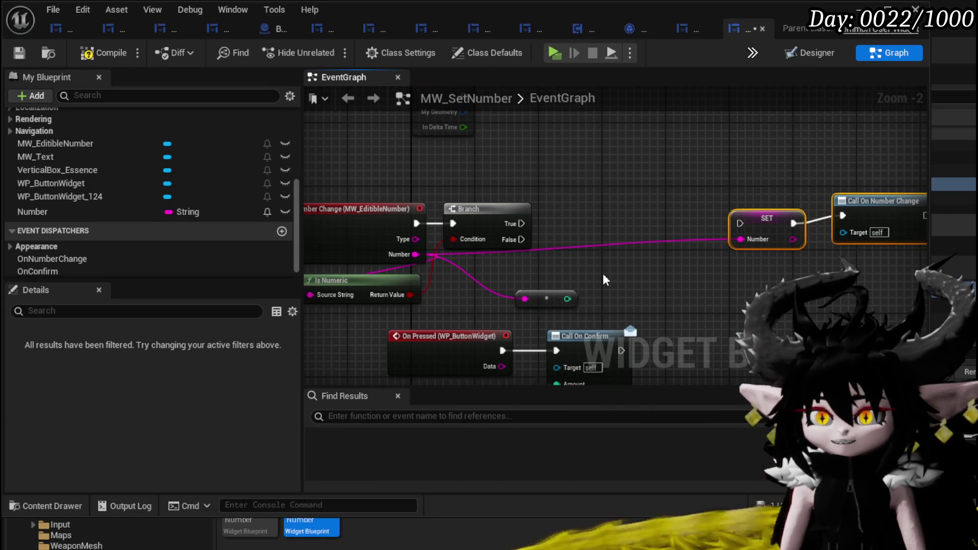
{"action": "left_click_drag", "start_coordinate": [620, 264], "coordinate": [554, 260]}
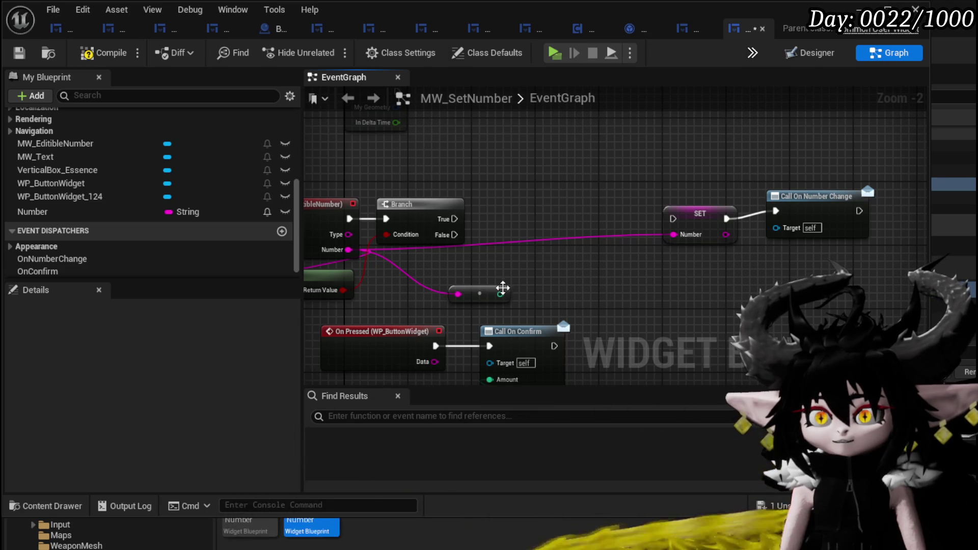
{"action": "right_click", "coordinate": [498, 294]}
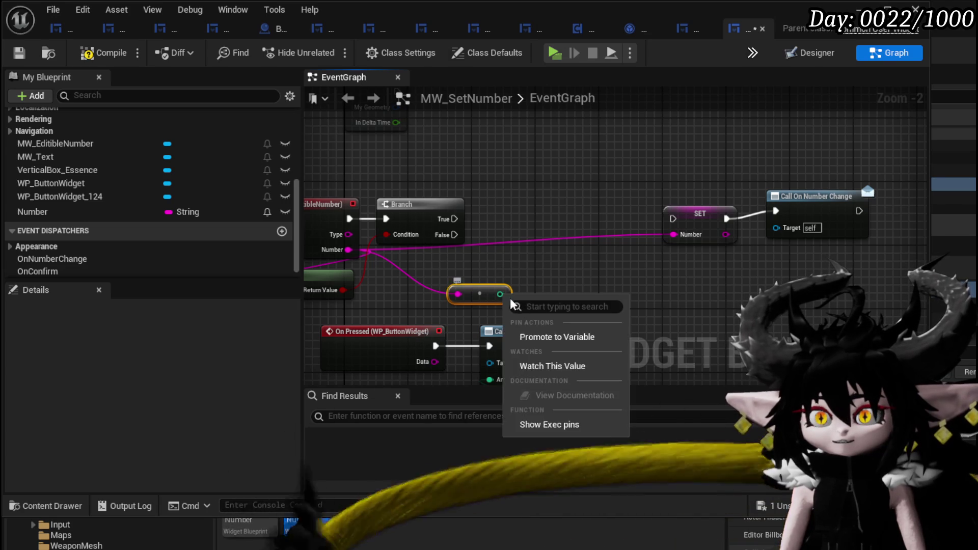
- Promote the converted integer to a new MaxAmount variable and tidy the nodes
{"action": "left_click", "coordinate": [546, 337]}
{"action": "type", "text": "MaxAmount"}
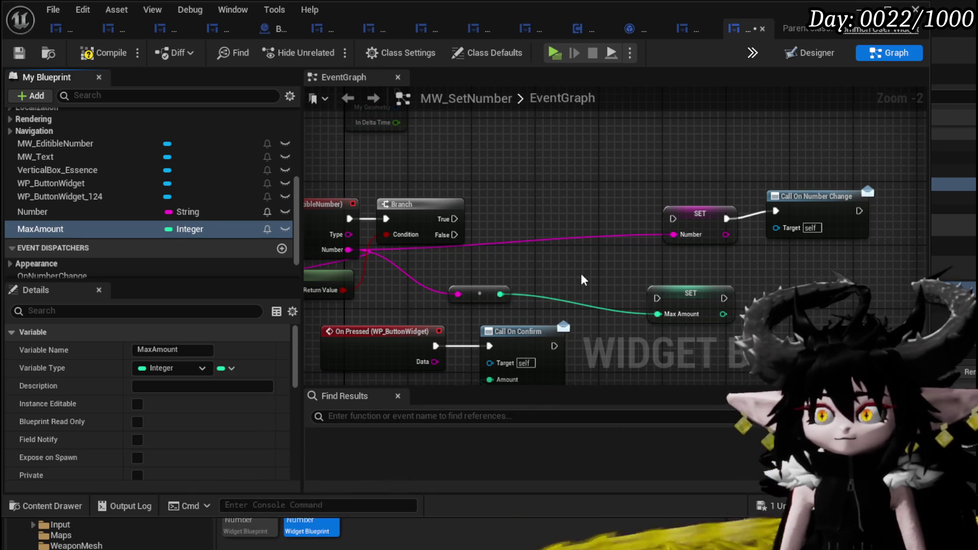
{"action": "left_click_drag", "start_coordinate": [686, 289], "coordinate": [556, 162]}
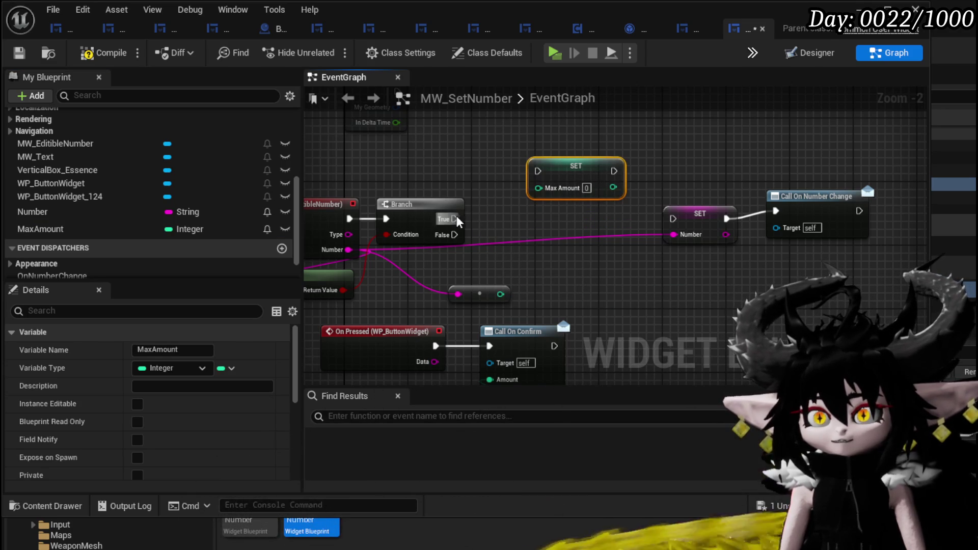
{"action": "mouse_move", "coordinate": [459, 219]}
{"action": "left_mouse_down"}
{"action": "mouse_move", "coordinate": [337, 221]}
{"action": "mouse_move", "coordinate": [359, 236]}
{"action": "left_mouse_up"}
{"action": "mouse_move", "coordinate": [706, 316]}
{"action": "left_mouse_down"}
{"action": "mouse_move", "coordinate": [512, 317]}
{"action": "mouse_move", "coordinate": [530, 301]}
{"action": "left_mouse_up"}
- Add a second Branch aligned with the first, removing the stray greater-or-equal node
{"action": "type", "text": "greater"}
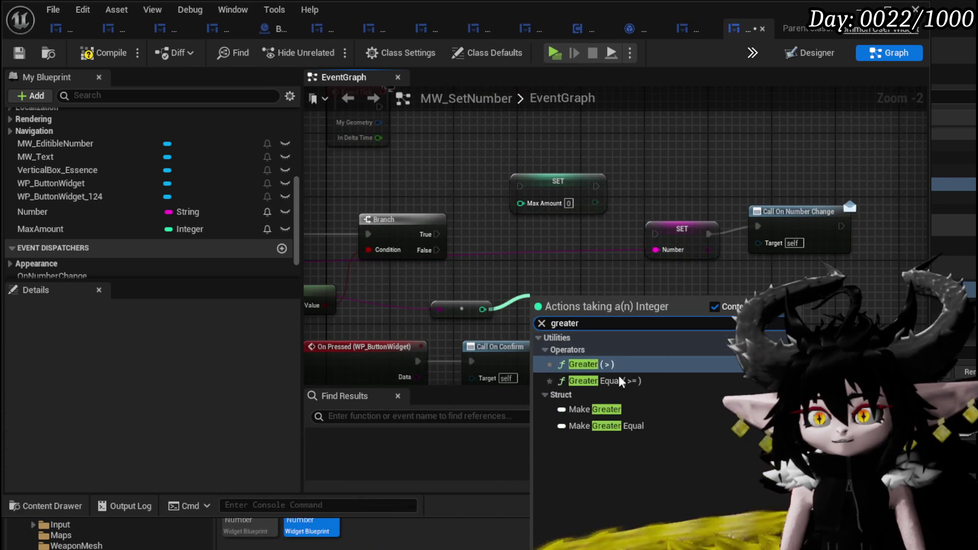
{"action": "key", "text": "Down"}
{"action": "key", "text": "Return"}
{"action": "left_click_drag", "start_coordinate": [596, 312], "coordinate": [527, 224]}
{"action": "type", "text": "branch"}
{"action": "key", "text": "Return"}
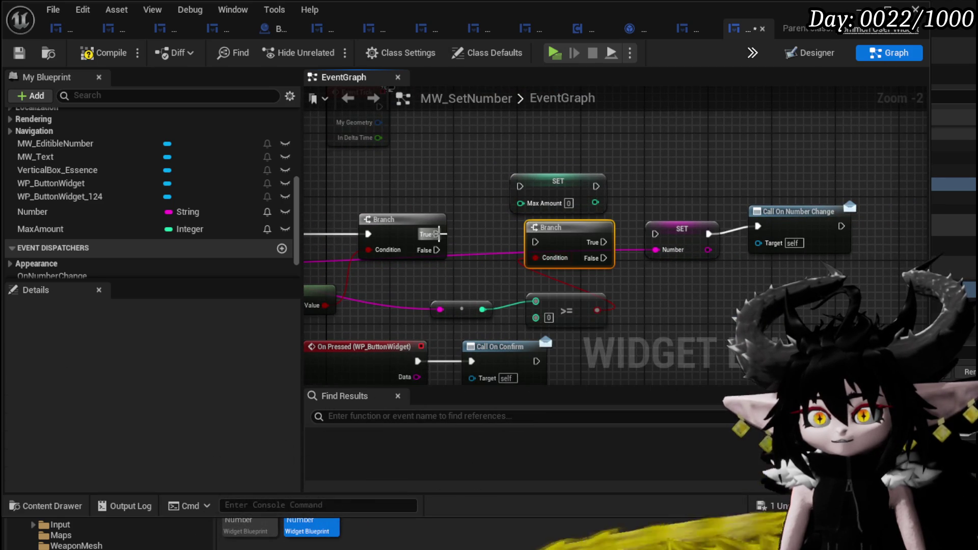
{"action": "left_click_drag", "start_coordinate": [590, 248], "coordinate": [587, 239]}
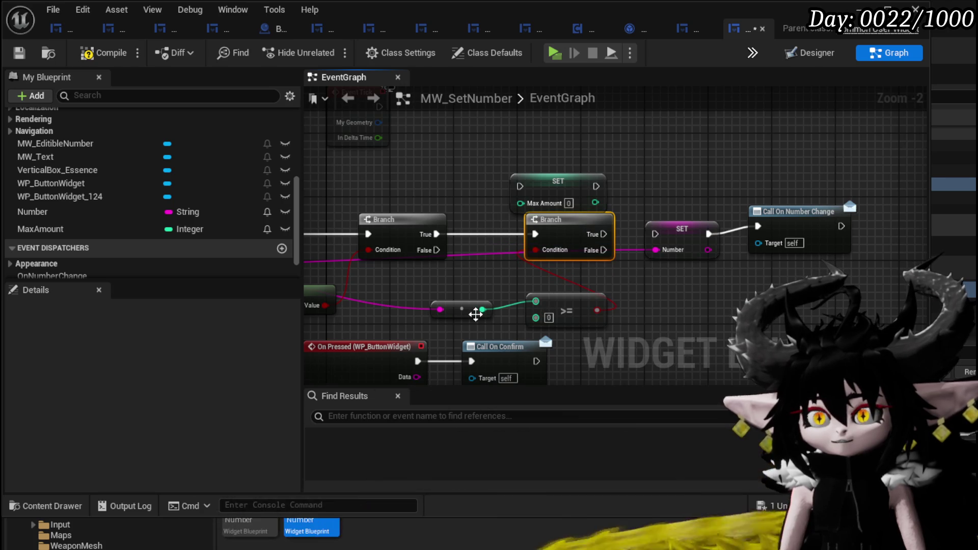
{"action": "left_click", "coordinate": [560, 310]}
{"action": "key", "text": "Delete"}
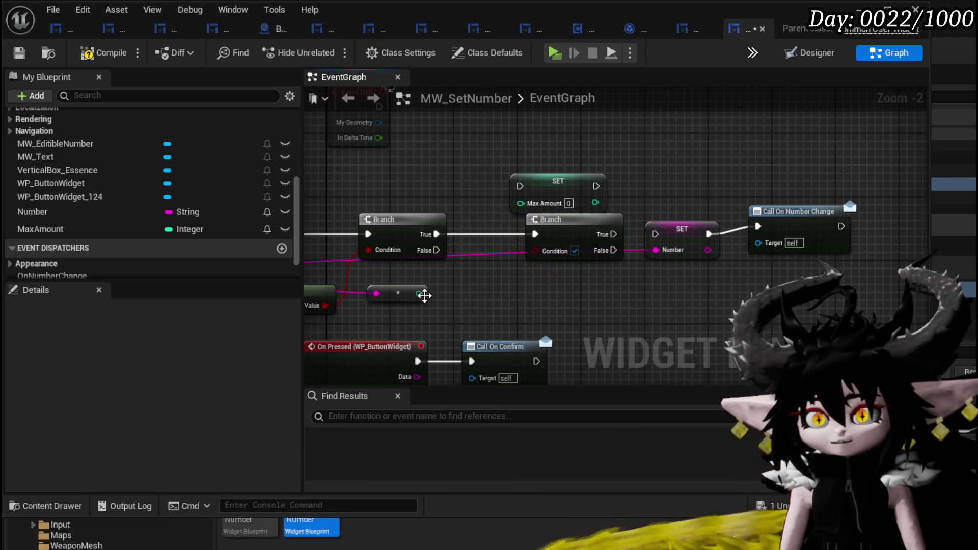
- Add a Greater (>) comparison on the converted integer wired into the new Branch's Condition
{"action": "left_click_drag", "start_coordinate": [419, 294], "coordinate": [468, 309]}
{"action": "type", "text": "greater"}
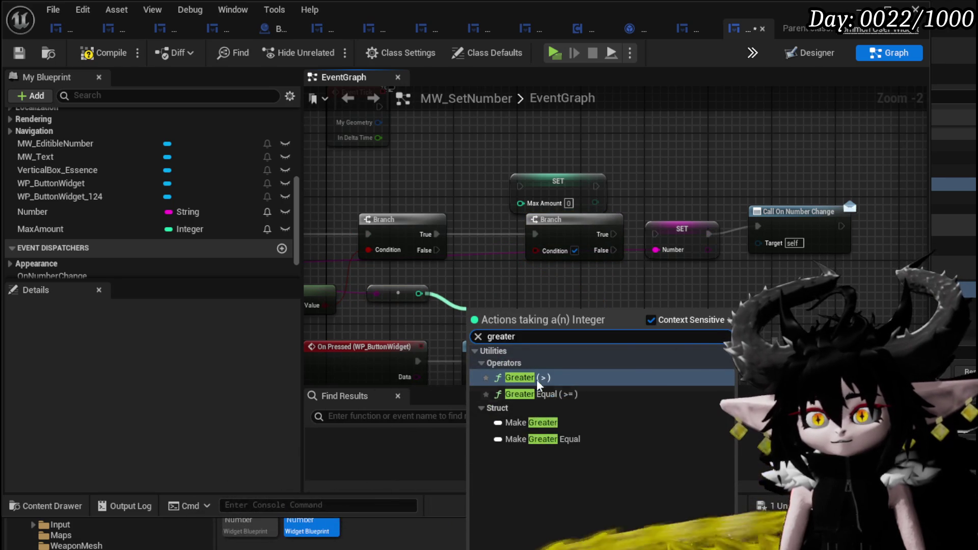
{"action": "left_click", "coordinate": [514, 377]}
{"action": "left_click_drag", "start_coordinate": [547, 253], "coordinate": [547, 253]}
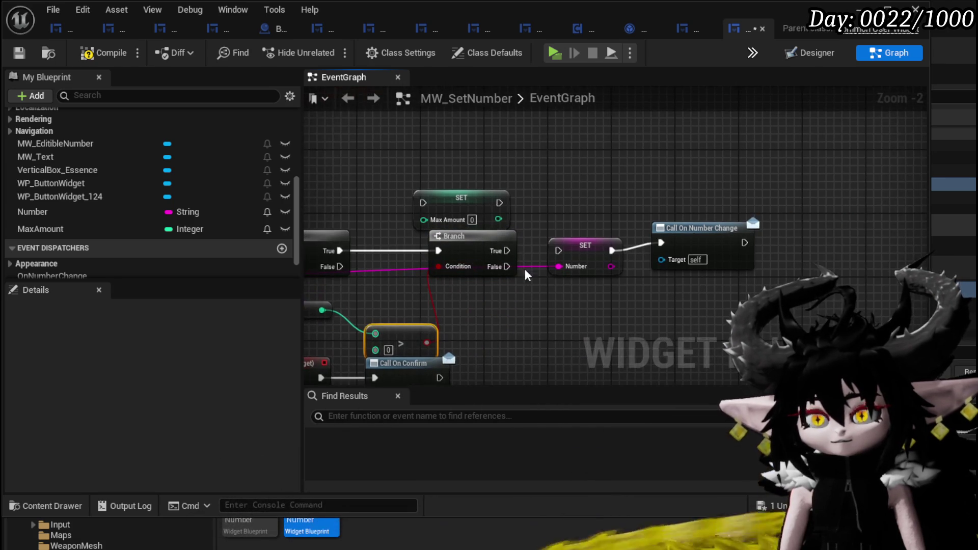
- Arrange SET Max Amount on the Branch's True path and SET Number on False
{"action": "left_click_drag", "start_coordinate": [479, 205], "coordinate": [567, 173]}
{"action": "left_click_drag", "start_coordinate": [507, 251], "coordinate": [509, 180]}
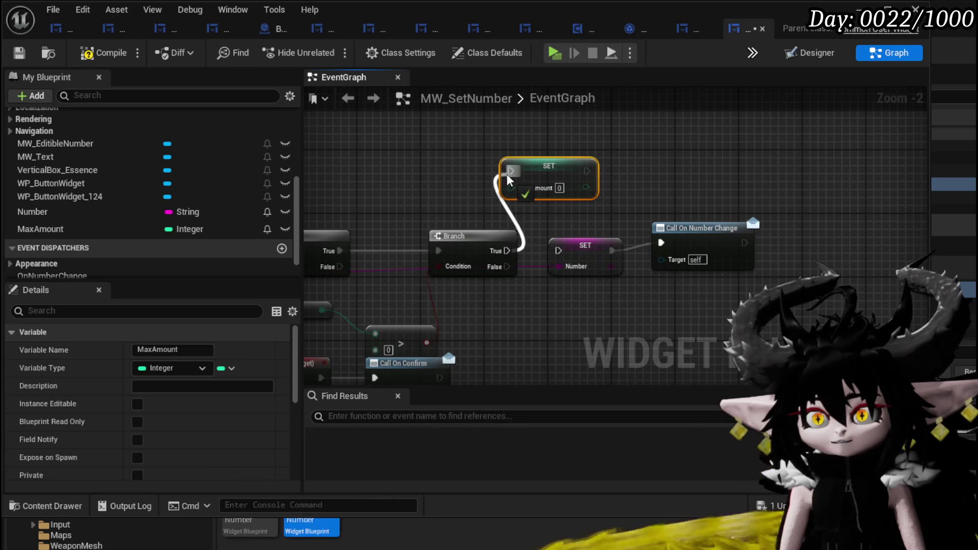
{"action": "left_click_drag", "start_coordinate": [570, 170], "coordinate": [634, 156]}
{"action": "left_click_drag", "start_coordinate": [470, 323], "coordinate": [596, 270]}
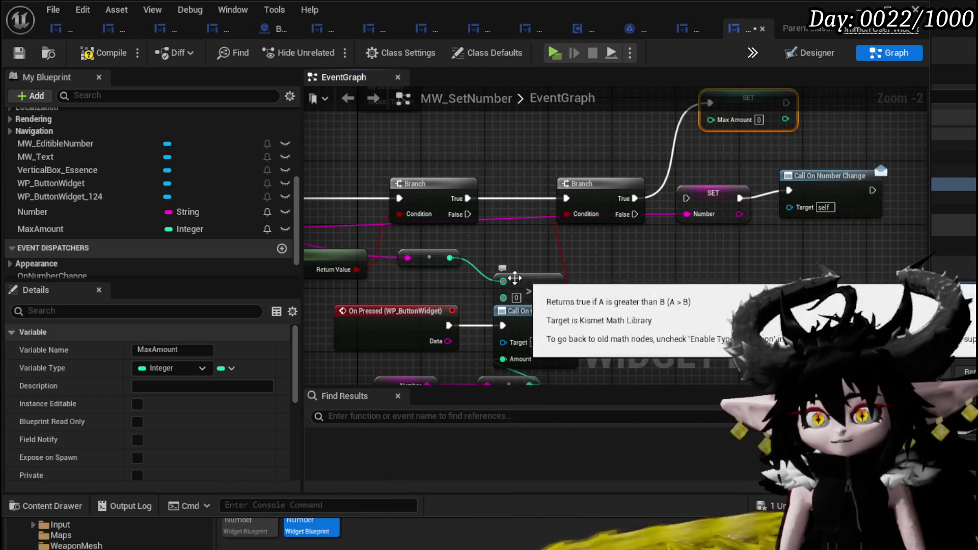
{"action": "mouse_move", "coordinate": [699, 196]}
{"action": "left_mouse_down"}
{"action": "mouse_move", "coordinate": [687, 260]}
{"action": "mouse_move", "coordinate": [681, 252]}
{"action": "left_mouse_up"}
{"action": "mouse_move", "coordinate": [632, 220]}
{"action": "left_mouse_down"}
{"action": "mouse_move", "coordinate": [626, 260]}
{"action": "mouse_move", "coordinate": [670, 254]}
{"action": "left_mouse_up"}
{"action": "left_click_drag", "start_coordinate": [764, 214], "coordinate": [654, 264]}
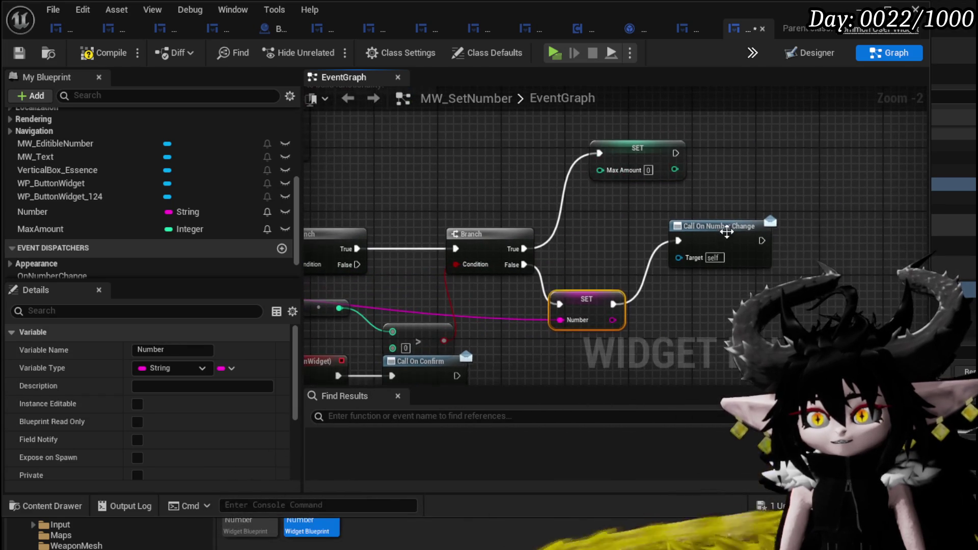
{"action": "left_click_drag", "start_coordinate": [699, 241], "coordinate": [785, 256]}
{"action": "mouse_move", "coordinate": [566, 306]}
{"action": "left_mouse_down"}
{"action": "mouse_move", "coordinate": [708, 290]}
{"action": "mouse_move", "coordinate": [785, 260]}
{"action": "mouse_move", "coordinate": [775, 255]}
{"action": "mouse_move", "coordinate": [874, 234]}
{"action": "left_mouse_up"}
- Compare the converted integer against a MaxAmount getter in the Greater node
{"action": "mouse_move", "coordinate": [592, 289]}
{"action": "left_mouse_down"}
{"action": "mouse_move", "coordinate": [632, 333]}
{"action": "mouse_move", "coordinate": [647, 328]}
{"action": "left_mouse_up"}
{"action": "mouse_move", "coordinate": [40, 228]}
{"action": "left_mouse_down"}
{"action": "mouse_move", "coordinate": [153, 231]}
{"action": "mouse_move", "coordinate": [585, 181]}
{"action": "mouse_move", "coordinate": [663, 279]}
{"action": "mouse_move", "coordinate": [647, 312]}
{"action": "left_mouse_up"}
{"action": "left_click", "coordinate": [633, 199]}
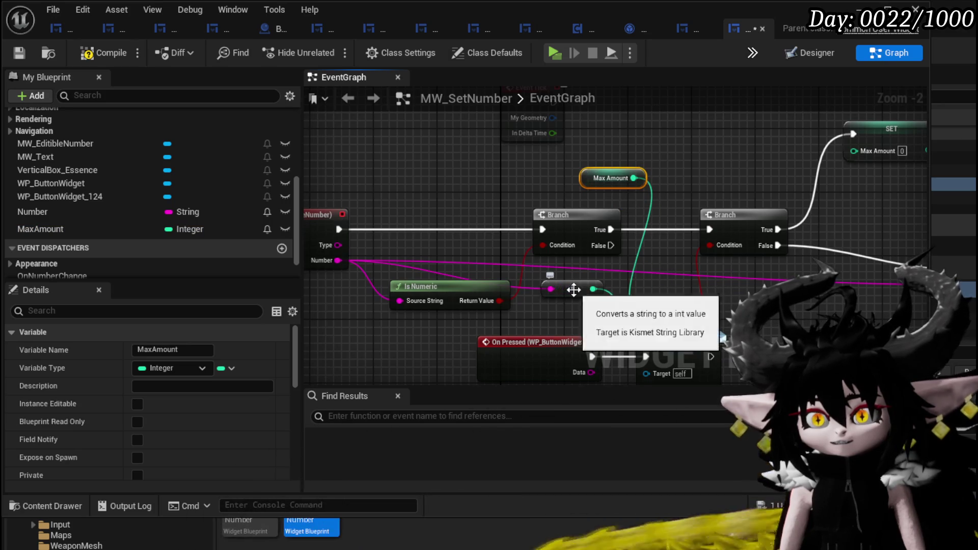
{"action": "left_click_drag", "start_coordinate": [572, 289], "coordinate": [578, 322]}
{"action": "left_click_drag", "start_coordinate": [589, 181], "coordinate": [563, 286]}
{"action": "left_click_drag", "start_coordinate": [880, 287], "coordinate": [615, 300]}
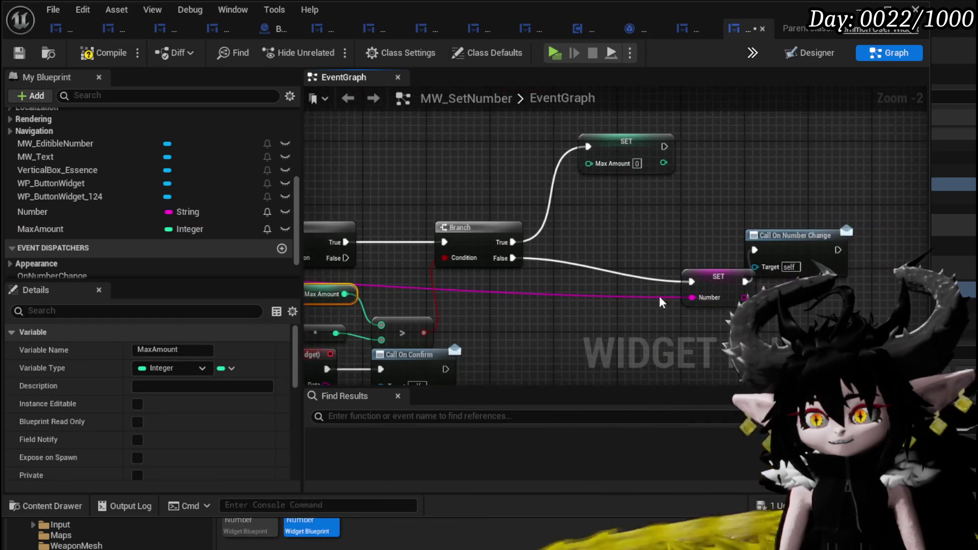
- Paste a second SET Number on Branch True, fed by MaxAmount
{"action": "key", "text": "ctrl+c"}
{"action": "key", "text": "ctrl+v"}
{"action": "left_click_drag", "start_coordinate": [588, 147], "coordinate": [587, 206]}
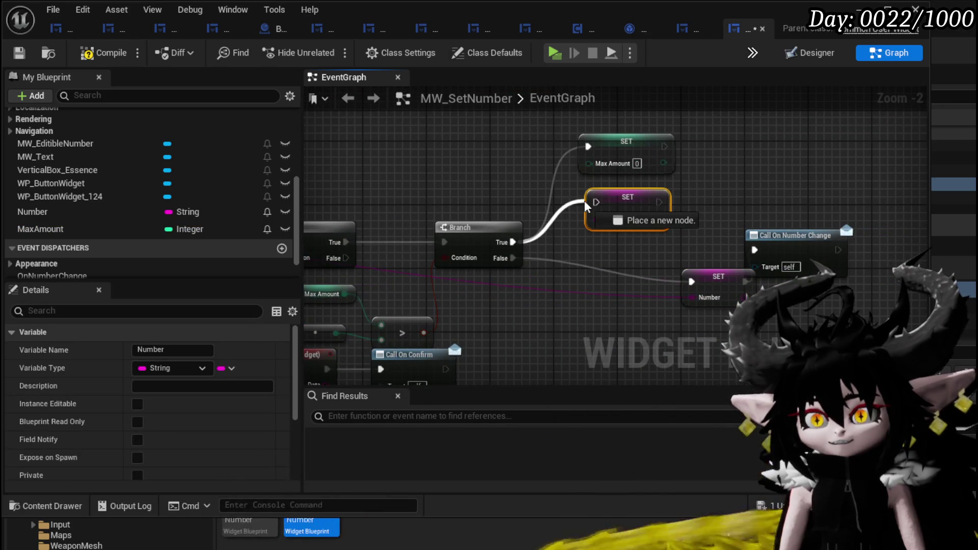
{"action": "mouse_move", "coordinate": [41, 228]}
{"action": "left_mouse_down"}
{"action": "mouse_move", "coordinate": [264, 232]}
{"action": "mouse_move", "coordinate": [522, 194]}
{"action": "mouse_move", "coordinate": [596, 218]}
{"action": "left_mouse_up"}
{"action": "left_click", "coordinate": [529, 206]}
{"action": "left_click_drag", "start_coordinate": [512, 186], "coordinate": [473, 171]}
- Wire both SET Number nodes into Call On Number Change and delete SET Max Amount
{"action": "left_click_drag", "start_coordinate": [650, 202], "coordinate": [689, 218]}
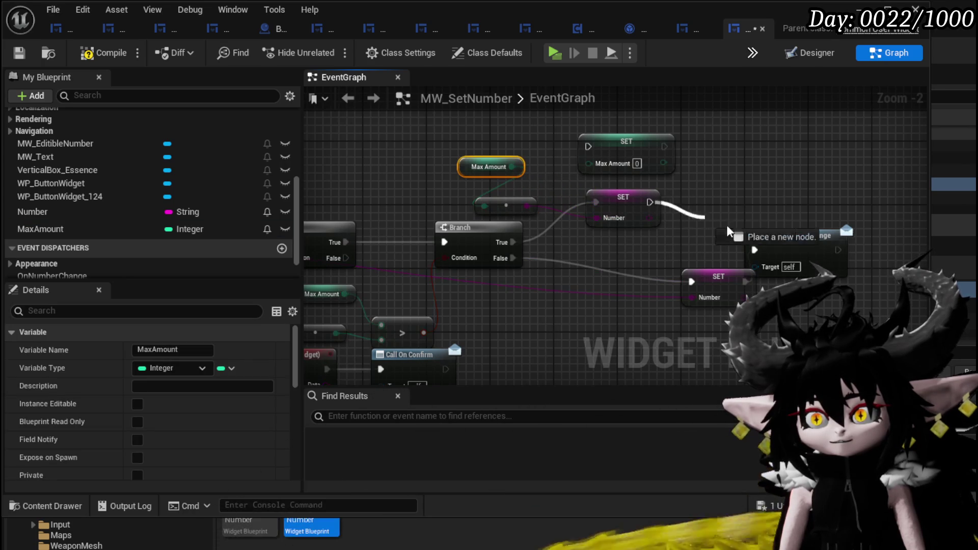
{"action": "left_click_drag", "start_coordinate": [759, 253], "coordinate": [756, 250]}
{"action": "mouse_move", "coordinate": [756, 249]}
{"action": "left_mouse_down"}
{"action": "mouse_move", "coordinate": [747, 281]}
{"action": "mouse_move", "coordinate": [631, 277]}
{"action": "left_mouse_up"}
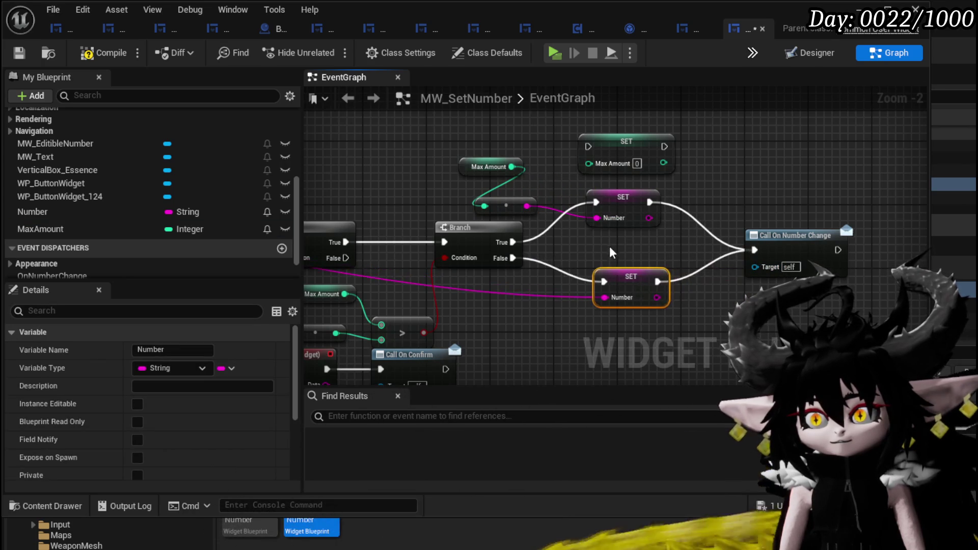
{"action": "scroll", "coordinate": [737, 236], "scroll_direction": "down", "scroll_amount": 1}
{"action": "key", "text": "Delete"}
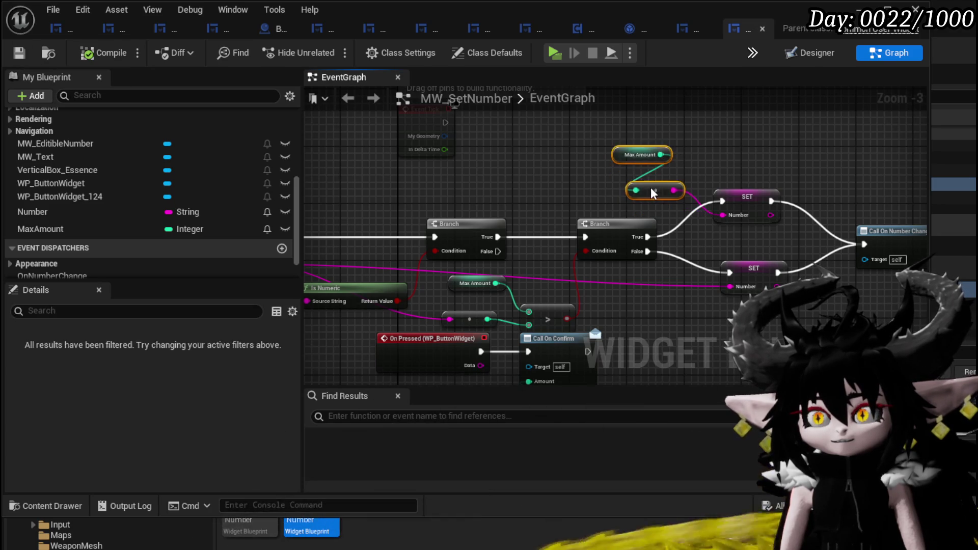
- Add an MW_EditibleNumber getter and its Set Number function node
{"action": "left_click", "coordinate": [509, 270]}
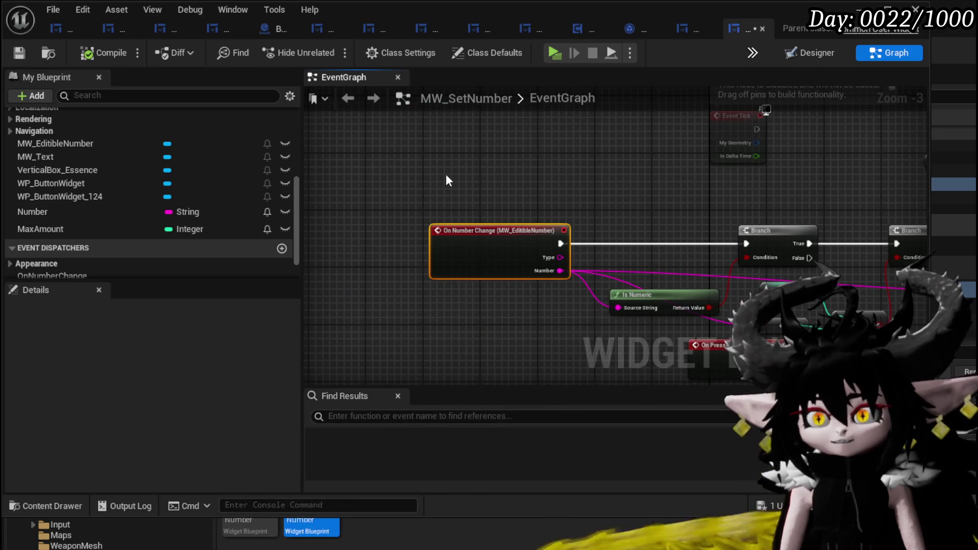
{"action": "scroll", "coordinate": [428, 177], "scroll_direction": "down", "scroll_amount": 3}
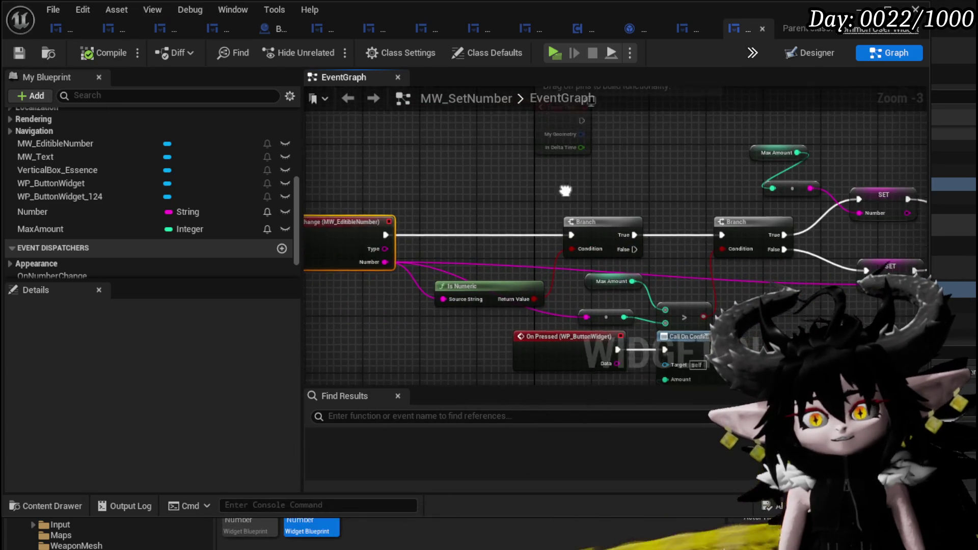
{"action": "scroll", "coordinate": [448, 189], "scroll_direction": "up", "scroll_amount": 3}
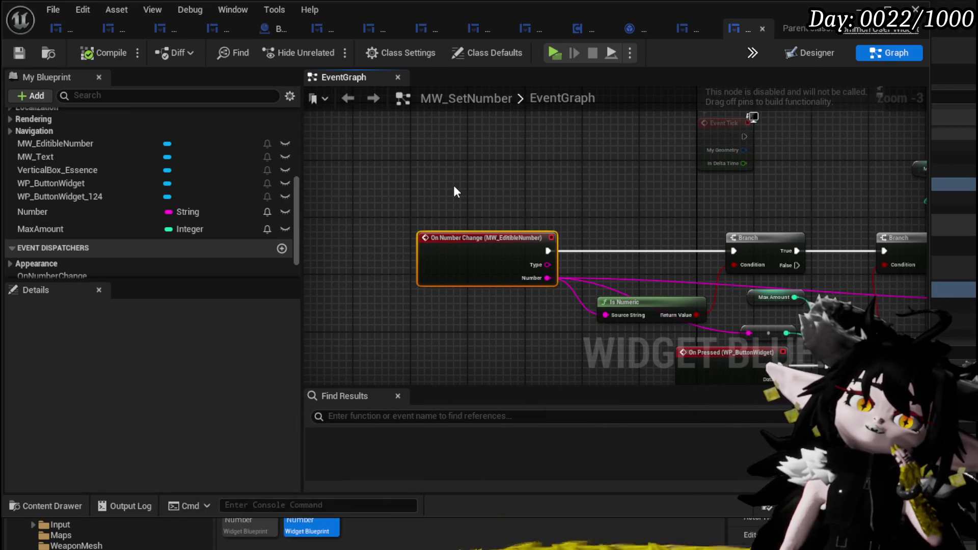
{"action": "left_click_drag", "start_coordinate": [453, 185], "coordinate": [715, 201]}
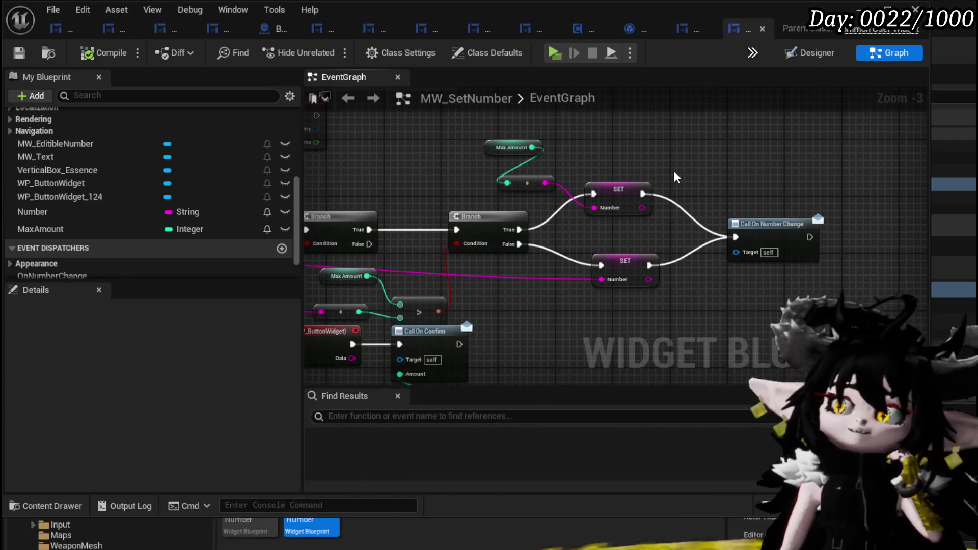
{"action": "scroll", "coordinate": [228, 158], "scroll_direction": "up", "scroll_amount": 4}
{"action": "scroll", "coordinate": [228, 157], "scroll_direction": "down", "scroll_amount": 3}
{"action": "mouse_move", "coordinate": [78, 184]}
{"action": "left_mouse_down"}
{"action": "mouse_move", "coordinate": [556, 169]}
{"action": "mouse_move", "coordinate": [662, 147]}
{"action": "left_mouse_up"}
{"action": "left_click", "coordinate": [695, 152]}
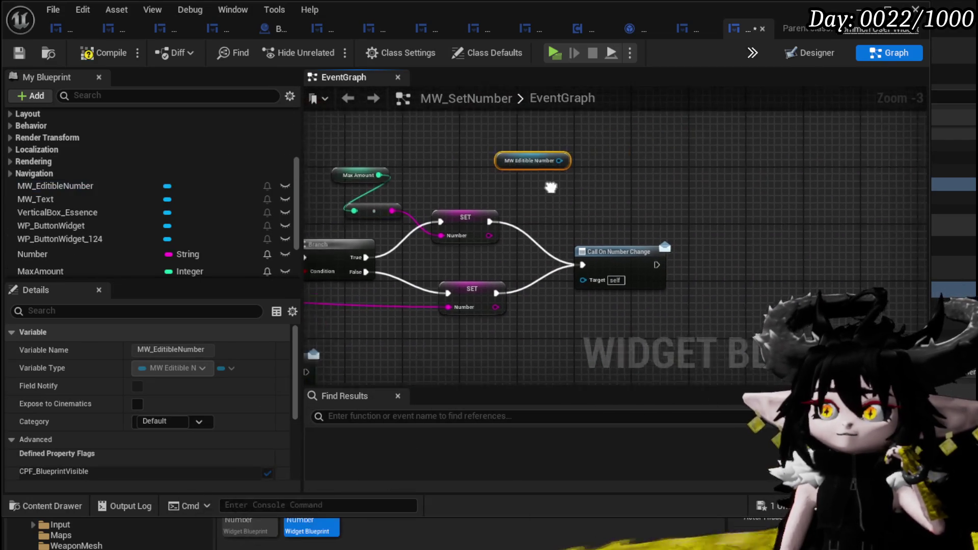
{"action": "left_click_drag", "start_coordinate": [526, 164], "coordinate": [616, 185]}
{"action": "type", "text": "S"}
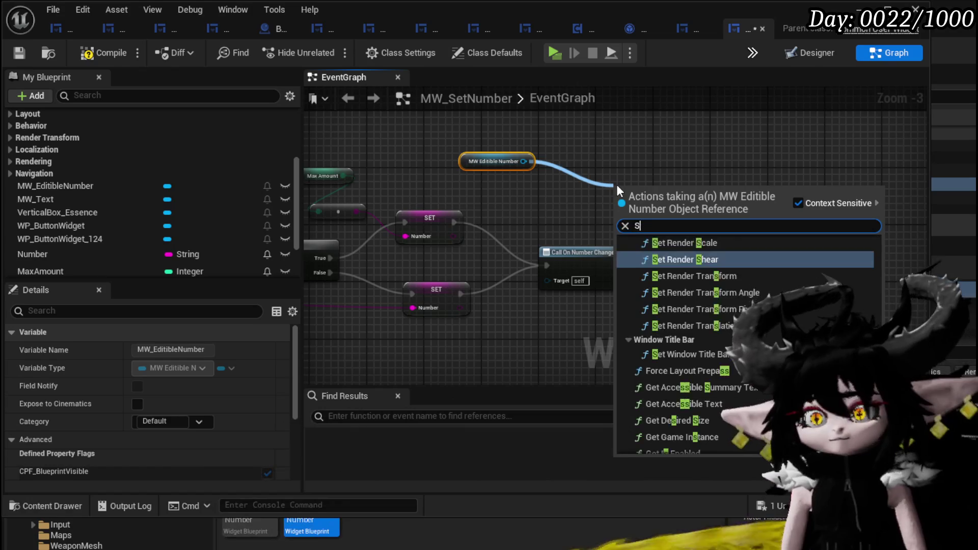
{"action": "type", "text": "etN"}
{"action": "key", "text": "Return"}
- Feed the capped Number into Cached String, chain into Call On Number Change, and compile
{"action": "left_click_drag", "start_coordinate": [676, 204], "coordinate": [541, 216]}
{"action": "left_click_drag", "start_coordinate": [591, 273], "coordinate": [619, 301]}
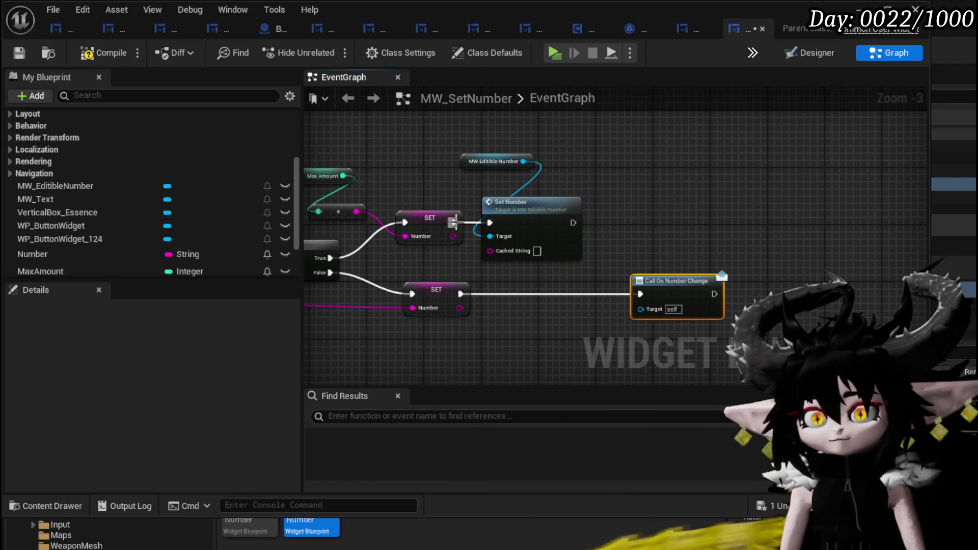
{"action": "left_click_drag", "start_coordinate": [452, 236], "coordinate": [508, 252]}
{"action": "mouse_move", "coordinate": [572, 222]}
{"action": "left_mouse_down"}
{"action": "mouse_move", "coordinate": [651, 300]}
{"action": "mouse_move", "coordinate": [648, 289]}
{"action": "left_mouse_up"}
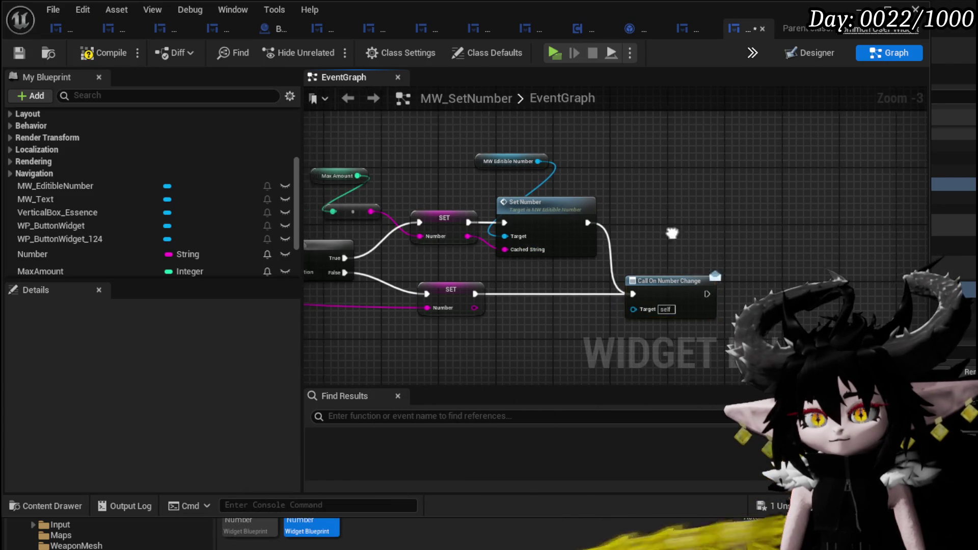
{"action": "left_click_drag", "start_coordinate": [581, 165], "coordinate": [601, 188]}
{"action": "left_click", "coordinate": [458, 142]}
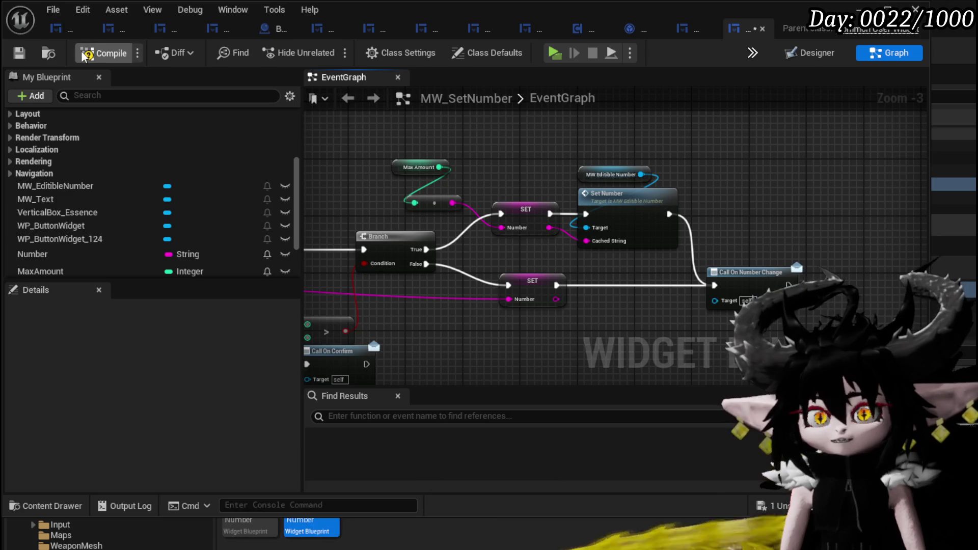
- Delete the disabled Event Tick node
{"action": "left_click_drag", "start_coordinate": [308, 153], "coordinate": [767, 174]}
{"action": "mouse_move", "coordinate": [390, 224]}
{"action": "left_mouse_down"}
{"action": "mouse_move", "coordinate": [457, 201]}
{"action": "mouse_move", "coordinate": [269, 166]}
{"action": "left_mouse_up"}
{"action": "left_click", "coordinate": [665, 151]}
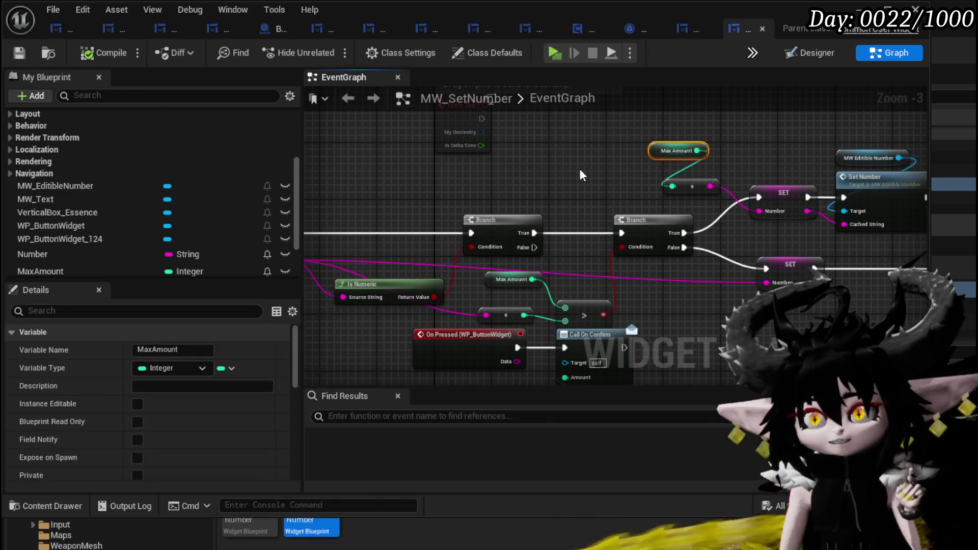
{"action": "left_click_drag", "start_coordinate": [558, 173], "coordinate": [564, 222]}
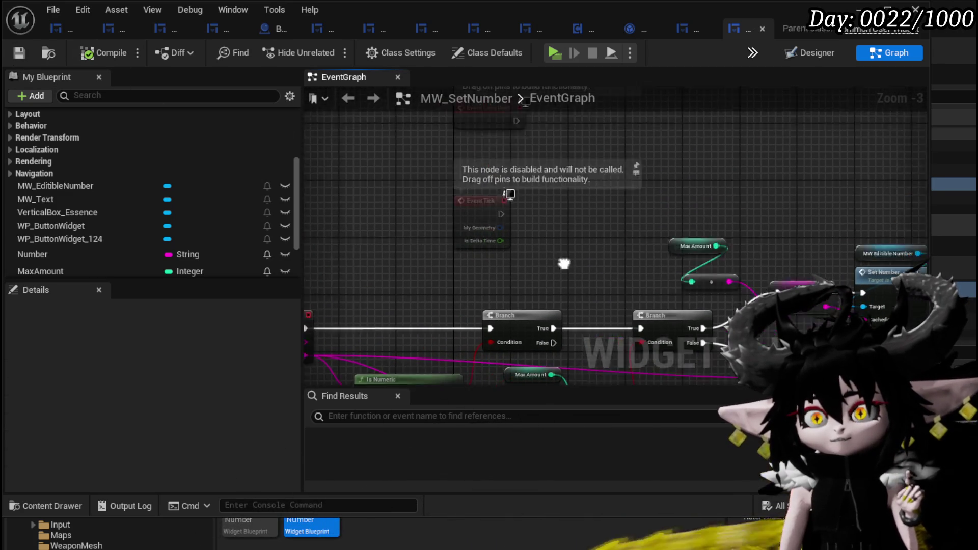
{"action": "mouse_move", "coordinate": [536, 154]}
{"action": "left_mouse_down"}
{"action": "mouse_move", "coordinate": [588, 100]}
{"action": "mouse_move", "coordinate": [574, 246]}
{"action": "left_mouse_up"}
{"action": "key", "text": "Delete"}
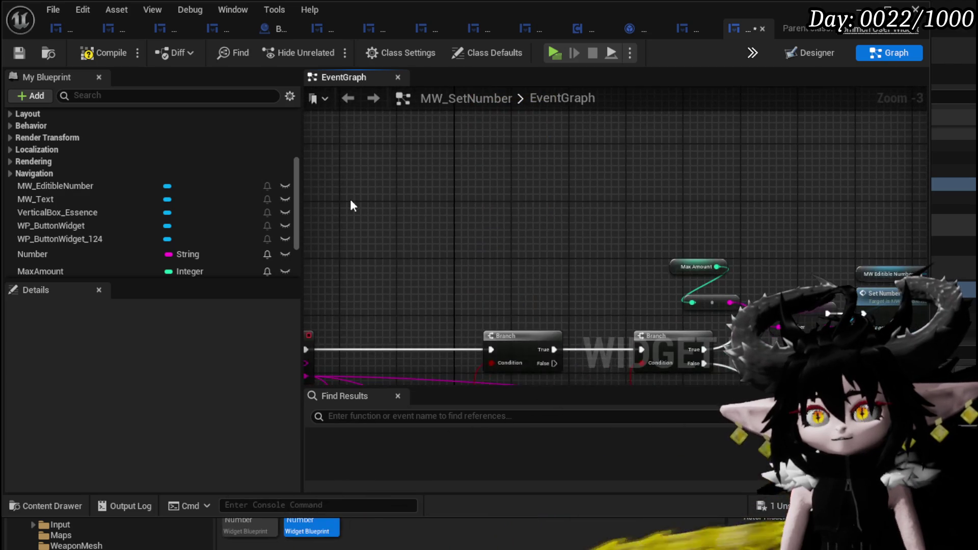
- Create a new function named SetInfo in MW_SetNumber
{"action": "right_click", "coordinate": [350, 199]}
{"action": "type", "text": "S"}
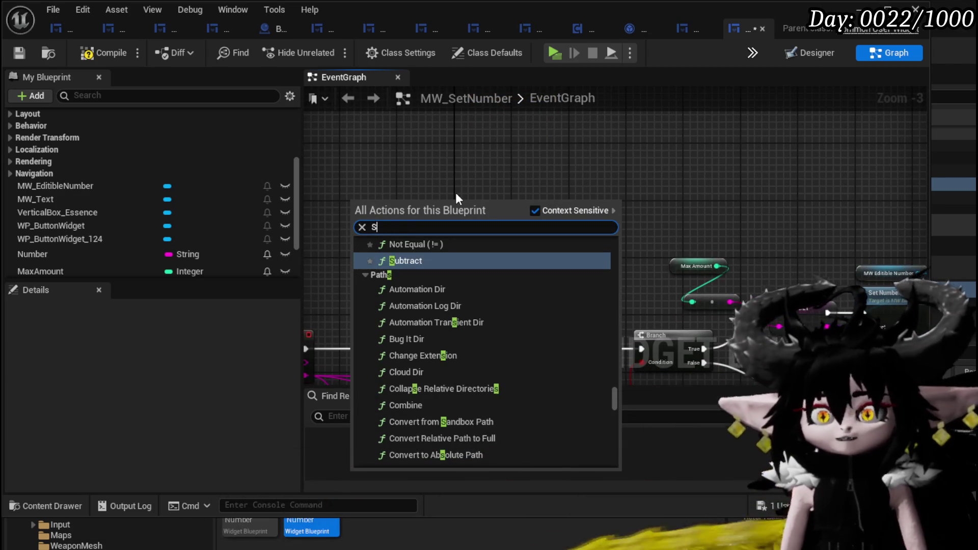
{"action": "left_click", "coordinate": [432, 147]}
{"action": "scroll", "coordinate": [98, 140], "scroll_direction": "up", "scroll_amount": 5}
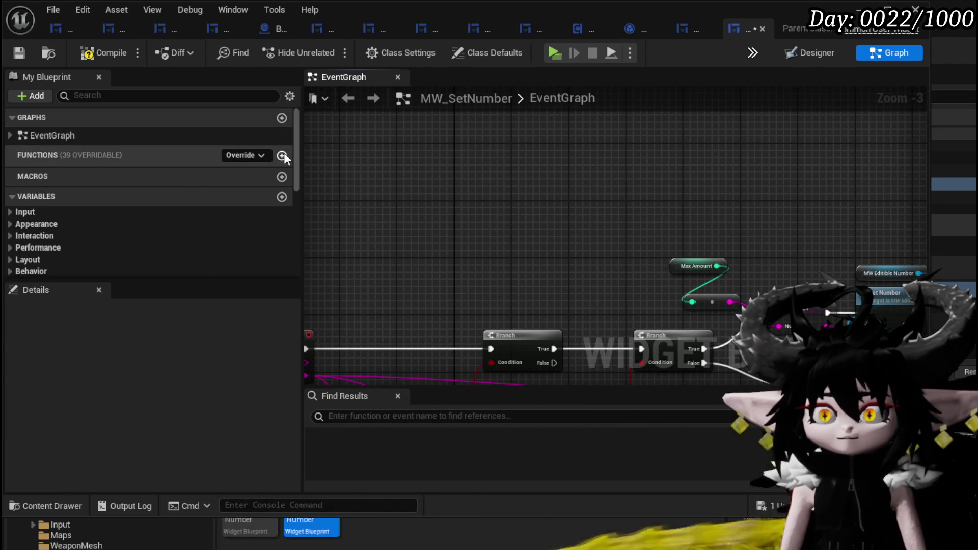
{"action": "left_click", "coordinate": [282, 156]}
{"action": "type", "text": "Set"}
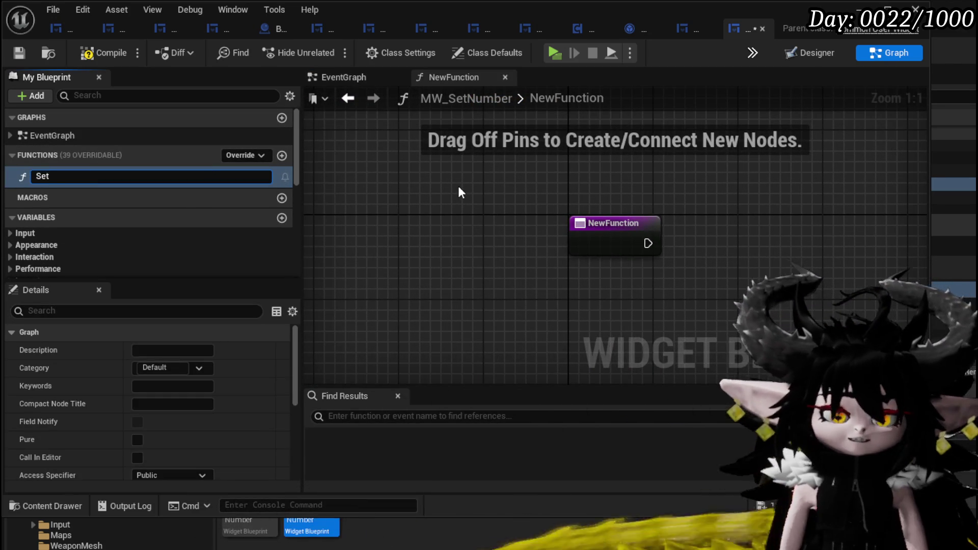
{"action": "type", "text": "Info"}
{"action": "key", "text": "Return"}
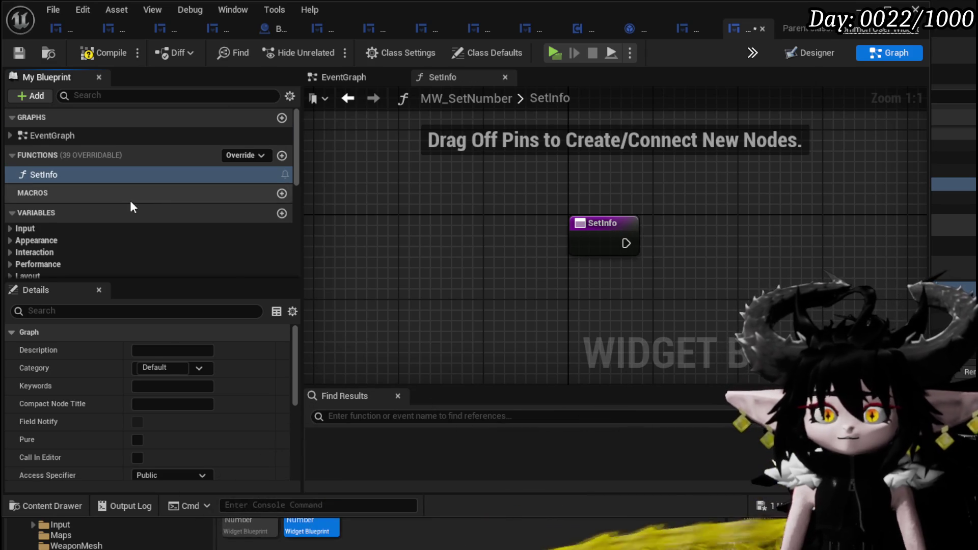
- Add a MaxAmount setter inside SetInfo
{"action": "scroll", "coordinate": [131, 203], "scroll_direction": "down", "scroll_amount": 5}
{"action": "mouse_move", "coordinate": [115, 225]}
{"action": "left_mouse_down"}
{"action": "mouse_move", "coordinate": [621, 187]}
{"action": "mouse_move", "coordinate": [595, 177]}
{"action": "mouse_move", "coordinate": [583, 180]}
{"action": "mouse_move", "coordinate": [712, 246]}
{"action": "mouse_move", "coordinate": [604, 250]}
{"action": "left_mouse_up"}
{"action": "left_click", "coordinate": [621, 196]}
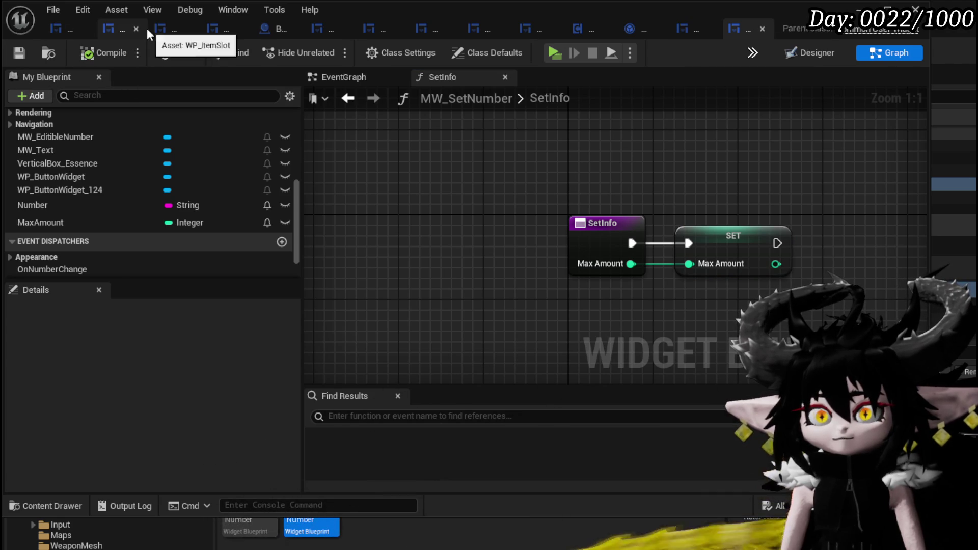
- Open WP_MerchantHUD's OpenQuantity graph and move its entry node left to make room
{"action": "left_click", "coordinate": [175, 29]}
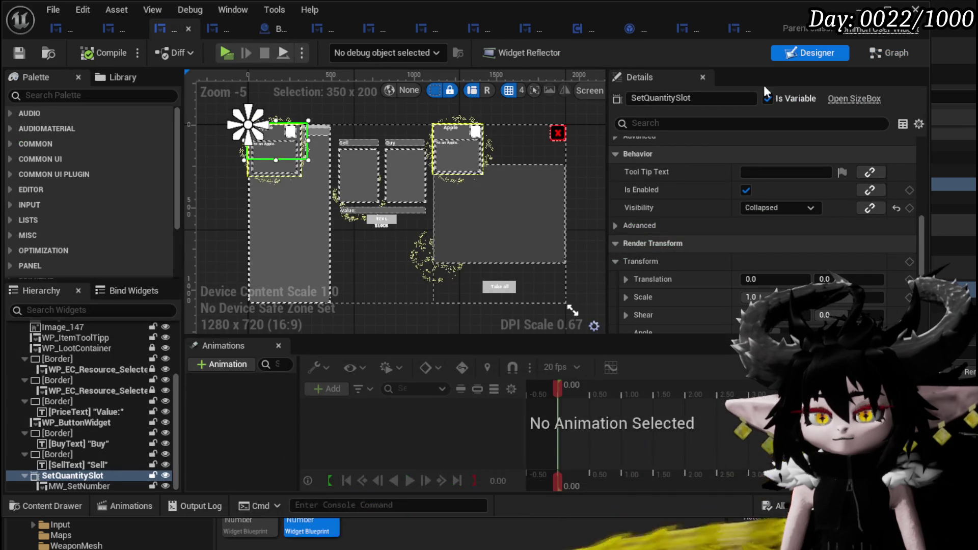
{"action": "double_click", "coordinate": [541, 218]}
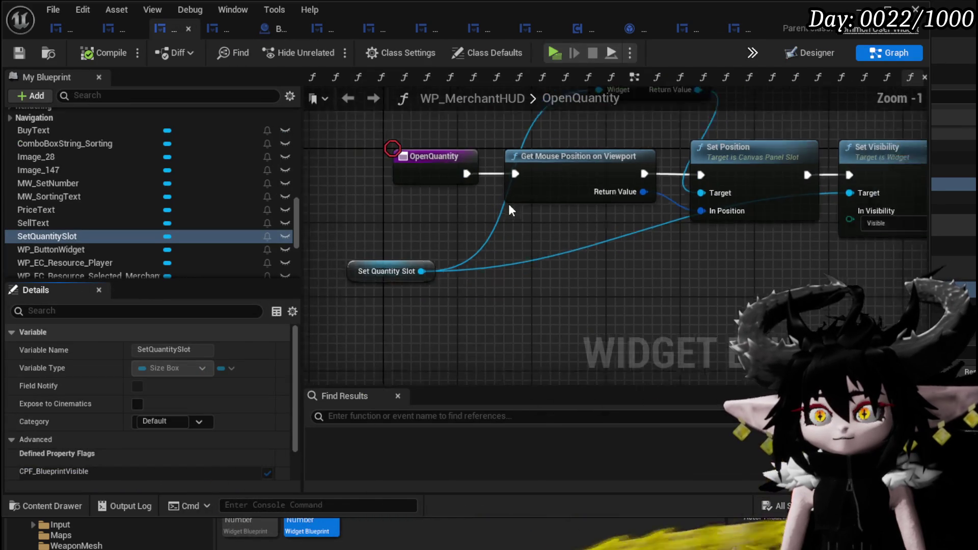
{"action": "mouse_move", "coordinate": [405, 216]}
{"action": "left_mouse_down"}
{"action": "mouse_move", "coordinate": [213, 218]}
{"action": "mouse_move", "coordinate": [374, 219]}
{"action": "mouse_move", "coordinate": [461, 256]}
{"action": "left_mouse_up"}
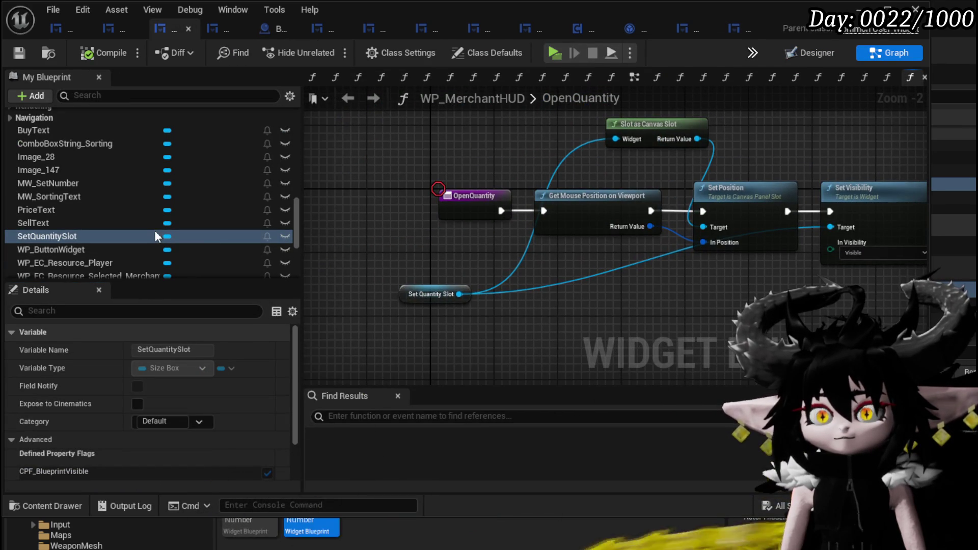
{"action": "scroll", "coordinate": [72, 222], "scroll_direction": "up", "scroll_amount": 5}
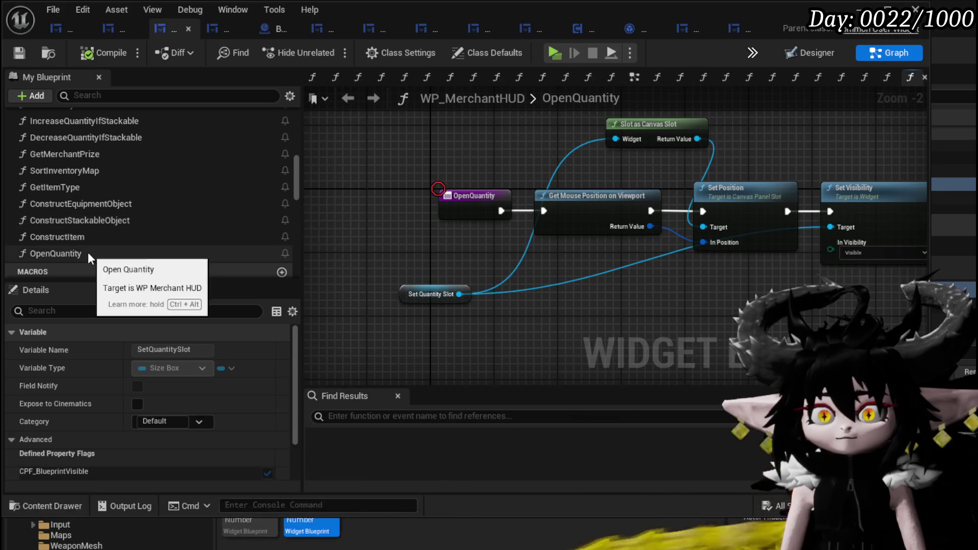
{"action": "scroll", "coordinate": [82, 240], "scroll_direction": "up", "scroll_amount": 3}
{"action": "scroll", "coordinate": [81, 237], "scroll_direction": "up", "scroll_amount": 3}
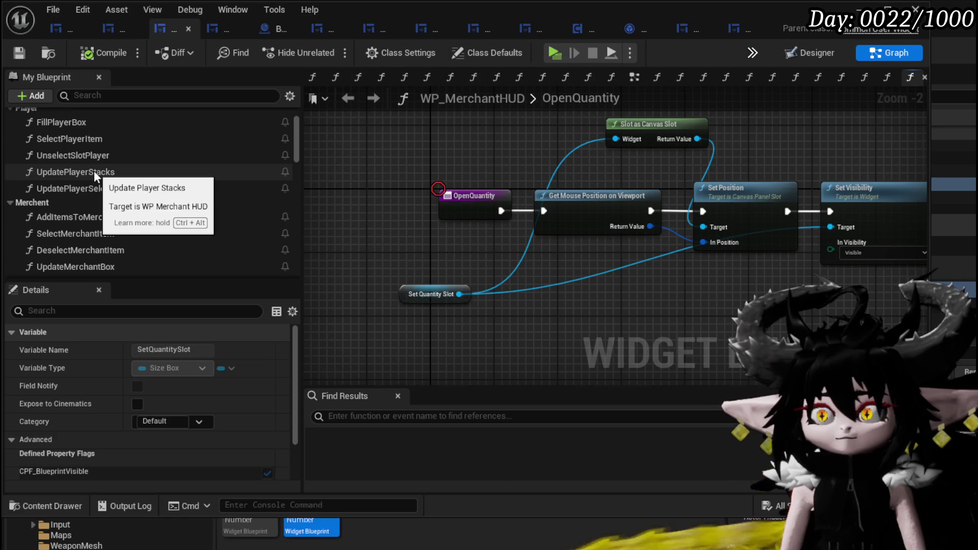
{"action": "left_click_drag", "start_coordinate": [461, 212], "coordinate": [335, 213]}
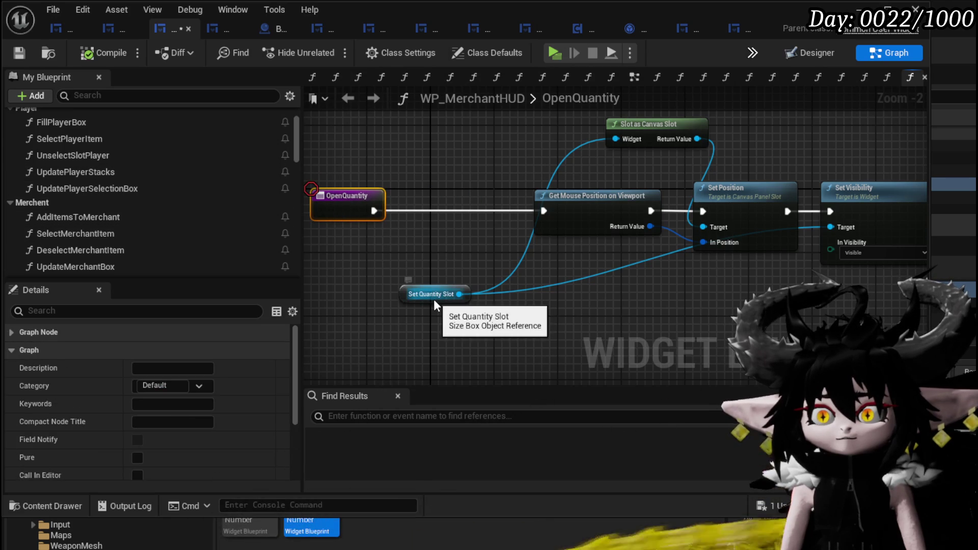
{"action": "scroll", "coordinate": [170, 219], "scroll_direction": "down", "scroll_amount": 10}
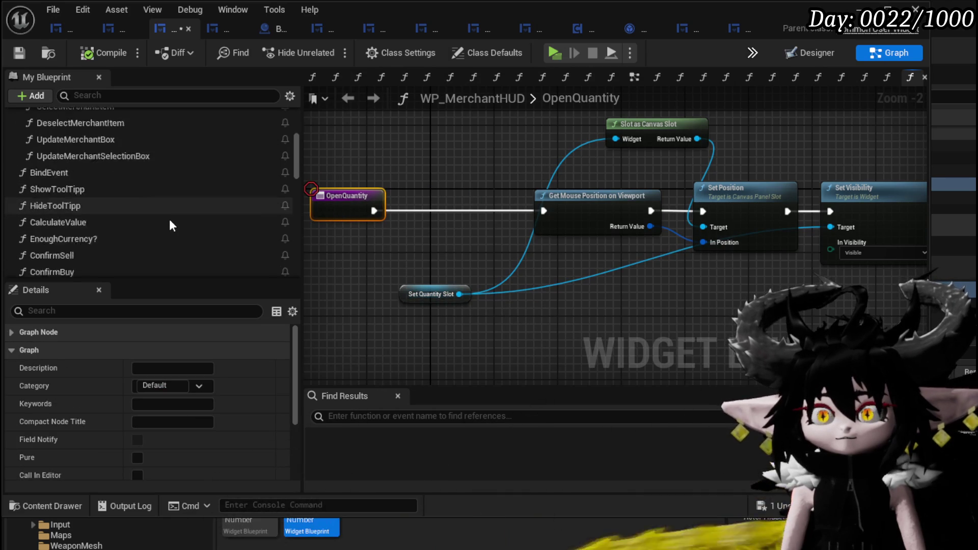
{"action": "scroll", "coordinate": [169, 219], "scroll_direction": "down", "scroll_amount": 3}
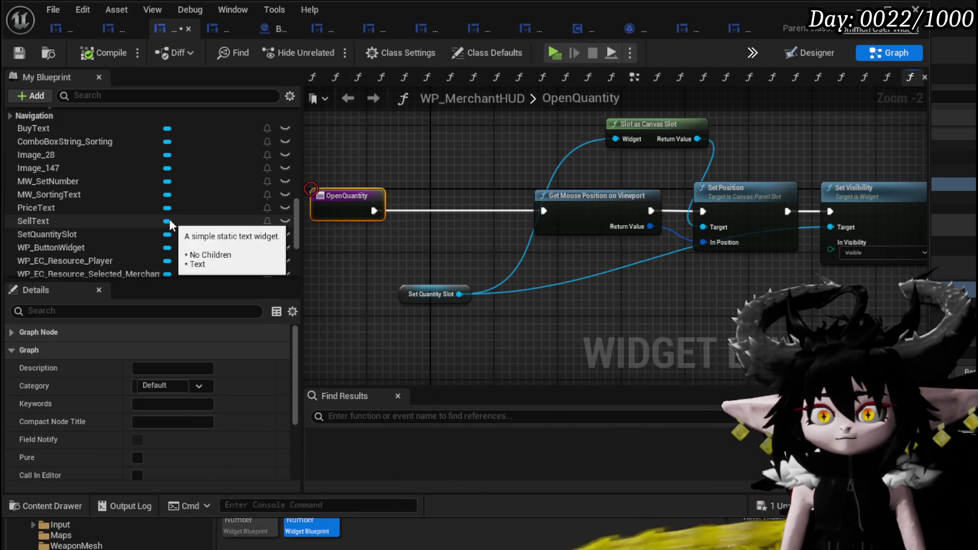
{"action": "scroll", "coordinate": [170, 219], "scroll_direction": "down", "scroll_amount": 4}
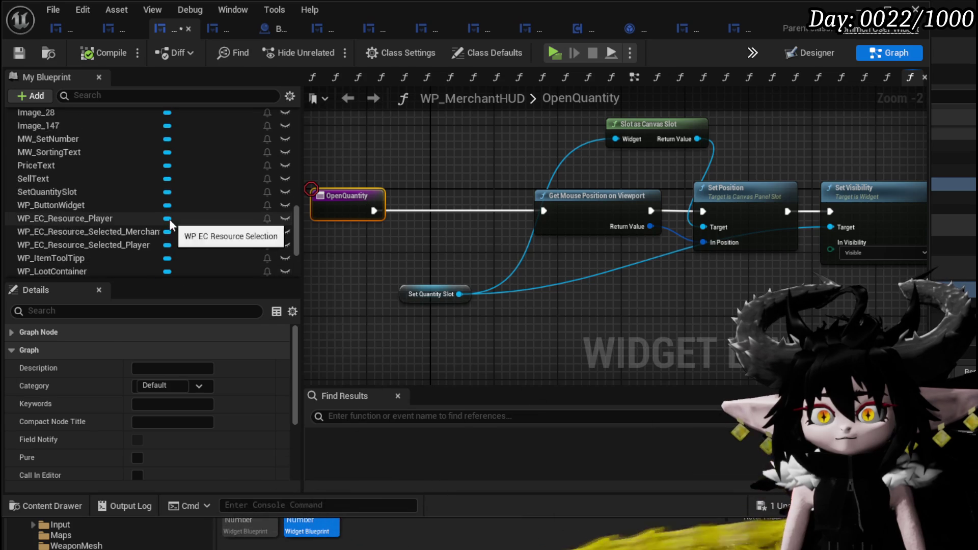
{"action": "scroll", "coordinate": [169, 219], "scroll_direction": "up", "scroll_amount": 1}
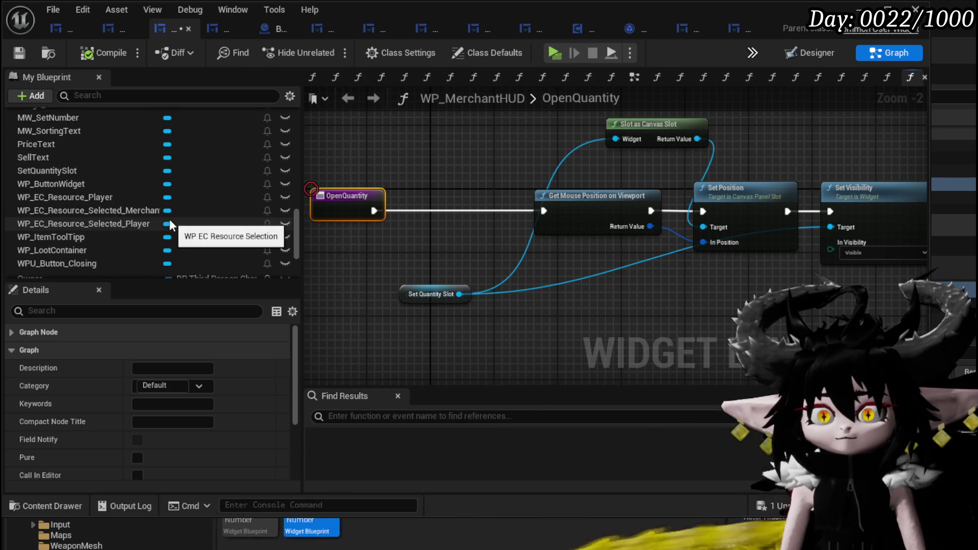
{"action": "scroll", "coordinate": [53, 179], "scroll_direction": "up", "scroll_amount": 4}
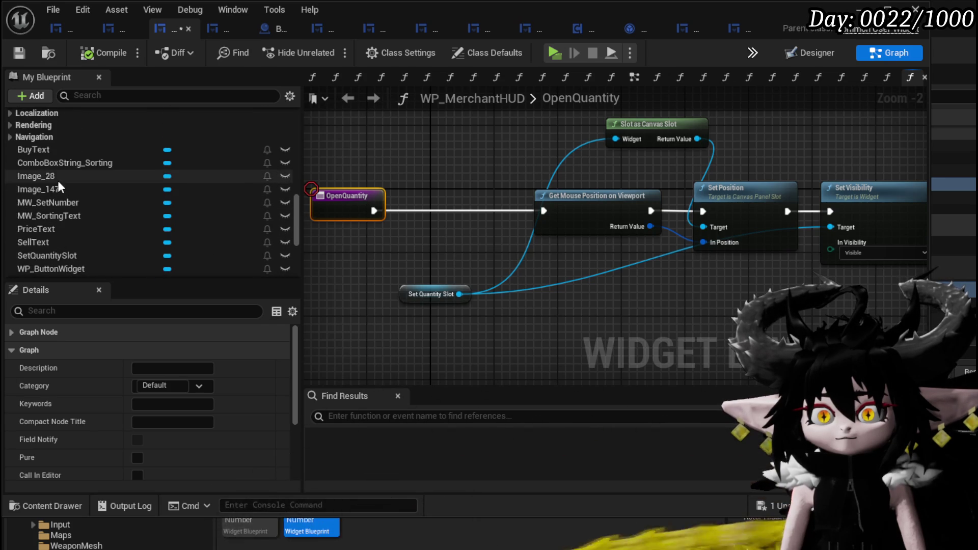
- Add an MW_SetNumber getter with Set Info before Get Mouse Position, exposing Max Amount as input
{"action": "mouse_move", "coordinate": [84, 202]}
{"action": "left_mouse_down"}
{"action": "mouse_move", "coordinate": [353, 177]}
{"action": "mouse_move", "coordinate": [321, 149]}
{"action": "left_mouse_up"}
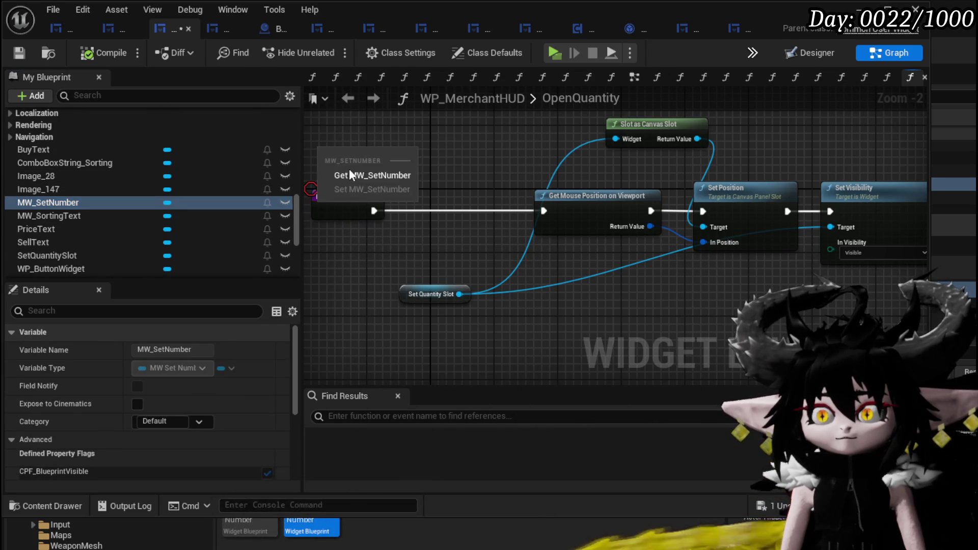
{"action": "left_click", "coordinate": [360, 163]}
{"action": "left_click_drag", "start_coordinate": [422, 185], "coordinate": [423, 184]}
{"action": "type", "text": "Set Inf"}
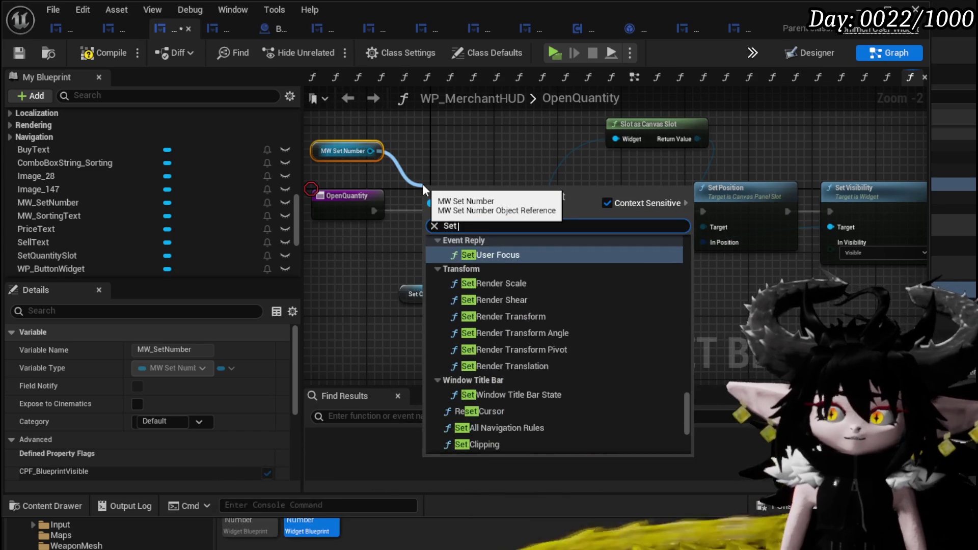
{"action": "key", "text": "Return"}
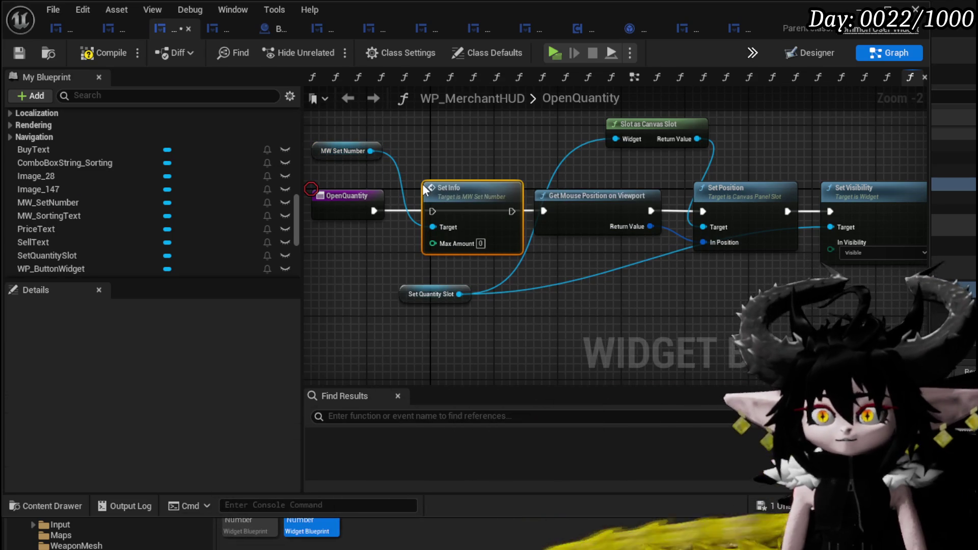
{"action": "left_click_drag", "start_coordinate": [374, 210], "coordinate": [433, 211]}
{"action": "left_click_drag", "start_coordinate": [512, 211], "coordinate": [544, 211]}
{"action": "left_click_drag", "start_coordinate": [442, 245], "coordinate": [358, 211]}
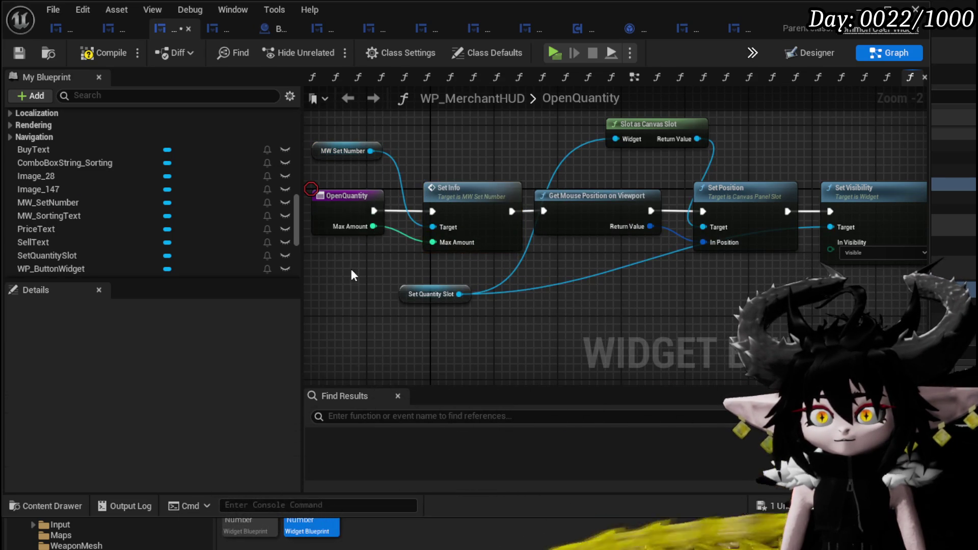
- Save the widget blueprint and nudge the Set Info node into place
{"action": "left_click", "coordinate": [20, 58]}
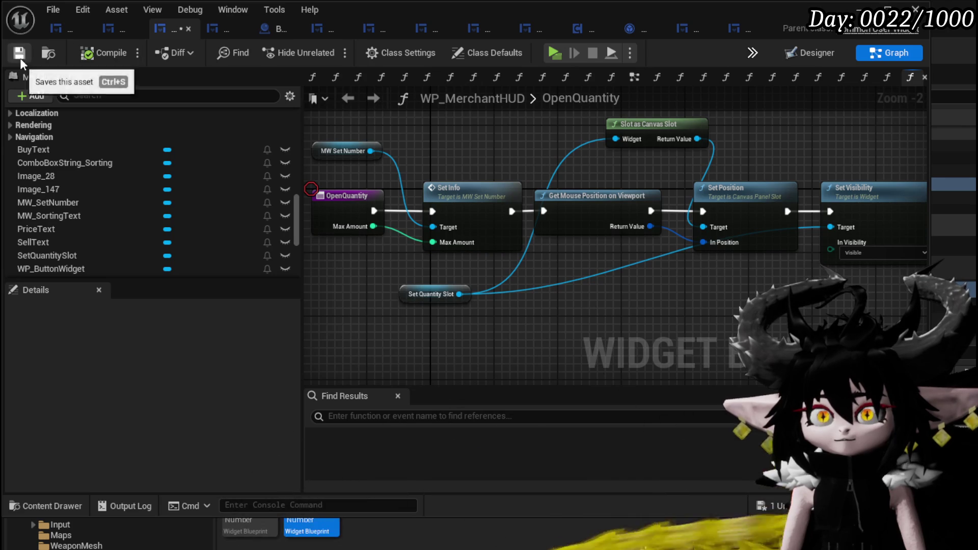
{"action": "left_click_drag", "start_coordinate": [453, 184], "coordinate": [435, 184]}
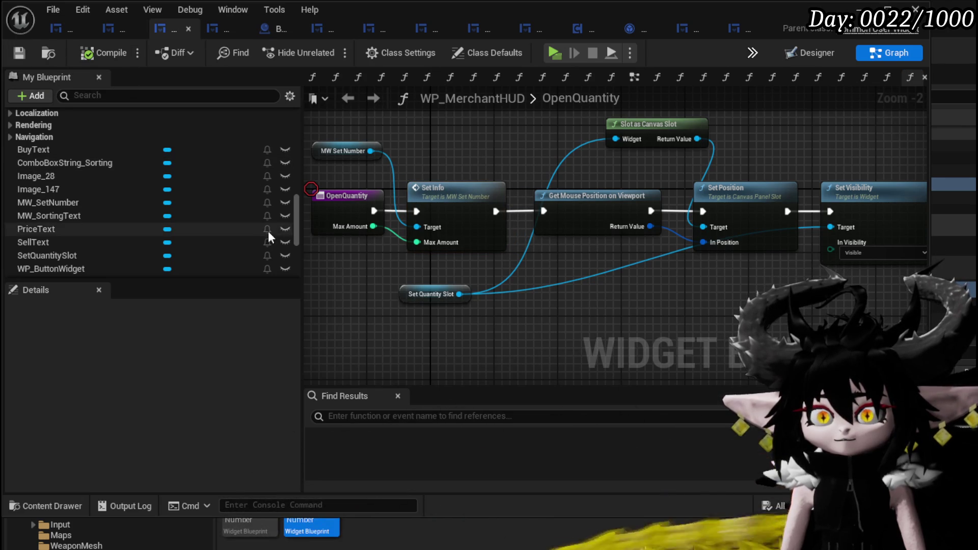
{"action": "left_click_drag", "start_coordinate": [298, 230], "coordinate": [288, 140]}
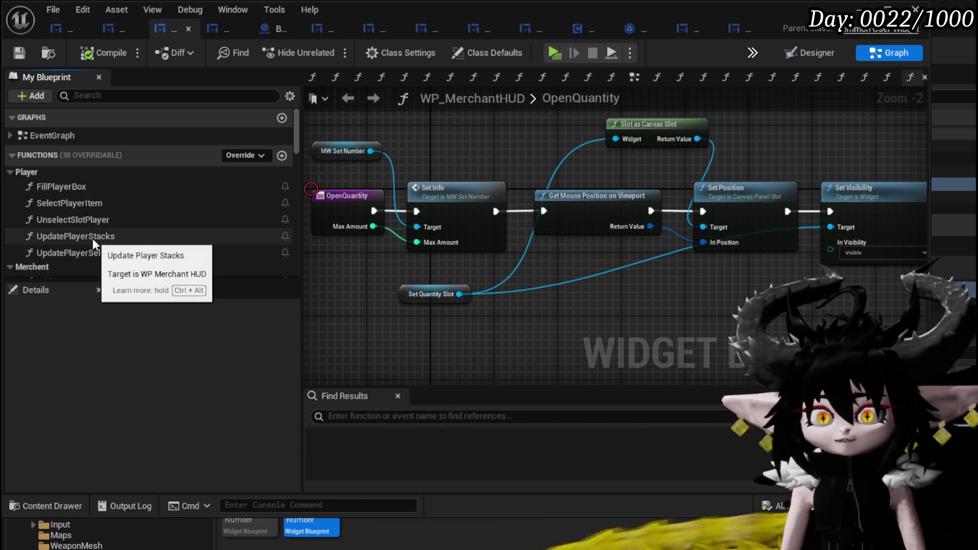
- In SelectPlayerItem, route Material and Collectable items through a Cast To Object_Item_Stackable_Child on Item Base
{"action": "double_click", "coordinate": [89, 205]}
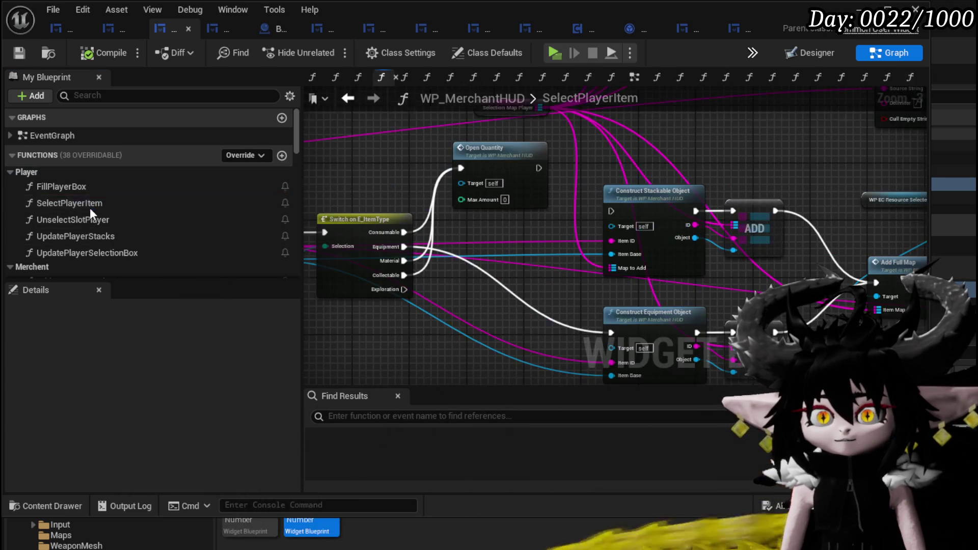
{"action": "left_click", "coordinate": [494, 192]}
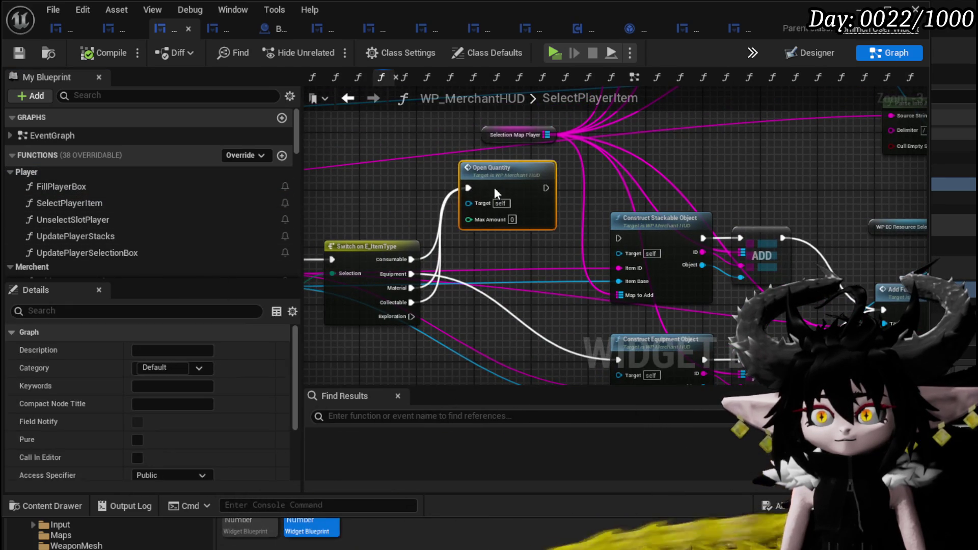
{"action": "mouse_move", "coordinate": [343, 224]}
{"action": "left_mouse_down"}
{"action": "mouse_move", "coordinate": [685, 239]}
{"action": "mouse_move", "coordinate": [518, 202]}
{"action": "mouse_move", "coordinate": [713, 150]}
{"action": "left_mouse_up"}
{"action": "mouse_move", "coordinate": [402, 268]}
{"action": "left_mouse_down"}
{"action": "mouse_move", "coordinate": [468, 308]}
{"action": "mouse_move", "coordinate": [475, 237]}
{"action": "left_mouse_up"}
{"action": "type", "text": "cast"}
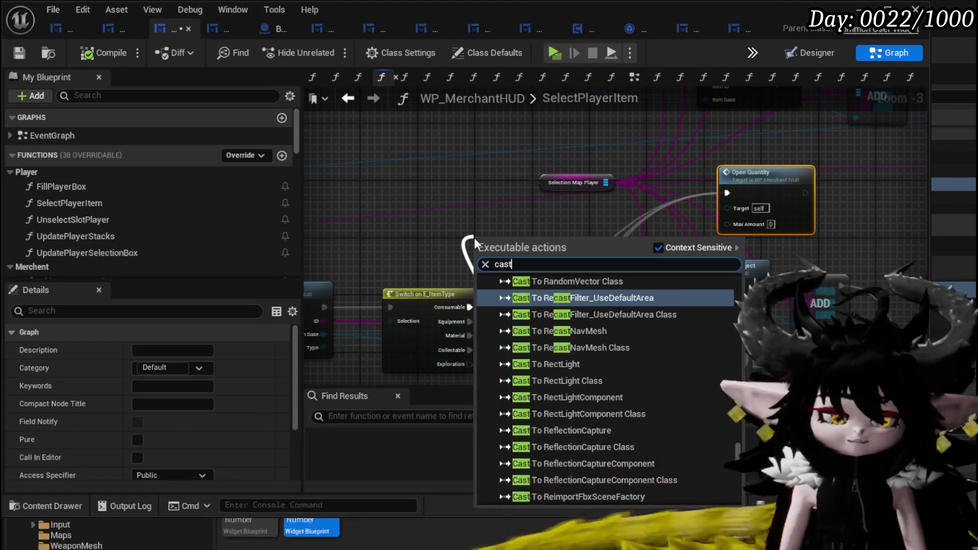
{"action": "type", "text": " to stackab"}
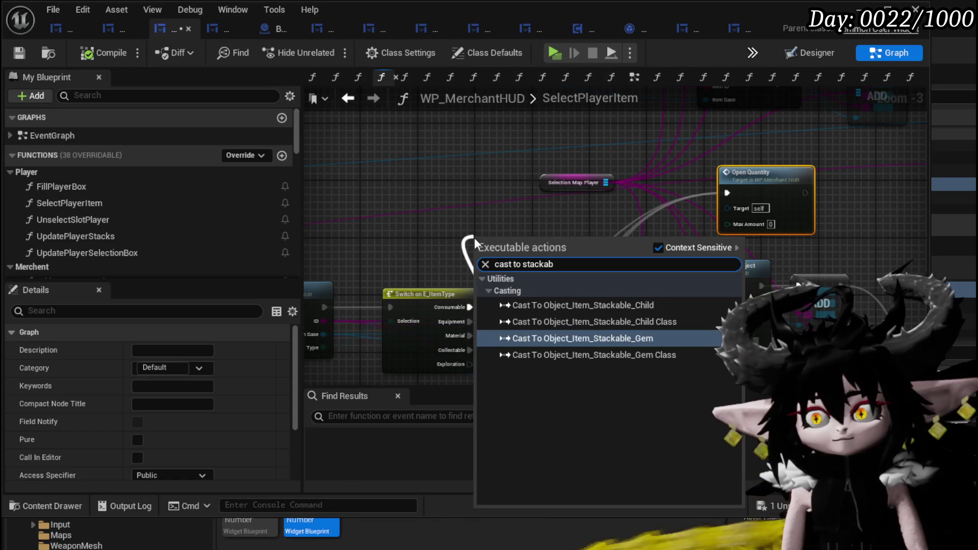
{"action": "left_click", "coordinate": [589, 304]}
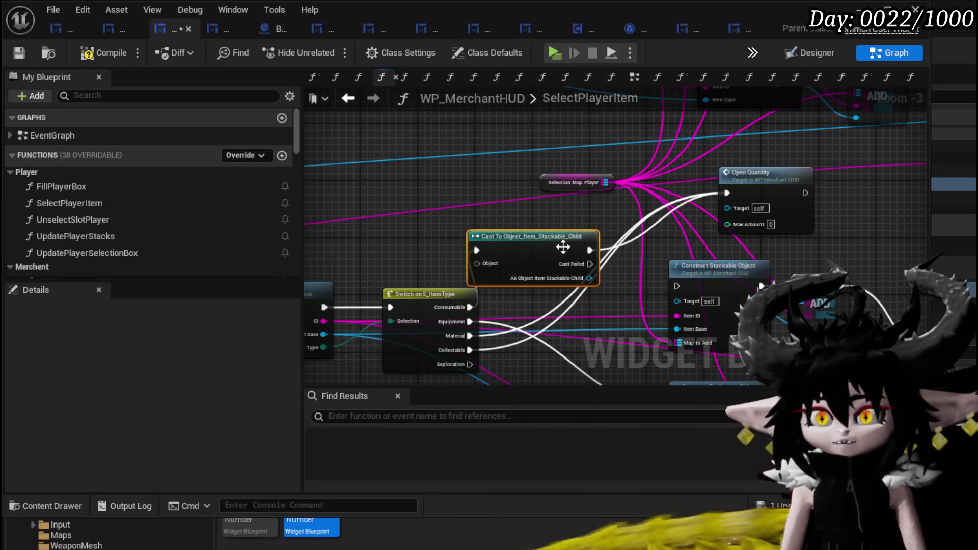
{"action": "left_click_drag", "start_coordinate": [563, 248], "coordinate": [598, 207]}
{"action": "left_click_drag", "start_coordinate": [464, 340], "coordinate": [515, 216]}
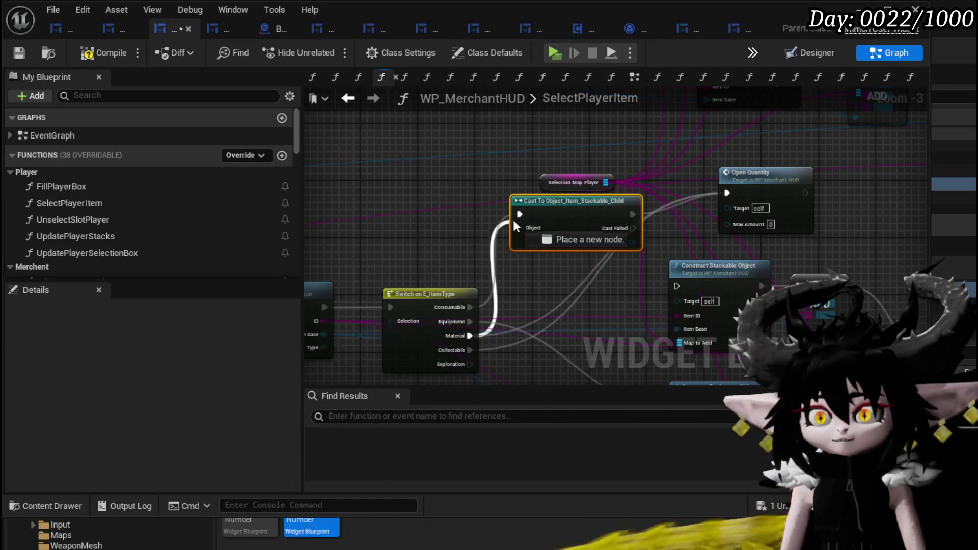
{"action": "left_click_drag", "start_coordinate": [469, 350], "coordinate": [519, 214]}
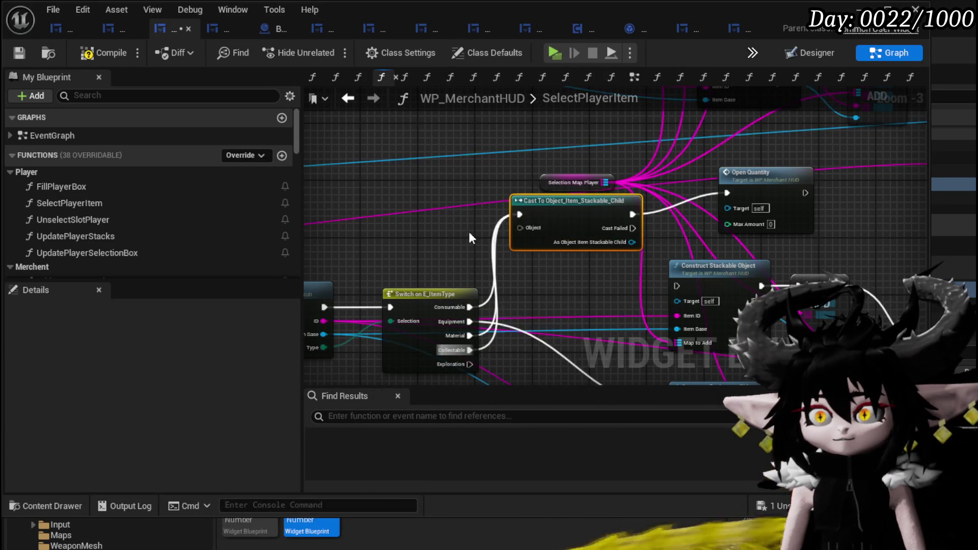
{"action": "mouse_move", "coordinate": [431, 328]}
{"action": "left_mouse_down"}
{"action": "mouse_move", "coordinate": [625, 215]}
{"action": "mouse_move", "coordinate": [637, 219]}
{"action": "left_mouse_up"}
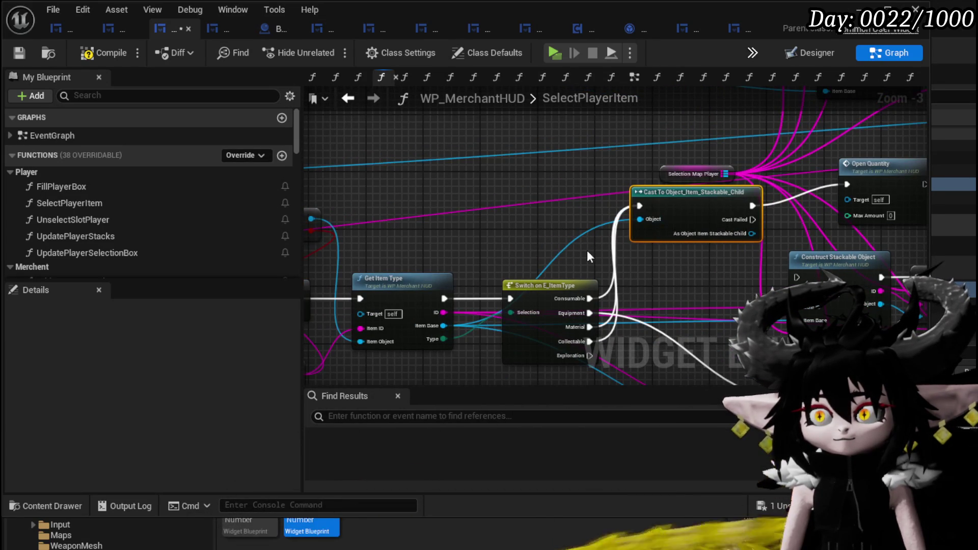
- Add Get Quantity on the cast item and feed it into Open Quantity's Max Amount
{"action": "left_click_drag", "start_coordinate": [505, 251], "coordinate": [402, 277]}
{"action": "type", "text": "get Quan"}
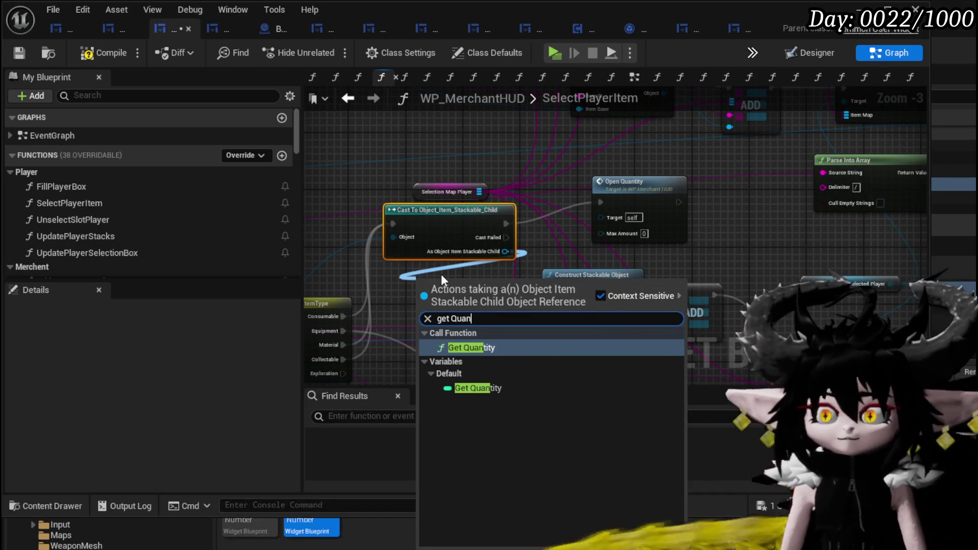
{"action": "left_click", "coordinate": [493, 347]}
{"action": "mouse_move", "coordinate": [448, 281]}
{"action": "left_mouse_down"}
{"action": "mouse_move", "coordinate": [469, 286]}
{"action": "mouse_move", "coordinate": [602, 234]}
{"action": "left_mouse_up"}
{"action": "left_click_drag", "start_coordinate": [634, 197], "coordinate": [592, 218]}
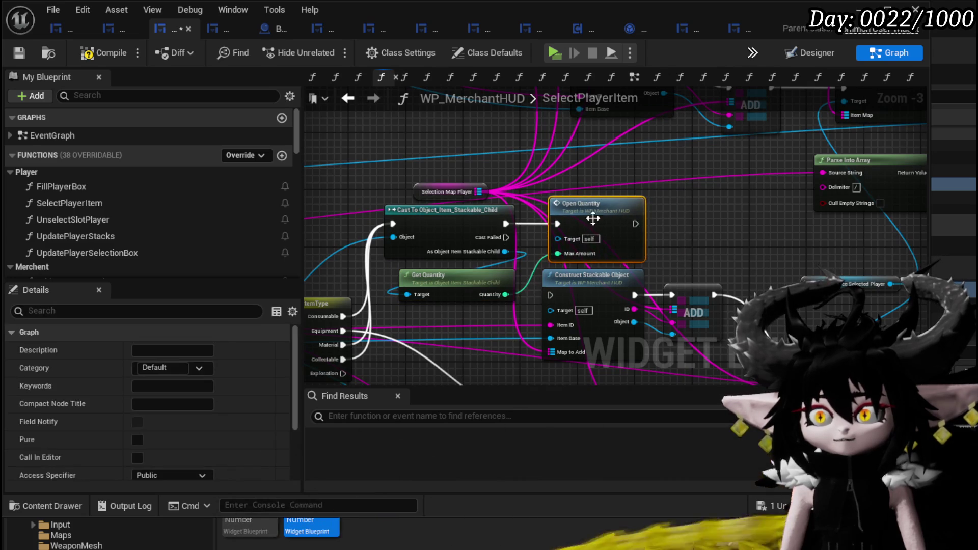
{"action": "left_click_drag", "start_coordinate": [415, 191], "coordinate": [384, 118]}
{"action": "scroll", "coordinate": [435, 168], "scroll_direction": "down", "scroll_amount": 2}
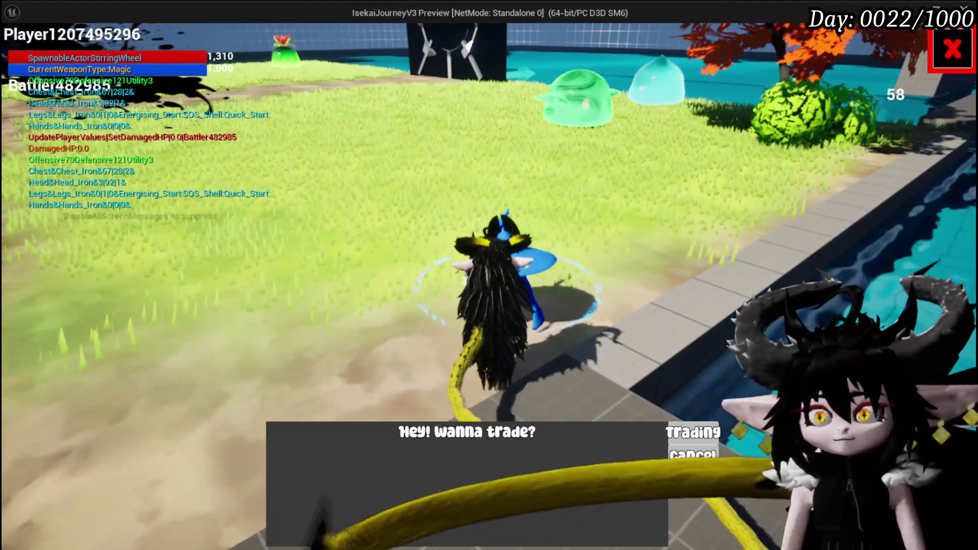
- Accept the trade, put an item up for sale, edit the Amount field, then exit play mode
{"action": "left_click", "coordinate": [693, 432]}
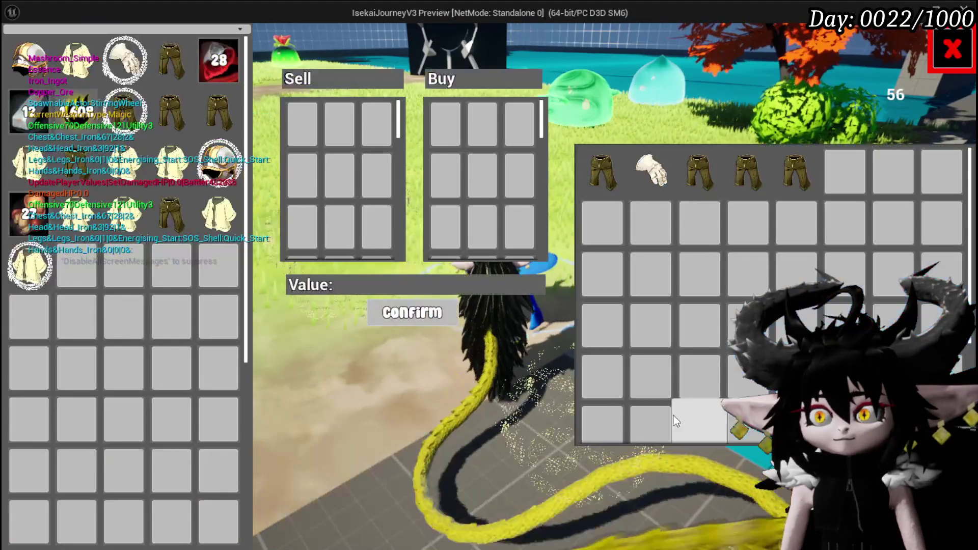
{"action": "left_click_drag", "start_coordinate": [213, 75], "coordinate": [306, 122]}
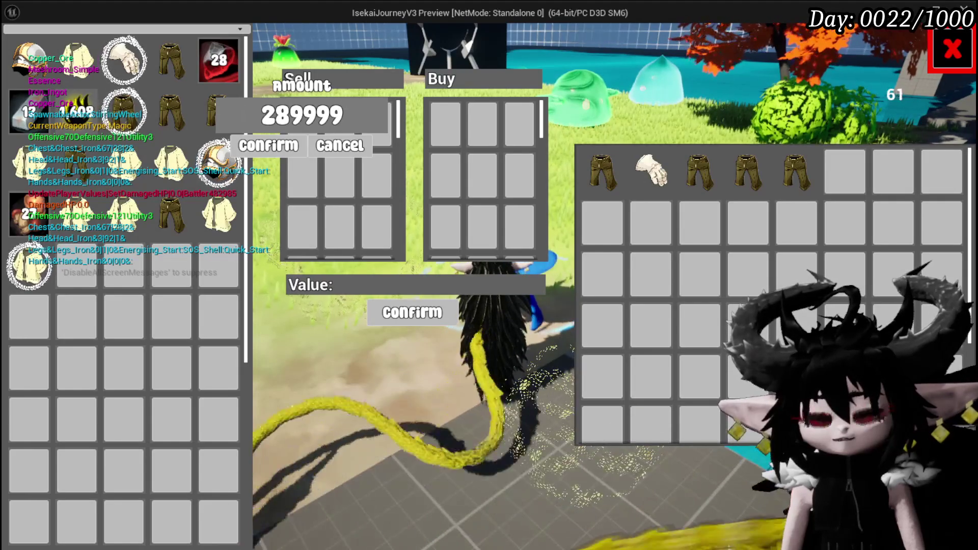
{"action": "key", "text": "BackSpace"}
{"action": "key", "text": "BackSpace"}
{"action": "key", "text": "BackSpace"}
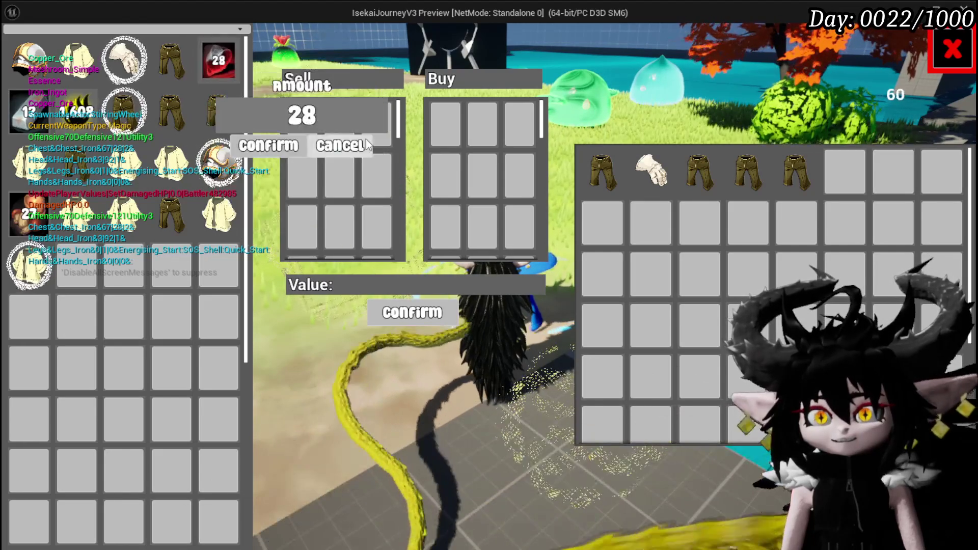
{"action": "type", "text": "9"}
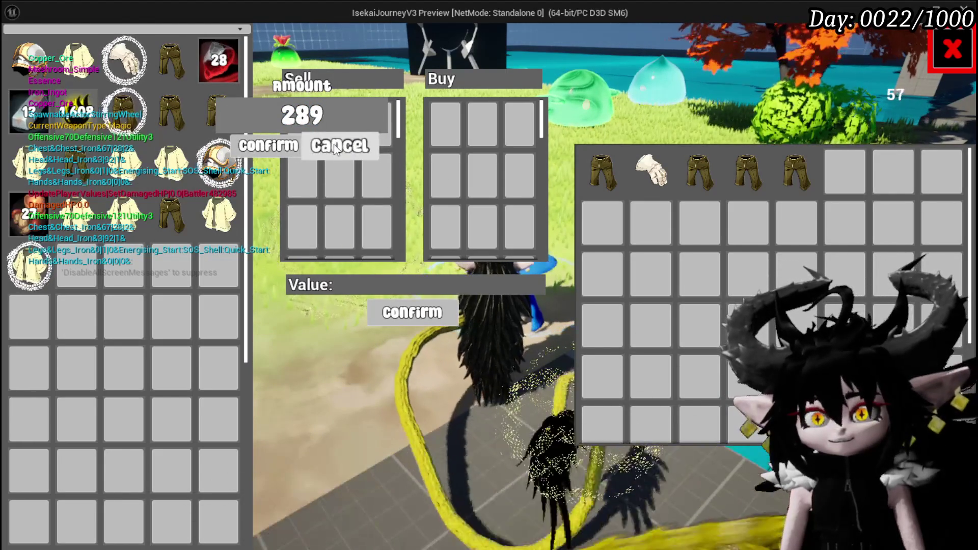
{"action": "key", "text": "Escape"}
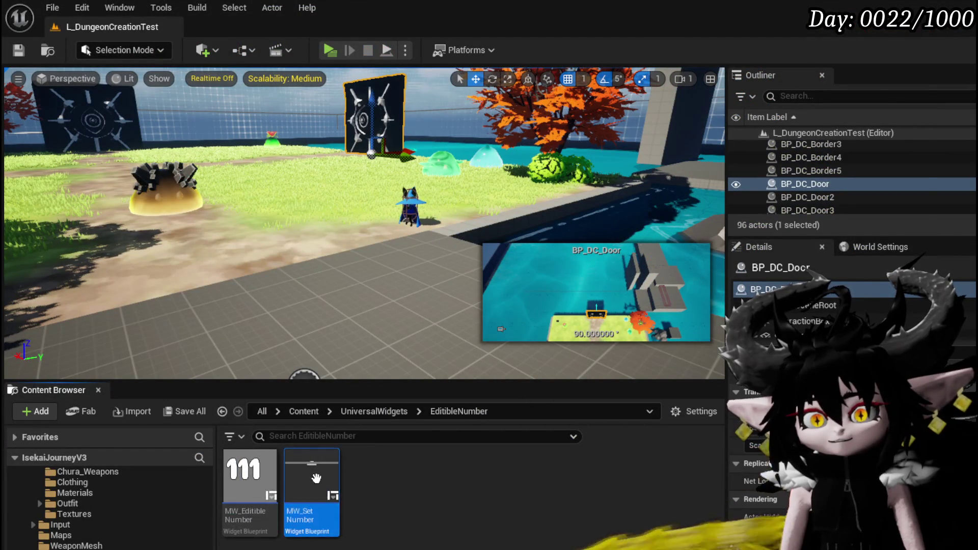
- In MW_SetNumber's EventGraph, compare the converted number and run Call On Confirm on button press
{"action": "double_click", "coordinate": [312, 479]}
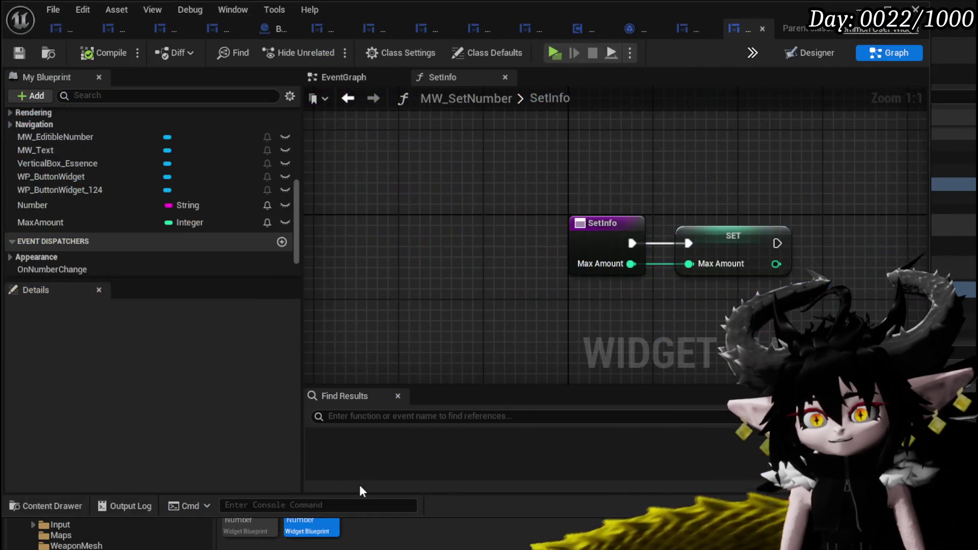
{"action": "left_click", "coordinate": [329, 99]}
{"action": "left_click", "coordinate": [335, 78]}
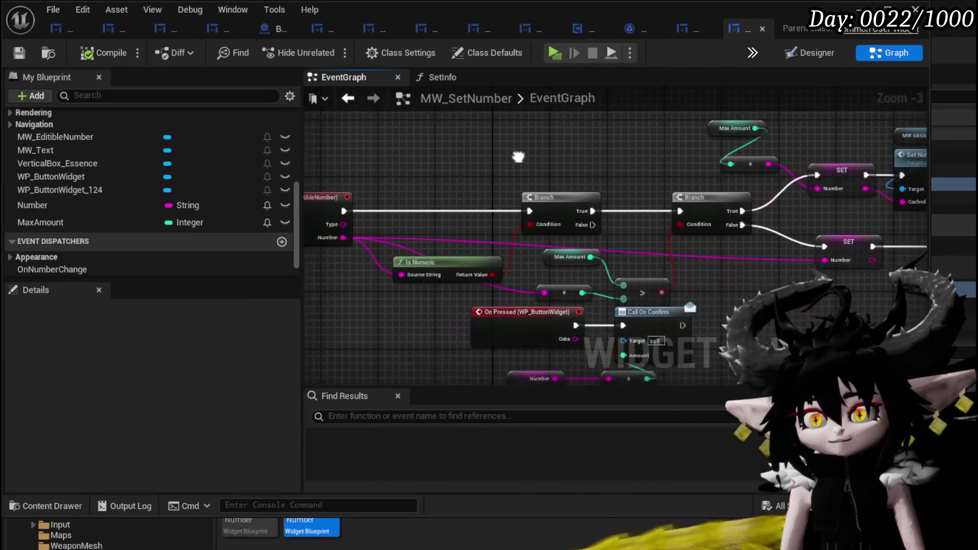
{"action": "scroll", "coordinate": [544, 295], "scroll_direction": "up", "scroll_amount": 2}
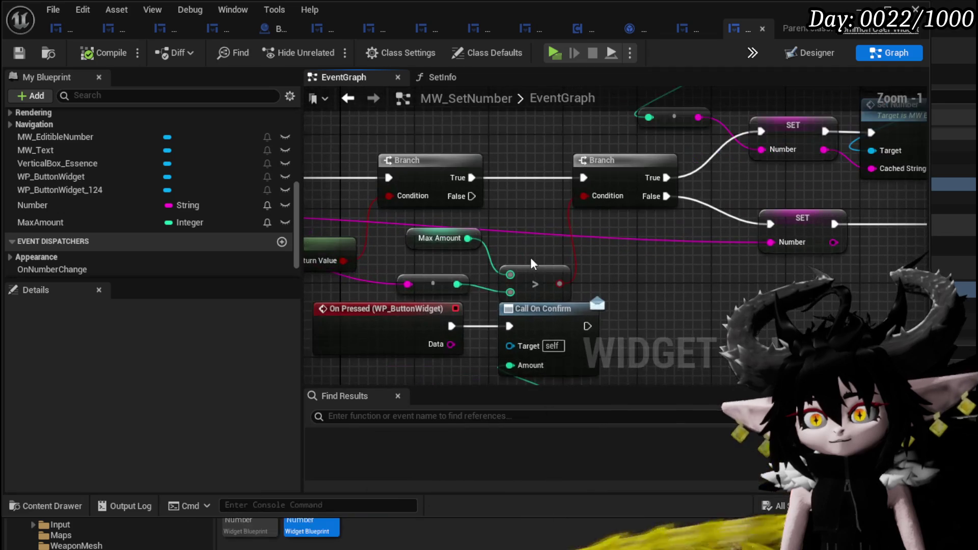
{"action": "mouse_move", "coordinate": [457, 284]}
{"action": "left_mouse_down"}
{"action": "mouse_move", "coordinate": [503, 275]}
{"action": "mouse_move", "coordinate": [433, 267]}
{"action": "mouse_move", "coordinate": [418, 294]}
{"action": "left_mouse_up"}
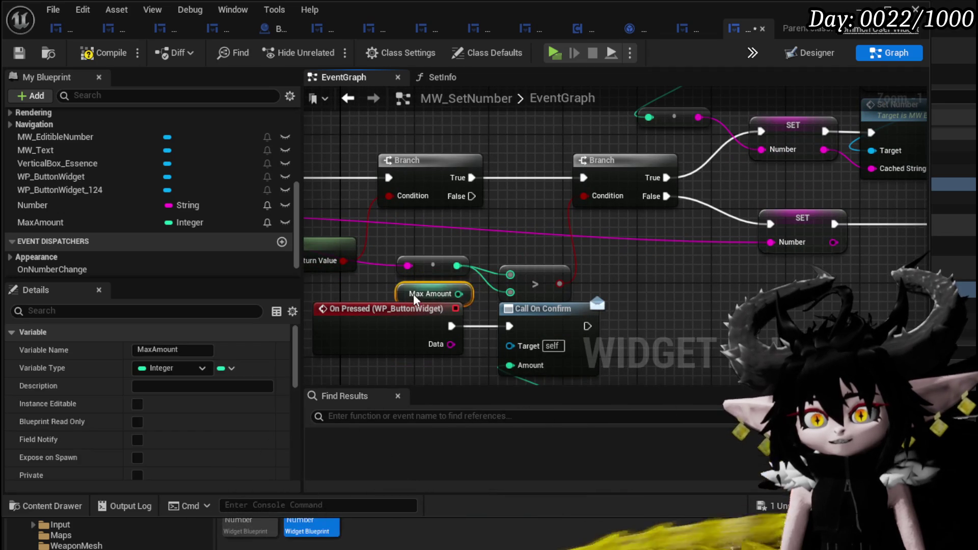
{"action": "mouse_move", "coordinate": [451, 326]}
{"action": "left_mouse_down"}
{"action": "mouse_move", "coordinate": [489, 356]}
{"action": "mouse_move", "coordinate": [509, 326]}
{"action": "left_mouse_up"}
- Compile MW_SetNumber and start a play test of the level
{"action": "left_click", "coordinate": [520, 249]}
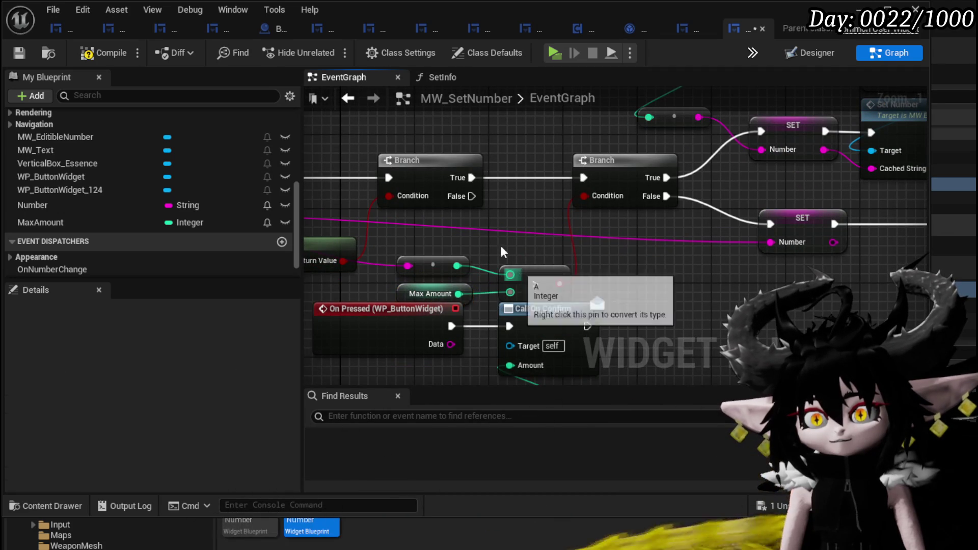
{"action": "left_click", "coordinate": [86, 54]}
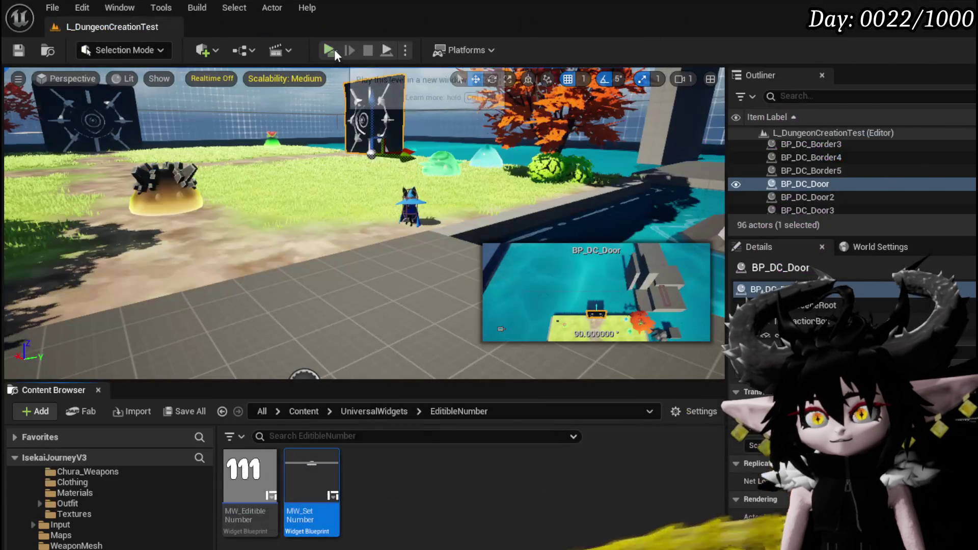
{"action": "left_click", "coordinate": [334, 50]}
- Walk to the merchant, accept trading, and pick an item to sell
{"action": "key", "text": "w"}
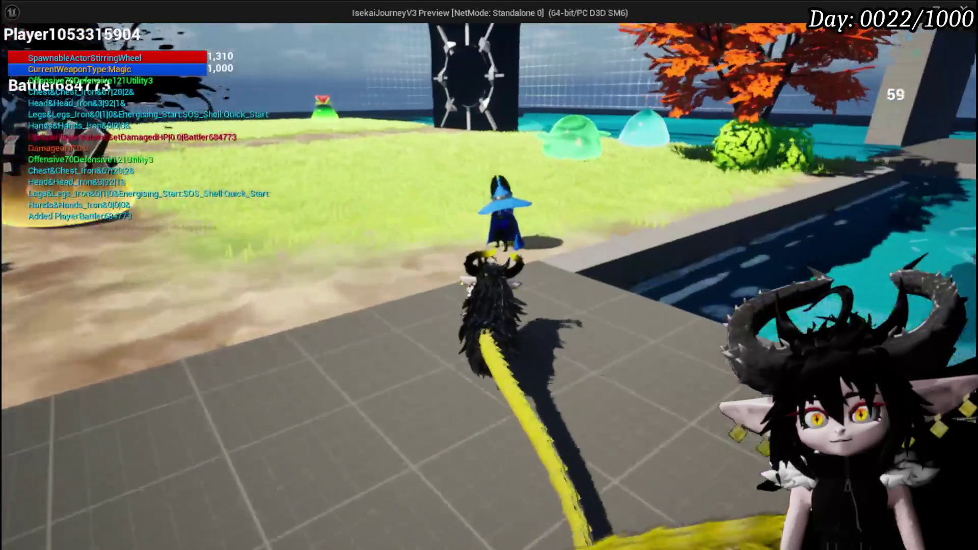
{"action": "key", "text": "e"}
{"action": "left_click", "coordinate": [708, 437]}
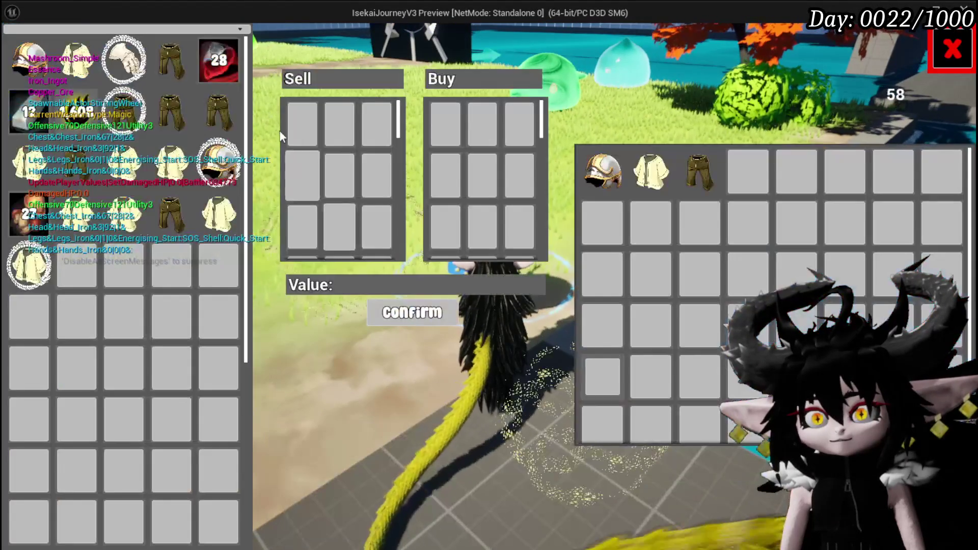
{"action": "left_click", "coordinate": [187, 67]}
- Enter amounts 5, 500 and 2000 in the Amount prompt, then stop the play session
{"action": "key", "text": "ctrl+a"}
{"action": "type", "text": "5"}
{"action": "key", "text": "ctrl+a"}
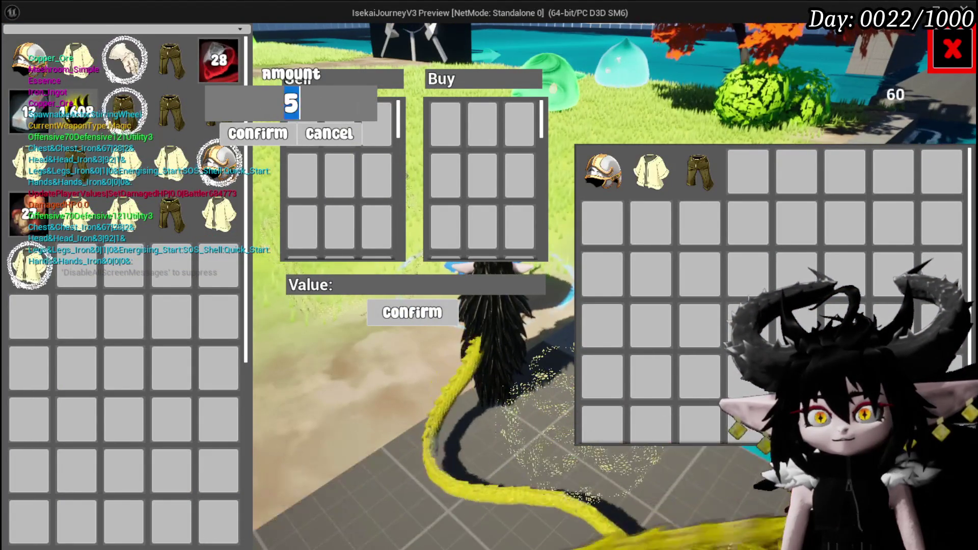
{"action": "type", "text": "5"}
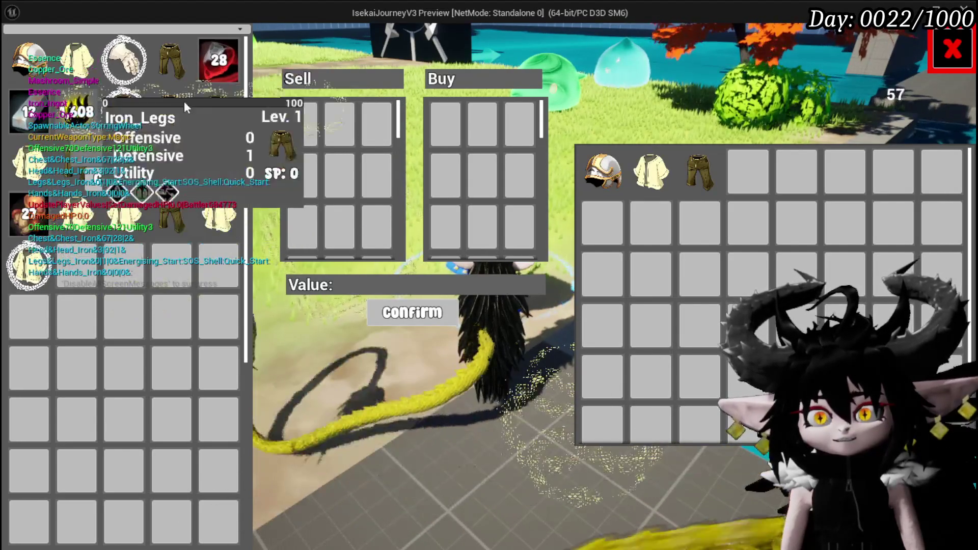
{"action": "type", "text": "00"}
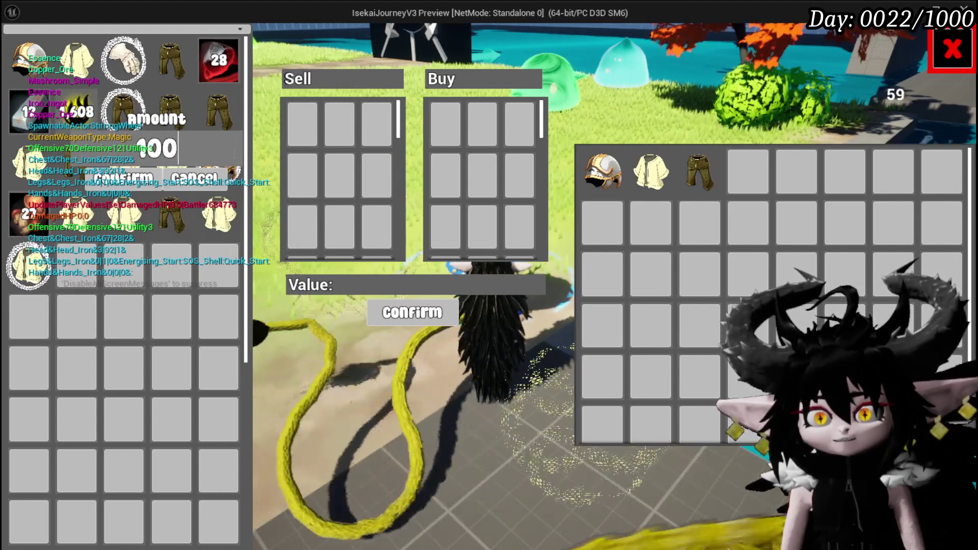
{"action": "key", "text": "BackSpace"}
{"action": "key", "text": "BackSpace"}
{"action": "key", "text": "BackSpace"}
{"action": "type", "text": "2"}
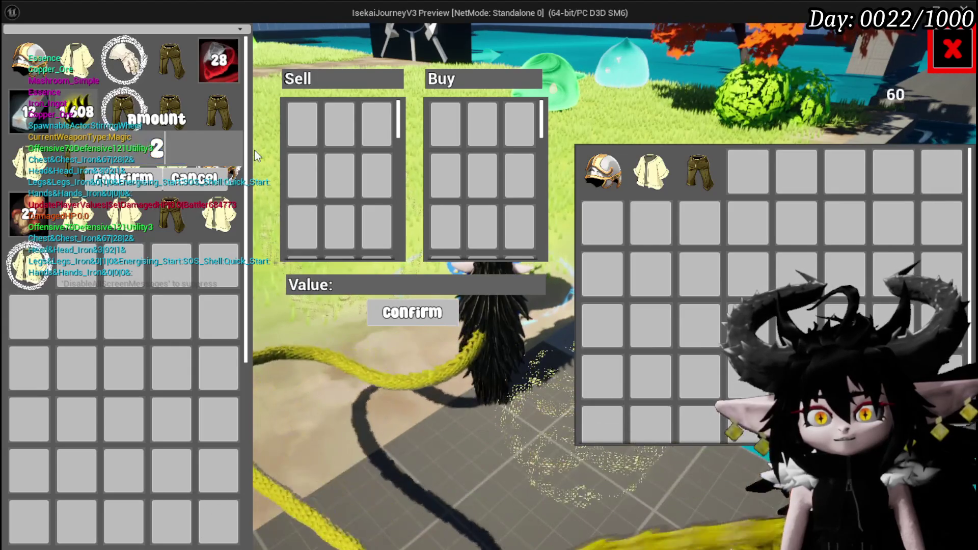
{"action": "type", "text": "000"}
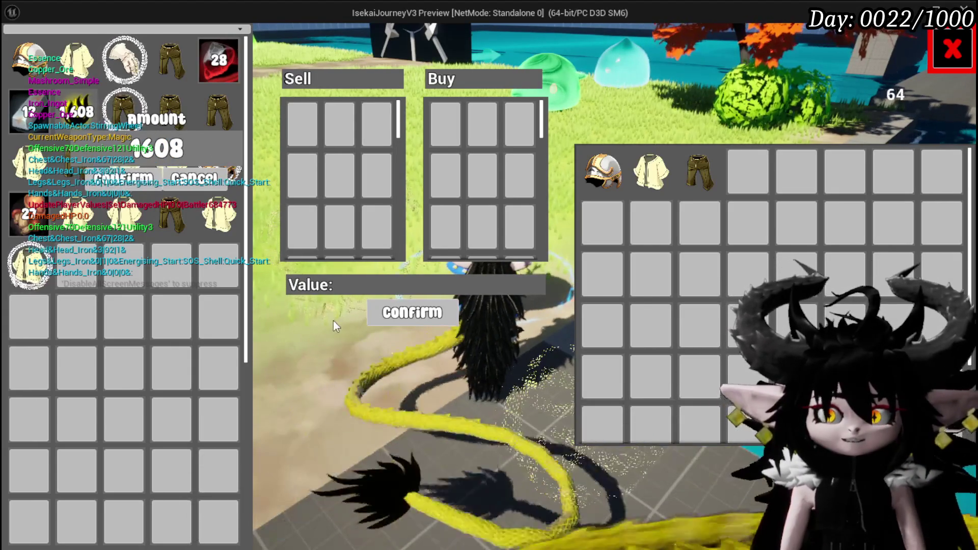
{"action": "key", "text": "Escape"}
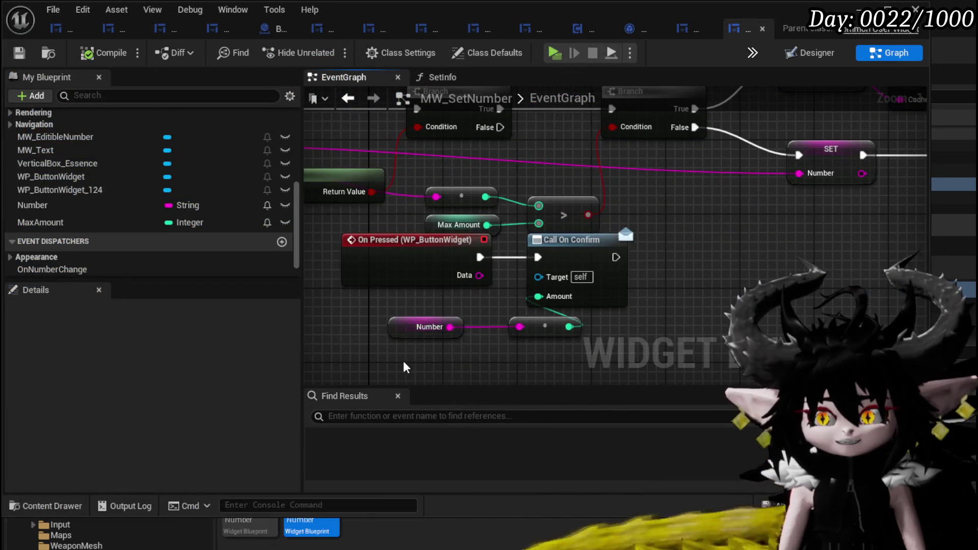
- Move the On Pressed and Call On Confirm nodes down to reveal the Branch and Set Number chain
{"action": "left_click_drag", "start_coordinate": [487, 289], "coordinate": [632, 232]}
{"action": "left_click_drag", "start_coordinate": [571, 240], "coordinate": [576, 296]}
{"action": "left_click_drag", "start_coordinate": [661, 243], "coordinate": [667, 337]}
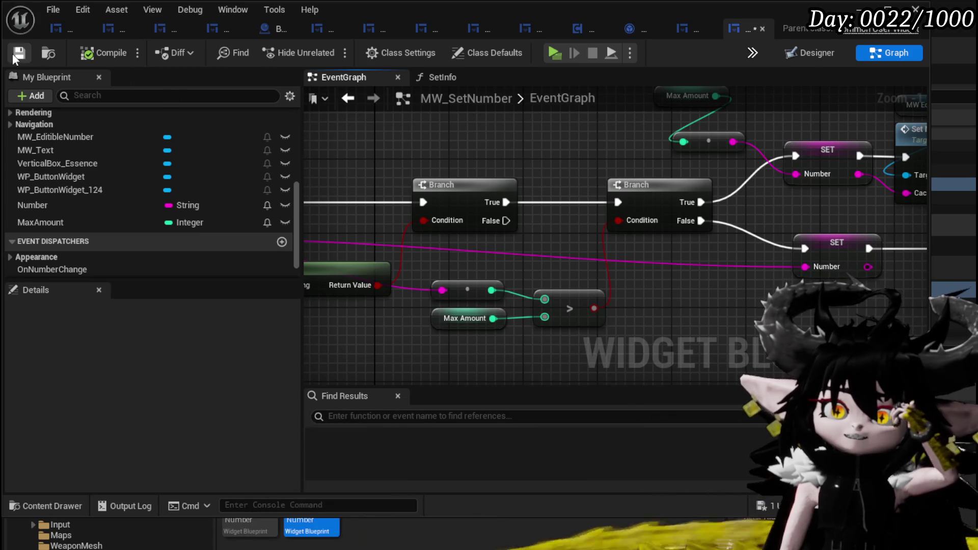
{"action": "mouse_move", "coordinate": [509, 100]}
{"action": "left_mouse_down"}
{"action": "mouse_move", "coordinate": [499, 118]}
{"action": "mouse_move", "coordinate": [507, 212]}
{"action": "mouse_move", "coordinate": [572, 207]}
{"action": "mouse_move", "coordinate": [650, 219]}
{"action": "mouse_move", "coordinate": [519, 209]}
{"action": "mouse_move", "coordinate": [677, 149]}
{"action": "left_mouse_up"}
{"action": "scroll", "coordinate": [506, 212], "scroll_direction": "down", "scroll_amount": 1}
{"action": "left_click_drag", "start_coordinate": [797, 151], "coordinate": [617, 177]}
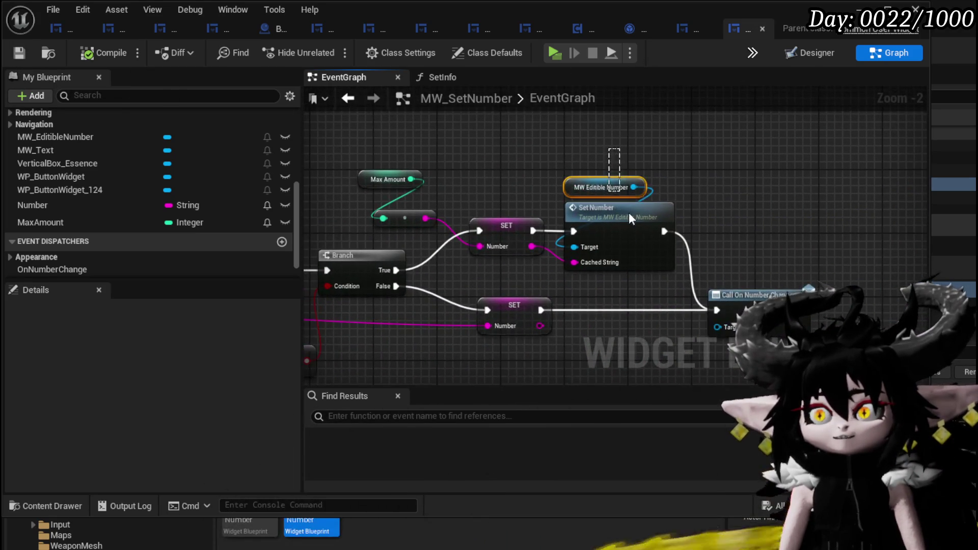
- Select the Max Amount getter, its conversion, SET Number and Set Number nodes
{"action": "left_click_drag", "start_coordinate": [415, 172], "coordinate": [418, 179]}
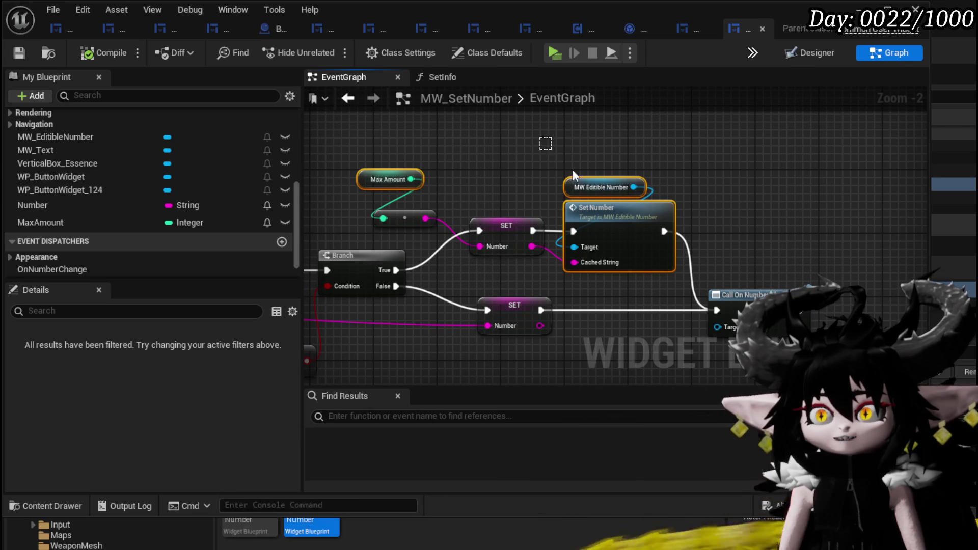
{"action": "left_click", "coordinate": [420, 143]}
{"action": "left_click_drag", "start_coordinate": [399, 129], "coordinate": [508, 215]}
{"action": "left_click_drag", "start_coordinate": [629, 258], "coordinate": [628, 240]}
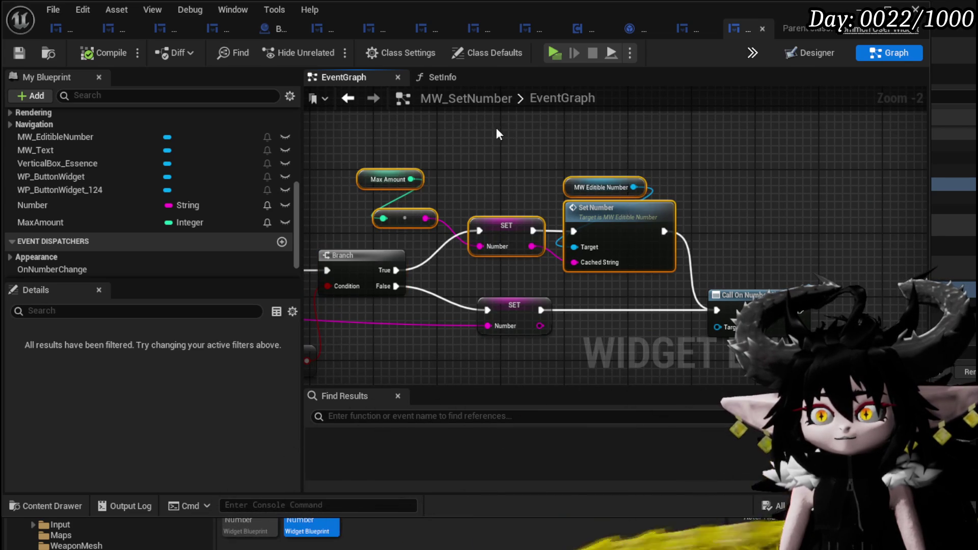
{"action": "scroll", "coordinate": [499, 127], "scroll_direction": "down", "scroll_amount": 2}
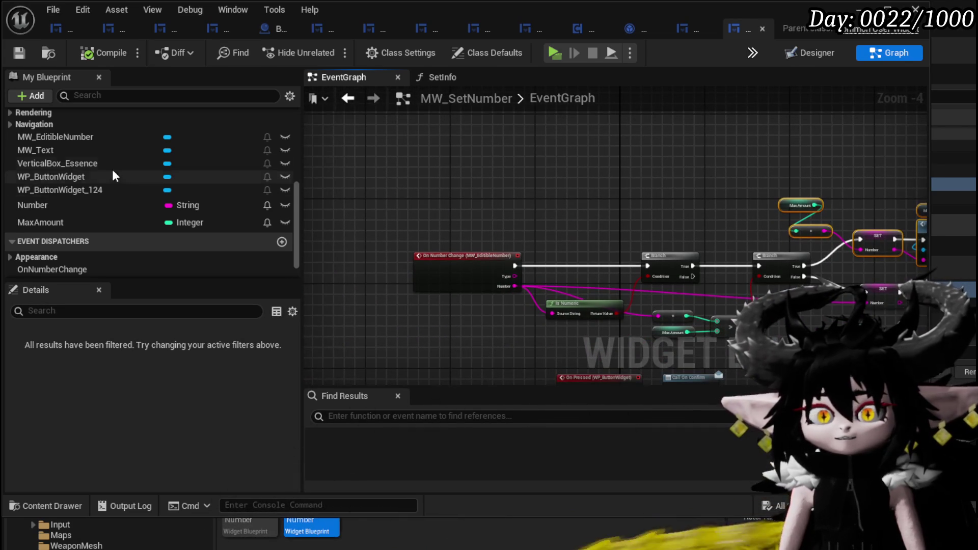
{"action": "scroll", "coordinate": [116, 173], "scroll_direction": "up", "scroll_amount": 5}
- Paste the nodes into SetInfo and chain SET Number after SET Max Amount
{"action": "double_click", "coordinate": [62, 174]}
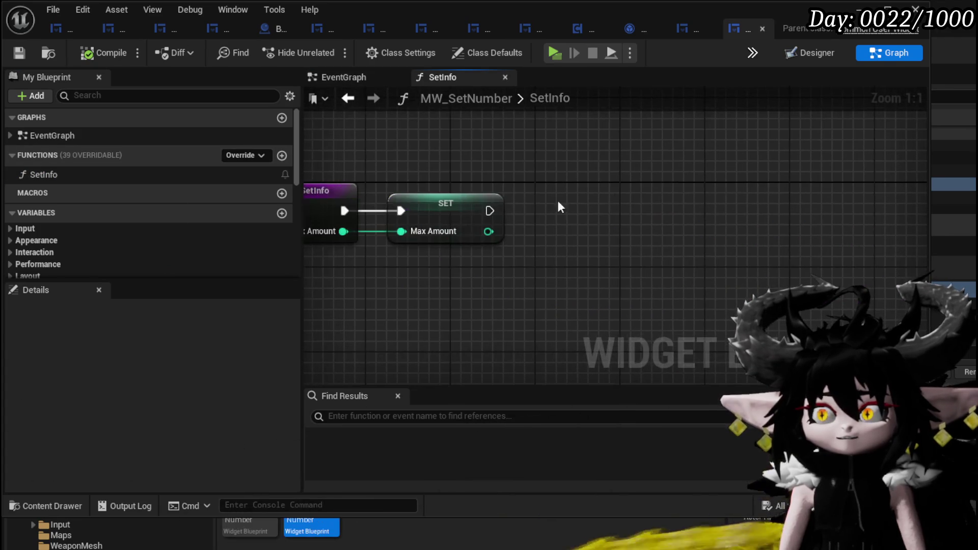
{"action": "key", "text": "ctrl+v"}
{"action": "left_click_drag", "start_coordinate": [667, 229], "coordinate": [667, 196]}
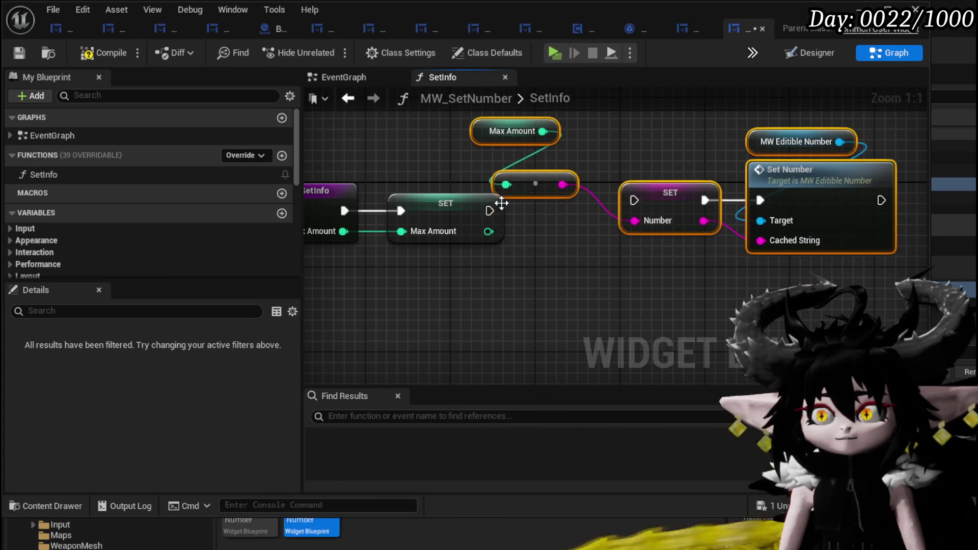
{"action": "left_click_drag", "start_coordinate": [568, 208], "coordinate": [634, 201]}
{"action": "left_click", "coordinate": [670, 192]}
{"action": "left_click", "coordinate": [820, 168], "text": "ctrl"}
{"action": "mouse_move", "coordinate": [820, 168]}
{"action": "left_mouse_down"}
{"action": "mouse_move", "coordinate": [767, 178]}
{"action": "mouse_move", "coordinate": [789, 178]}
{"action": "left_mouse_up"}
- Arrange Max Amount and its conversion above SET Number, then launch a play test
{"action": "left_click_drag", "start_coordinate": [754, 147], "coordinate": [722, 149]}
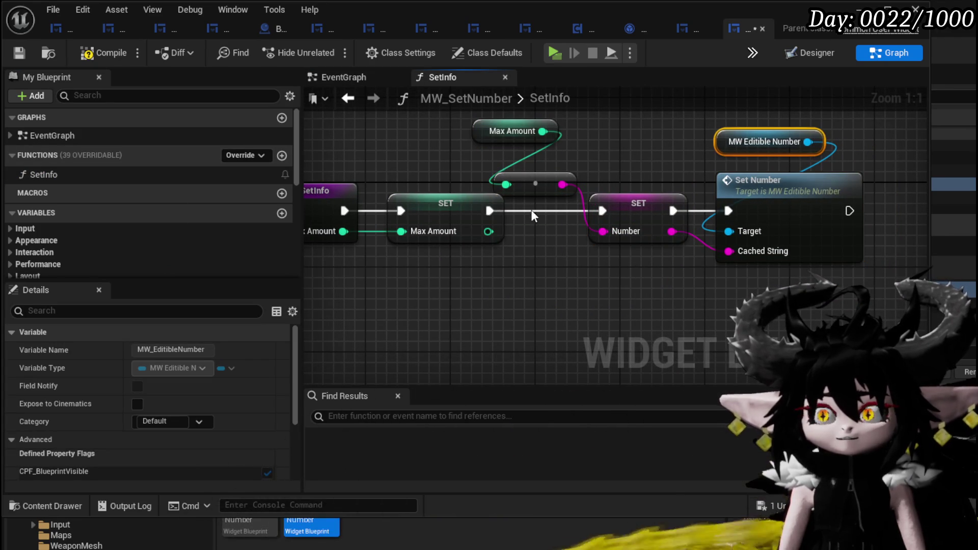
{"action": "left_click", "coordinate": [512, 133]}
{"action": "left_click", "coordinate": [541, 175], "text": "ctrl"}
{"action": "left_click_drag", "start_coordinate": [539, 170], "coordinate": [593, 148]}
{"action": "left_click", "coordinate": [708, 158]}
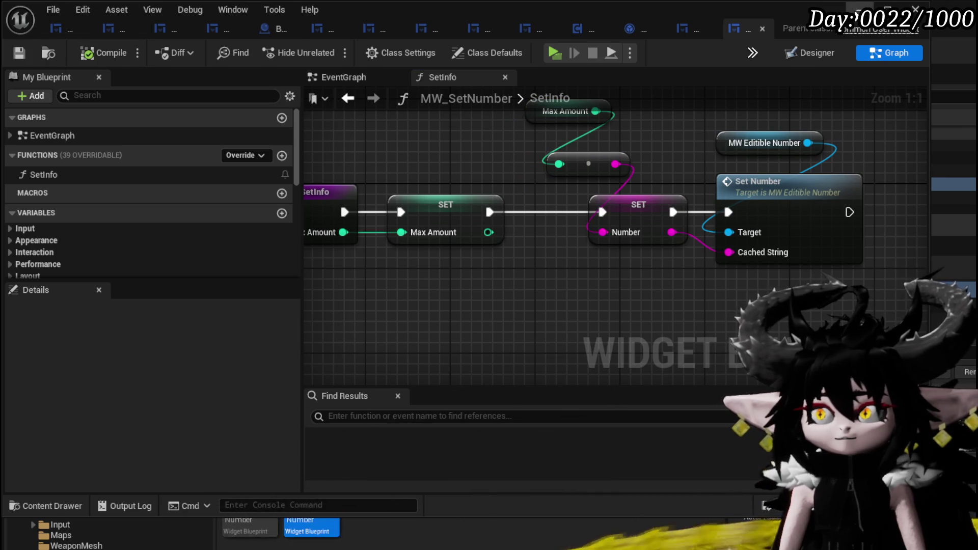
{"action": "left_click", "coordinate": [763, 28]}
{"action": "left_click", "coordinate": [330, 51]}
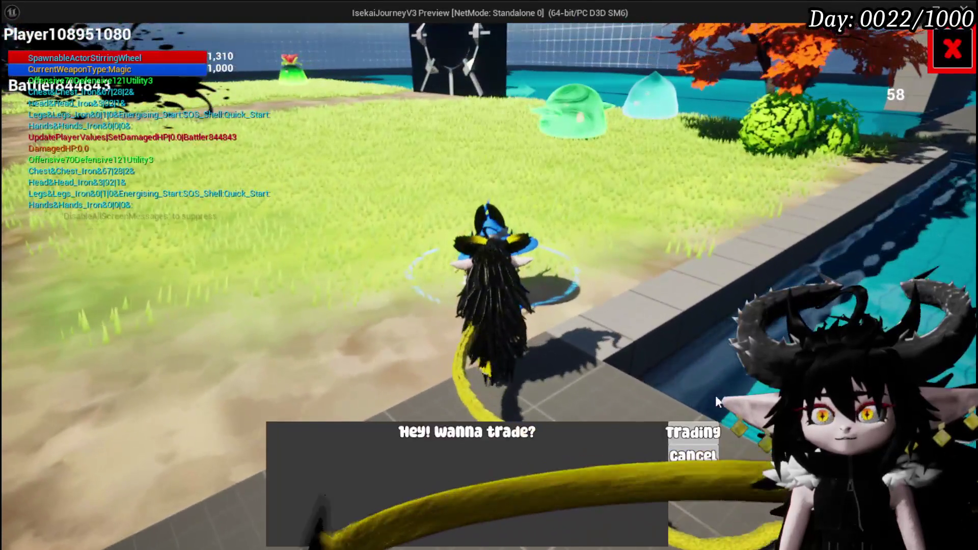
- Accept the trade, drag Copper Ore to Sell, enter 10 as the amount, and stop playing
{"action": "left_click", "coordinate": [693, 432]}
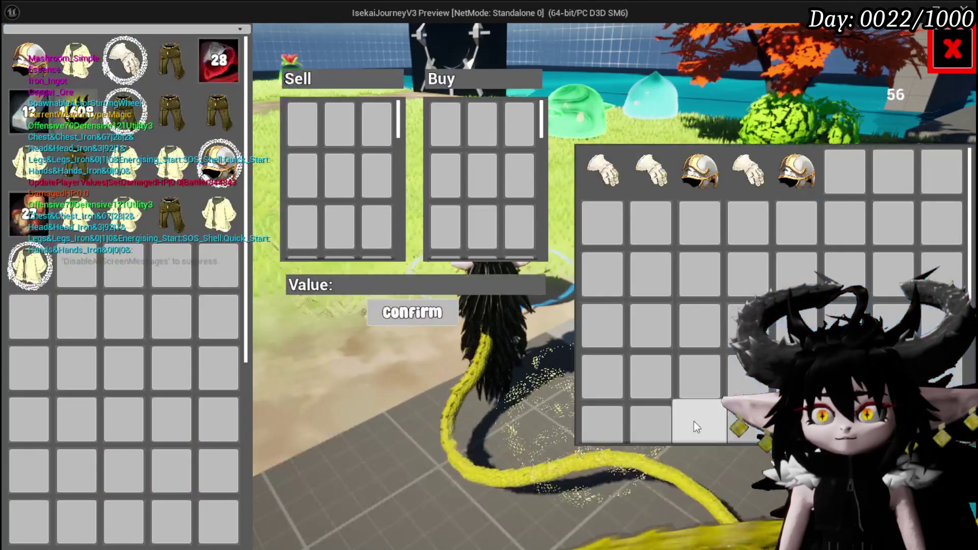
{"action": "left_click_drag", "start_coordinate": [213, 68], "coordinate": [396, 105]}
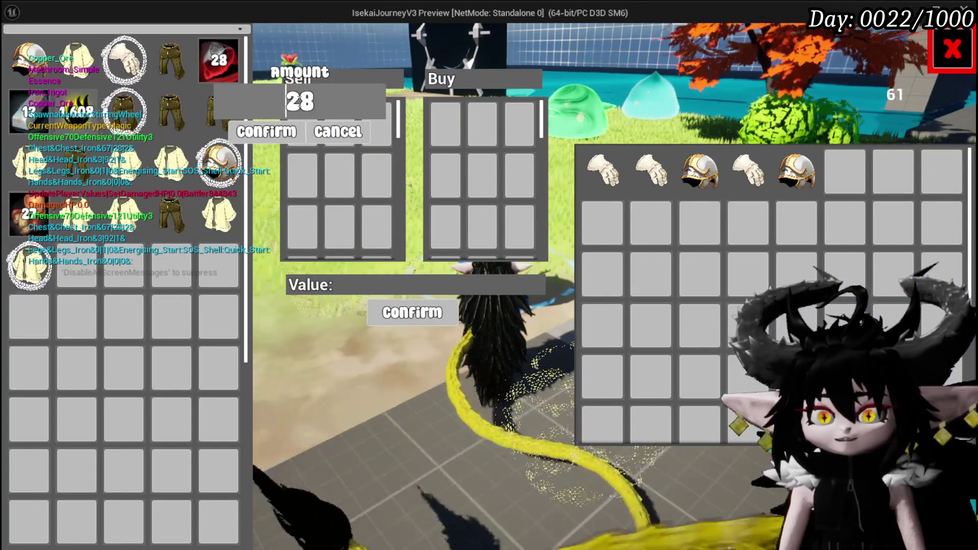
{"action": "type", "text": "10"}
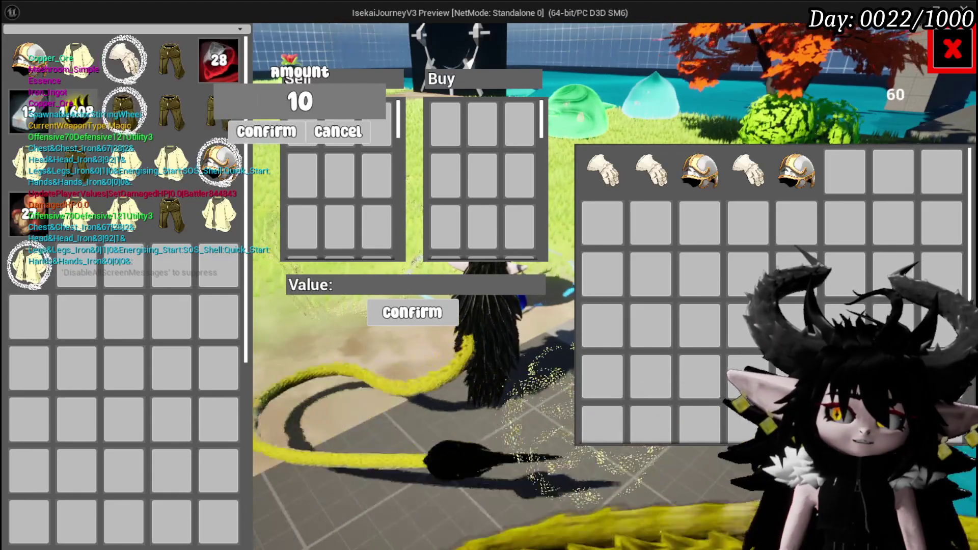
{"action": "key", "text": "Escape"}
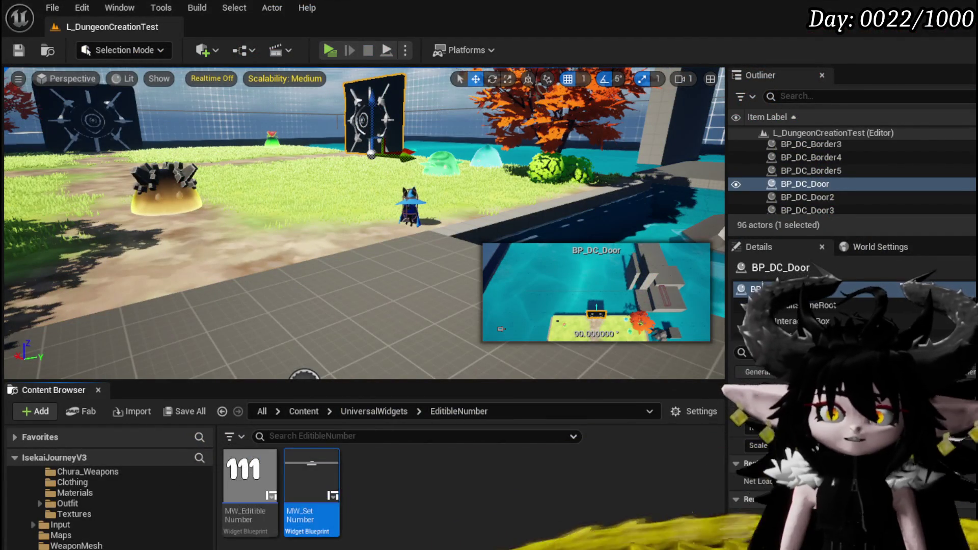
- Save the level
{"action": "key", "text": "ctrl+s"}
{"action": "scroll", "coordinate": [71, 511], "scroll_direction": "up", "scroll_amount": 5}
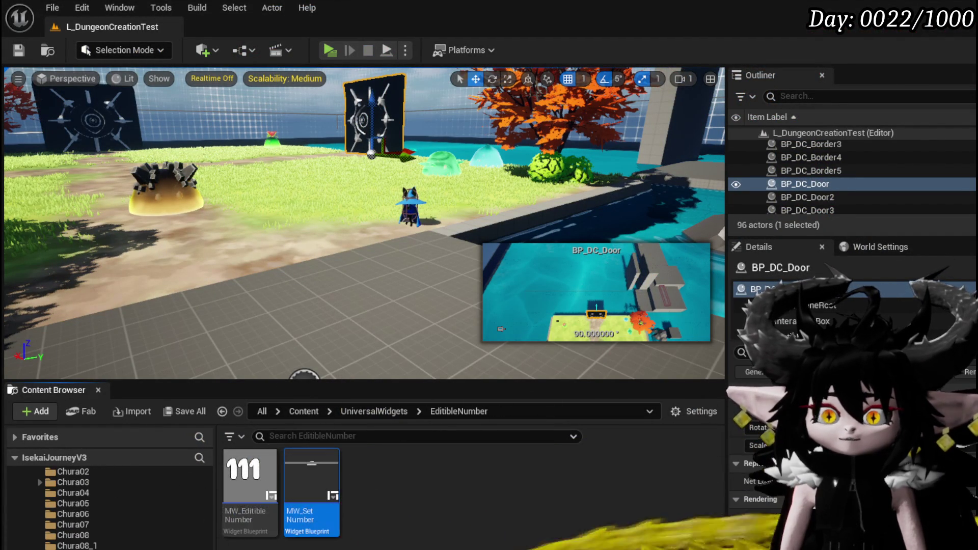
{"action": "scroll", "coordinate": [105, 511], "scroll_direction": "up", "scroll_amount": 4}
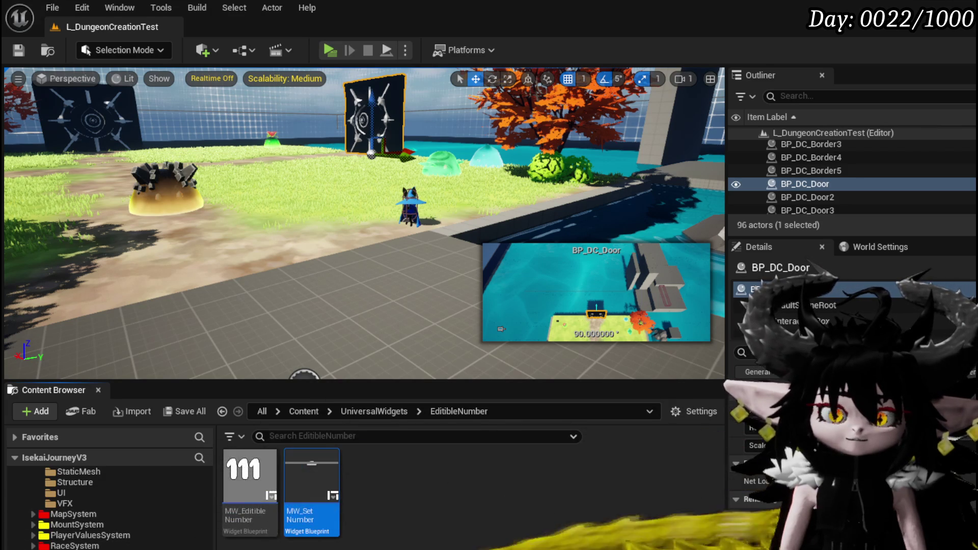
- Open the BindEvent function graph in WP_MerchantHUD
{"action": "key", "text": "Return"}
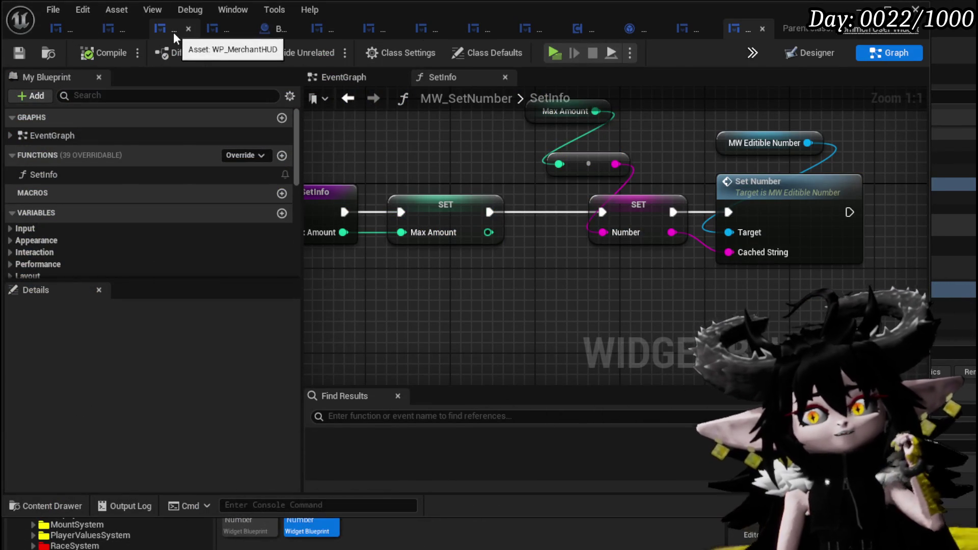
{"action": "left_click", "coordinate": [162, 29]}
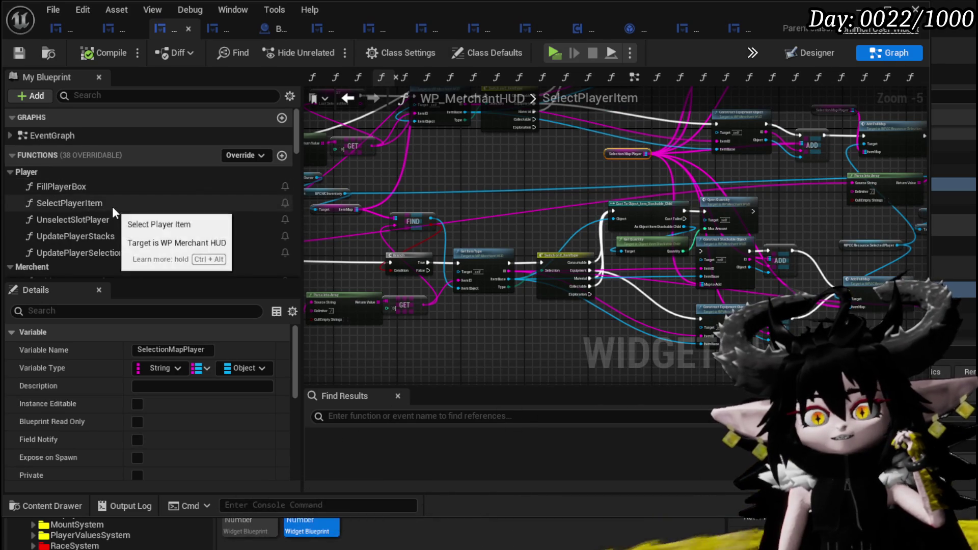
{"action": "scroll", "coordinate": [73, 209], "scroll_direction": "down", "scroll_amount": 5}
{"action": "double_click", "coordinate": [75, 216]}
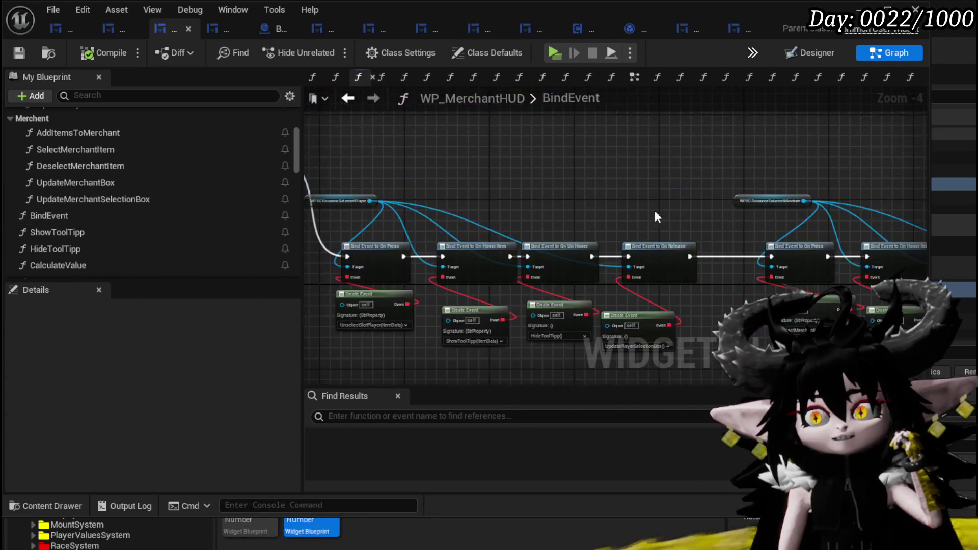
{"action": "scroll", "coordinate": [535, 151], "scroll_direction": "up", "scroll_amount": 1}
{"action": "scroll", "coordinate": [139, 203], "scroll_direction": "down", "scroll_amount": 4}
{"action": "scroll", "coordinate": [138, 183], "scroll_direction": "down", "scroll_amount": 10}
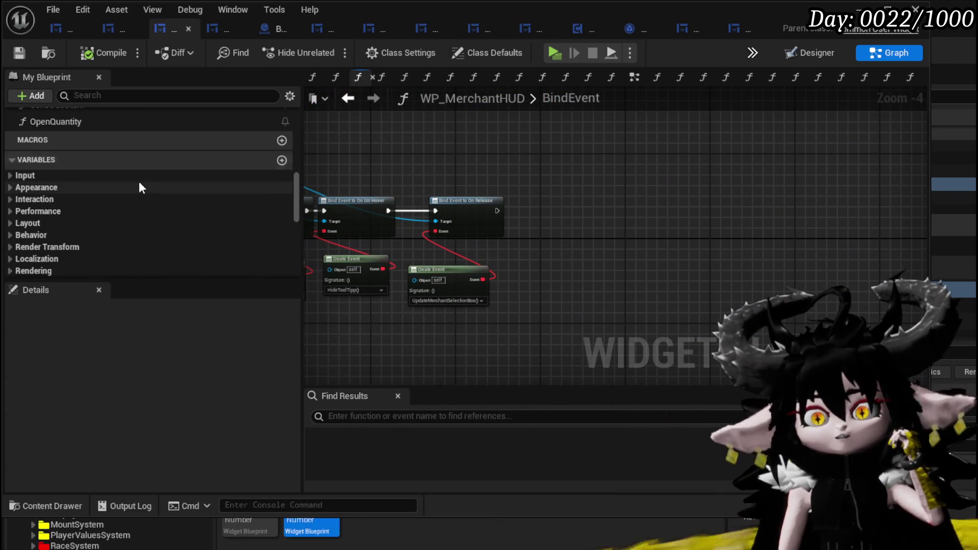
{"action": "scroll", "coordinate": [105, 223], "scroll_direction": "down", "scroll_amount": 1}
- Add Bind Event to On Confirm and On Cancel after On Release, then save and compile
{"action": "mouse_move", "coordinate": [106, 223]}
{"action": "left_mouse_down"}
{"action": "mouse_move", "coordinate": [437, 156]}
{"action": "mouse_move", "coordinate": [527, 167]}
{"action": "mouse_move", "coordinate": [516, 146]}
{"action": "mouse_move", "coordinate": [592, 183]}
{"action": "left_mouse_up"}
{"action": "type", "text": "Bin"}
{"action": "type", "text": "d Event to On "}
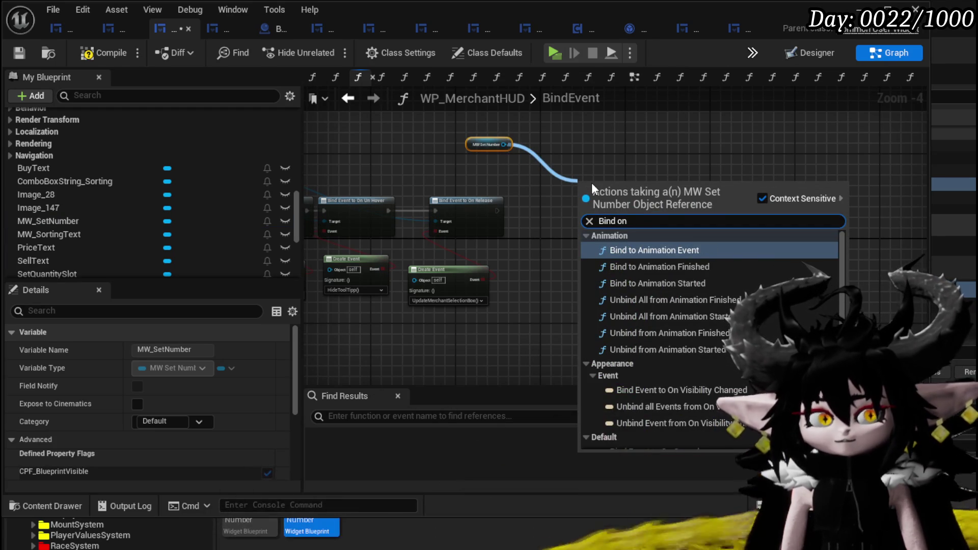
{"action": "type", "text": "Confi"}
{"action": "key", "text": "Return"}
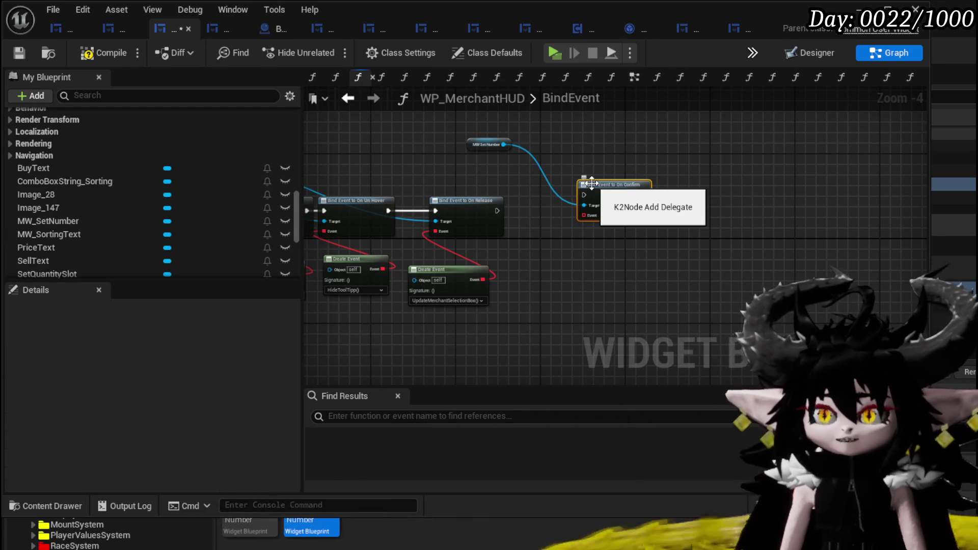
{"action": "left_click_drag", "start_coordinate": [503, 144], "coordinate": [607, 146]}
{"action": "type", "text": "Bi"}
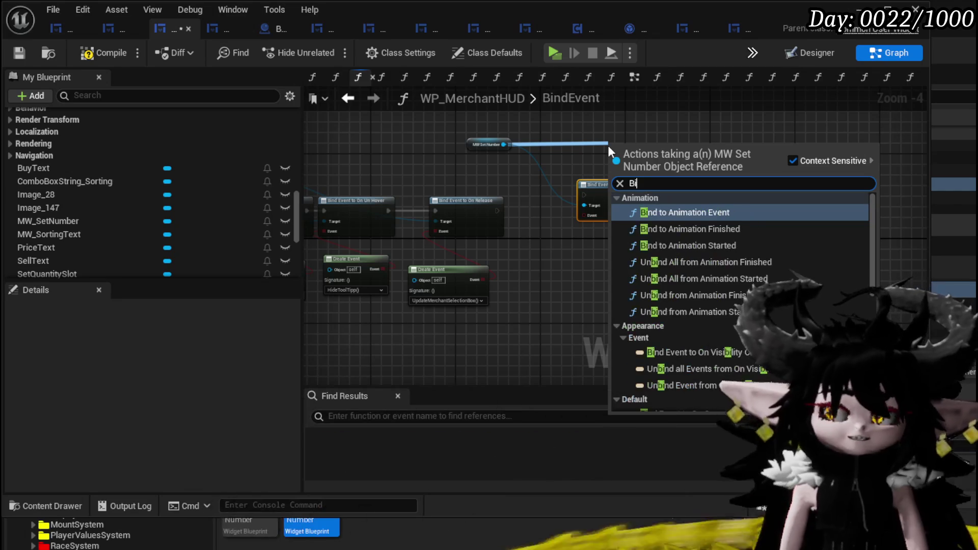
{"action": "type", "text": "nd on Cancel"}
{"action": "key", "text": "Return"}
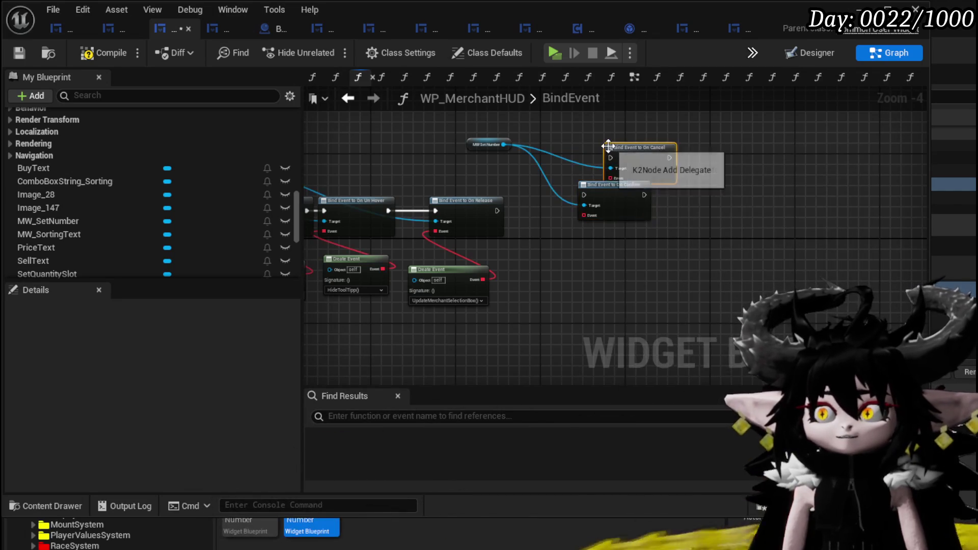
{"action": "mouse_move", "coordinate": [628, 147]}
{"action": "left_mouse_down"}
{"action": "mouse_move", "coordinate": [707, 187]}
{"action": "mouse_move", "coordinate": [685, 184]}
{"action": "left_mouse_up"}
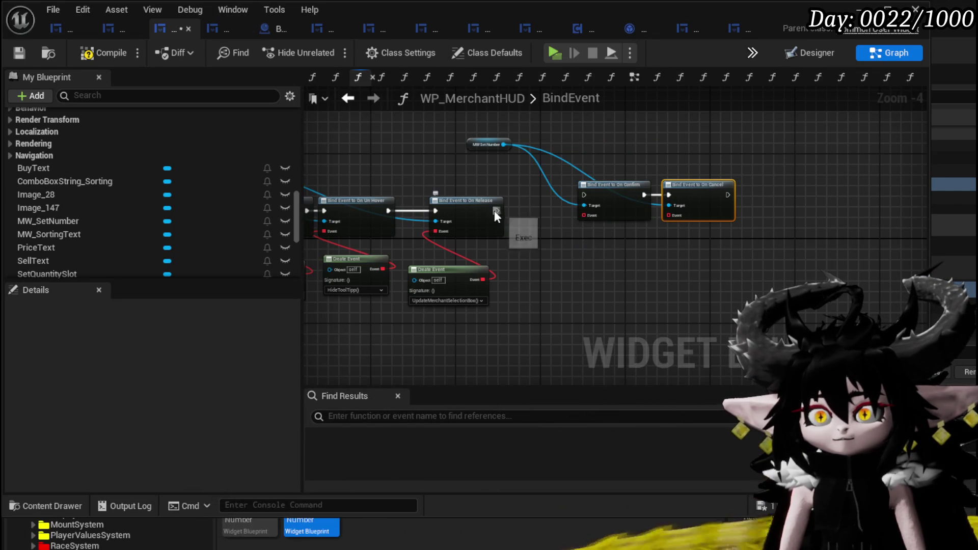
{"action": "left_click_drag", "start_coordinate": [585, 195], "coordinate": [584, 195]}
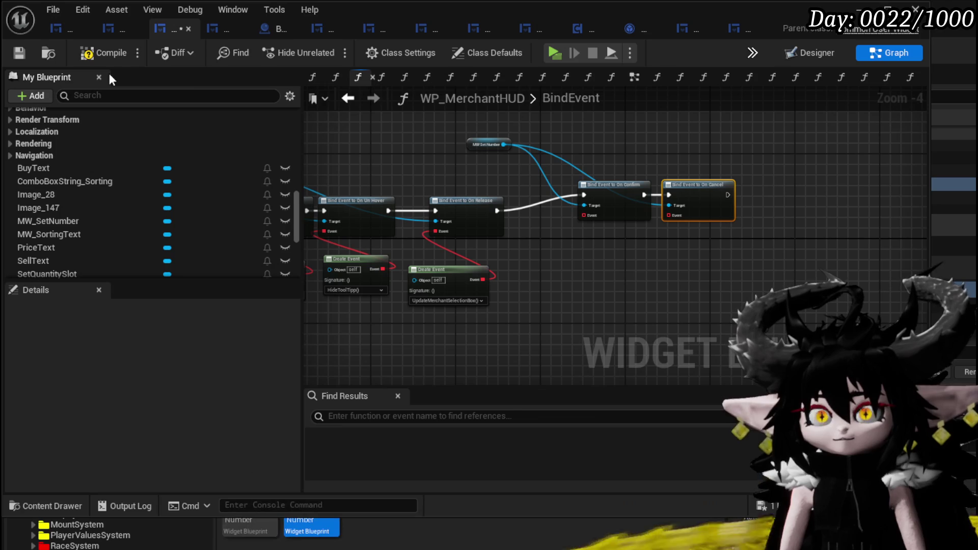
{"action": "left_click", "coordinate": [19, 50]}
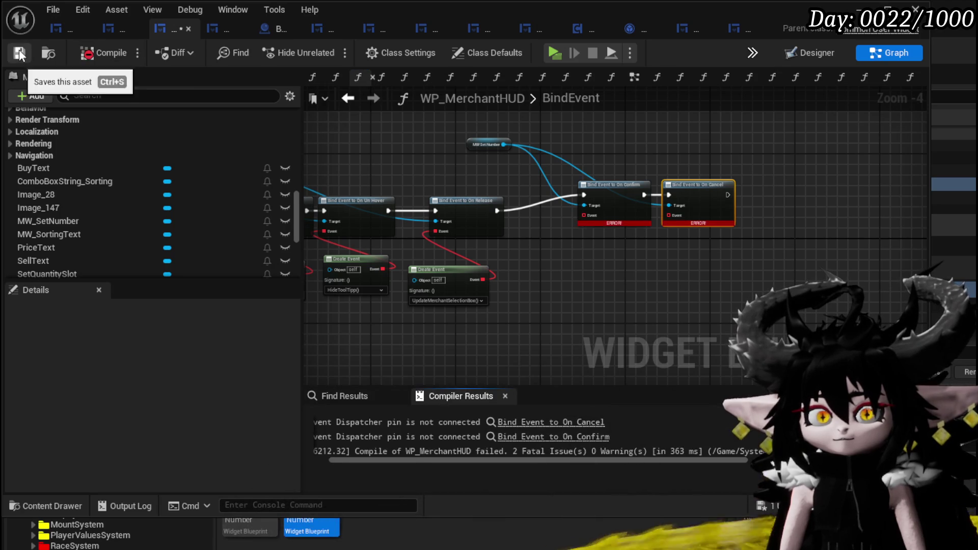
- Add a Create Event node for On Confirm's Event and begin one for On Cancel
{"action": "scroll", "coordinate": [622, 238], "scroll_direction": "up", "scroll_amount": 3}
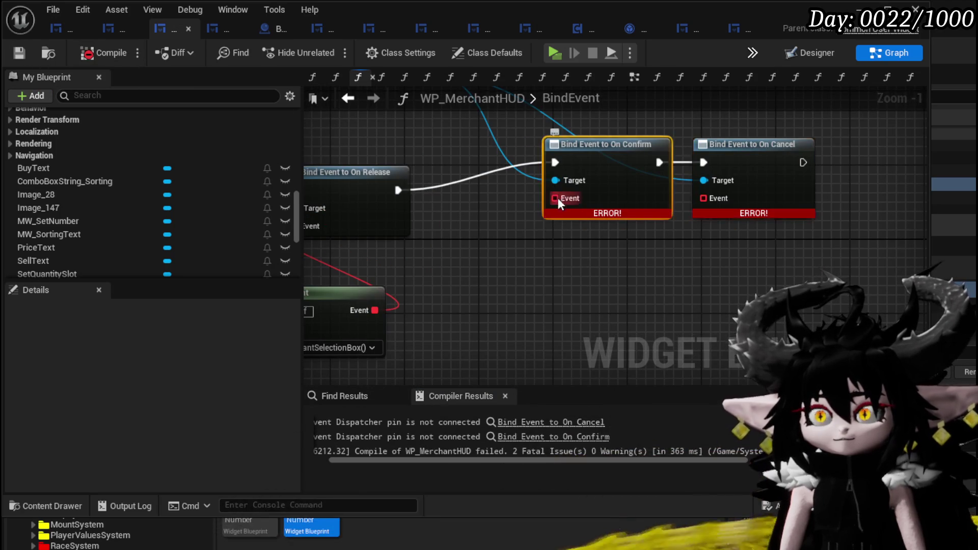
{"action": "left_click_drag", "start_coordinate": [555, 198], "coordinate": [547, 264]}
{"action": "type", "text": "create event"}
{"action": "left_click", "coordinate": [610, 337]}
{"action": "mouse_move", "coordinate": [704, 198]}
{"action": "left_mouse_down"}
{"action": "mouse_move", "coordinate": [708, 284]}
{"action": "mouse_move", "coordinate": [769, 264]}
{"action": "left_mouse_up"}
{"action": "scroll", "coordinate": [109, 167], "scroll_direction": "up", "scroll_amount": 4}
{"action": "scroll", "coordinate": [113, 173], "scroll_direction": "up", "scroll_amount": 5}
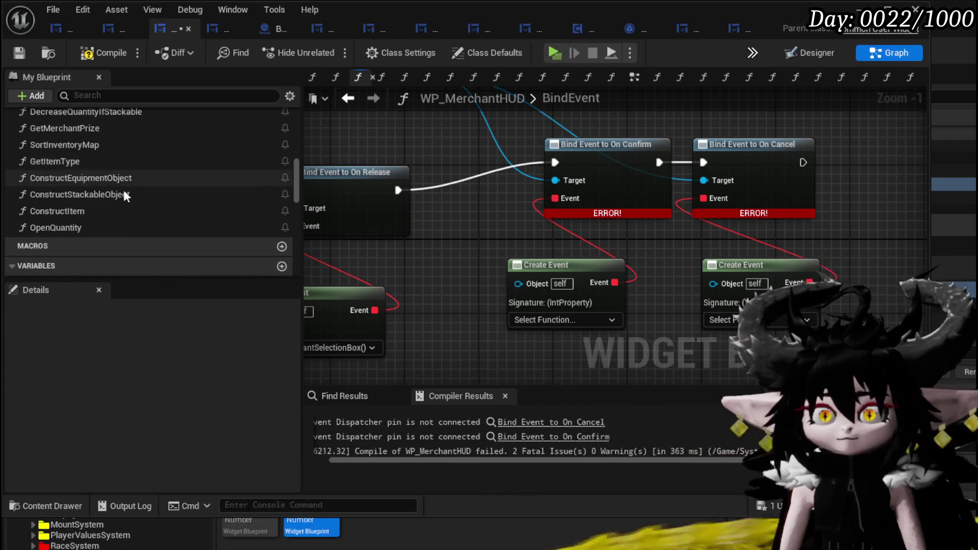
{"action": "scroll", "coordinate": [125, 213], "scroll_direction": "up", "scroll_amount": 10}
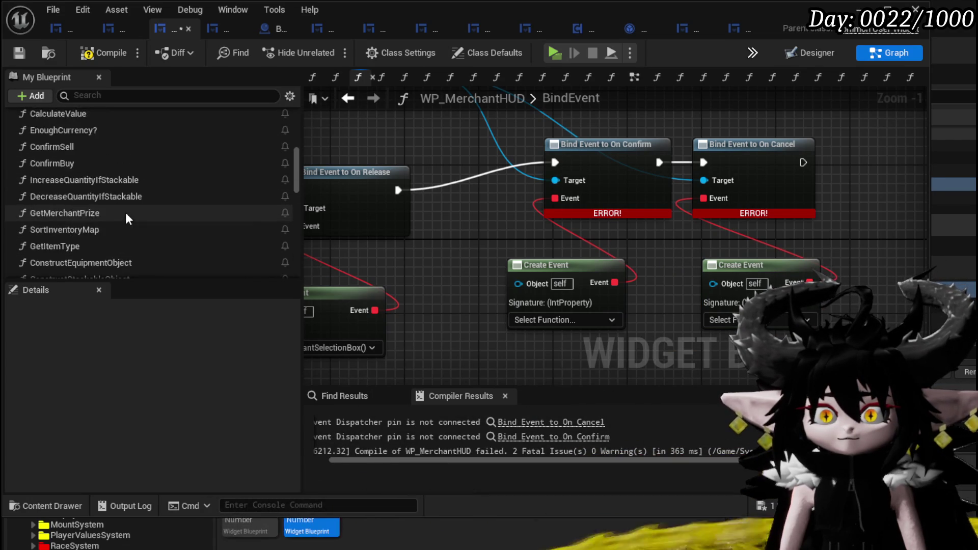
{"action": "scroll", "coordinate": [126, 212], "scroll_direction": "up", "scroll_amount": 1}
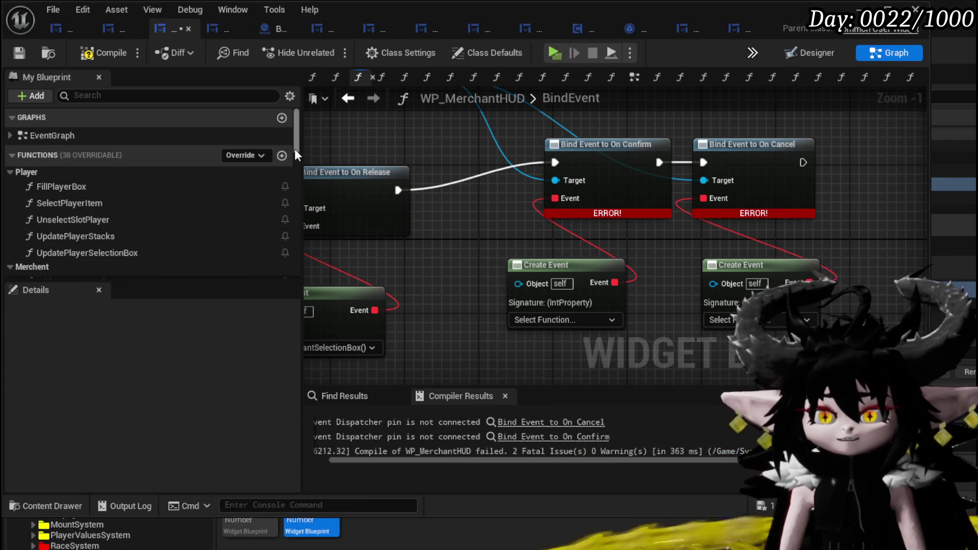
{"action": "left_click", "coordinate": [281, 157]}
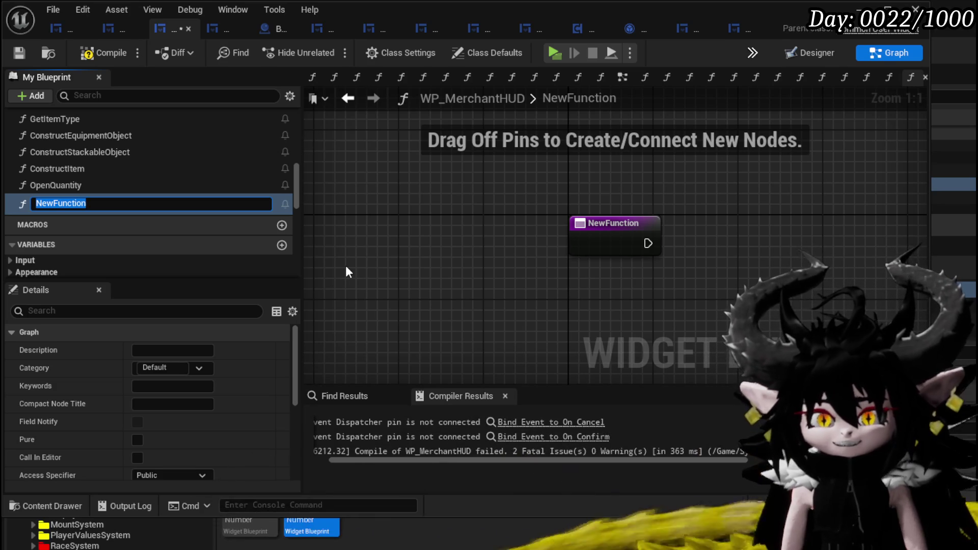
- Name the new functions ConfirmQuantity and CancelQuantity, then save and compile WP_MerchantHUD
{"action": "type", "text": "Confi"}
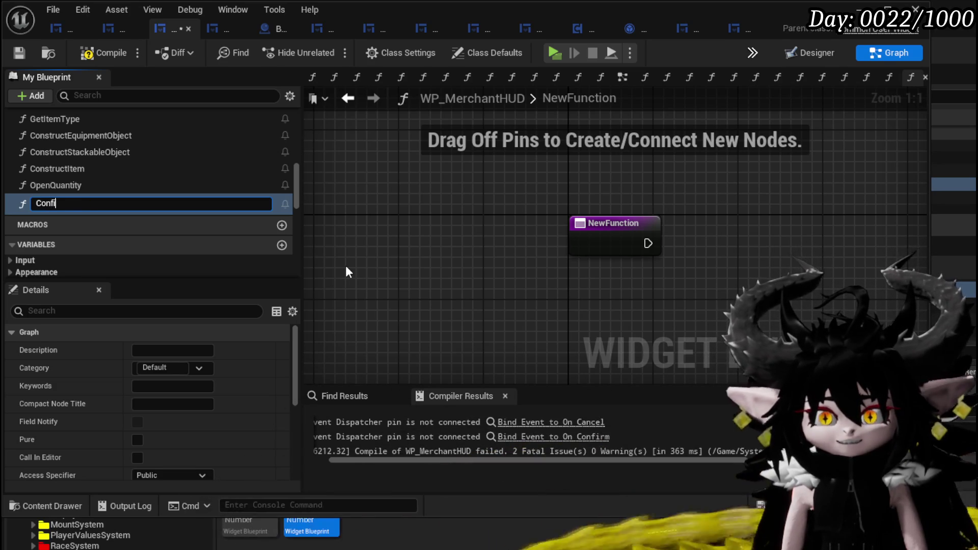
{"action": "type", "text": "rmQuantity"}
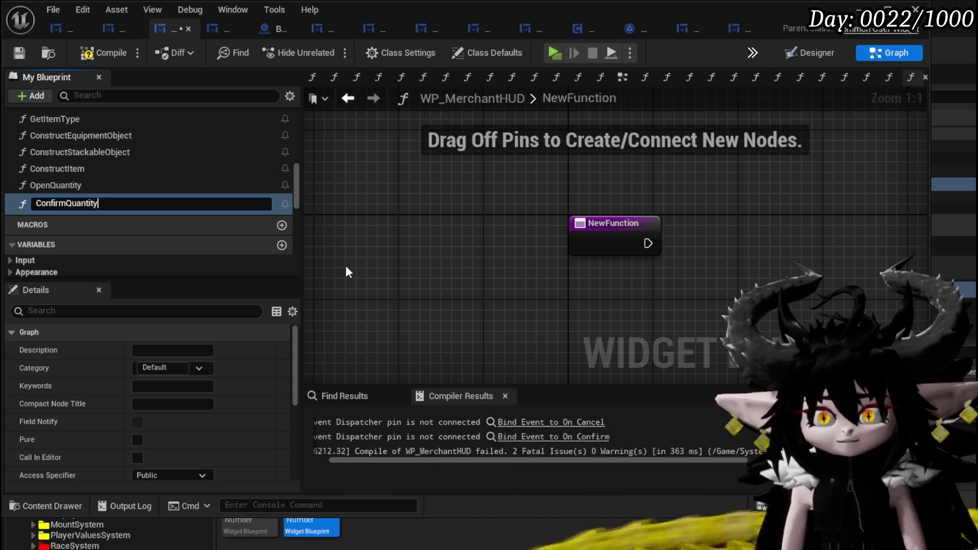
{"action": "key", "text": "Return"}
{"action": "scroll", "coordinate": [170, 156], "scroll_direction": "up", "scroll_amount": 3}
{"action": "scroll", "coordinate": [208, 152], "scroll_direction": "up", "scroll_amount": 10}
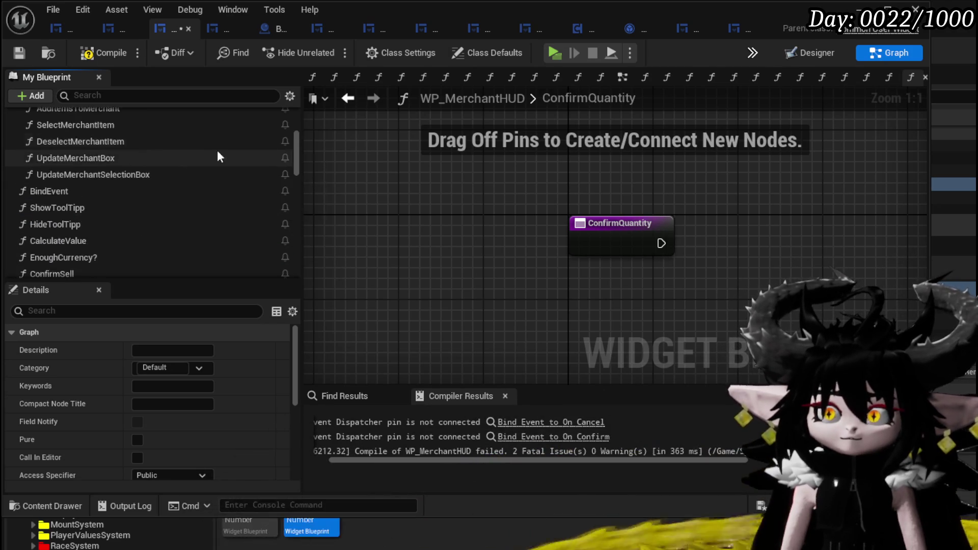
{"action": "left_click", "coordinate": [282, 152]}
{"action": "type", "text": "C"}
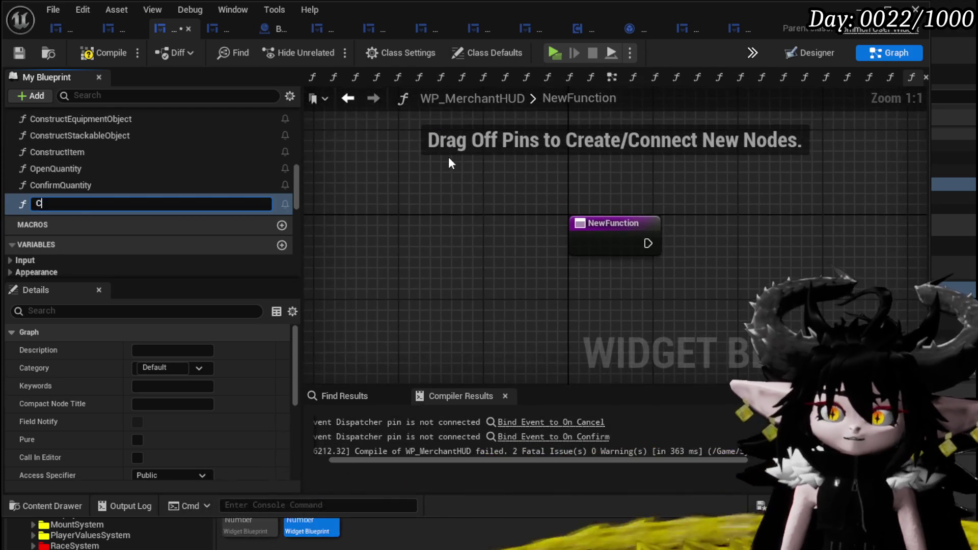
{"action": "type", "text": "ancelQu"}
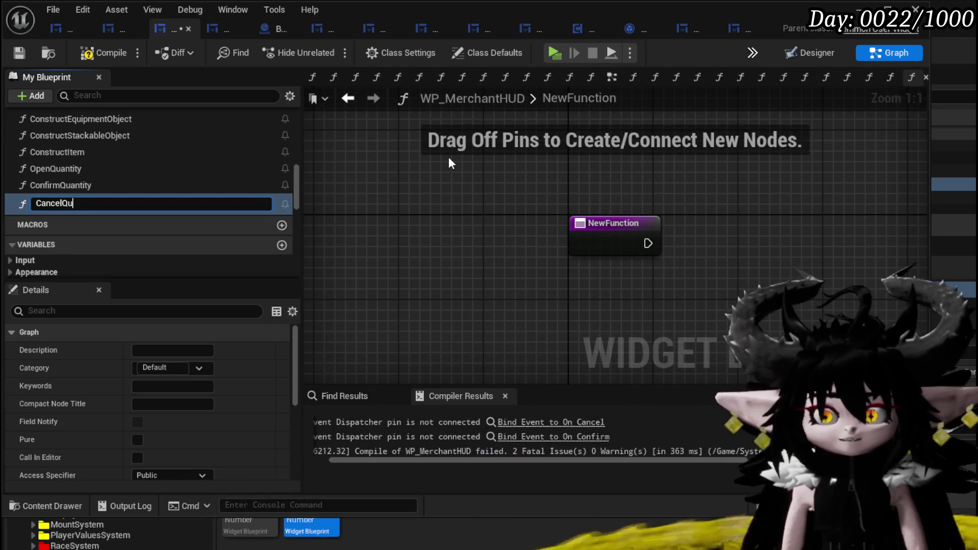
{"action": "type", "text": "antity"}
{"action": "key", "text": "Return"}
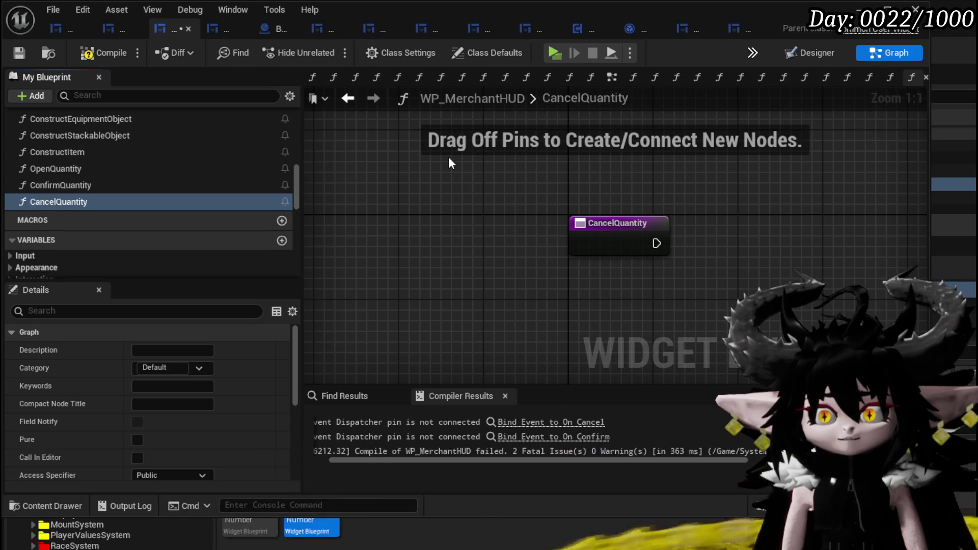
{"action": "left_click_drag", "start_coordinate": [295, 182], "coordinate": [299, 123]}
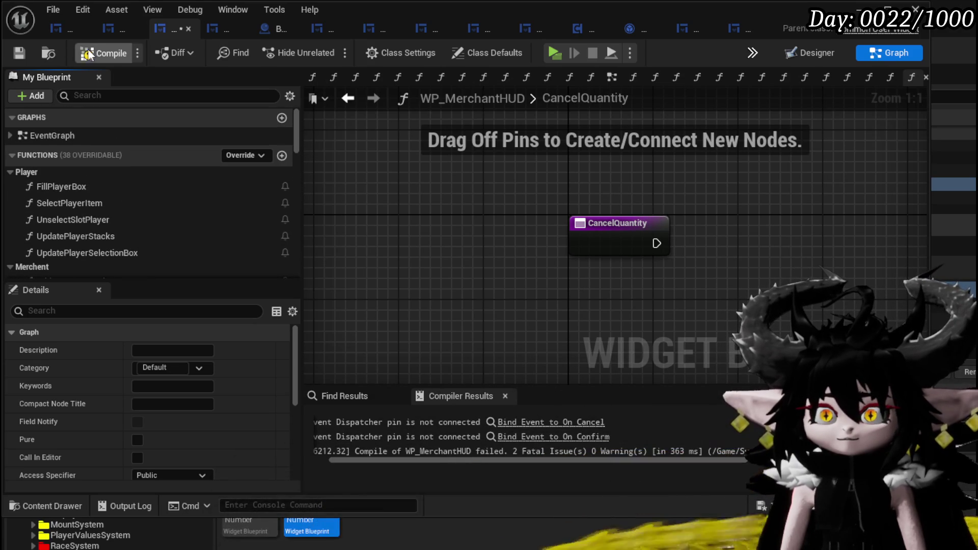
{"action": "left_click", "coordinate": [15, 49]}
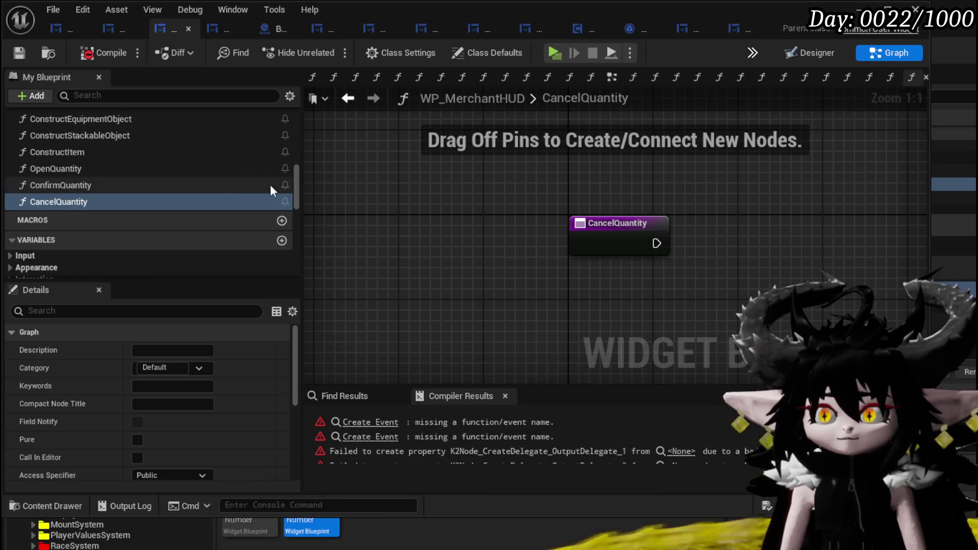
- Open the ConfirmQuantity function graph and select its entry node to show its settings
{"action": "left_click", "coordinate": [140, 180]}
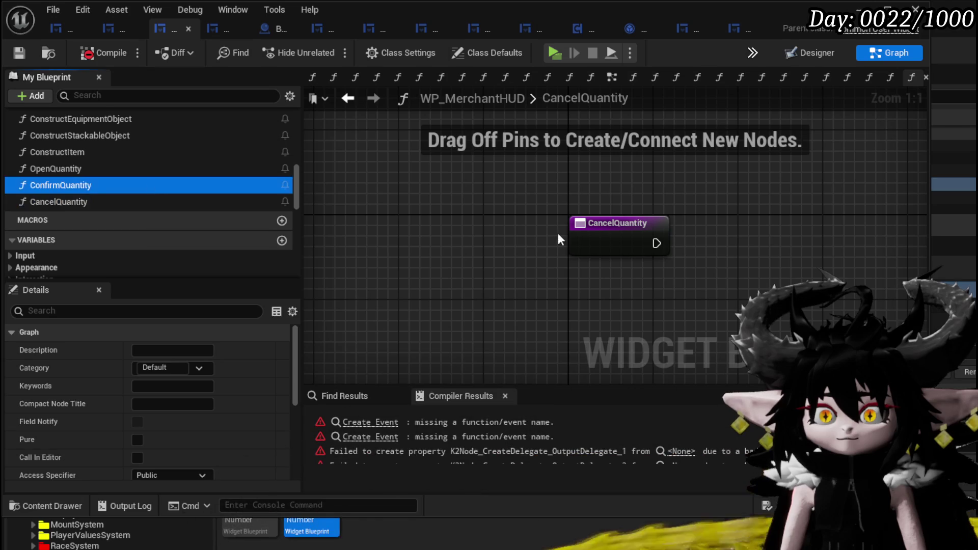
{"action": "left_click", "coordinate": [609, 250]}
{"action": "double_click", "coordinate": [118, 187]}
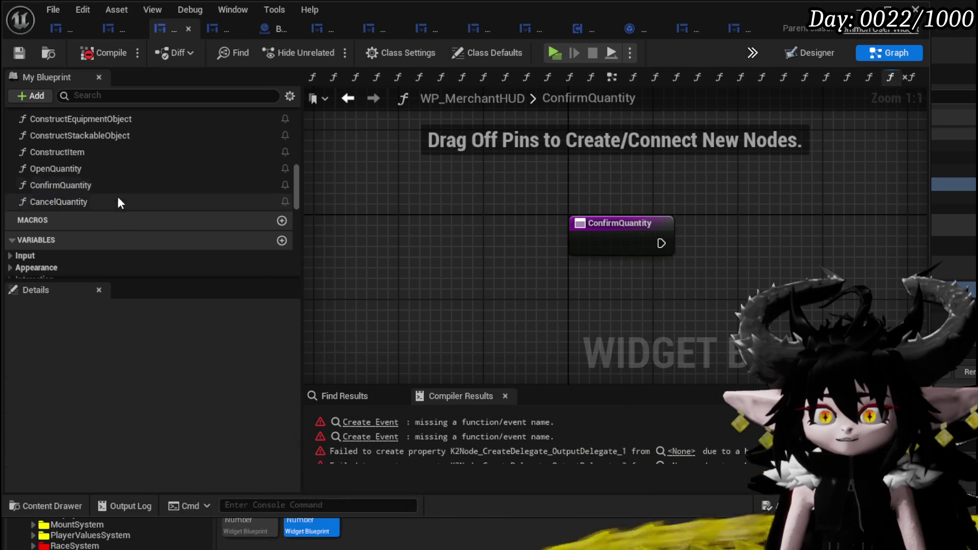
{"action": "left_click", "coordinate": [615, 229]}
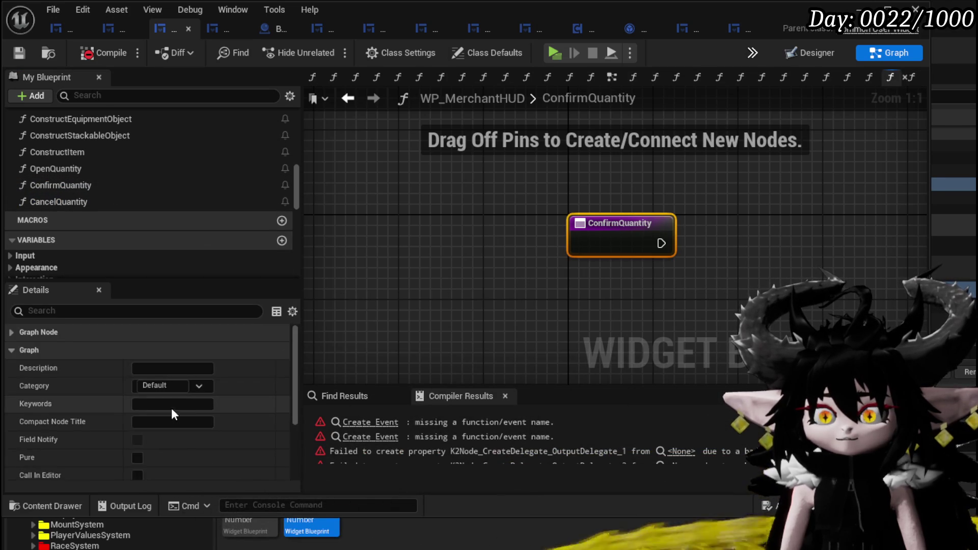
{"action": "scroll", "coordinate": [204, 423], "scroll_direction": "down", "scroll_amount": 3}
- Add a single Integer input named Amount to ConfirmQuantity and save the blueprint
{"action": "left_click", "coordinate": [282, 418]}
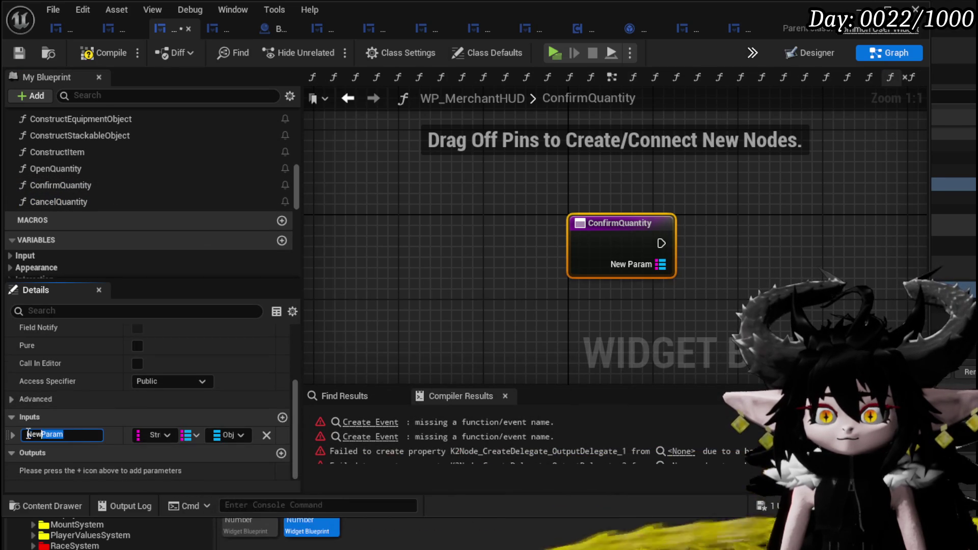
{"action": "left_click", "coordinate": [155, 434]}
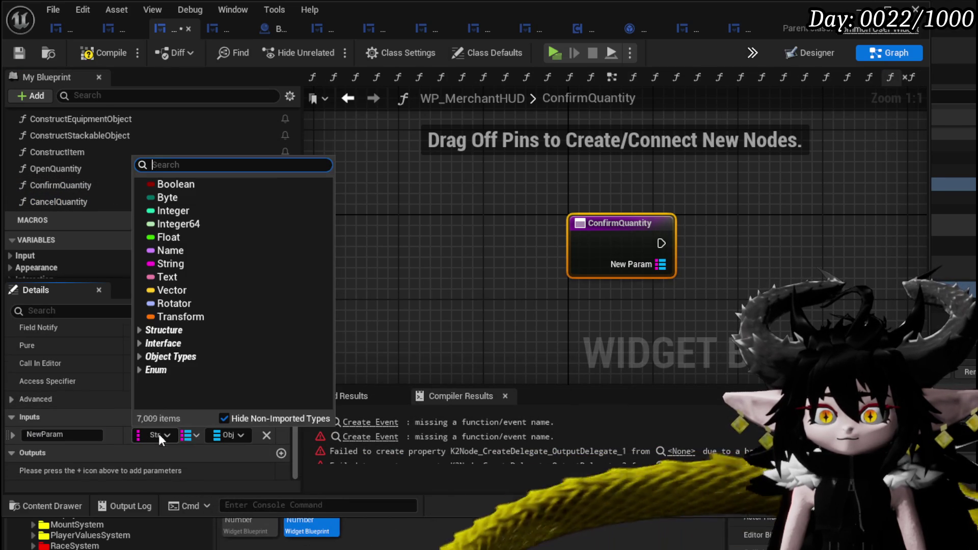
{"action": "left_click", "coordinate": [173, 210]}
{"action": "left_click", "coordinate": [191, 435]}
{"action": "left_click", "coordinate": [180, 449]}
{"action": "left_click", "coordinate": [51, 435]}
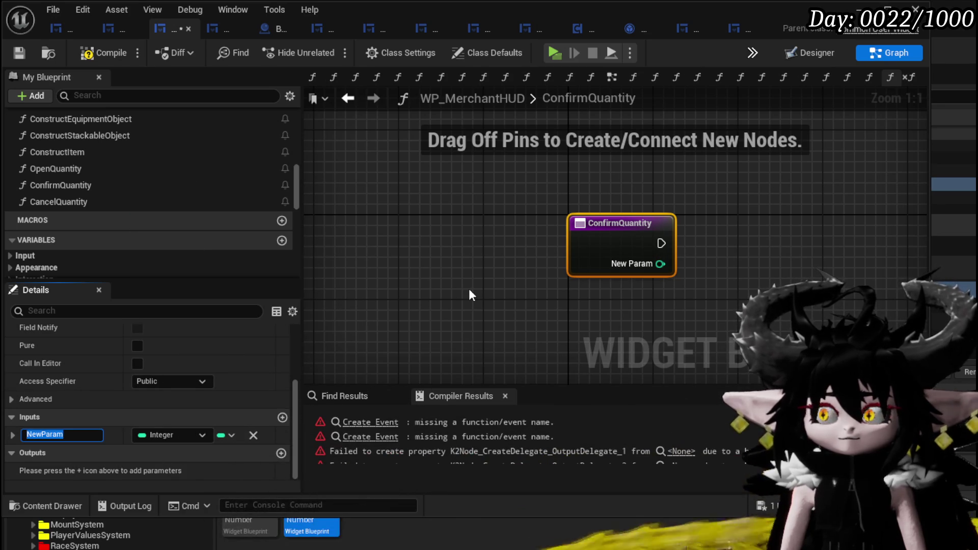
{"action": "type", "text": "Amount"}
{"action": "key", "text": "Return"}
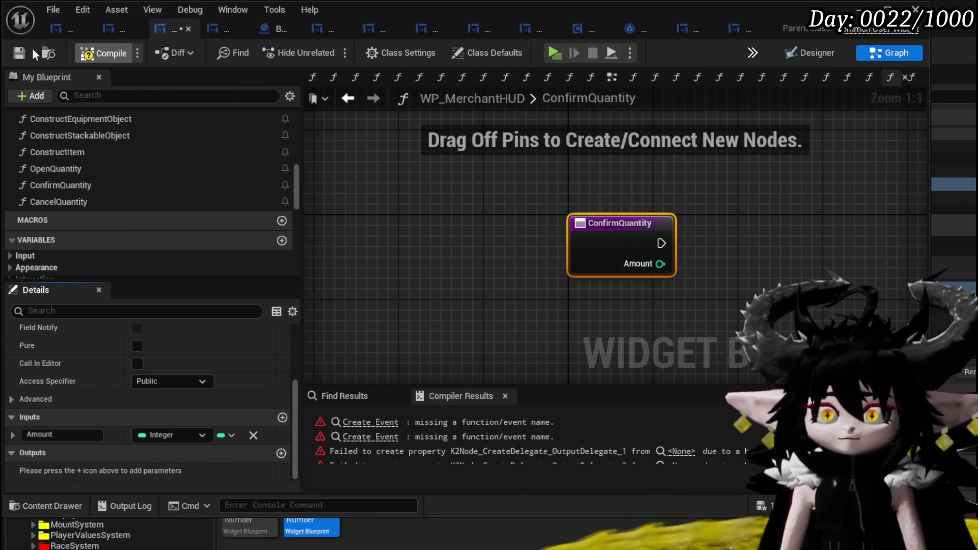
{"action": "left_click", "coordinate": [17, 51]}
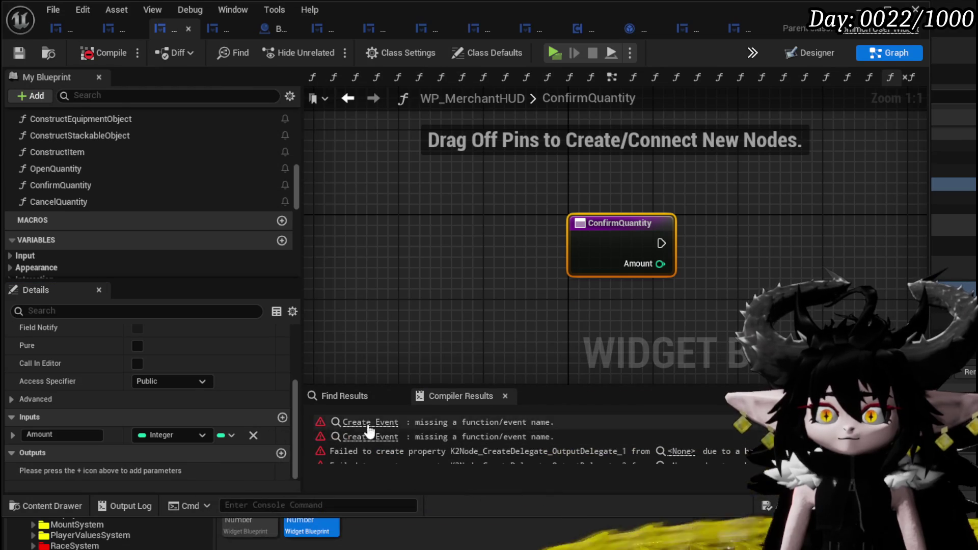
- Bind the two Create Event nodes to ConfirmQuantity and CancelQuantity, then compile to clear errors
{"action": "left_click", "coordinate": [370, 422]}
{"action": "left_click", "coordinate": [409, 269]}
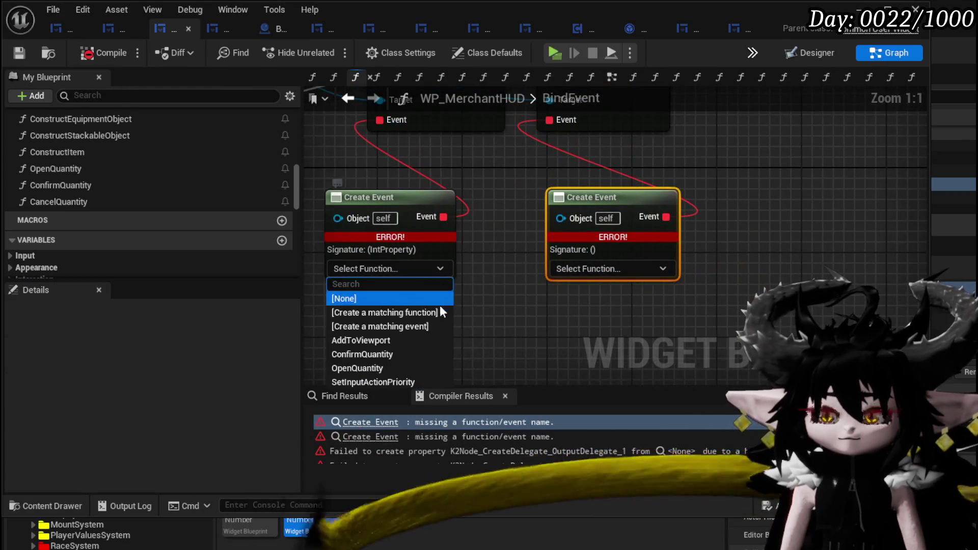
{"action": "left_click", "coordinate": [383, 355]}
{"action": "left_click", "coordinate": [573, 270]}
{"action": "type", "text": "ca"}
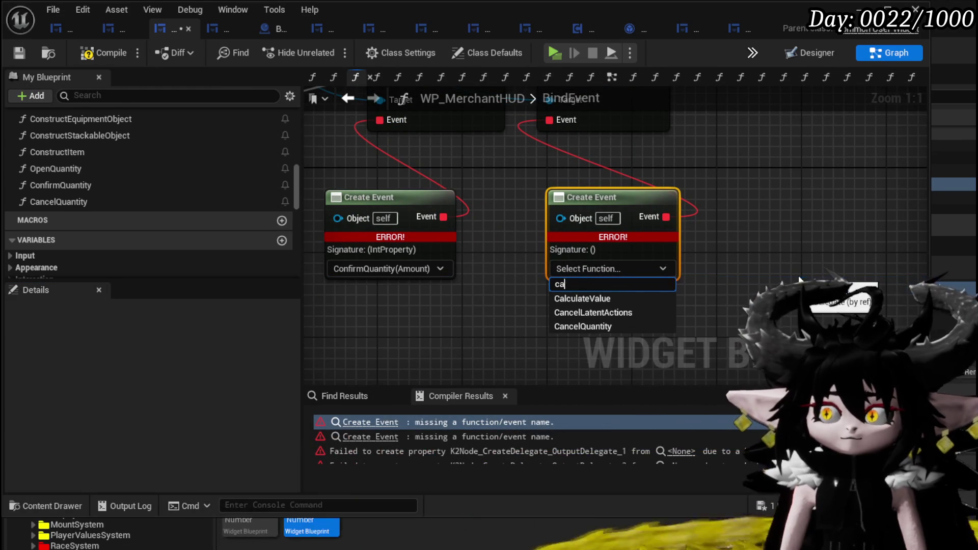
{"action": "type", "text": "n"}
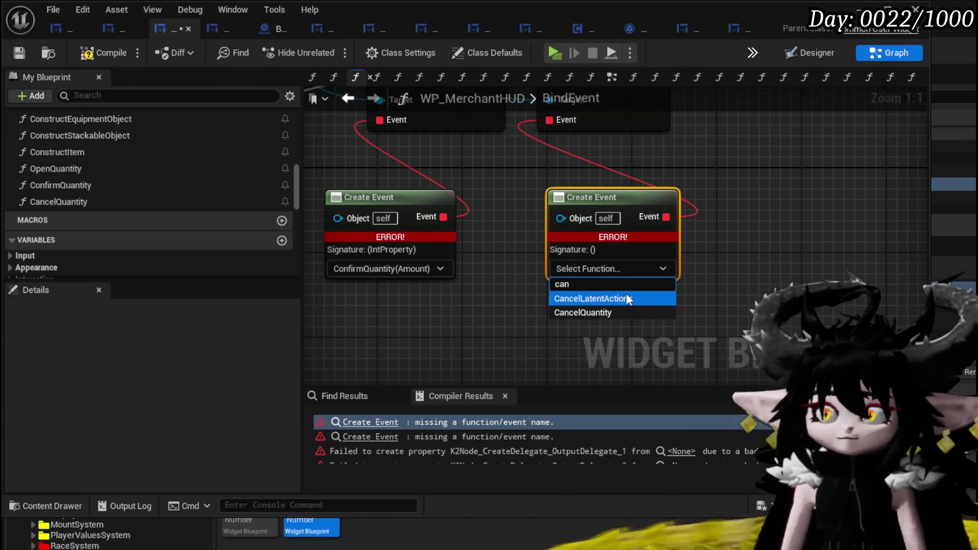
{"action": "left_click", "coordinate": [620, 312]}
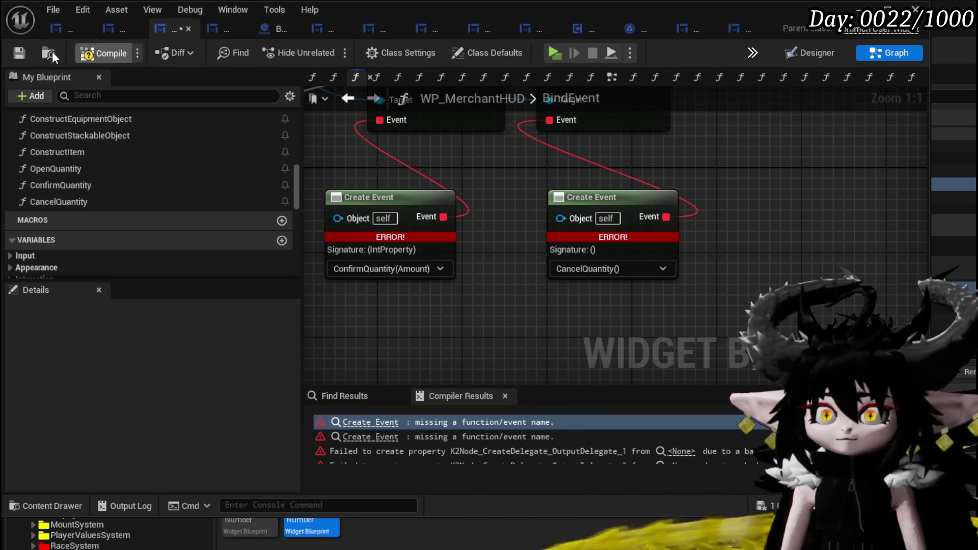
{"action": "left_click", "coordinate": [20, 48]}
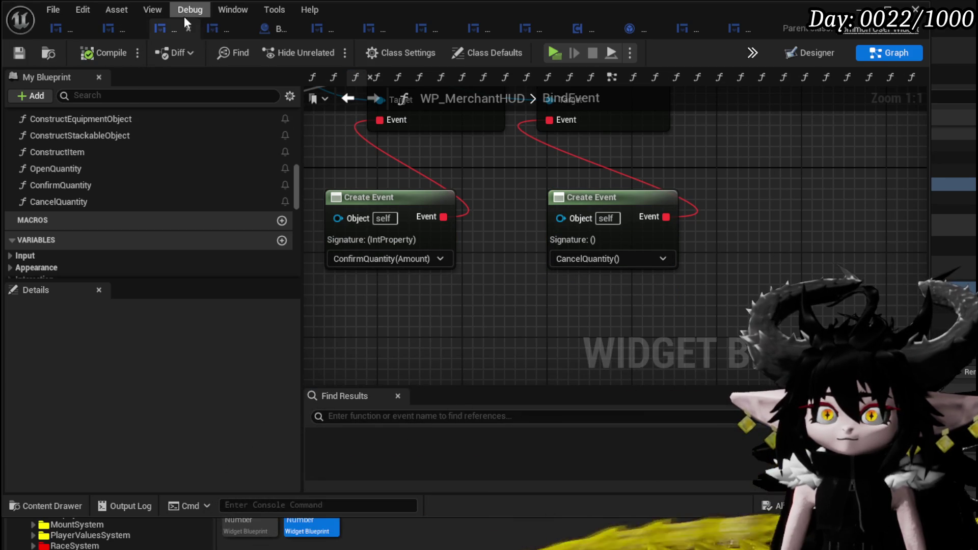
- In ConfirmQuantity, add a Print String fed by Amount converted to text, then compile
{"action": "double_click", "coordinate": [68, 187]}
{"action": "left_click_drag", "start_coordinate": [493, 221], "coordinate": [665, 221]}
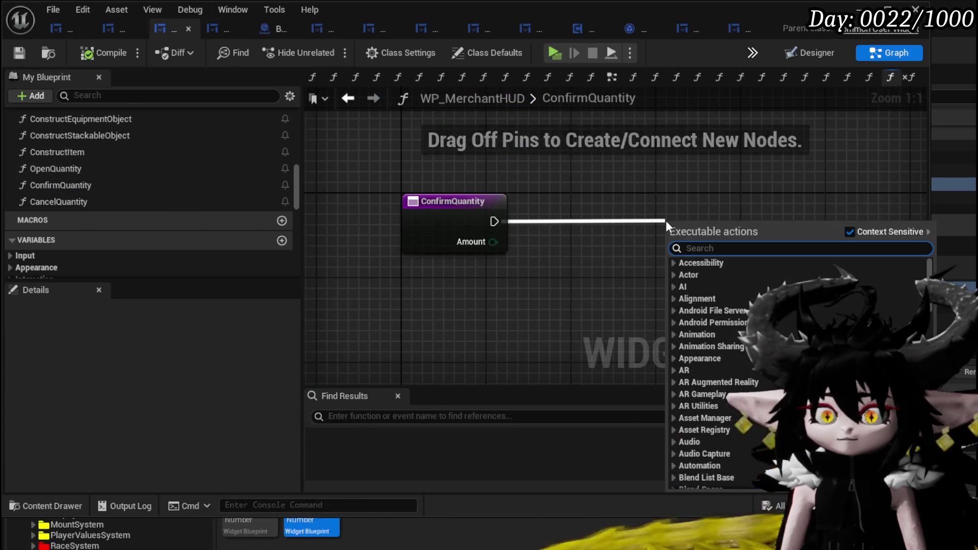
{"action": "type", "text": "print string"}
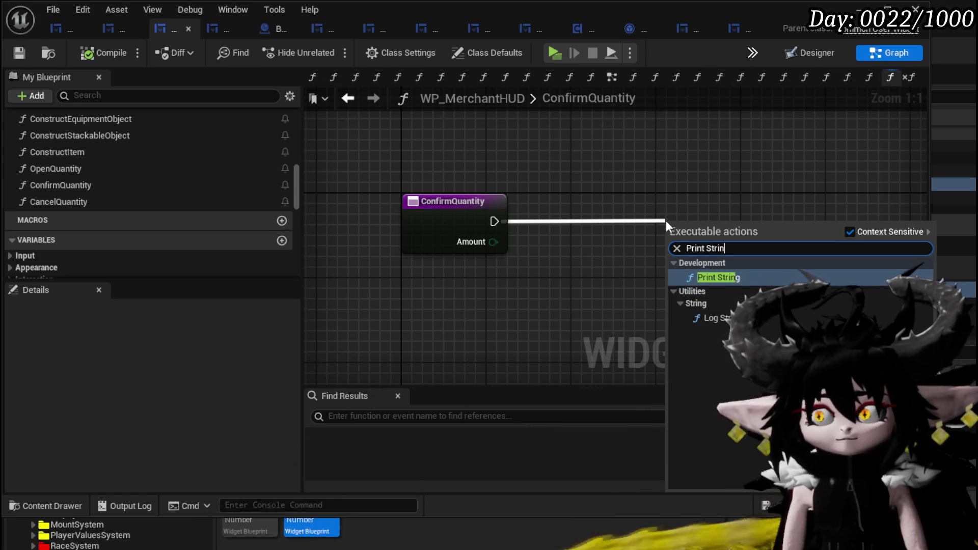
{"action": "key", "text": "Return"}
{"action": "mouse_move", "coordinate": [494, 242]}
{"action": "left_mouse_down"}
{"action": "mouse_move", "coordinate": [635, 270]}
{"action": "mouse_move", "coordinate": [667, 266]}
{"action": "left_mouse_up"}
{"action": "left_click_drag", "start_coordinate": [591, 218], "coordinate": [447, 298]}
{"action": "left_click_drag", "start_coordinate": [691, 234], "coordinate": [711, 213]}
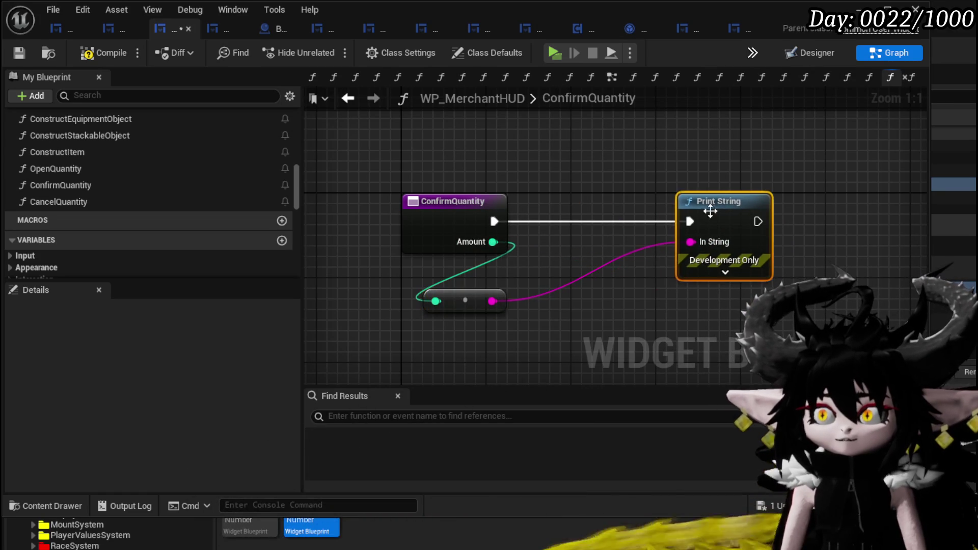
{"action": "left_click", "coordinate": [15, 53]}
- Start a play session, open trading with the merchant and pick the Iron Ingot stack
{"action": "left_click", "coordinate": [307, 527]}
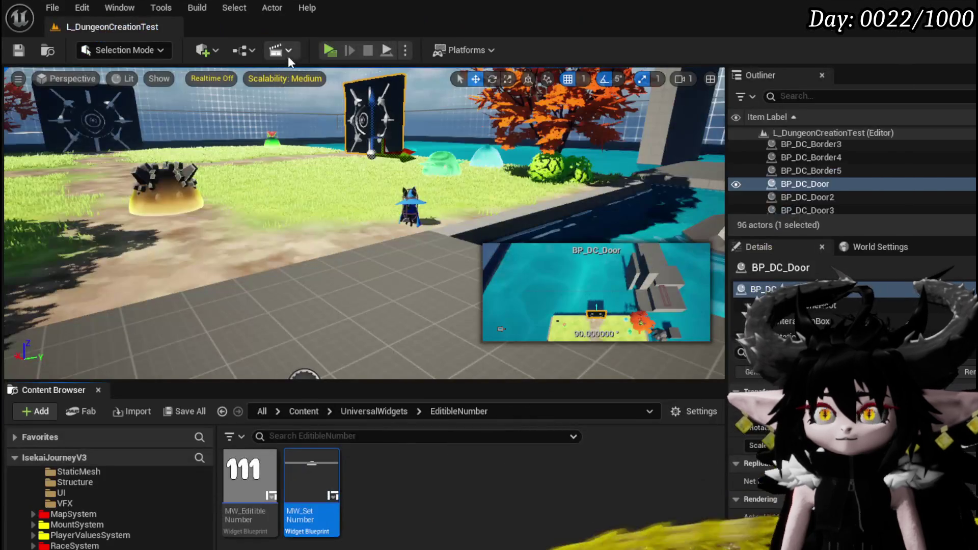
{"action": "left_click", "coordinate": [326, 51]}
{"action": "key", "text": "w"}
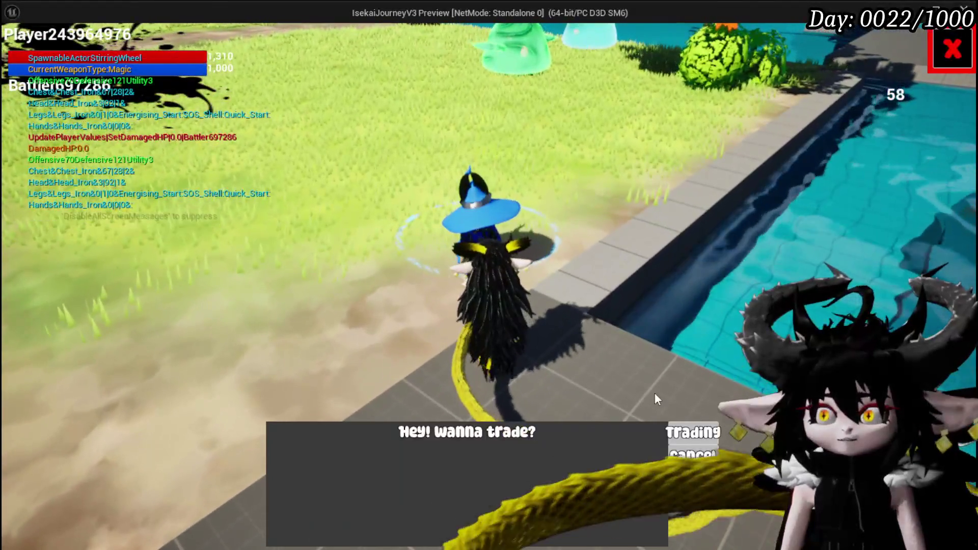
{"action": "left_click", "coordinate": [688, 432]}
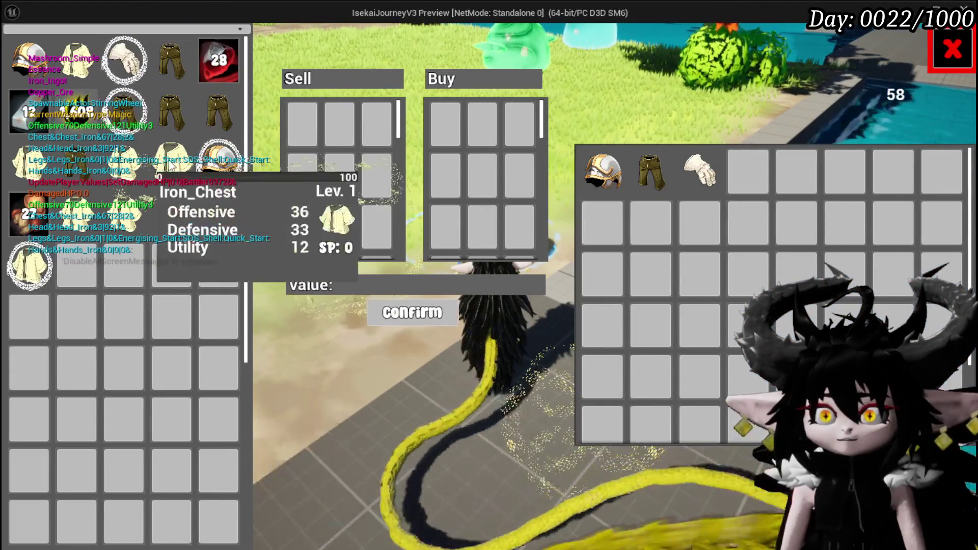
{"action": "left_click", "coordinate": [41, 113]}
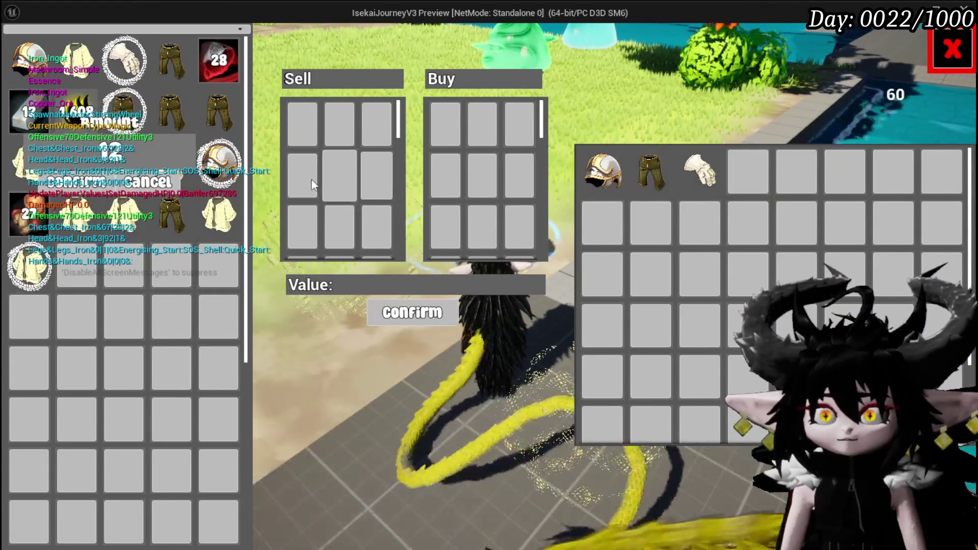
- Change the trade amount to 2, end the play session, and save the level
{"action": "key", "text": "BackSpace"}
{"action": "type", "text": "0"}
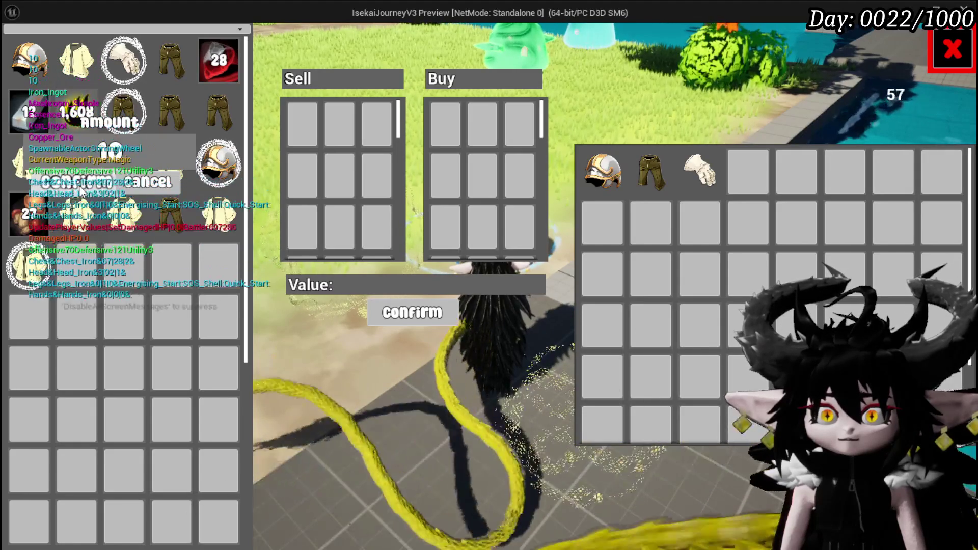
{"action": "key", "text": "BackSpace"}
{"action": "type", "text": "2"}
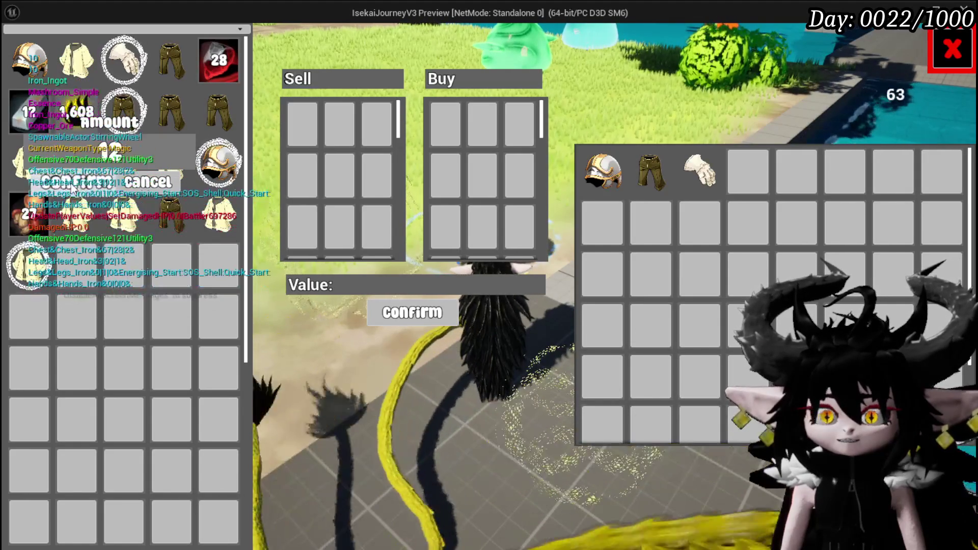
{"action": "key", "text": "Left"}
{"action": "key", "text": "BackSpace"}
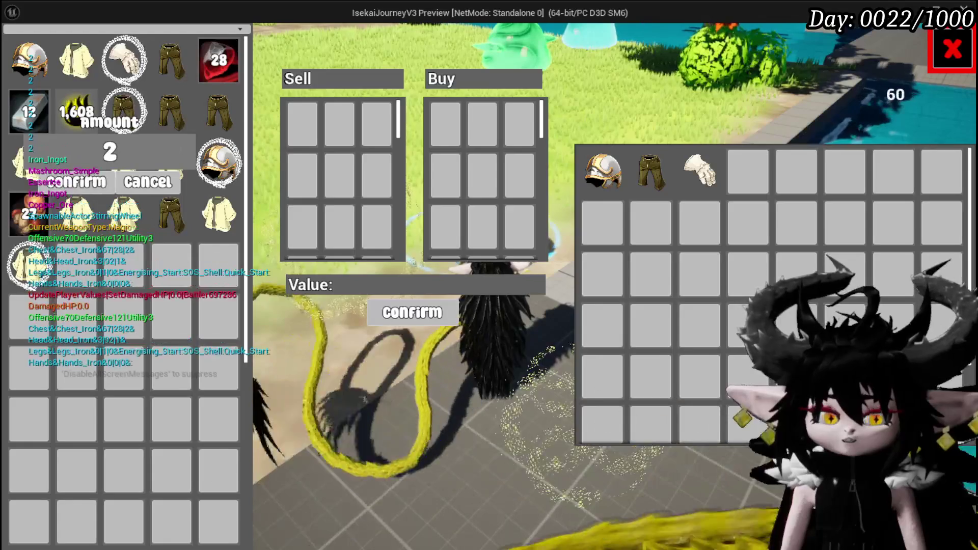
{"action": "key", "text": "Escape"}
{"action": "left_click", "coordinate": [16, 53]}
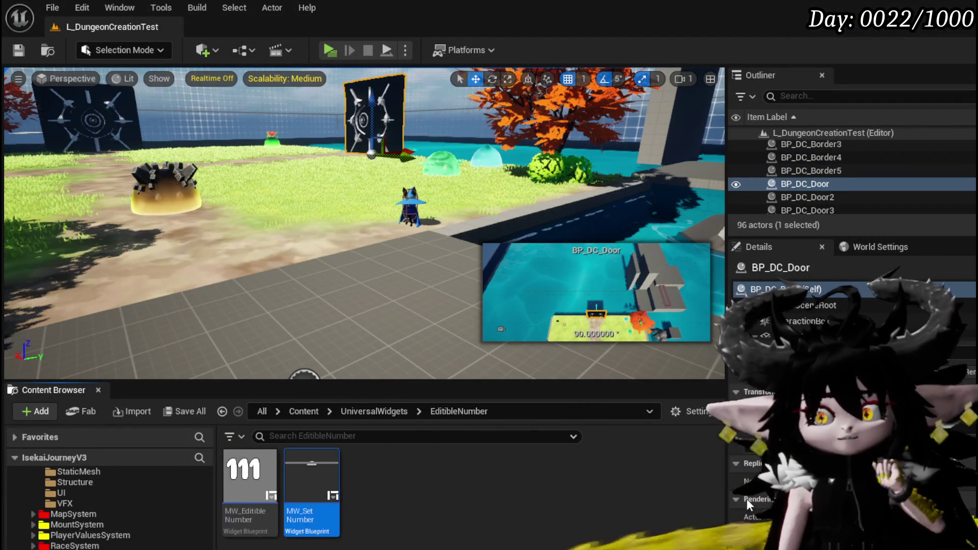
- Open MW_SetNumber, then return to WP_MerchantHUD and open its SelectPlayerItem function
{"action": "double_click", "coordinate": [328, 473]}
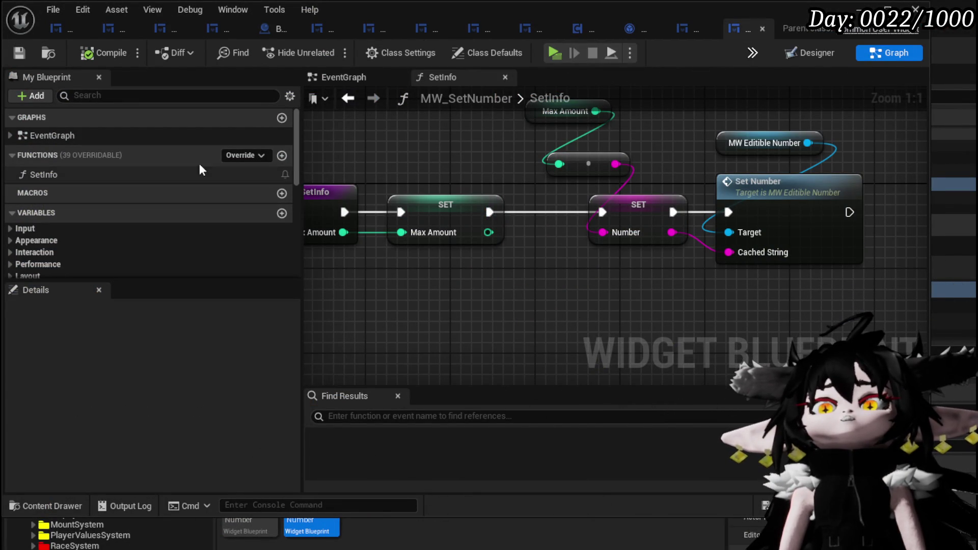
{"action": "left_click", "coordinate": [173, 31]}
{"action": "scroll", "coordinate": [72, 153], "scroll_direction": "up", "scroll_amount": 10}
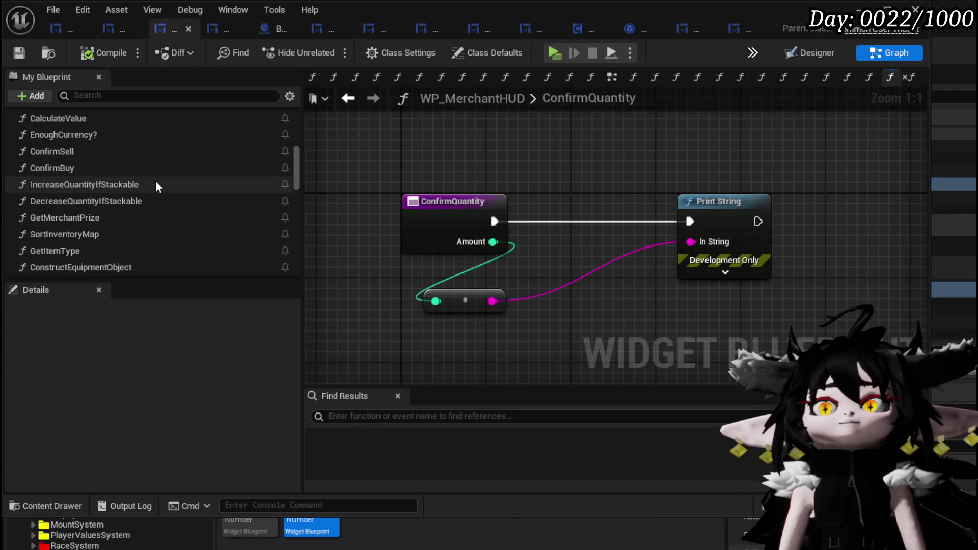
{"action": "scroll", "coordinate": [155, 180], "scroll_direction": "up", "scroll_amount": 5}
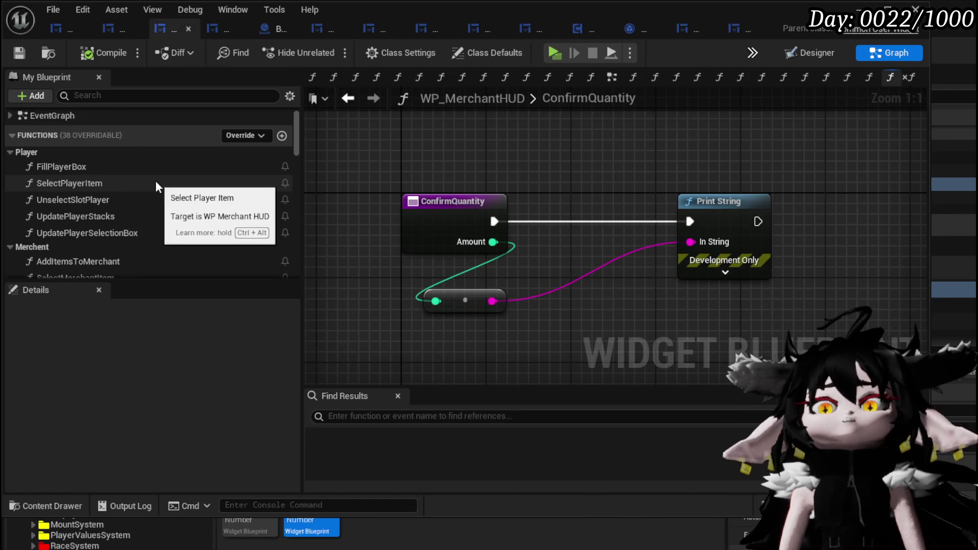
{"action": "double_click", "coordinate": [110, 183]}
- Delete the debug Print String node from SelectPlayerItem
{"action": "mouse_move", "coordinate": [507, 182]}
{"action": "left_mouse_down"}
{"action": "mouse_move", "coordinate": [534, 266]}
{"action": "mouse_move", "coordinate": [628, 254]}
{"action": "mouse_move", "coordinate": [749, 216]}
{"action": "mouse_move", "coordinate": [399, 144]}
{"action": "mouse_move", "coordinate": [664, 258]}
{"action": "mouse_move", "coordinate": [778, 220]}
{"action": "left_mouse_up"}
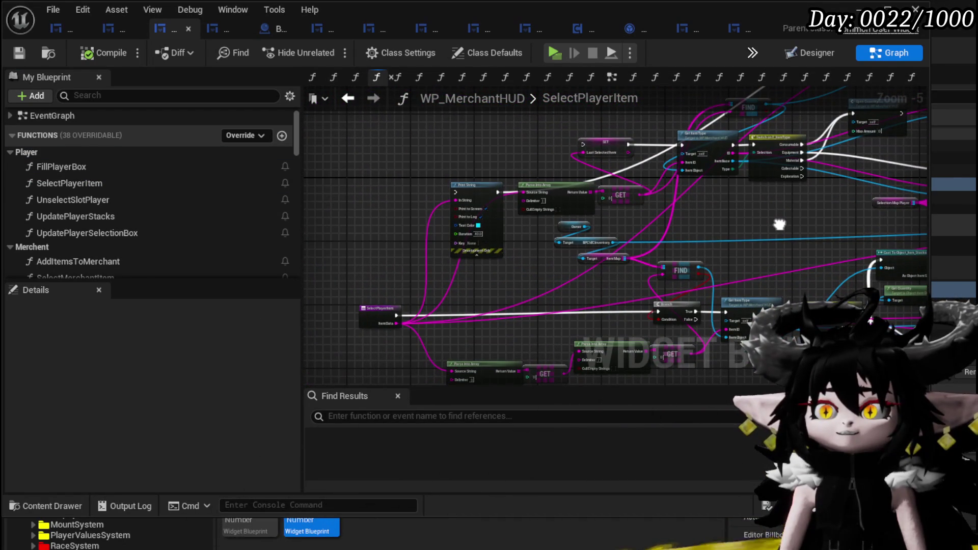
{"action": "scroll", "coordinate": [522, 219], "scroll_direction": "up", "scroll_amount": 4}
{"action": "scroll", "coordinate": [523, 220], "scroll_direction": "down", "scroll_amount": 2}
{"action": "left_click", "coordinate": [437, 158]}
{"action": "key", "text": "Delete"}
- Select and delete the extra nodes around the item-type nodes
{"action": "mouse_move", "coordinate": [545, 243]}
{"action": "left_mouse_down"}
{"action": "mouse_move", "coordinate": [475, 262]}
{"action": "mouse_move", "coordinate": [396, 182]}
{"action": "left_mouse_up"}
{"action": "left_click_drag", "start_coordinate": [365, 142], "coordinate": [660, 289]}
{"action": "scroll", "coordinate": [529, 306], "scroll_direction": "up", "scroll_amount": 2}
{"action": "left_click", "coordinate": [464, 185]}
{"action": "key", "text": "Delete"}
{"action": "scroll", "coordinate": [405, 300], "scroll_direction": "up", "scroll_amount": 1}
{"action": "scroll", "coordinate": [404, 299], "scroll_direction": "down", "scroll_amount": 3}
{"action": "left_click", "coordinate": [527, 170]}
- Delete leftover duplicates: equipment and map nodes, Remove Item, Fill Player Box, Parse Into Array, GET
{"action": "mouse_move", "coordinate": [423, 308]}
{"action": "left_mouse_down"}
{"action": "mouse_move", "coordinate": [505, 166]}
{"action": "mouse_move", "coordinate": [355, 265]}
{"action": "left_mouse_up"}
{"action": "mouse_move", "coordinate": [540, 138]}
{"action": "left_mouse_down"}
{"action": "mouse_move", "coordinate": [413, 270]}
{"action": "mouse_move", "coordinate": [697, 195]}
{"action": "mouse_move", "coordinate": [639, 115]}
{"action": "left_mouse_up"}
{"action": "key", "text": "Delete"}
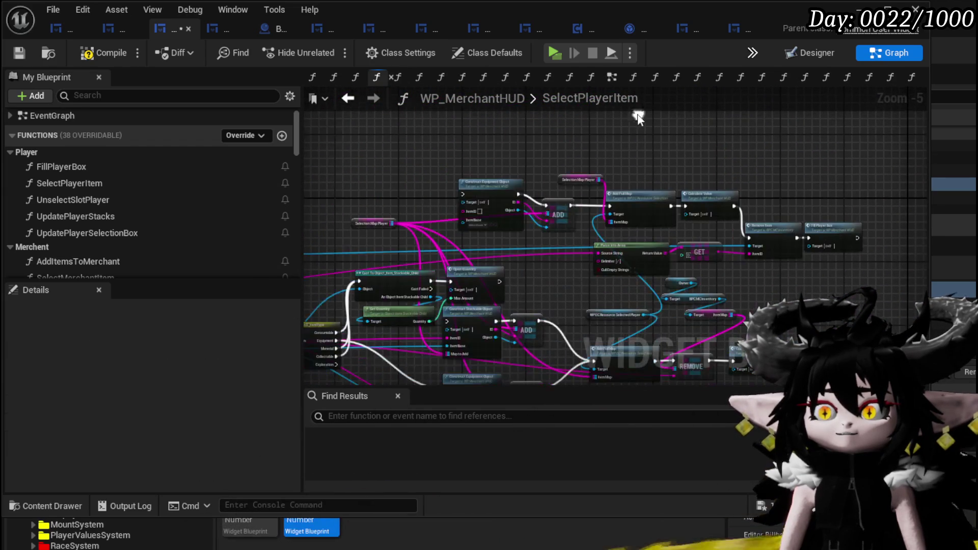
{"action": "left_click_drag", "start_coordinate": [669, 224], "coordinate": [667, 223]}
{"action": "key", "text": "Delete"}
{"action": "left_click_drag", "start_coordinate": [693, 164], "coordinate": [833, 271]}
{"action": "key", "text": "Delete"}
{"action": "left_click_drag", "start_coordinate": [622, 220], "coordinate": [634, 173]}
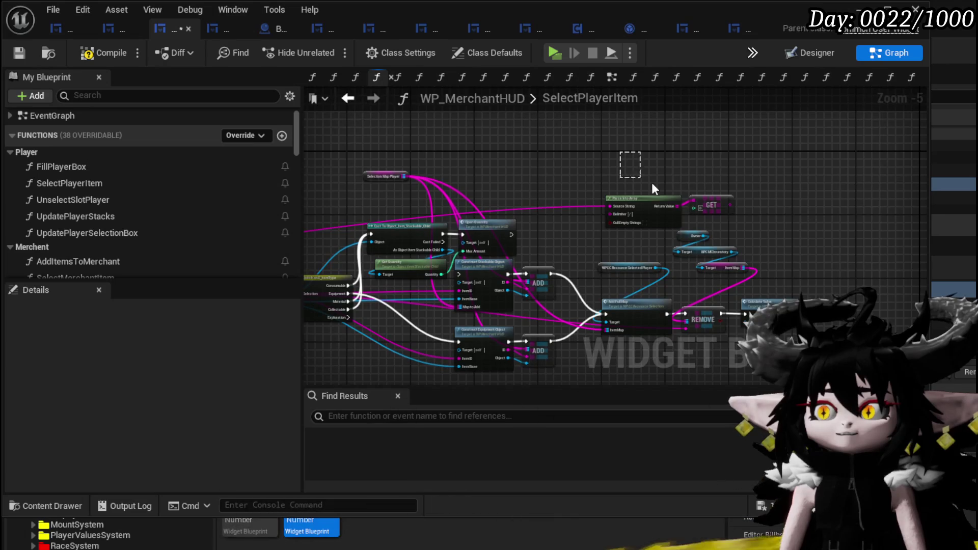
{"action": "left_click_drag", "start_coordinate": [733, 209], "coordinate": [734, 210]}
{"action": "key", "text": "Delete"}
{"action": "scroll", "coordinate": [592, 179], "scroll_direction": "up", "scroll_amount": 2}
- Move Get Quantity beside Open Quantity and Selection Map Player near Construct Stackable Object
{"action": "mouse_move", "coordinate": [589, 210]}
{"action": "left_mouse_down"}
{"action": "mouse_move", "coordinate": [614, 152]}
{"action": "mouse_move", "coordinate": [606, 160]}
{"action": "left_mouse_up"}
{"action": "mouse_move", "coordinate": [446, 282]}
{"action": "left_mouse_down"}
{"action": "mouse_move", "coordinate": [601, 95]}
{"action": "mouse_move", "coordinate": [611, 181]}
{"action": "left_mouse_up"}
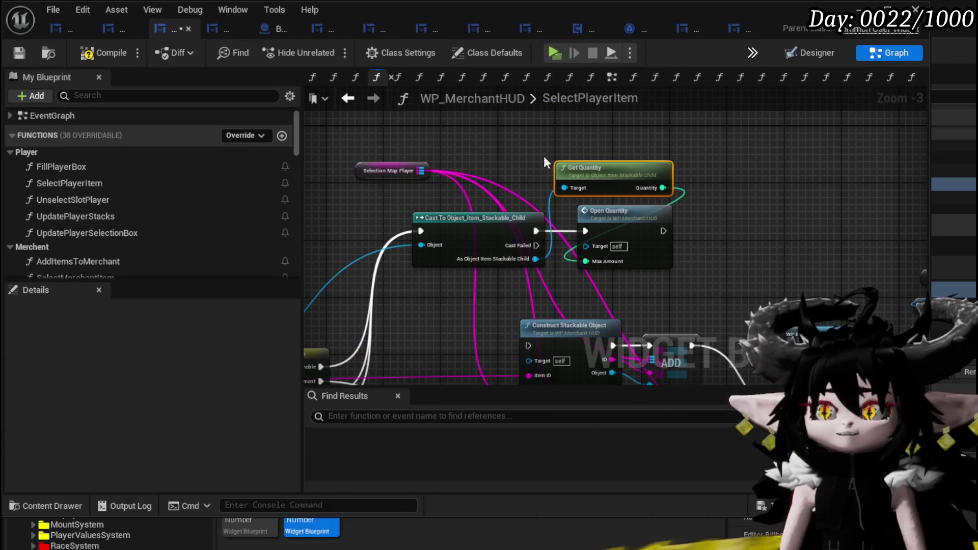
{"action": "mouse_move", "coordinate": [492, 159]}
{"action": "left_mouse_down"}
{"action": "mouse_move", "coordinate": [488, 204]}
{"action": "mouse_move", "coordinate": [521, 300]}
{"action": "left_mouse_up"}
{"action": "left_click", "coordinate": [570, 271]}
{"action": "mouse_move", "coordinate": [570, 271]}
{"action": "left_mouse_down"}
{"action": "mouse_move", "coordinate": [629, 233]}
{"action": "mouse_move", "coordinate": [609, 231]}
{"action": "mouse_move", "coordinate": [820, 148]}
{"action": "mouse_move", "coordinate": [596, 208]}
{"action": "mouse_move", "coordinate": [590, 229]}
{"action": "left_mouse_up"}
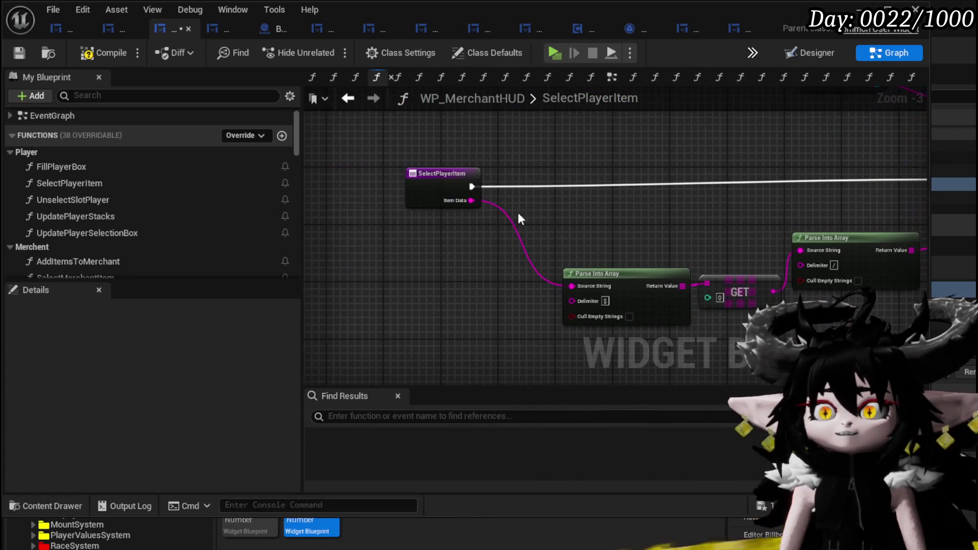
- Move Parse Into Array and GET down-left near the Branch and Get Item Type nodes
{"action": "left_click", "coordinate": [431, 184]}
{"action": "left_click_drag", "start_coordinate": [431, 185], "coordinate": [625, 246]}
{"action": "mouse_move", "coordinate": [382, 316]}
{"action": "left_mouse_down"}
{"action": "mouse_move", "coordinate": [712, 206]}
{"action": "mouse_move", "coordinate": [575, 250]}
{"action": "mouse_move", "coordinate": [623, 247]}
{"action": "mouse_move", "coordinate": [666, 268]}
{"action": "mouse_move", "coordinate": [572, 266]}
{"action": "mouse_move", "coordinate": [462, 222]}
{"action": "mouse_move", "coordinate": [433, 227]}
{"action": "mouse_move", "coordinate": [455, 246]}
{"action": "left_mouse_up"}
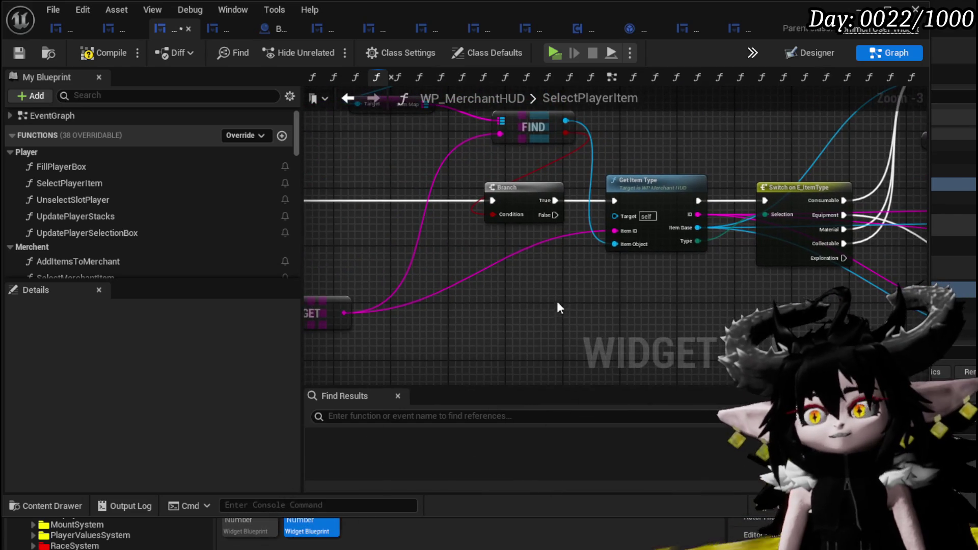
{"action": "left_click_drag", "start_coordinate": [601, 280], "coordinate": [403, 279]}
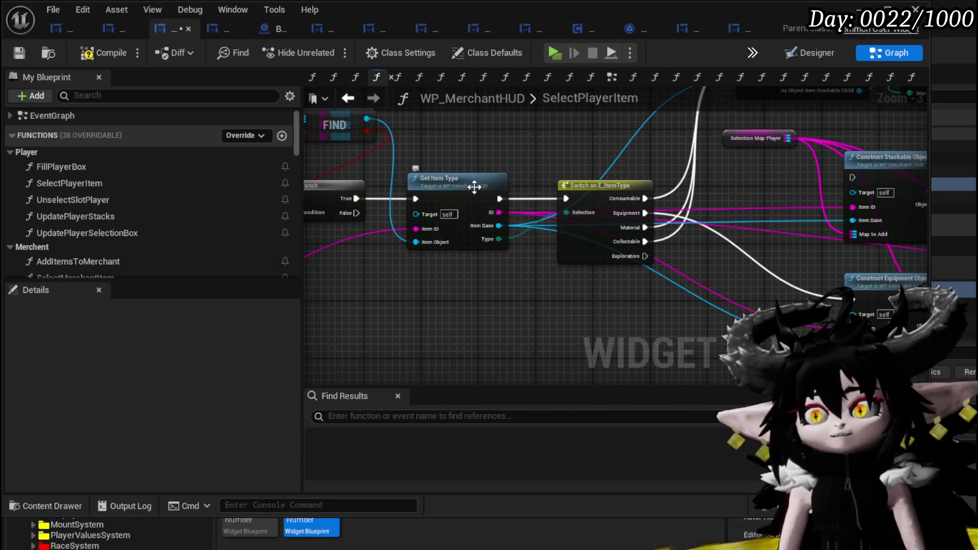
{"action": "scroll", "coordinate": [488, 207], "scroll_direction": "down", "scroll_amount": 1}
{"action": "scroll", "coordinate": [582, 169], "scroll_direction": "down", "scroll_amount": 1}
{"action": "mouse_move", "coordinate": [417, 118]}
{"action": "left_mouse_down"}
{"action": "mouse_move", "coordinate": [442, 161]}
{"action": "mouse_move", "coordinate": [637, 270]}
{"action": "mouse_move", "coordinate": [510, 249]}
{"action": "left_mouse_up"}
{"action": "scroll", "coordinate": [132, 225], "scroll_direction": "down", "scroll_amount": 15}
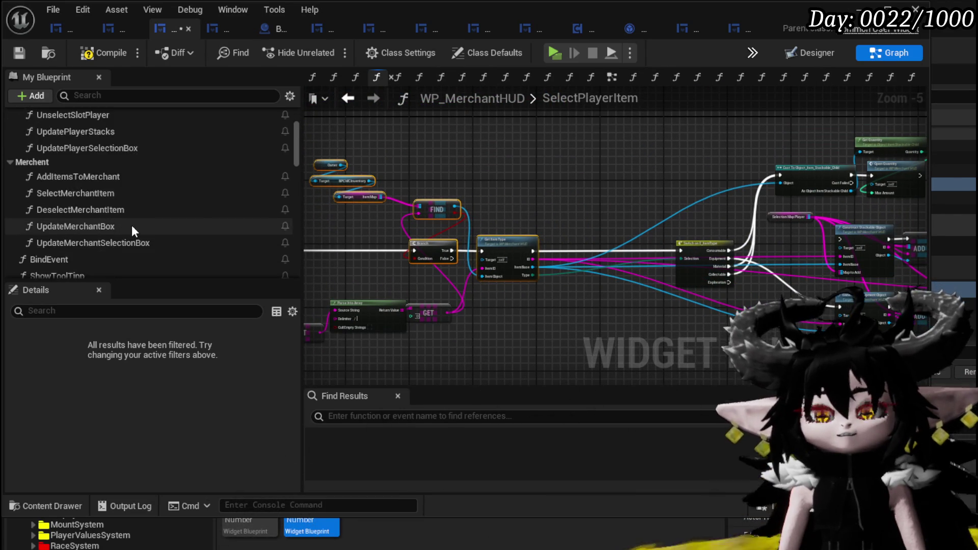
{"action": "scroll", "coordinate": [133, 224], "scroll_direction": "down", "scroll_amount": 10}
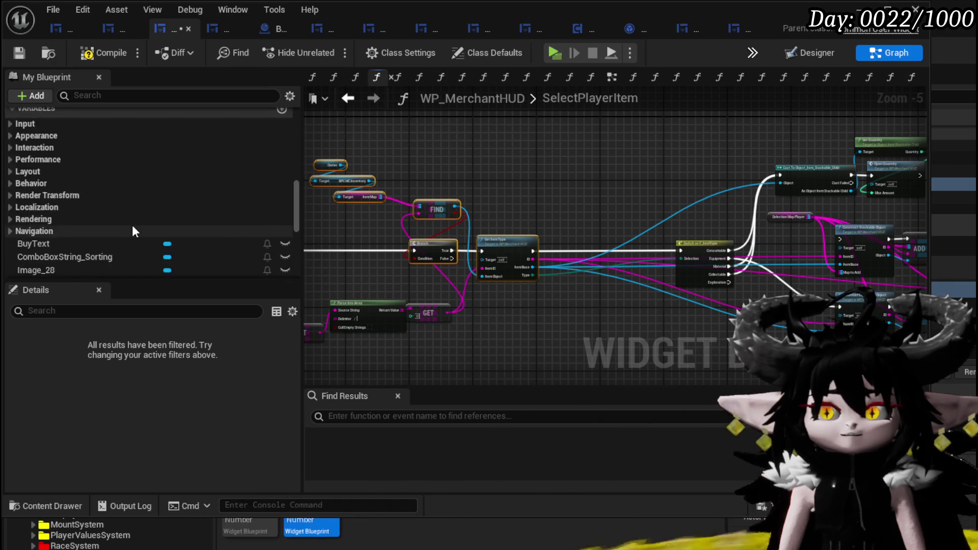
- Add a SET LastSelectedItem node and route the execution flow through it before the Switch
{"action": "left_click_drag", "start_coordinate": [89, 246], "coordinate": [619, 225]}
{"action": "left_click", "coordinate": [641, 265]}
{"action": "scroll", "coordinate": [574, 235], "scroll_direction": "up", "scroll_amount": 3}
{"action": "left_click_drag", "start_coordinate": [690, 227], "coordinate": [628, 271]}
{"action": "mouse_move", "coordinate": [482, 274]}
{"action": "left_mouse_down"}
{"action": "mouse_move", "coordinate": [790, 271]}
{"action": "mouse_move", "coordinate": [607, 283]}
{"action": "left_mouse_up"}
- Compile and save WP_MerchantHUD with the new LastSelectedItem assignment
{"action": "scroll", "coordinate": [606, 283], "scroll_direction": "down", "scroll_amount": 2}
{"action": "mouse_move", "coordinate": [584, 216]}
{"action": "left_mouse_down"}
{"action": "mouse_move", "coordinate": [618, 208]}
{"action": "mouse_move", "coordinate": [636, 188]}
{"action": "left_mouse_up"}
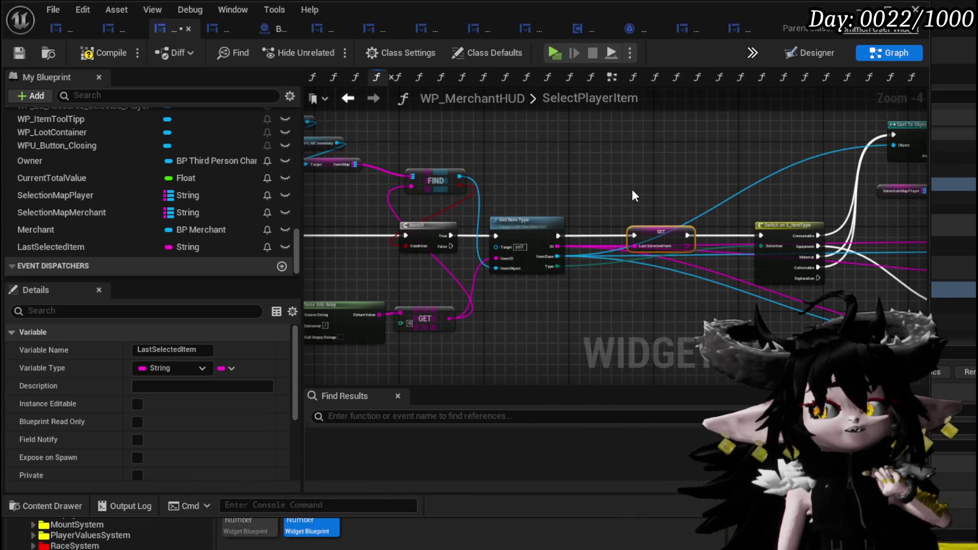
{"action": "left_click_drag", "start_coordinate": [626, 189], "coordinate": [343, 214]}
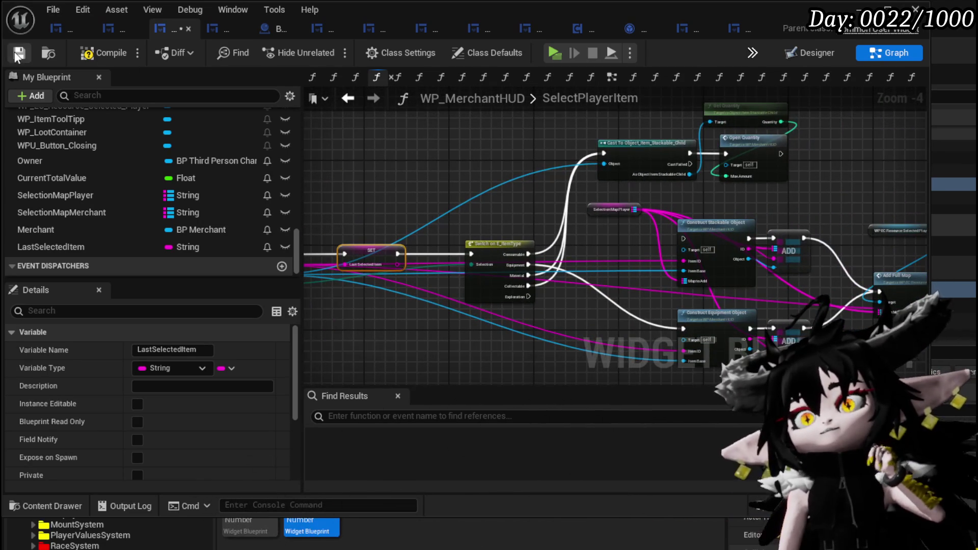
{"action": "left_click", "coordinate": [90, 53]}
{"action": "left_click", "coordinate": [16, 52]}
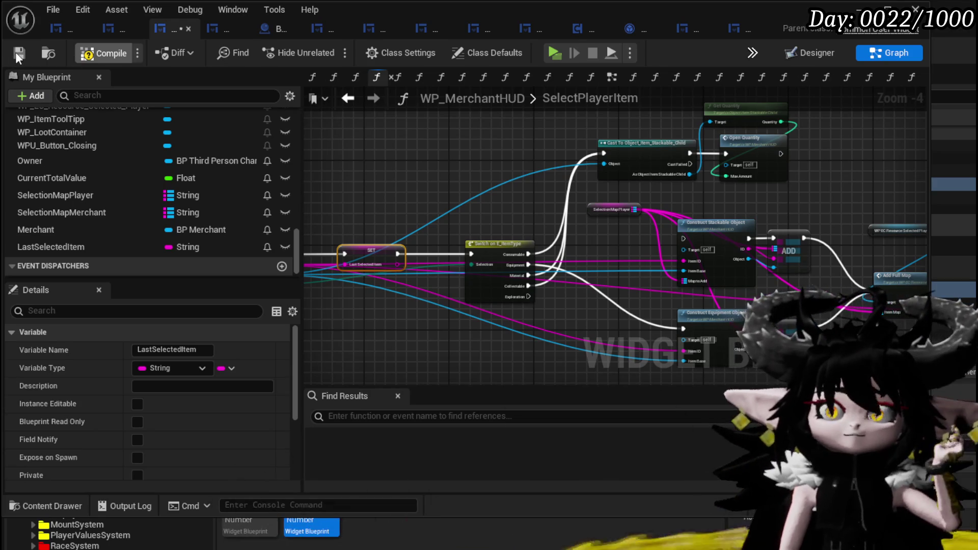
- Move the Selection Map Player node about 300 px to the right
{"action": "left_click_drag", "start_coordinate": [658, 190], "coordinate": [387, 127]}
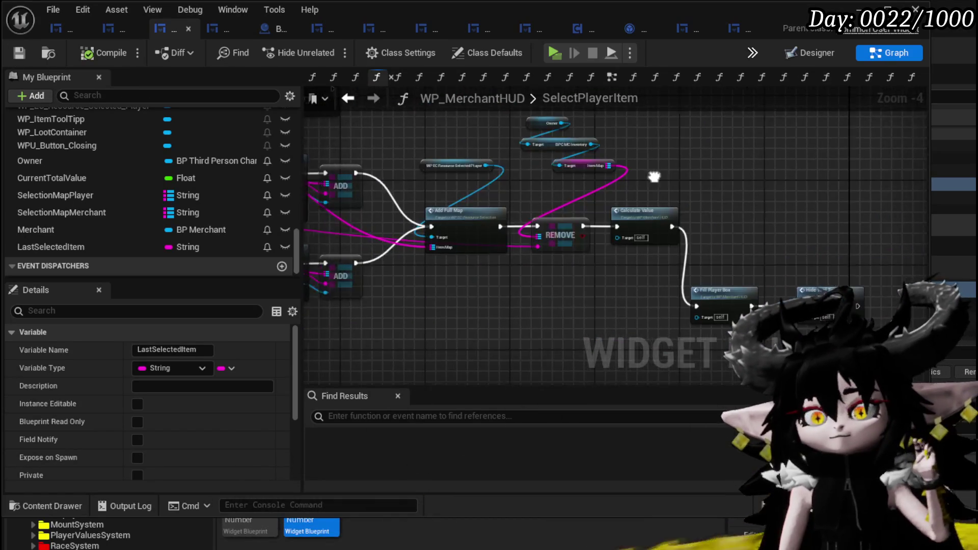
{"action": "left_click_drag", "start_coordinate": [830, 182], "coordinate": [808, 161]}
{"action": "scroll", "coordinate": [569, 158], "scroll_direction": "up", "scroll_amount": 2}
{"action": "mouse_move", "coordinate": [484, 158]}
{"action": "left_mouse_down"}
{"action": "mouse_move", "coordinate": [652, 180]}
{"action": "mouse_move", "coordinate": [702, 230]}
{"action": "mouse_move", "coordinate": [484, 158]}
{"action": "left_mouse_up"}
{"action": "left_click", "coordinate": [427, 175]}
{"action": "left_click_drag", "start_coordinate": [427, 175], "coordinate": [581, 173]}
- Select Construct Stackable Object, ADD and the central transfer nodes through Hide Tool Tipp
{"action": "mouse_move", "coordinate": [521, 163]}
{"action": "left_mouse_down"}
{"action": "mouse_move", "coordinate": [684, 232]}
{"action": "mouse_move", "coordinate": [433, 184]}
{"action": "mouse_move", "coordinate": [459, 177]}
{"action": "mouse_move", "coordinate": [465, 154]}
{"action": "mouse_move", "coordinate": [422, 163]}
{"action": "left_mouse_up"}
{"action": "scroll", "coordinate": [464, 154], "scroll_direction": "down", "scroll_amount": 1}
{"action": "scroll", "coordinate": [519, 149], "scroll_direction": "down", "scroll_amount": 1}
{"action": "scroll", "coordinate": [519, 148], "scroll_direction": "down", "scroll_amount": 1}
{"action": "mouse_move", "coordinate": [455, 119]}
{"action": "left_mouse_down"}
{"action": "mouse_move", "coordinate": [668, 270]}
{"action": "mouse_move", "coordinate": [735, 300]}
{"action": "left_mouse_up"}
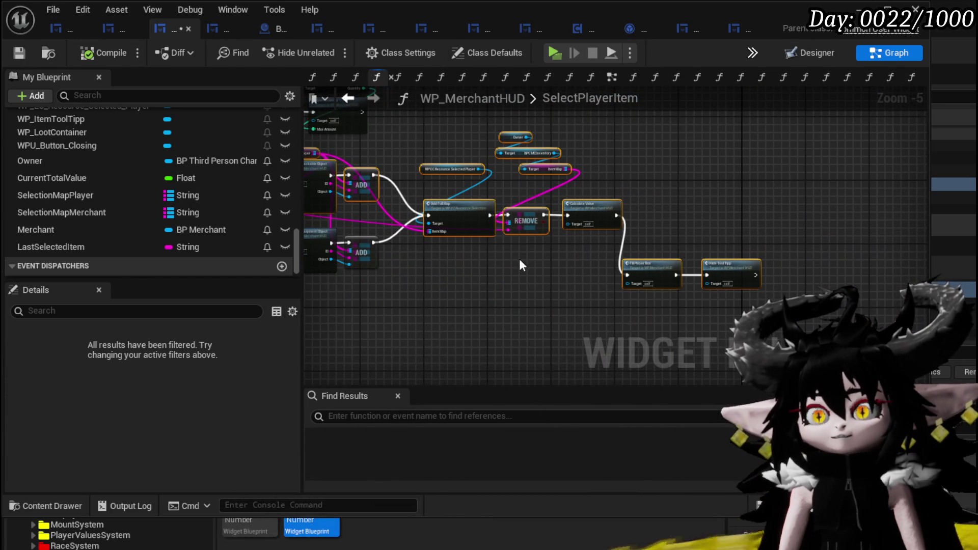
{"action": "left_click_drag", "start_coordinate": [518, 258], "coordinate": [766, 281]}
{"action": "scroll", "coordinate": [97, 244], "scroll_direction": "up", "scroll_amount": 3}
{"action": "scroll", "coordinate": [90, 232], "scroll_direction": "up", "scroll_amount": 5}
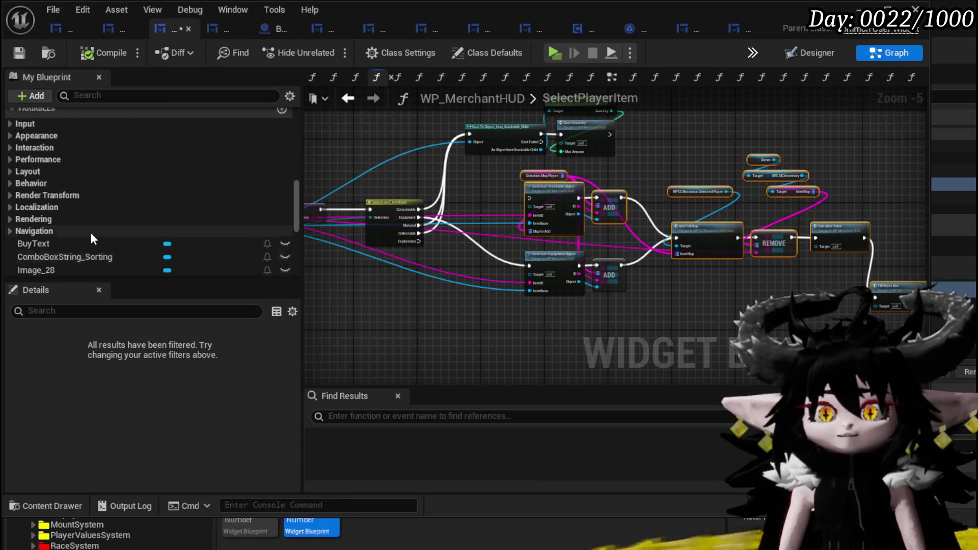
- Open ConfirmQuantity and paste the copied transfer nodes to the left of centre
{"action": "left_click", "coordinate": [53, 155]}
{"action": "double_click", "coordinate": [59, 140]}
{"action": "key", "text": "ctrl+v"}
{"action": "left_click_drag", "start_coordinate": [715, 231], "coordinate": [917, 219]}
{"action": "mouse_move", "coordinate": [657, 173]}
{"action": "left_mouse_down"}
{"action": "mouse_move", "coordinate": [558, 242]}
{"action": "mouse_move", "coordinate": [677, 267]}
{"action": "mouse_move", "coordinate": [784, 273]}
{"action": "left_mouse_up"}
- Line the pasted ADD nodes up with the ConfirmQuantity entry node, then compile and save
{"action": "left_click_drag", "start_coordinate": [648, 297], "coordinate": [537, 290]}
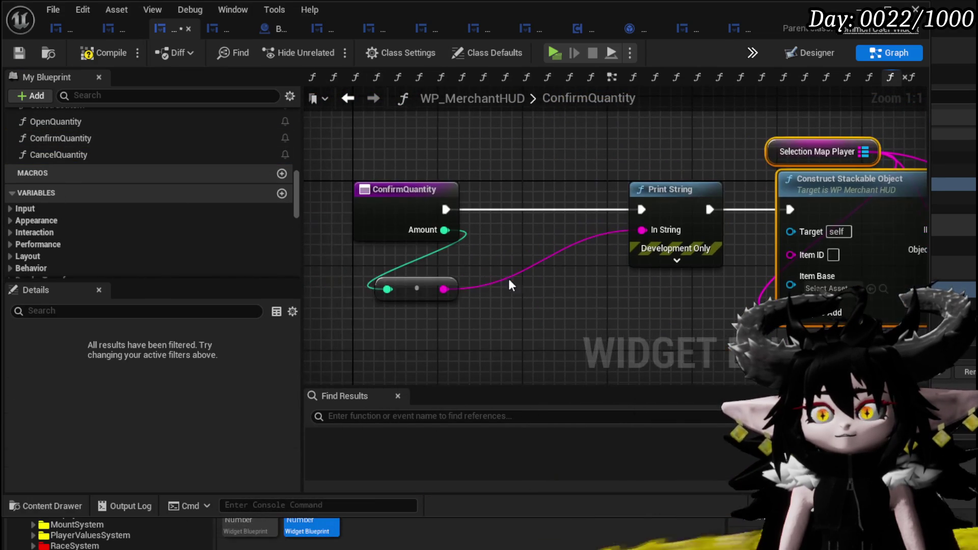
{"action": "left_click_drag", "start_coordinate": [437, 290], "coordinate": [352, 302]}
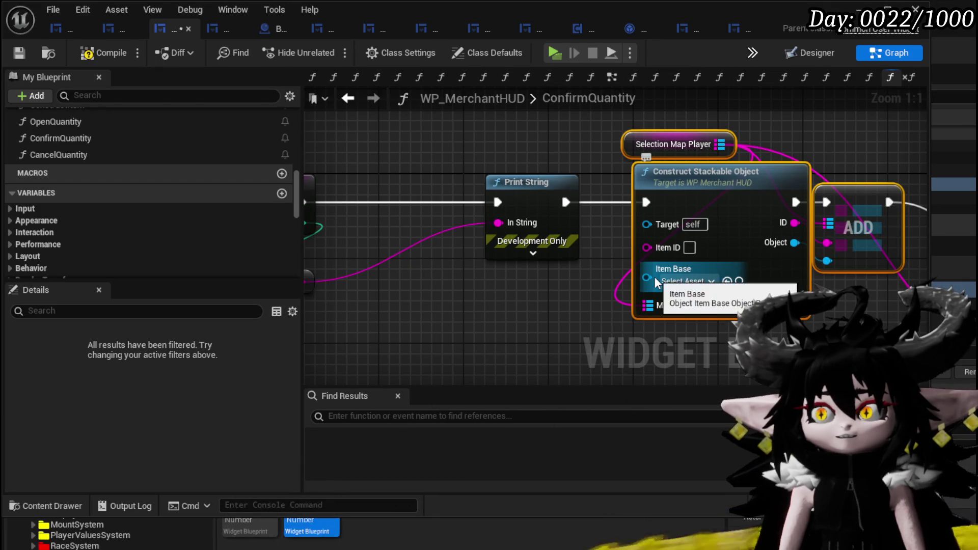
{"action": "scroll", "coordinate": [166, 229], "scroll_direction": "down", "scroll_amount": 3}
{"action": "scroll", "coordinate": [166, 229], "scroll_direction": "down", "scroll_amount": 10}
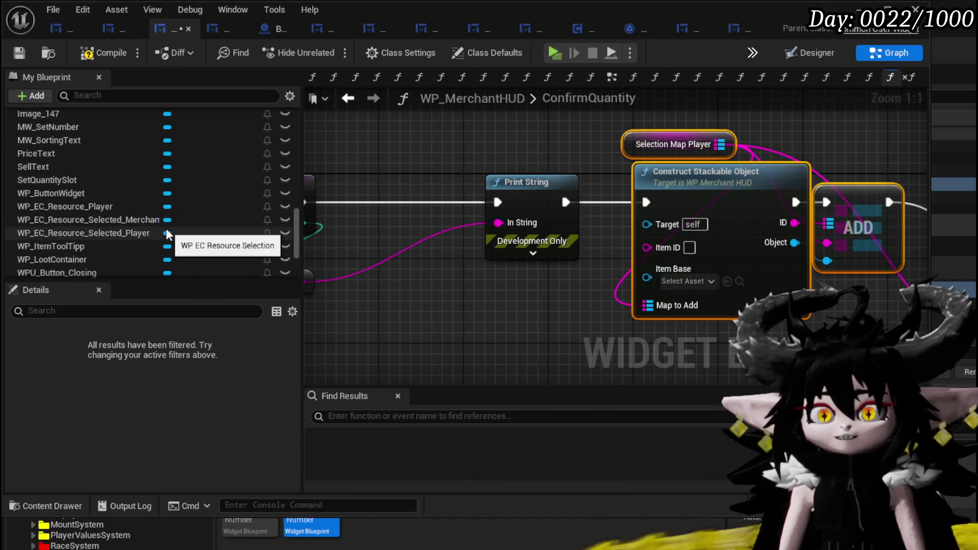
{"action": "mouse_move", "coordinate": [507, 286]}
{"action": "left_mouse_down"}
{"action": "mouse_move", "coordinate": [662, 301]}
{"action": "mouse_move", "coordinate": [588, 312]}
{"action": "mouse_move", "coordinate": [555, 307]}
{"action": "left_mouse_up"}
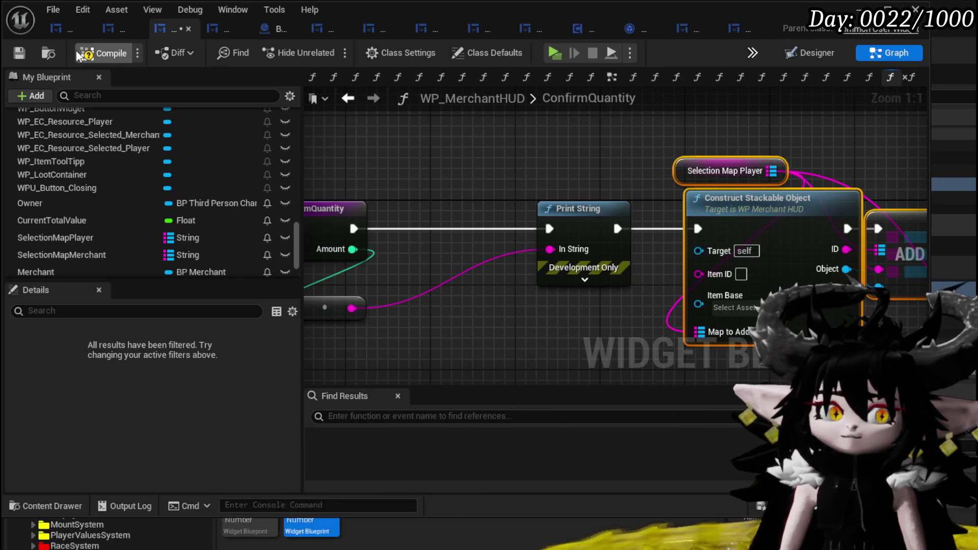
{"action": "left_click", "coordinate": [24, 48]}
- Zoom out and pan along ConfirmQuantity to inspect the REMOVE and Calculate Value nodes
{"action": "scroll", "coordinate": [394, 148], "scroll_direction": "down", "scroll_amount": 2}
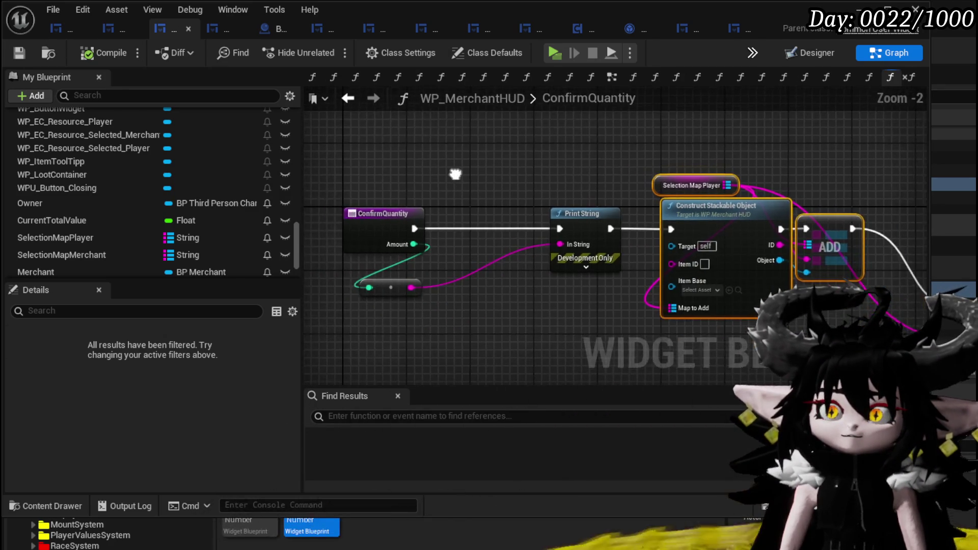
{"action": "left_click_drag", "start_coordinate": [353, 158], "coordinate": [213, 149]}
{"action": "mouse_move", "coordinate": [683, 168]}
{"action": "left_mouse_down"}
{"action": "mouse_move", "coordinate": [469, 168]}
{"action": "mouse_move", "coordinate": [636, 168]}
{"action": "left_mouse_up"}
{"action": "scroll", "coordinate": [469, 168], "scroll_direction": "down", "scroll_amount": 1}
{"action": "scroll", "coordinate": [469, 168], "scroll_direction": "down", "scroll_amount": 1}
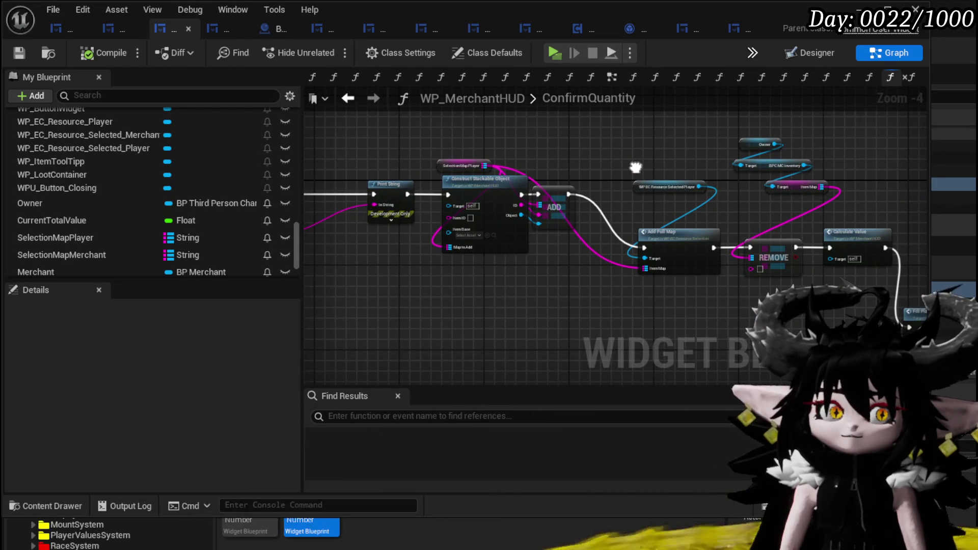
{"action": "left_click_drag", "start_coordinate": [636, 167], "coordinate": [768, 183]}
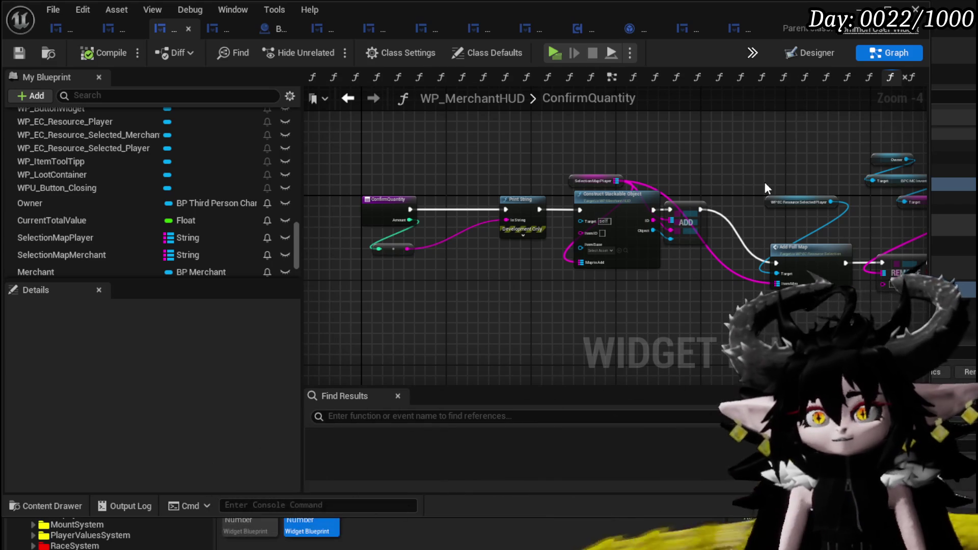
{"action": "right_click", "coordinate": [366, 156]}
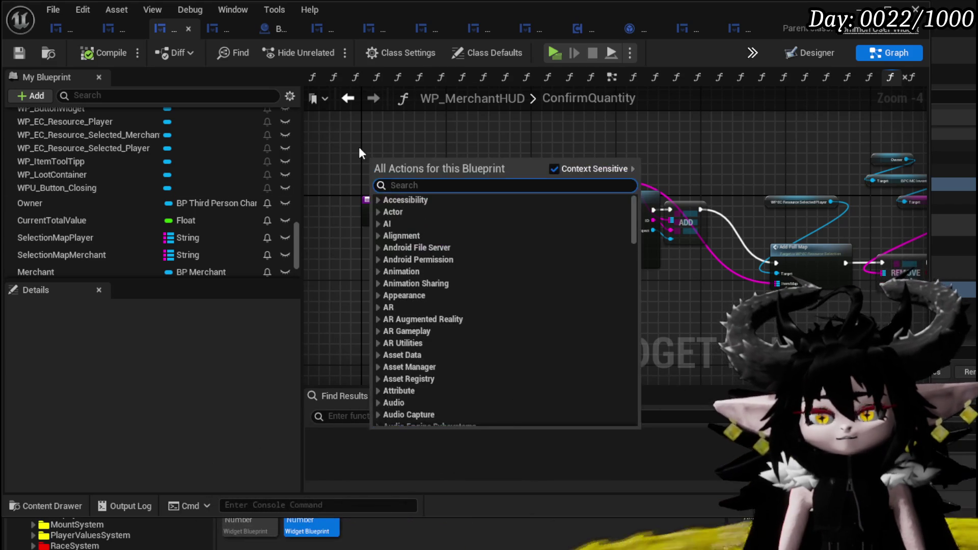
- Place a Switch on String node in the ConfirmQuantity graph
{"action": "key", "text": "Escape"}
{"action": "right_click", "coordinate": [444, 176]}
{"action": "type", "text": "Sw"}
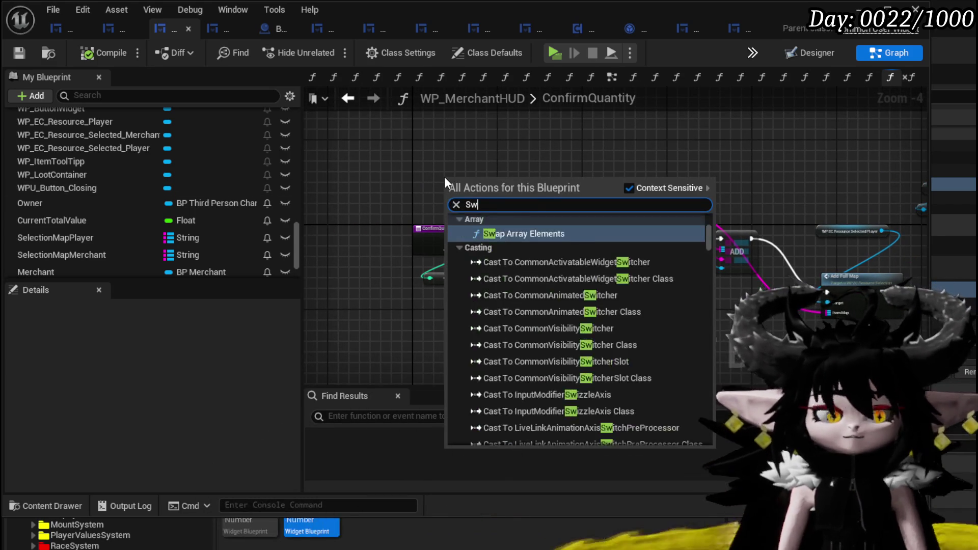
{"action": "type", "text": "itch"}
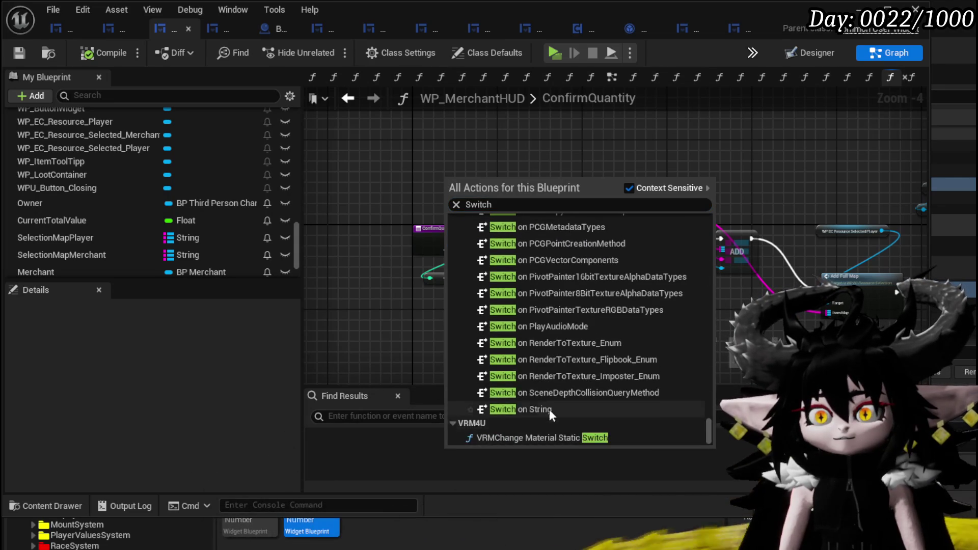
{"action": "left_click", "coordinate": [539, 393]}
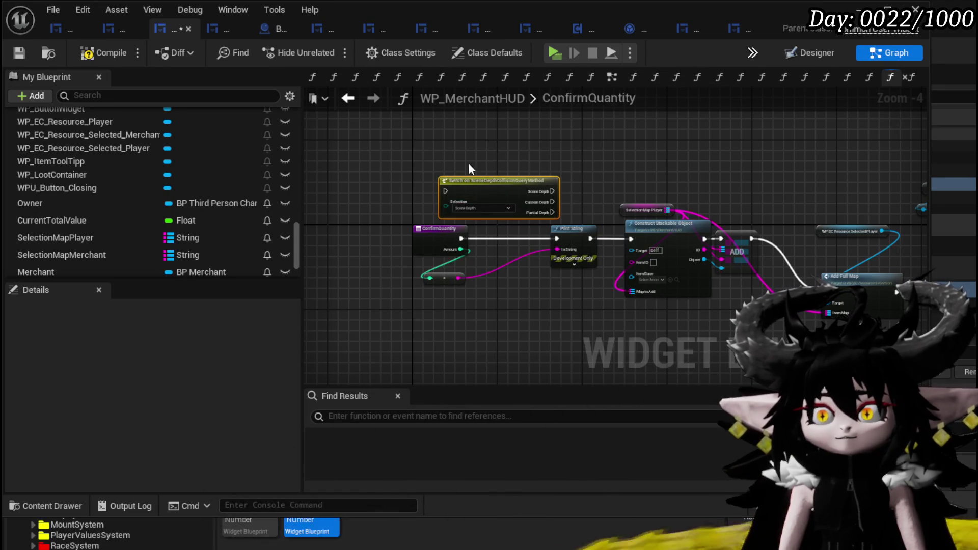
{"action": "right_click", "coordinate": [422, 137]}
{"action": "type", "text": "Switch"}
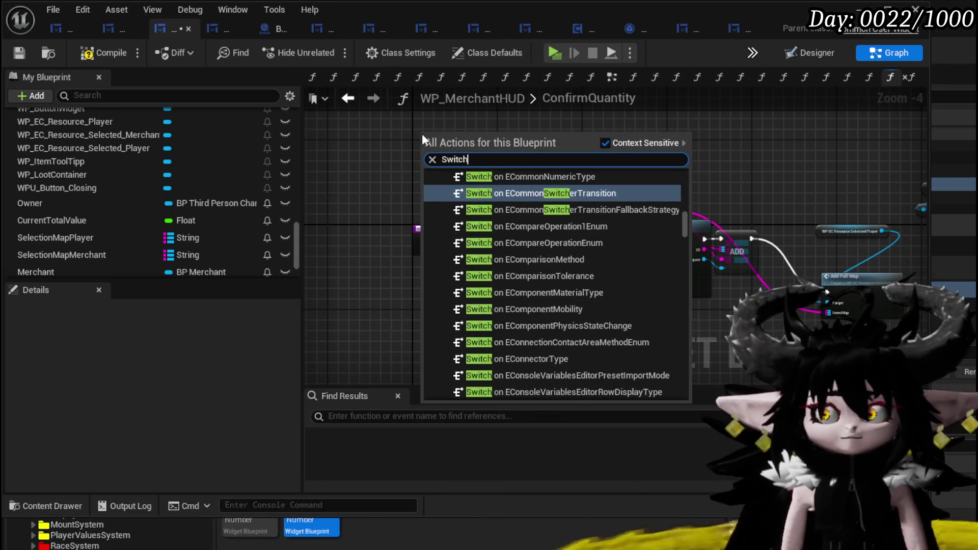
{"action": "type", "text": " string"}
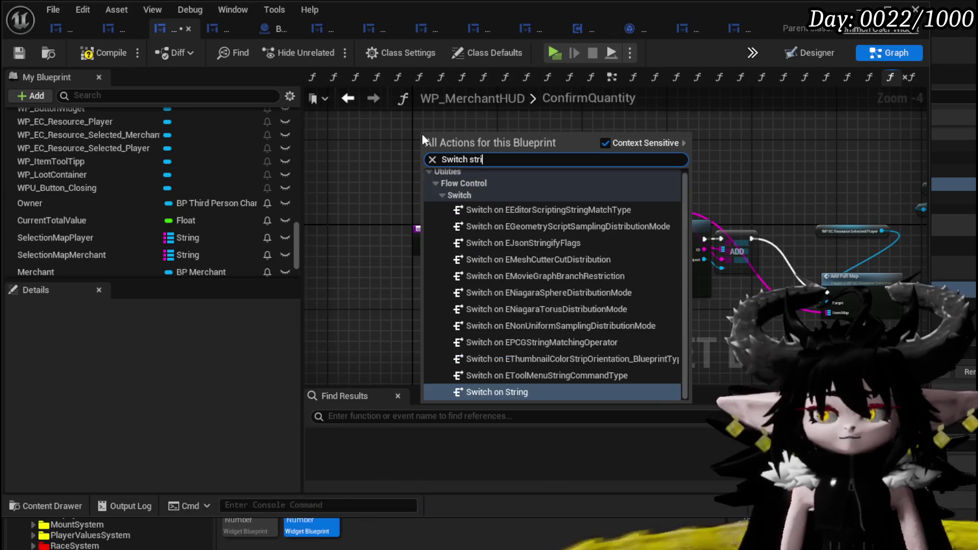
{"action": "key", "text": "Return"}
{"action": "scroll", "coordinate": [422, 133], "scroll_direction": "up", "scroll_amount": 4}
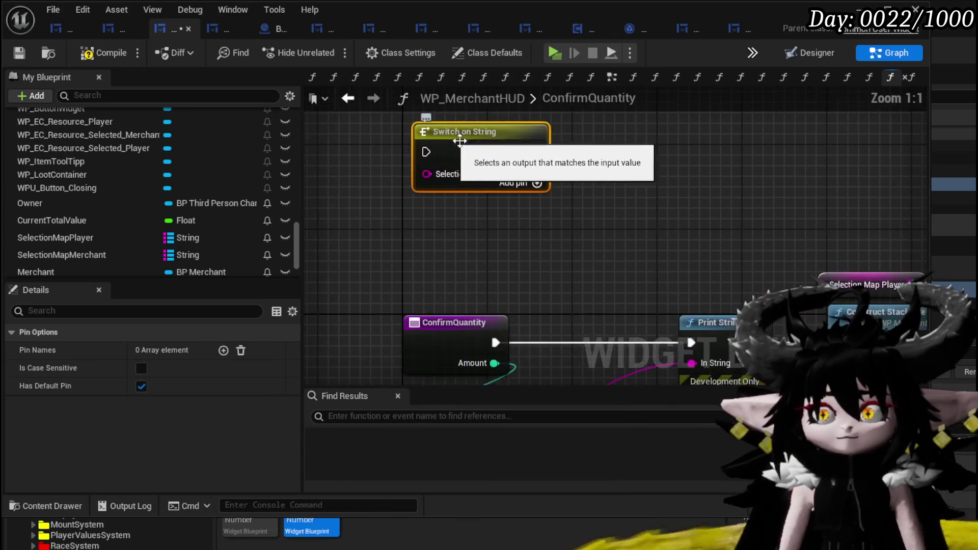
- Add four case pins and name the first two ToPlayer and ToPlayerSelection
{"action": "left_click", "coordinate": [223, 351]}
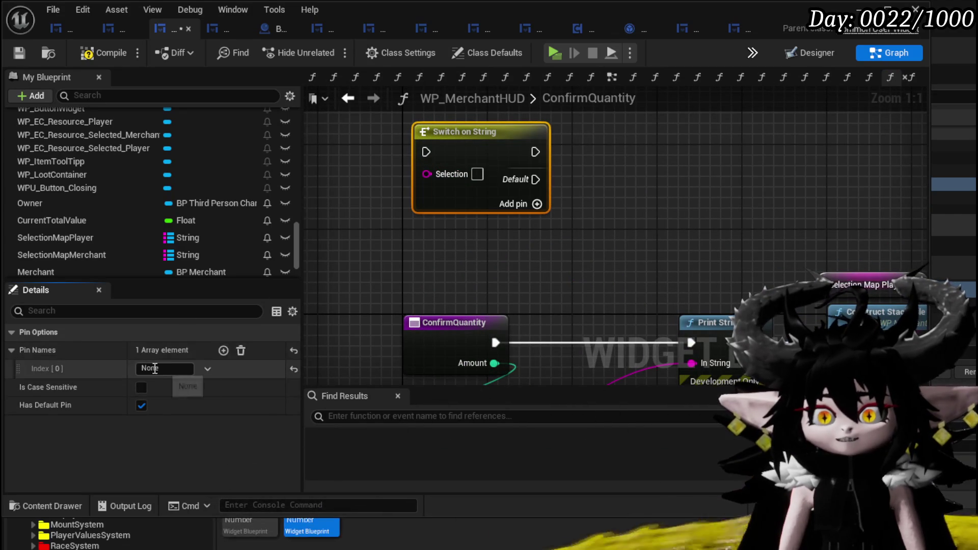
{"action": "left_click", "coordinate": [222, 350]}
{"action": "left_click", "coordinate": [223, 351]}
{"action": "left_click", "coordinate": [223, 351]}
{"action": "left_click", "coordinate": [163, 369]}
{"action": "type", "text": "To"}
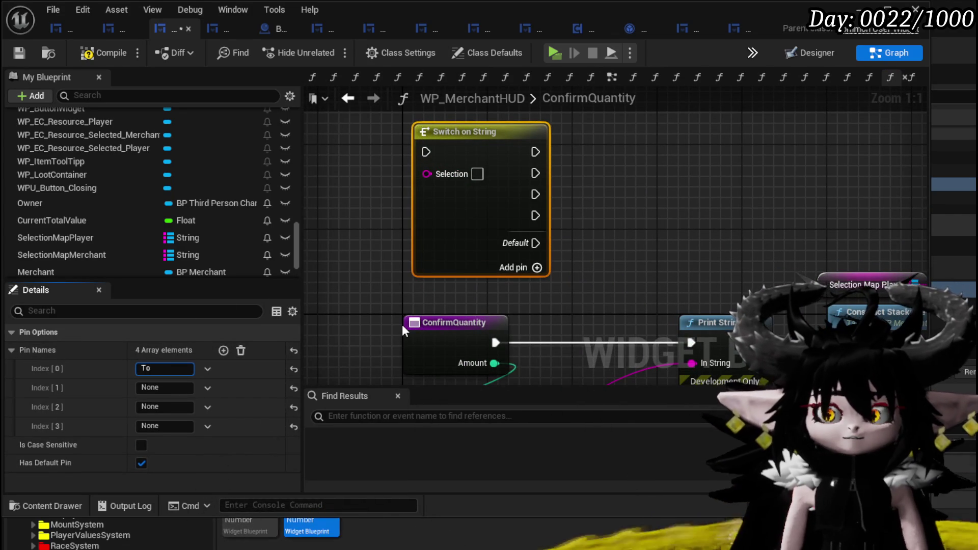
{"action": "type", "text": "Player"}
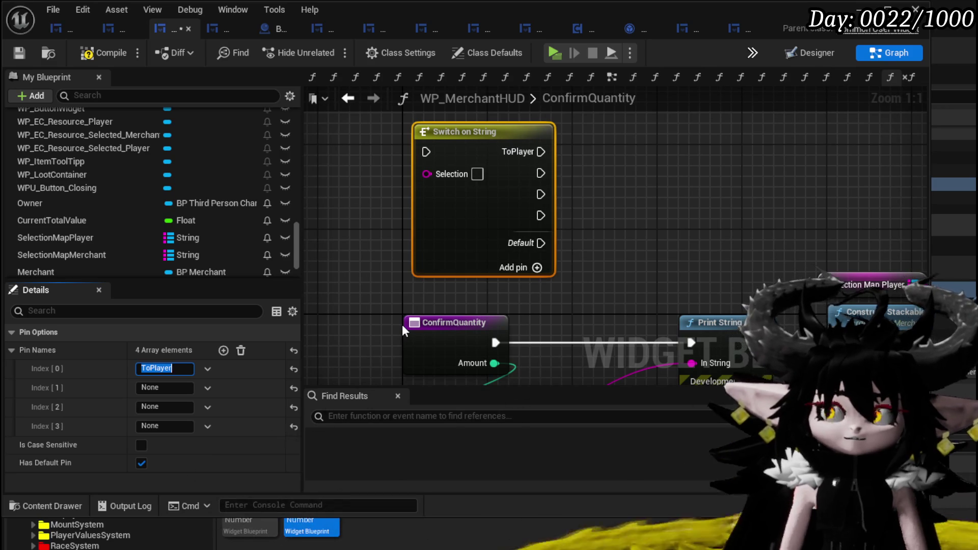
{"action": "left_click", "coordinate": [159, 388]}
{"action": "type", "text": "T"}
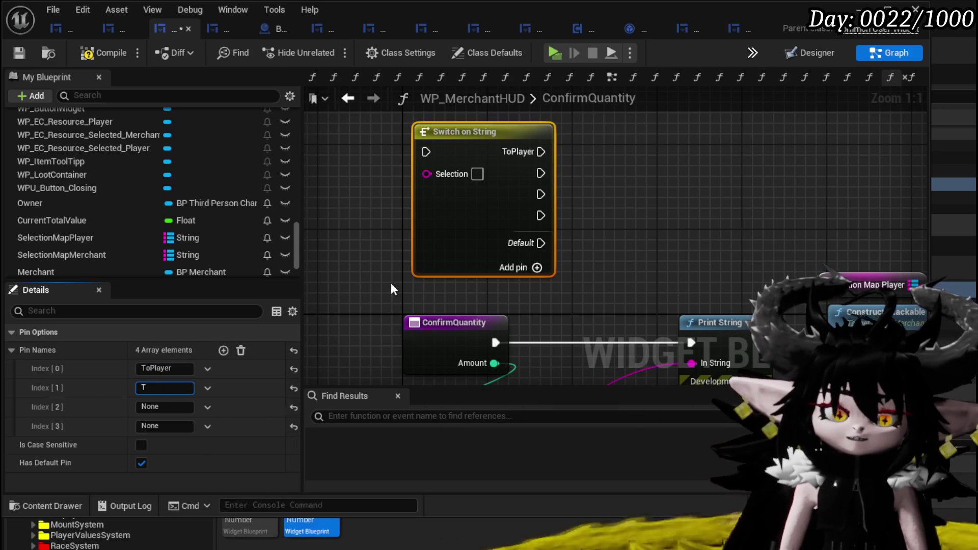
{"action": "type", "text": "oPlayerS"}
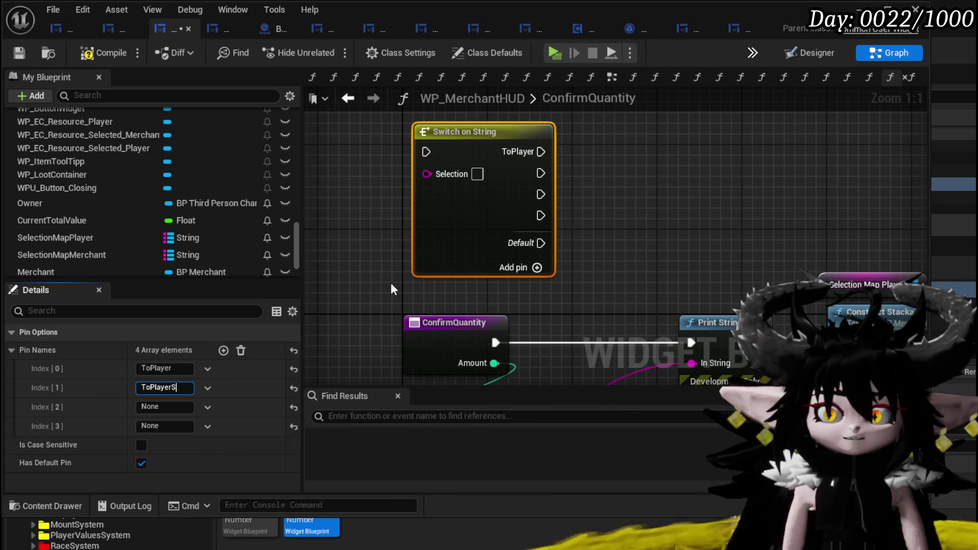
{"action": "type", "text": "election"}
{"action": "key", "text": "Return"}
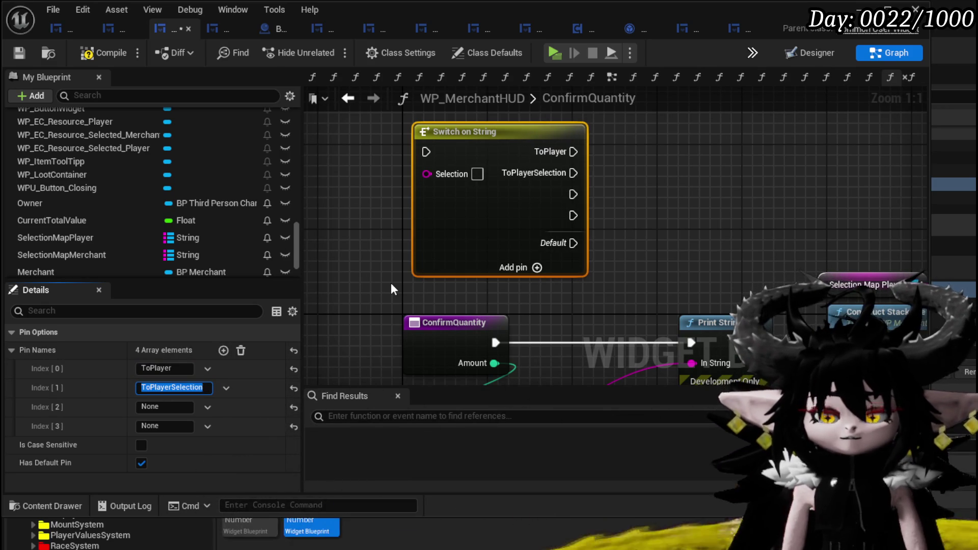
- Name the remaining two cases ToMerchant and ToMercantSelection
{"action": "left_click", "coordinate": [164, 408]}
{"action": "type", "text": "T"}
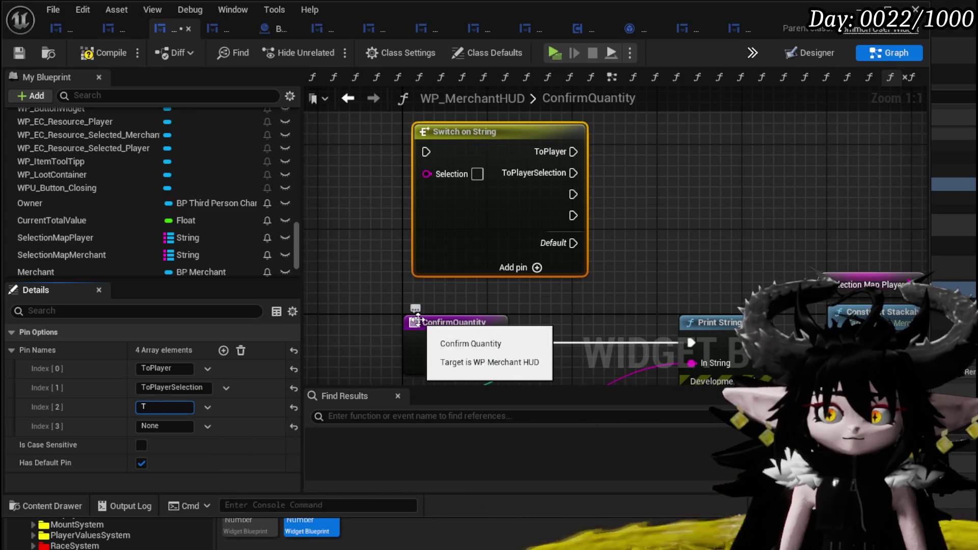
{"action": "type", "text": "oMerchant"}
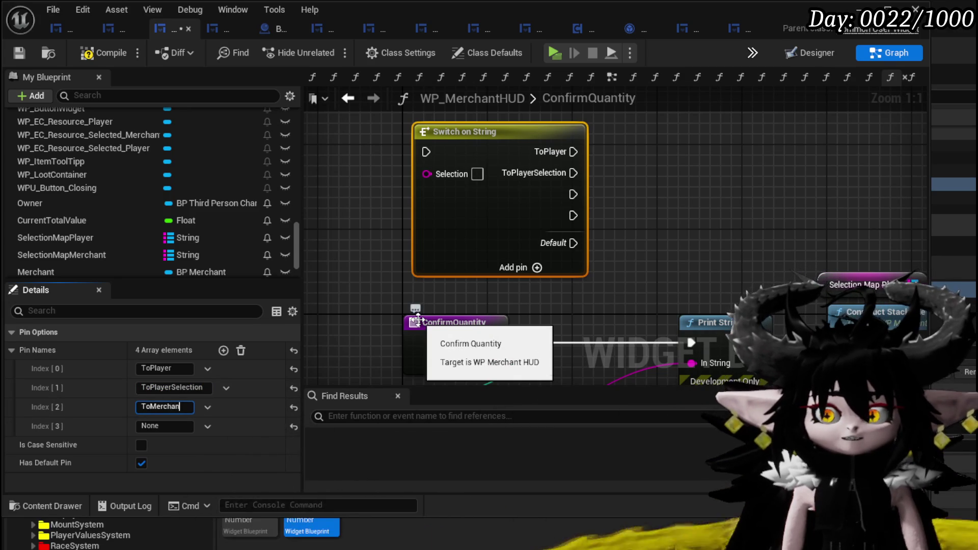
{"action": "key", "text": "Return"}
{"action": "left_click", "coordinate": [161, 425]}
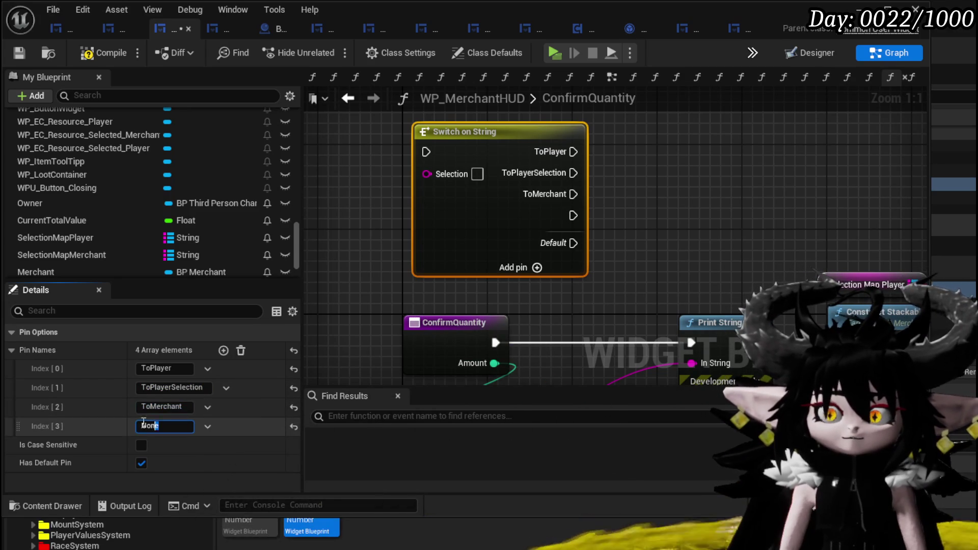
{"action": "type", "text": "ToM"}
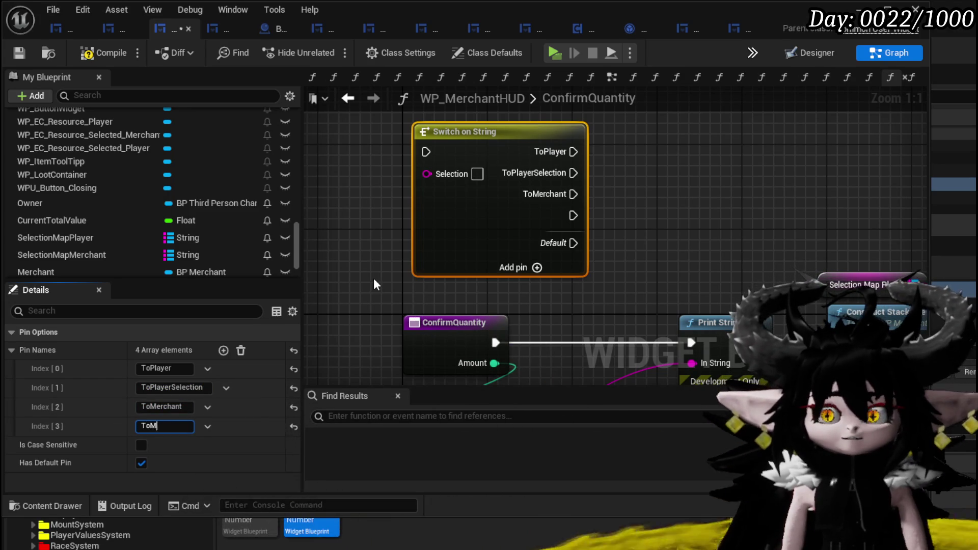
{"action": "type", "text": "ercantSele"}
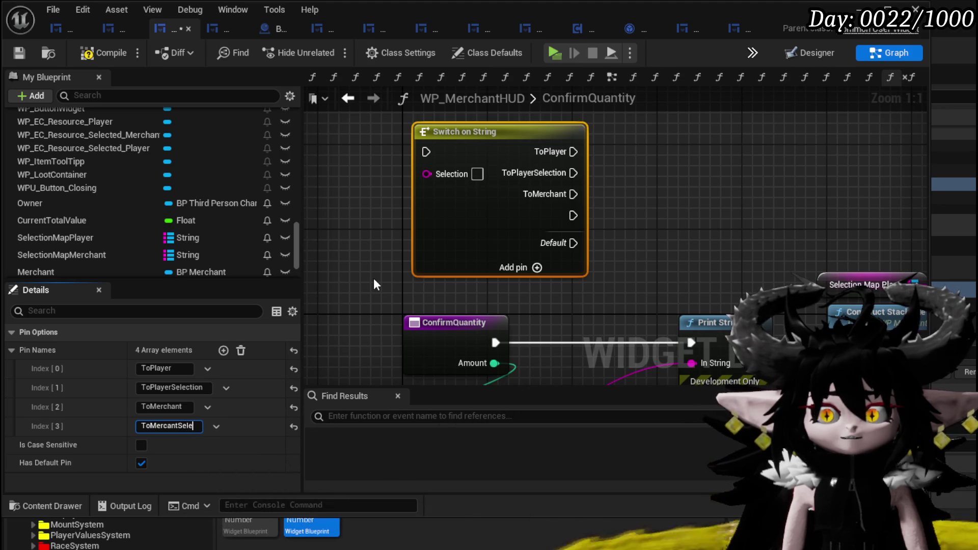
{"action": "type", "text": "ction"}
{"action": "key", "text": "Return"}
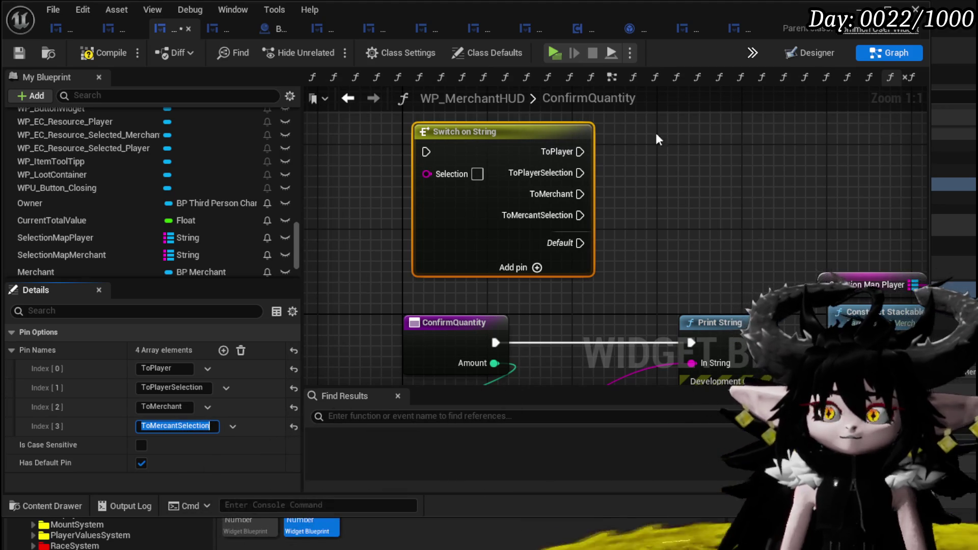
{"action": "left_click", "coordinate": [737, 150]}
{"action": "scroll", "coordinate": [563, 206], "scroll_direction": "down", "scroll_amount": 4}
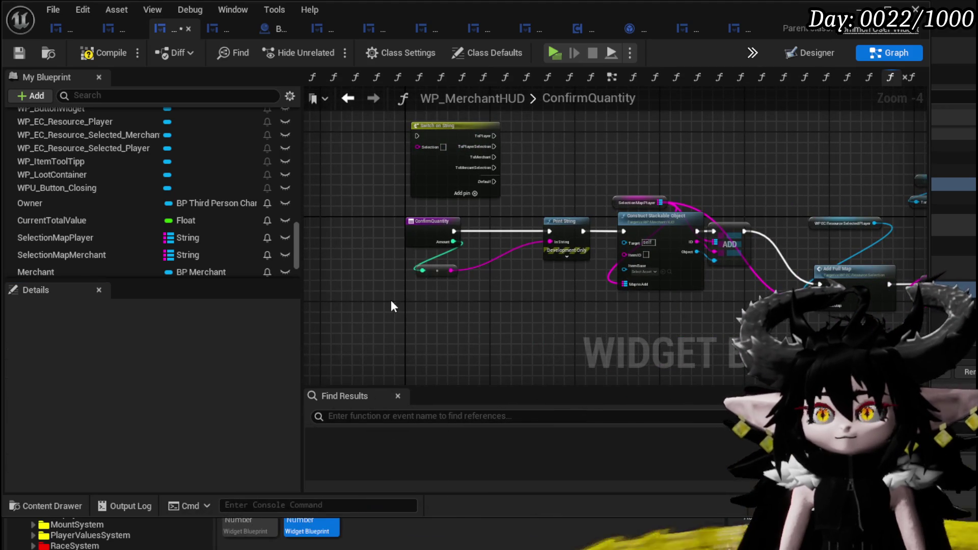
- Rearrange the entry, Print String and switch nodes and save the blueprint
{"action": "left_click_drag", "start_coordinate": [547, 214], "coordinate": [548, 214]}
{"action": "left_click_drag", "start_coordinate": [553, 228], "coordinate": [543, 229]}
{"action": "left_click", "coordinate": [517, 213]}
{"action": "mouse_move", "coordinate": [379, 320]}
{"action": "left_mouse_down"}
{"action": "mouse_move", "coordinate": [454, 276]}
{"action": "mouse_move", "coordinate": [570, 234]}
{"action": "mouse_move", "coordinate": [528, 243]}
{"action": "left_mouse_up"}
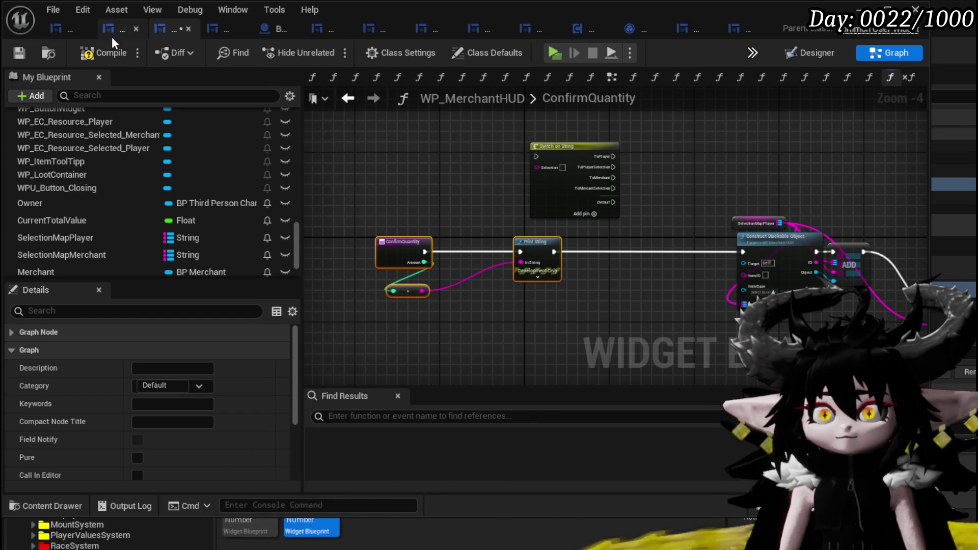
{"action": "left_click", "coordinate": [19, 52]}
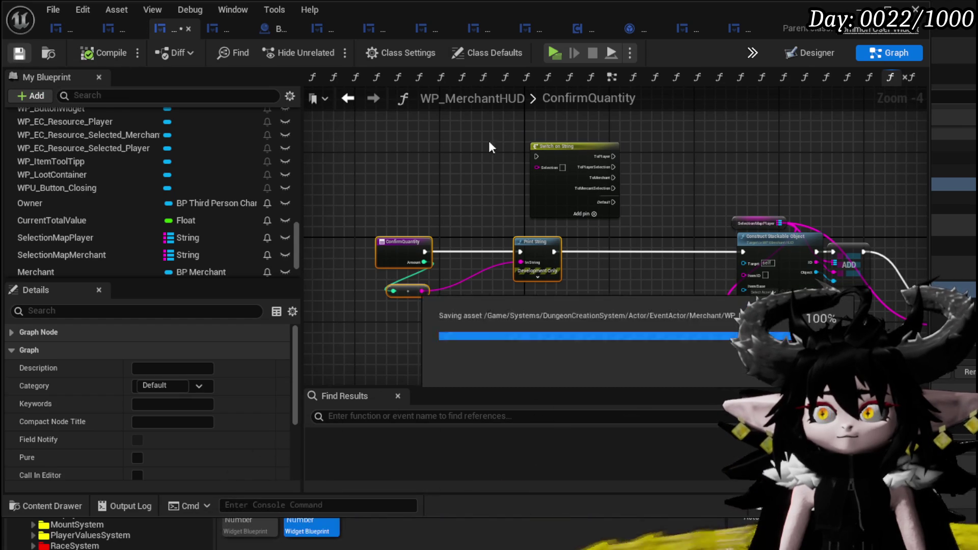
{"action": "left_click_drag", "start_coordinate": [595, 146], "coordinate": [643, 235]}
{"action": "mouse_move", "coordinate": [574, 246]}
{"action": "left_mouse_down"}
{"action": "mouse_move", "coordinate": [609, 245]}
{"action": "mouse_move", "coordinate": [591, 251]}
{"action": "left_mouse_up"}
{"action": "scroll", "coordinate": [560, 173], "scroll_direction": "up", "scroll_amount": 3}
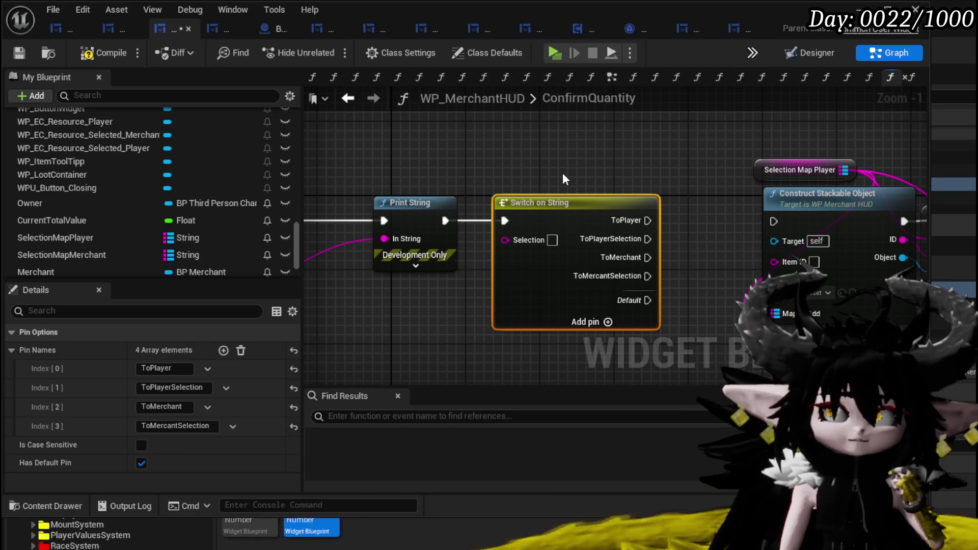
- Promote the switch's Selection pin to a string variable named MoveToData and tidy its getter
{"action": "right_click", "coordinate": [511, 237]}
{"action": "type", "text": "MoveTo"}
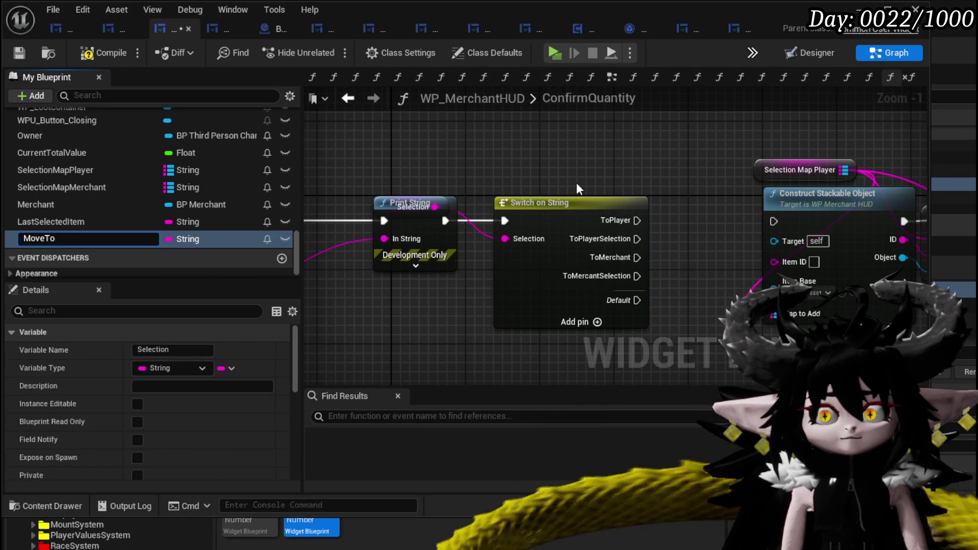
{"action": "type", "text": "Data"}
{"action": "key", "text": "Return"}
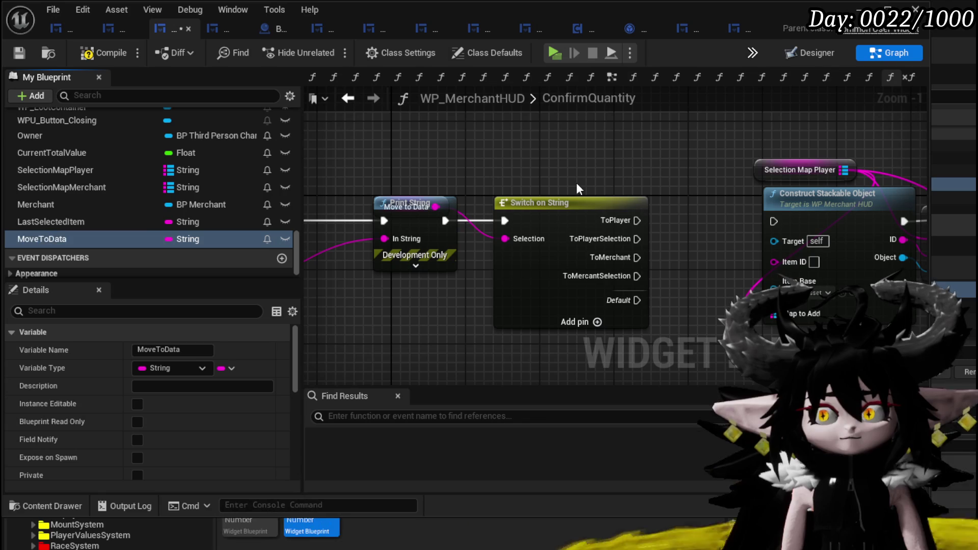
{"action": "left_click_drag", "start_coordinate": [415, 229], "coordinate": [415, 248]}
{"action": "mouse_move", "coordinate": [390, 204]}
{"action": "left_mouse_down"}
{"action": "mouse_move", "coordinate": [486, 148]}
{"action": "mouse_move", "coordinate": [513, 174]}
{"action": "left_mouse_up"}
{"action": "mouse_move", "coordinate": [411, 222]}
{"action": "left_mouse_down"}
{"action": "mouse_move", "coordinate": [402, 196]}
{"action": "mouse_move", "coordinate": [402, 204]}
{"action": "left_mouse_up"}
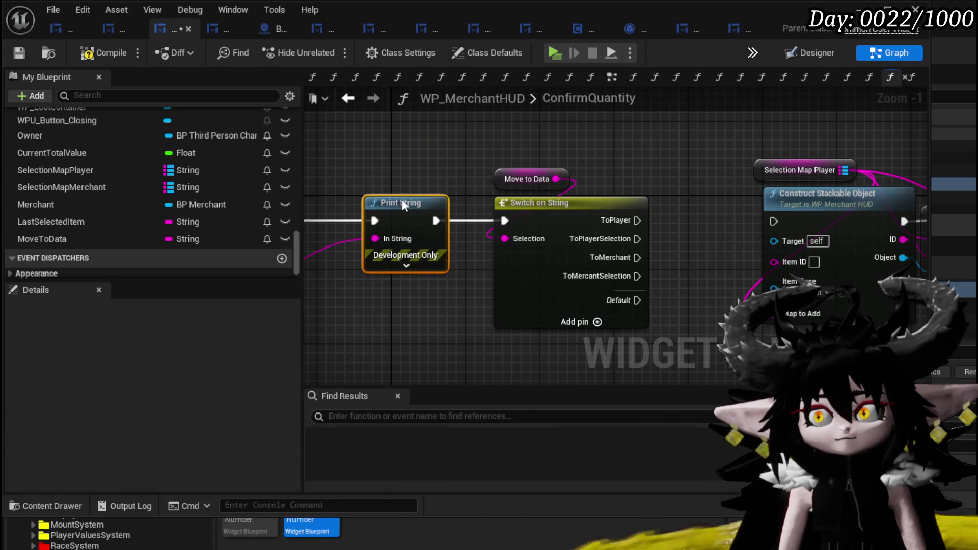
- Compile and save, then shift the nodes after Switch on String right to make room
{"action": "left_click", "coordinate": [20, 50]}
{"action": "mouse_move", "coordinate": [642, 249]}
{"action": "left_mouse_down"}
{"action": "mouse_move", "coordinate": [465, 231]}
{"action": "mouse_move", "coordinate": [567, 209]}
{"action": "left_mouse_up"}
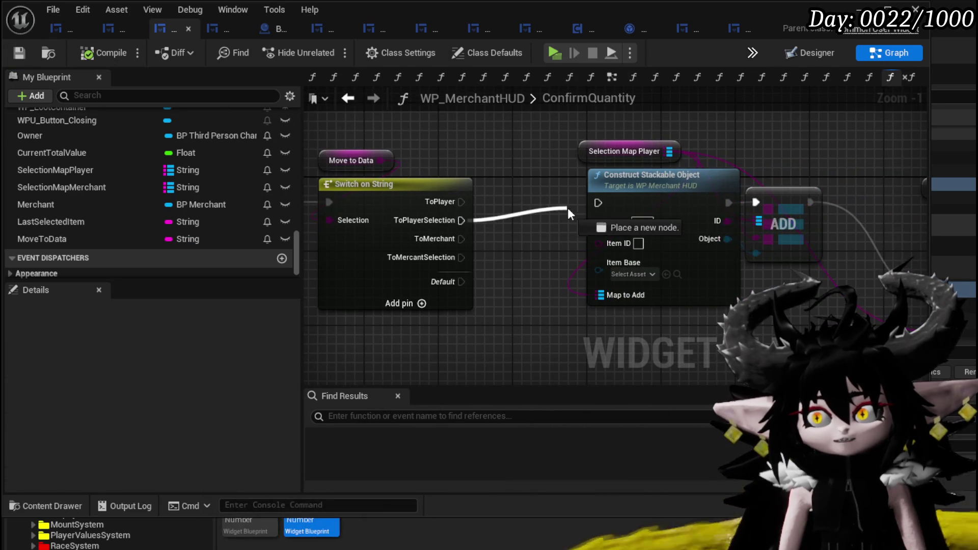
{"action": "scroll", "coordinate": [543, 211], "scroll_direction": "down", "scroll_amount": 3}
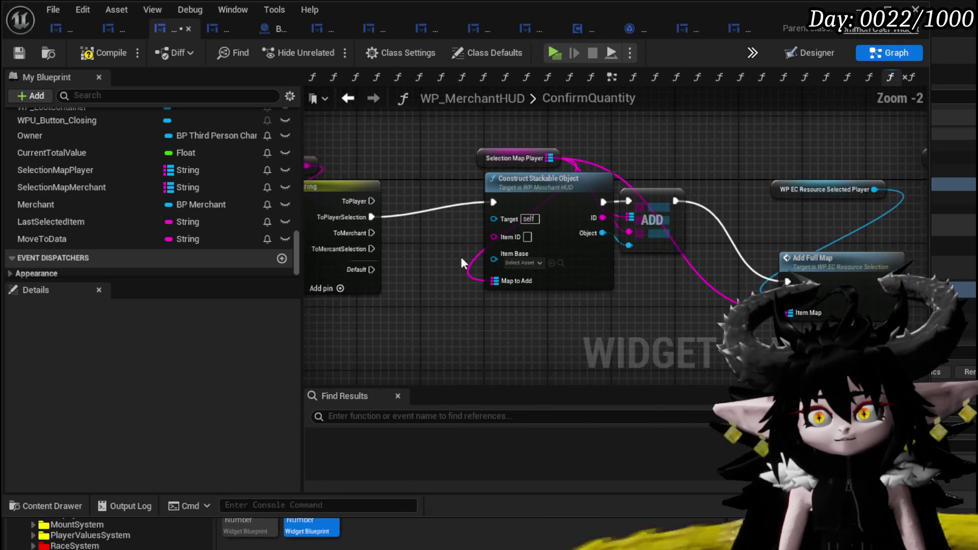
{"action": "mouse_move", "coordinate": [493, 294]}
{"action": "left_mouse_down"}
{"action": "mouse_move", "coordinate": [898, 133]}
{"action": "mouse_move", "coordinate": [668, 204]}
{"action": "left_mouse_up"}
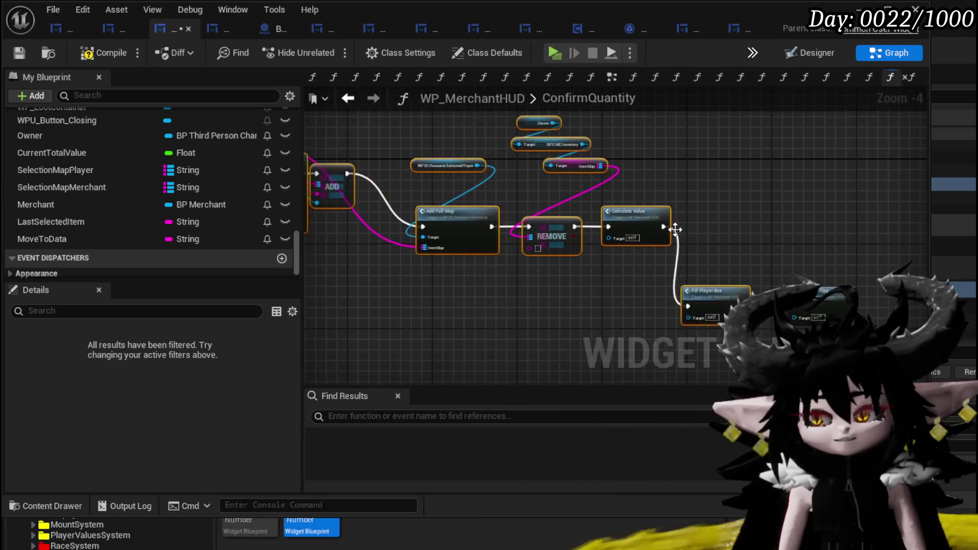
{"action": "mouse_move", "coordinate": [429, 201]}
{"action": "left_mouse_down"}
{"action": "mouse_move", "coordinate": [552, 236]}
{"action": "mouse_move", "coordinate": [635, 236]}
{"action": "mouse_move", "coordinate": [640, 225]}
{"action": "mouse_move", "coordinate": [648, 277]}
{"action": "left_mouse_up"}
{"action": "left_click", "coordinate": [648, 277]}
{"action": "scroll", "coordinate": [443, 244], "scroll_direction": "up", "scroll_amount": 1}
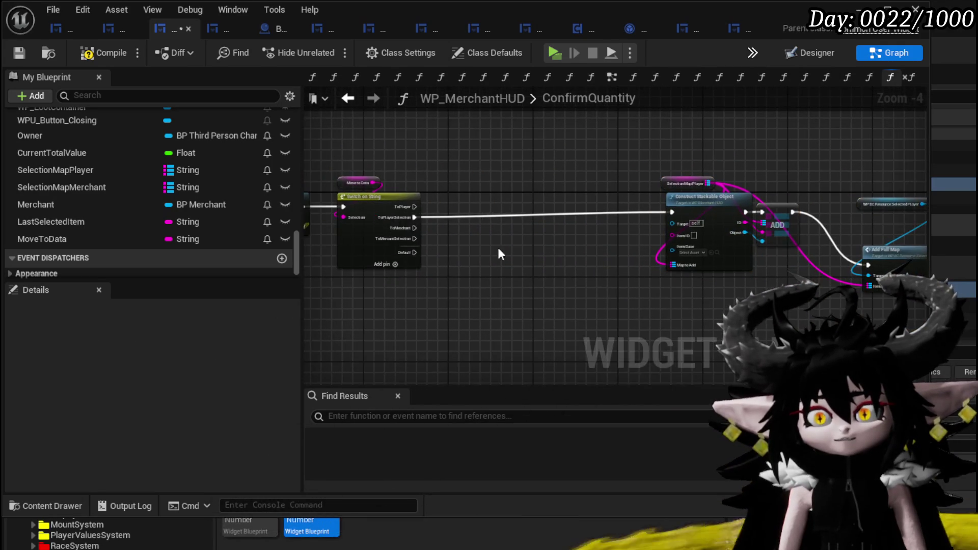
{"action": "scroll", "coordinate": [352, 236], "scroll_direction": "up", "scroll_amount": 1}
{"action": "scroll", "coordinate": [185, 211], "scroll_direction": "up", "scroll_amount": 2}
{"action": "scroll", "coordinate": [184, 211], "scroll_direction": "up", "scroll_amount": 3}
- Add an Owner getter and pull its BPC MC Inventory component from it
{"action": "mouse_move", "coordinate": [178, 222]}
{"action": "left_mouse_down"}
{"action": "mouse_move", "coordinate": [484, 135]}
{"action": "mouse_move", "coordinate": [512, 158]}
{"action": "left_mouse_up"}
{"action": "left_click", "coordinate": [484, 136]}
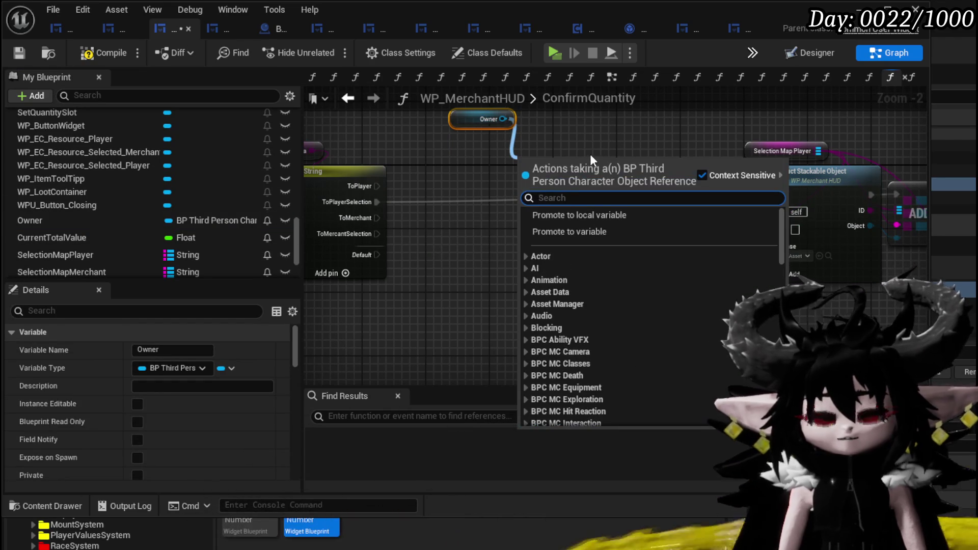
{"action": "type", "text": "inventory"}
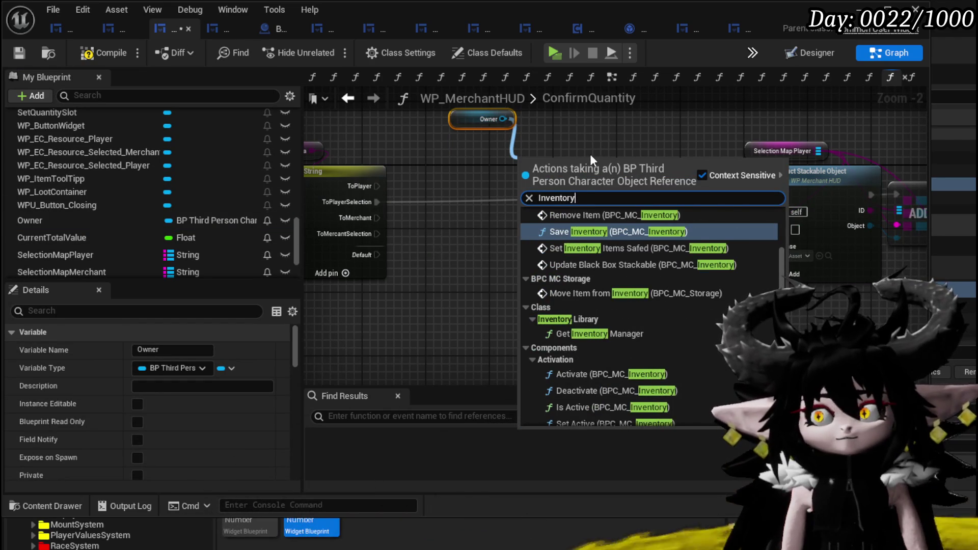
{"action": "scroll", "coordinate": [784, 274], "scroll_direction": "down", "scroll_amount": 10}
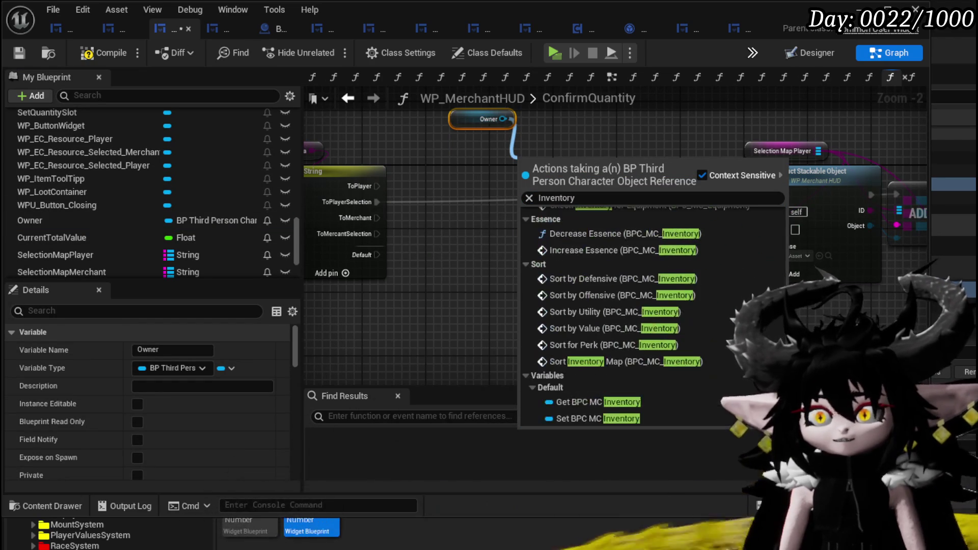
{"action": "left_click", "coordinate": [652, 397]}
{"action": "mouse_move", "coordinate": [564, 172]}
{"action": "left_mouse_down"}
{"action": "mouse_move", "coordinate": [477, 149]}
{"action": "mouse_move", "coordinate": [539, 196]}
{"action": "mouse_move", "coordinate": [568, 178]}
{"action": "left_mouse_up"}
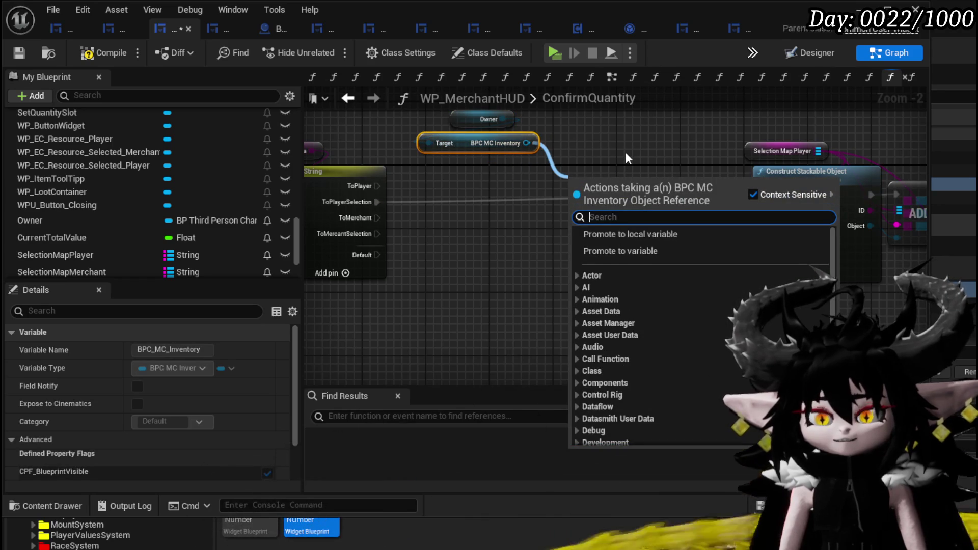
{"action": "type", "text": "F"}
{"action": "key", "text": "BackSpace"}
- Get the inventory's Item Map and add a Map Find node on it
{"action": "type", "text": "Map"}
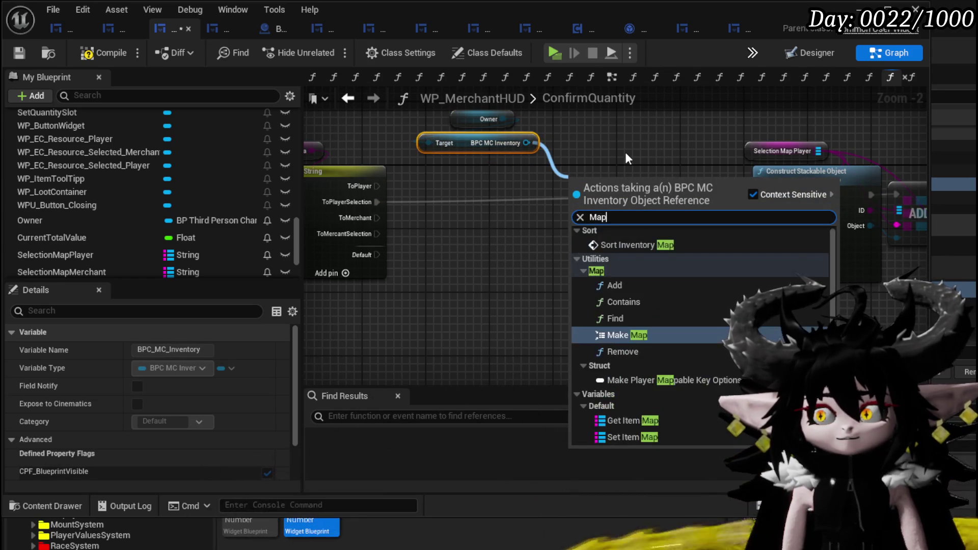
{"action": "left_click", "coordinate": [629, 420]}
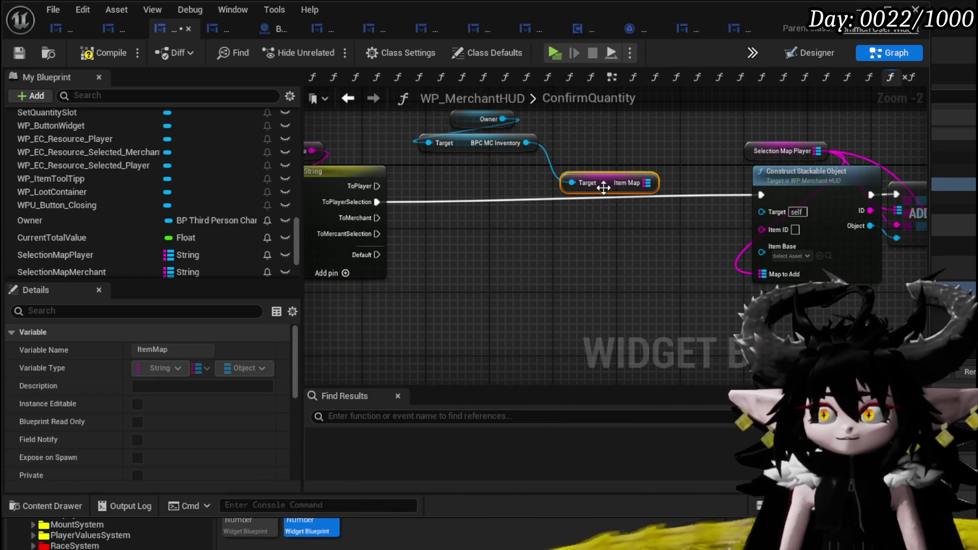
{"action": "mouse_move", "coordinate": [488, 178]}
{"action": "left_mouse_down"}
{"action": "mouse_move", "coordinate": [472, 177]}
{"action": "mouse_move", "coordinate": [586, 164]}
{"action": "left_mouse_up"}
{"action": "type", "text": "Fin"}
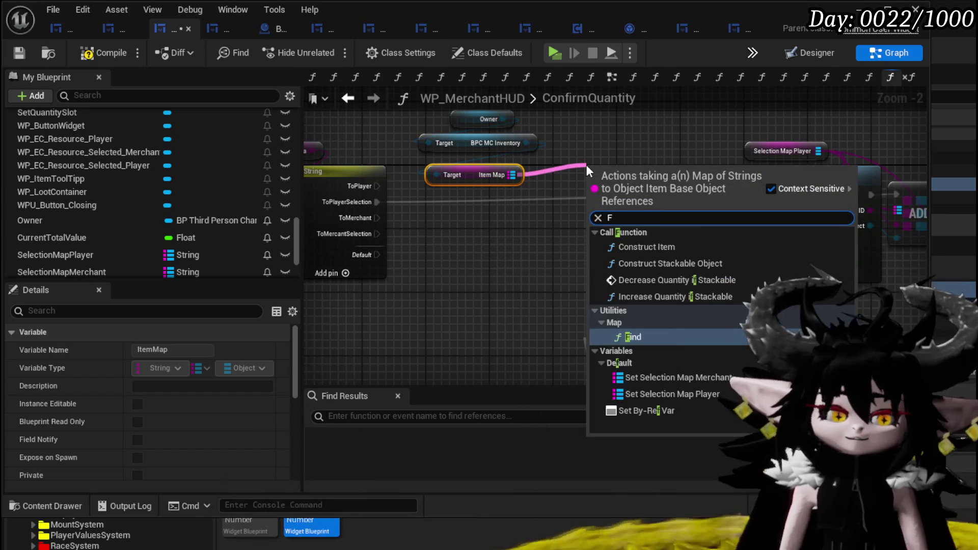
{"action": "key", "text": "Return"}
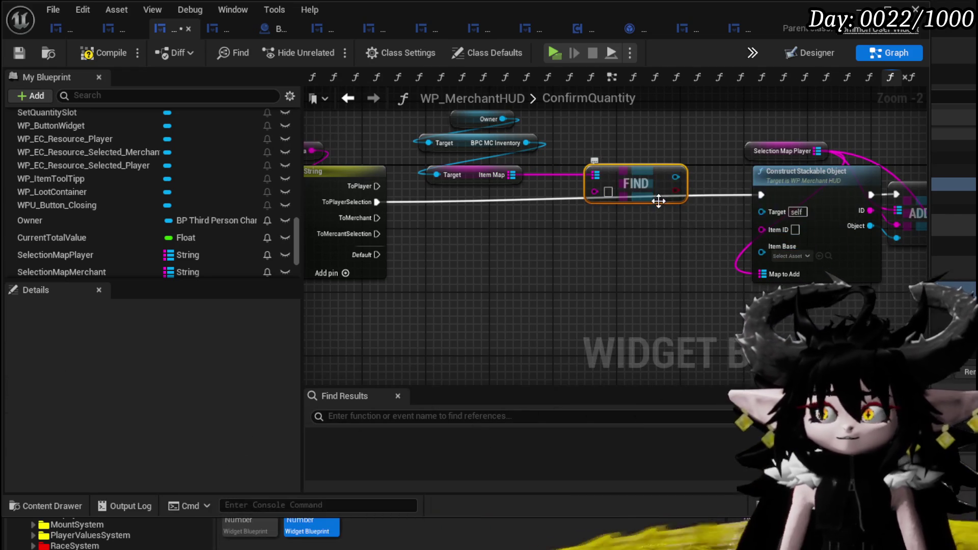
{"action": "mouse_move", "coordinate": [612, 258]}
{"action": "left_mouse_down"}
{"action": "mouse_move", "coordinate": [622, 255]}
{"action": "mouse_move", "coordinate": [620, 239]}
{"action": "left_mouse_up"}
{"action": "mouse_move", "coordinate": [515, 283]}
{"action": "left_mouse_down"}
{"action": "mouse_move", "coordinate": [637, 267]}
{"action": "mouse_move", "coordinate": [545, 275]}
{"action": "left_mouse_up"}
{"action": "scroll", "coordinate": [171, 224], "scroll_direction": "down", "scroll_amount": 5}
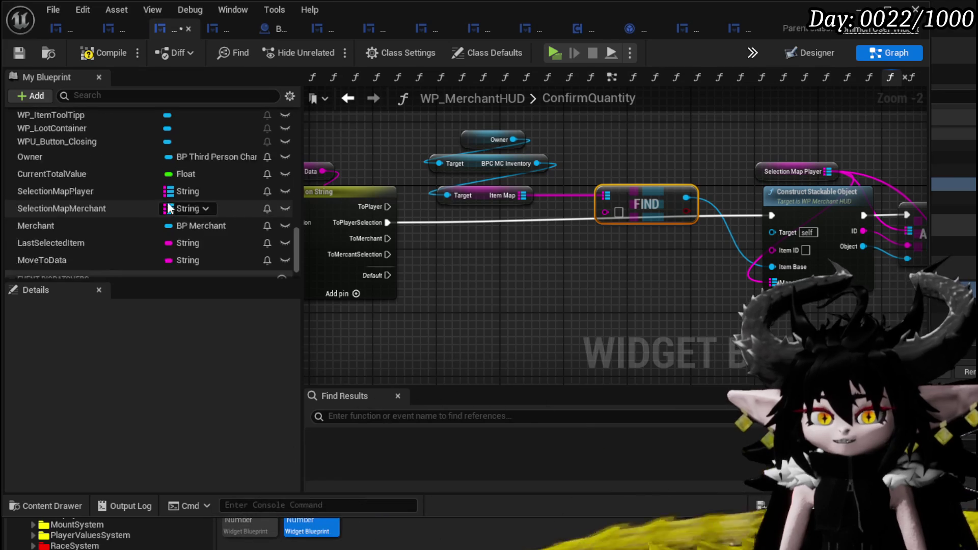
{"action": "left_click_drag", "start_coordinate": [539, 251], "coordinate": [441, 260]}
- Add a Last Selected Item getter wired to the Find key and Item ID
{"action": "mouse_move", "coordinate": [63, 225]}
{"action": "left_mouse_down"}
{"action": "mouse_move", "coordinate": [547, 221]}
{"action": "mouse_move", "coordinate": [504, 229]}
{"action": "left_mouse_up"}
{"action": "mouse_move", "coordinate": [60, 222]}
{"action": "left_mouse_down"}
{"action": "mouse_move", "coordinate": [387, 240]}
{"action": "mouse_move", "coordinate": [389, 253]}
{"action": "left_mouse_up"}
{"action": "left_click", "coordinate": [426, 273]}
{"action": "left_click_drag", "start_coordinate": [452, 251], "coordinate": [505, 221]}
{"action": "left_click_drag", "start_coordinate": [451, 252], "coordinate": [673, 259]}
{"action": "mouse_move", "coordinate": [545, 283]}
{"action": "left_mouse_down"}
{"action": "mouse_move", "coordinate": [433, 228]}
{"action": "mouse_move", "coordinate": [319, 234]}
{"action": "mouse_move", "coordinate": [333, 234]}
{"action": "left_mouse_up"}
{"action": "scroll", "coordinate": [434, 235], "scroll_direction": "down", "scroll_amount": 2}
{"action": "scroll", "coordinate": [684, 280], "scroll_direction": "up", "scroll_amount": 3}
{"action": "left_click_drag", "start_coordinate": [684, 280], "coordinate": [503, 258]}
- Connect Last Selected Item and Item Map to REMOVE, deleting the redundant getters
{"action": "mouse_move", "coordinate": [51, 222]}
{"action": "left_mouse_down"}
{"action": "mouse_move", "coordinate": [652, 258]}
{"action": "mouse_move", "coordinate": [574, 256]}
{"action": "left_mouse_up"}
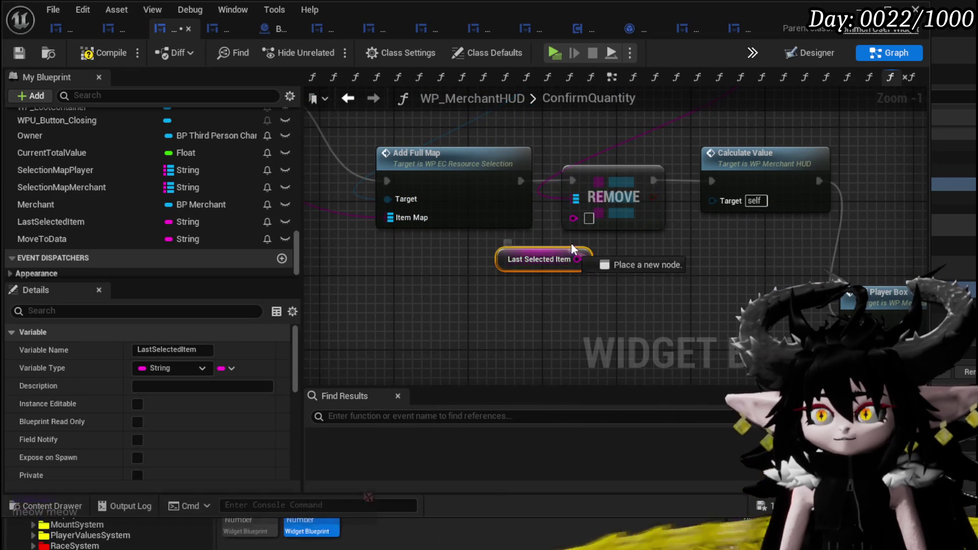
{"action": "scroll", "coordinate": [573, 216], "scroll_direction": "down", "scroll_amount": 3}
{"action": "mouse_move", "coordinate": [563, 218]}
{"action": "left_mouse_down"}
{"action": "mouse_move", "coordinate": [573, 215]}
{"action": "mouse_move", "coordinate": [349, 157]}
{"action": "left_mouse_up"}
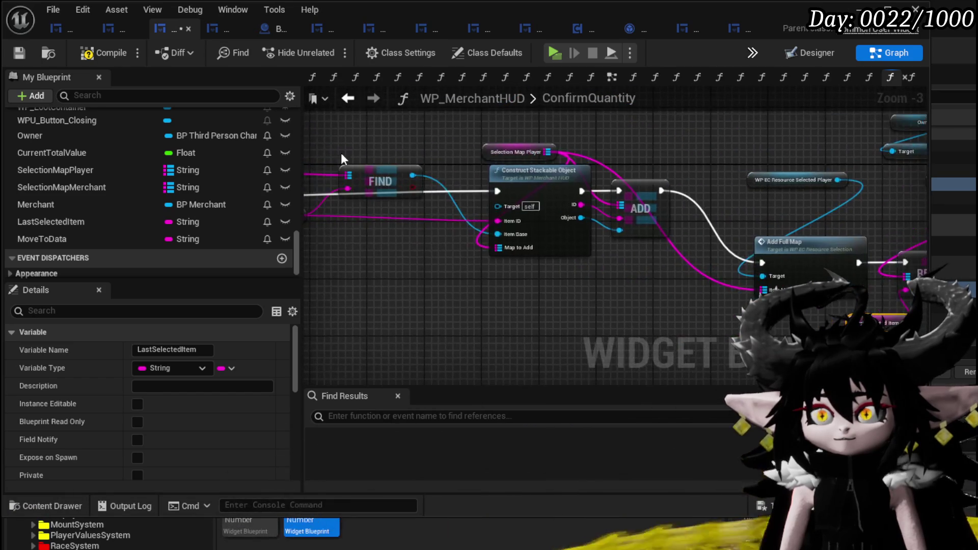
{"action": "scroll", "coordinate": [474, 183], "scroll_direction": "up", "scroll_amount": 1}
{"action": "mouse_move", "coordinate": [410, 202]}
{"action": "left_mouse_down"}
{"action": "mouse_move", "coordinate": [871, 230]}
{"action": "mouse_move", "coordinate": [574, 312]}
{"action": "mouse_move", "coordinate": [551, 303]}
{"action": "left_mouse_up"}
{"action": "left_click_drag", "start_coordinate": [584, 264], "coordinate": [515, 140]}
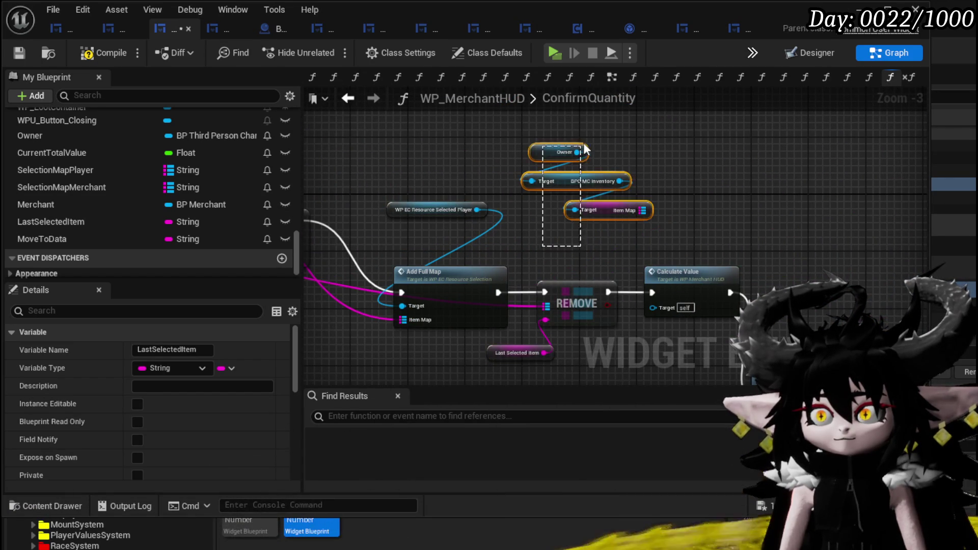
{"action": "key", "text": "Delete"}
- Tidy the Add Full Map, REMOVE, Calculate Value, Fill Player Box and Hide Tool Tipp nodes
{"action": "mouse_move", "coordinate": [479, 192]}
{"action": "left_mouse_down"}
{"action": "mouse_move", "coordinate": [643, 179]}
{"action": "mouse_move", "coordinate": [662, 285]}
{"action": "mouse_move", "coordinate": [595, 222]}
{"action": "left_mouse_up"}
{"action": "left_click_drag", "start_coordinate": [718, 237], "coordinate": [550, 195]}
{"action": "mouse_move", "coordinate": [509, 310]}
{"action": "left_mouse_down"}
{"action": "mouse_move", "coordinate": [708, 248]}
{"action": "mouse_move", "coordinate": [609, 158]}
{"action": "mouse_move", "coordinate": [626, 151]}
{"action": "left_mouse_up"}
{"action": "scroll", "coordinate": [627, 151], "scroll_direction": "down", "scroll_amount": 1}
{"action": "left_click_drag", "start_coordinate": [636, 210], "coordinate": [749, 275]}
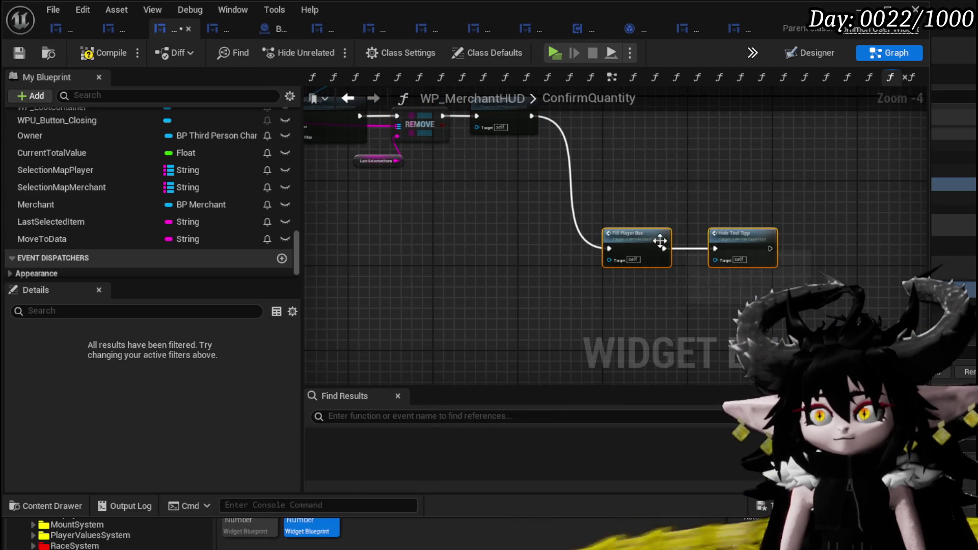
{"action": "left_click_drag", "start_coordinate": [667, 244], "coordinate": [530, 163]}
{"action": "key", "text": "alt+Left"}
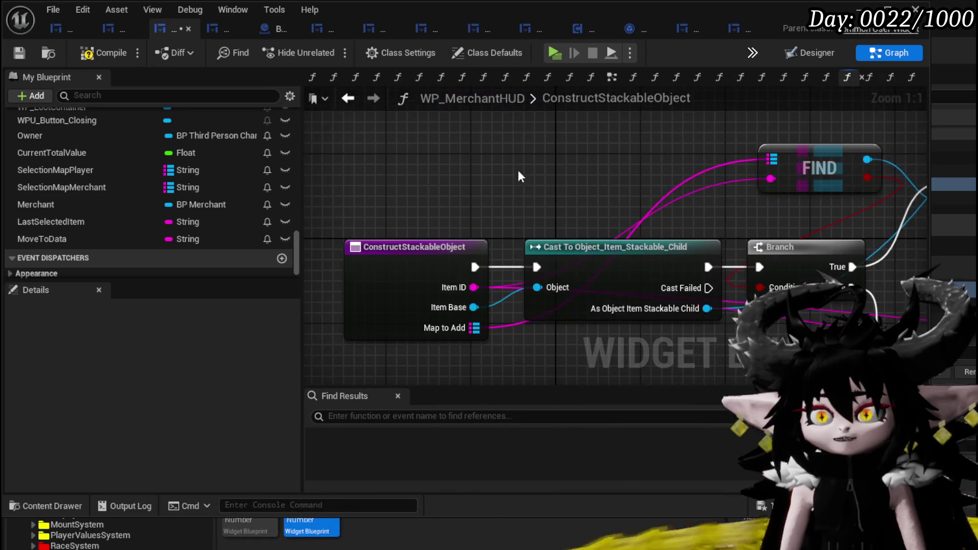
- Add an integer input named Quantity to ConstructStackableObject
{"action": "scroll", "coordinate": [615, 228], "scroll_direction": "down", "scroll_amount": 2}
{"action": "scroll", "coordinate": [512, 329], "scroll_direction": "up", "scroll_amount": 1}
{"action": "left_click", "coordinate": [409, 249]}
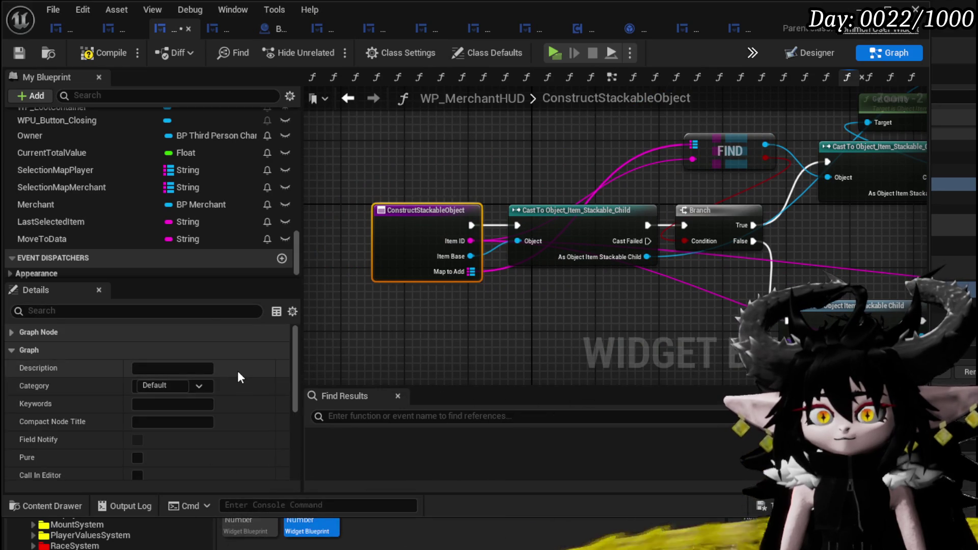
{"action": "scroll", "coordinate": [238, 371], "scroll_direction": "down", "scroll_amount": 5}
{"action": "left_click", "coordinate": [282, 382]}
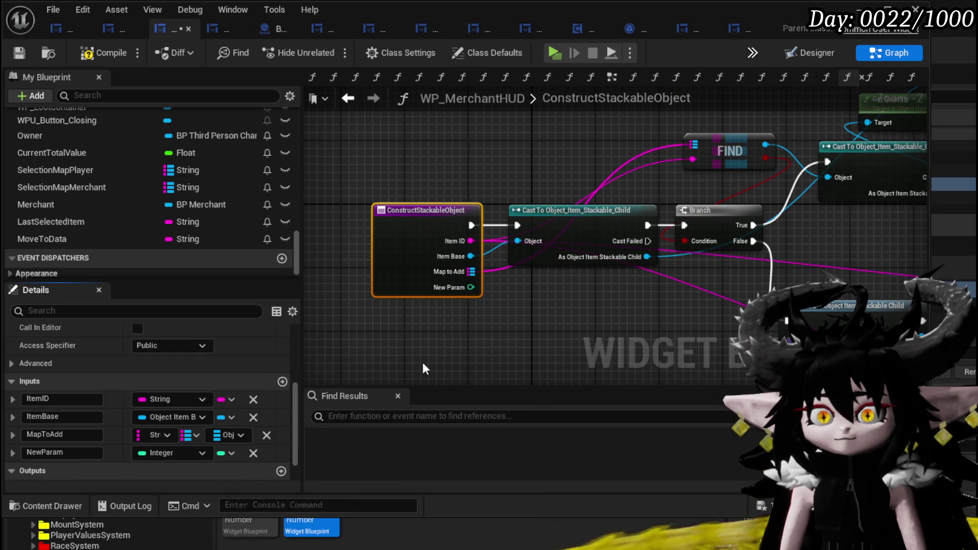
{"action": "double_click", "coordinate": [56, 453]}
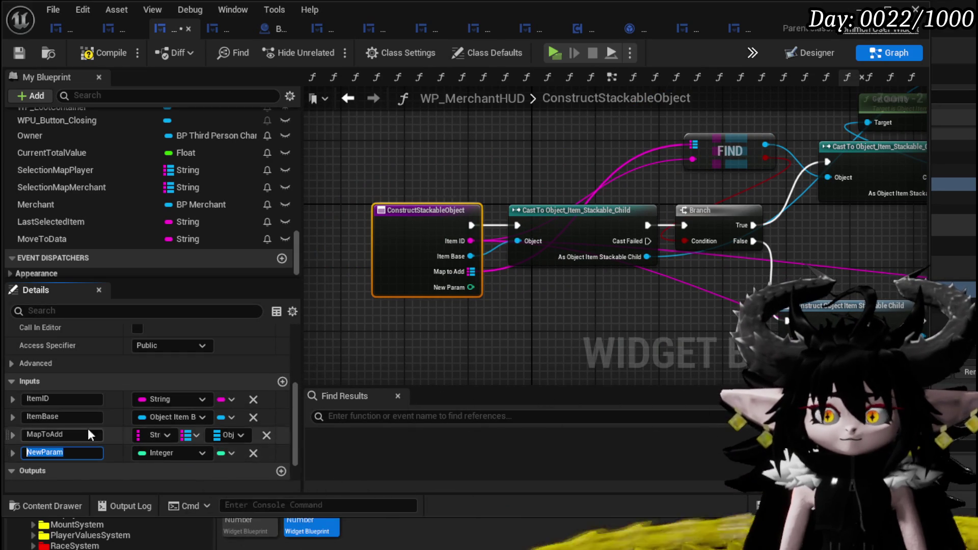
{"action": "type", "text": "Quan"}
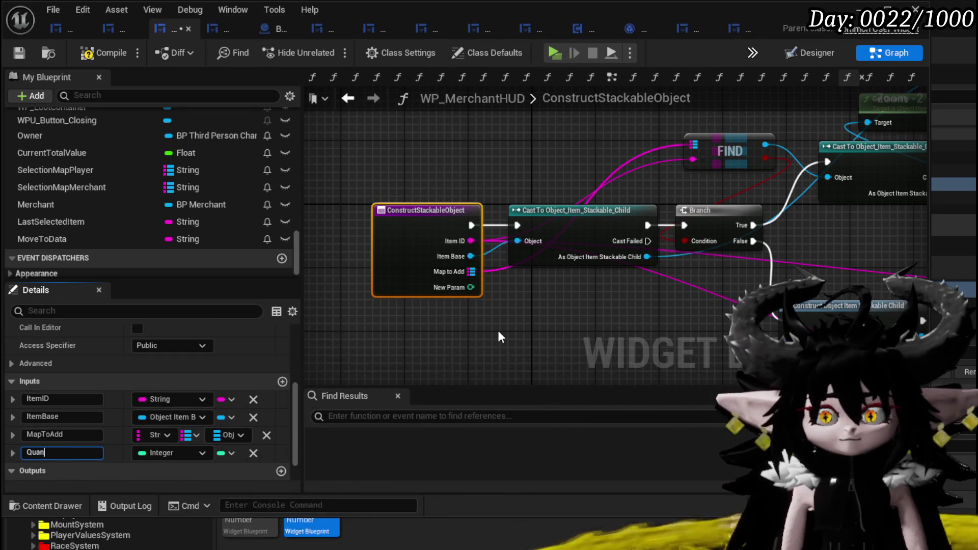
{"action": "type", "text": "tity"}
{"action": "key", "text": "Return"}
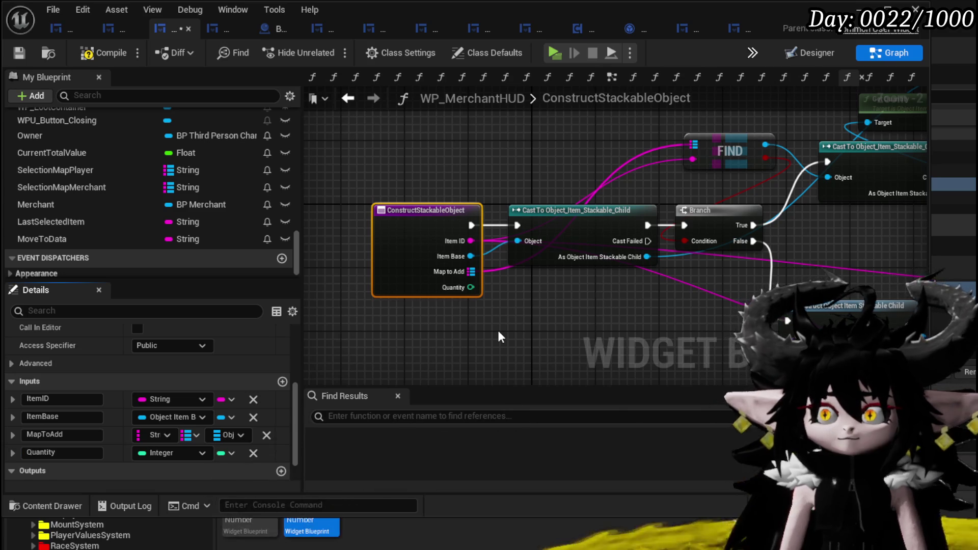
- Insert a Set Quantity node between the cast and Add Quantity, removing the ++ node
{"action": "left_click_drag", "start_coordinate": [497, 330], "coordinate": [291, 332]}
{"action": "mouse_move", "coordinate": [723, 199]}
{"action": "left_mouse_down"}
{"action": "mouse_move", "coordinate": [519, 230]}
{"action": "mouse_move", "coordinate": [433, 225]}
{"action": "mouse_move", "coordinate": [444, 277]}
{"action": "left_mouse_up"}
{"action": "type", "text": "Set"}
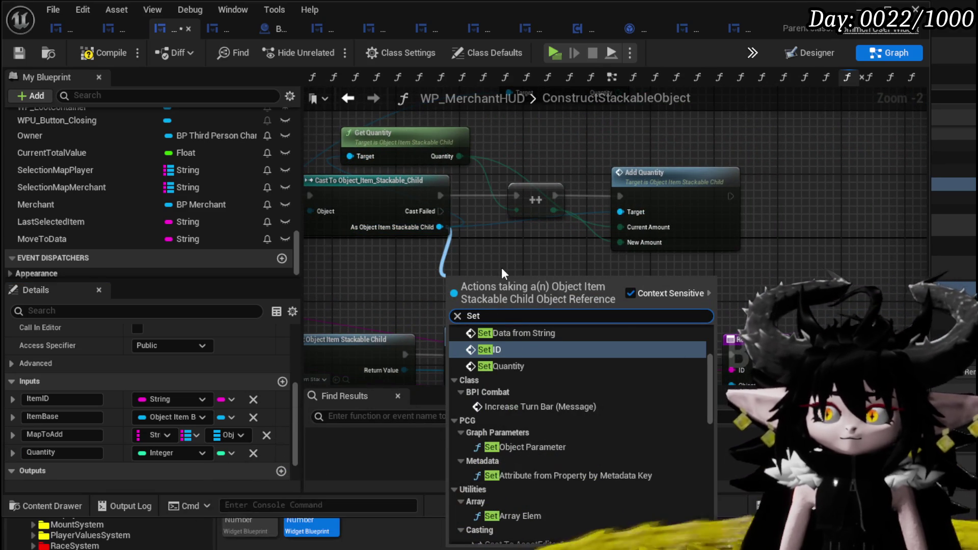
{"action": "left_click", "coordinate": [517, 366]}
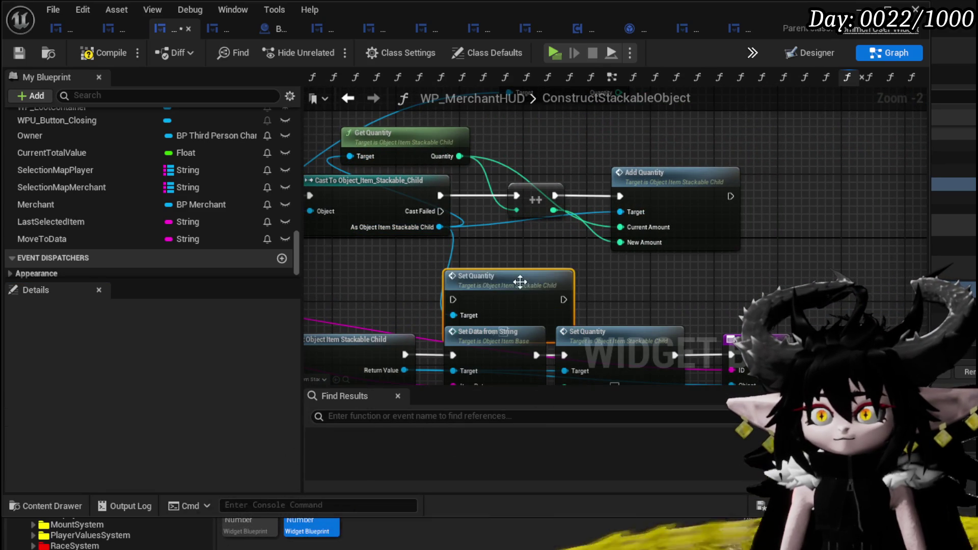
{"action": "left_click_drag", "start_coordinate": [520, 292], "coordinate": [535, 244]}
{"action": "left_click", "coordinate": [534, 199]}
{"action": "key", "text": "Delete"}
{"action": "left_click_drag", "start_coordinate": [642, 188], "coordinate": [714, 187]}
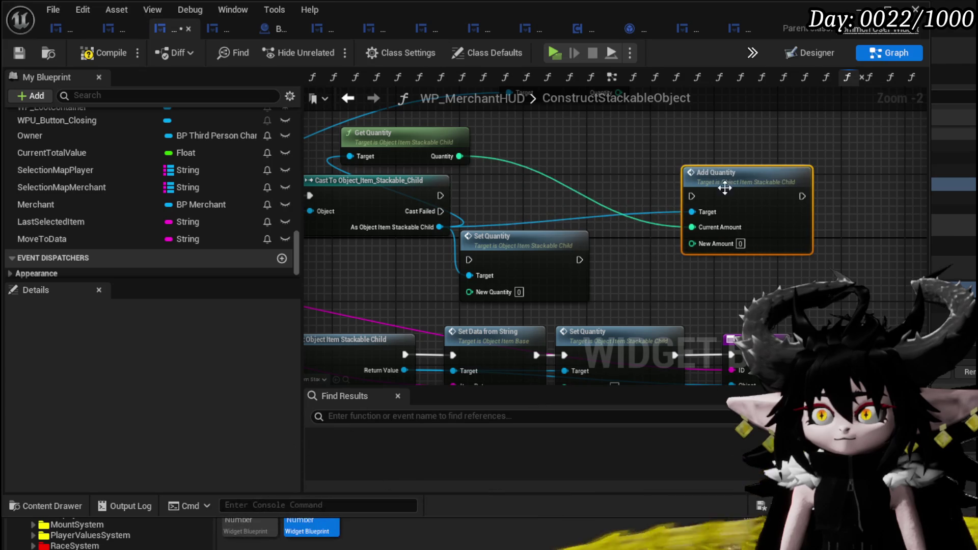
{"action": "mouse_move", "coordinate": [440, 196]}
{"action": "left_mouse_down"}
{"action": "mouse_move", "coordinate": [707, 198]}
{"action": "mouse_move", "coordinate": [691, 196]}
{"action": "left_mouse_up"}
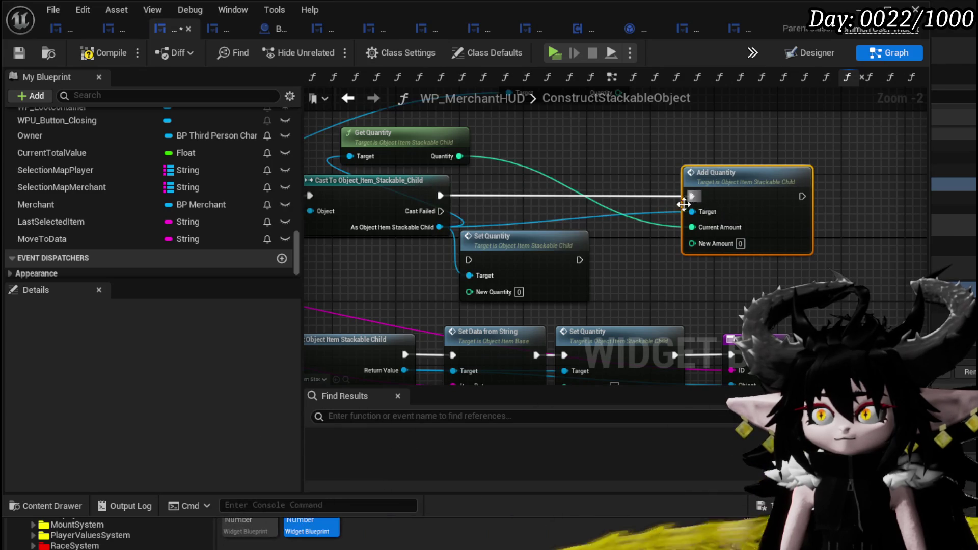
{"action": "left_click_drag", "start_coordinate": [550, 236], "coordinate": [589, 174]}
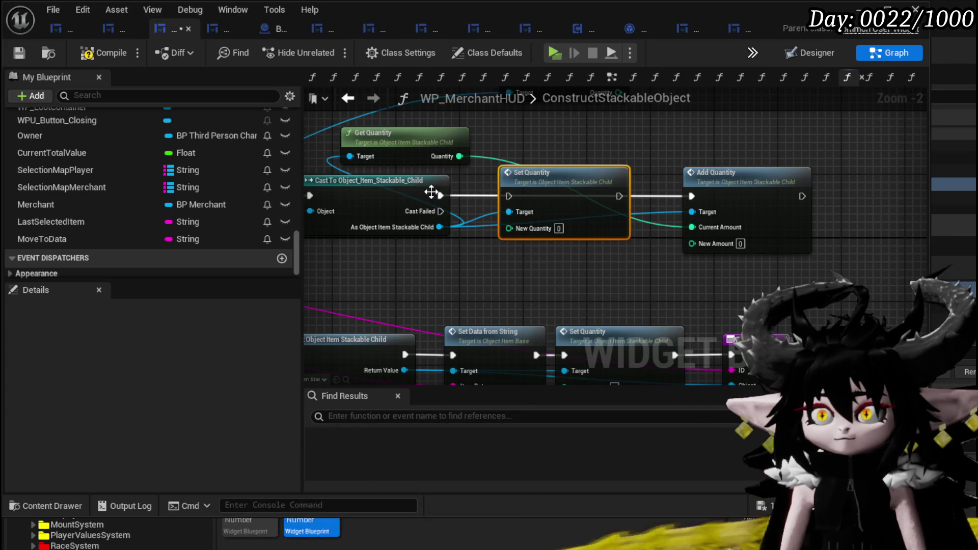
- Compile the blueprint and return to the ConfirmQuantity graph
{"action": "mouse_move", "coordinate": [485, 230]}
{"action": "left_mouse_down"}
{"action": "mouse_move", "coordinate": [556, 265]}
{"action": "mouse_move", "coordinate": [430, 305]}
{"action": "left_mouse_up"}
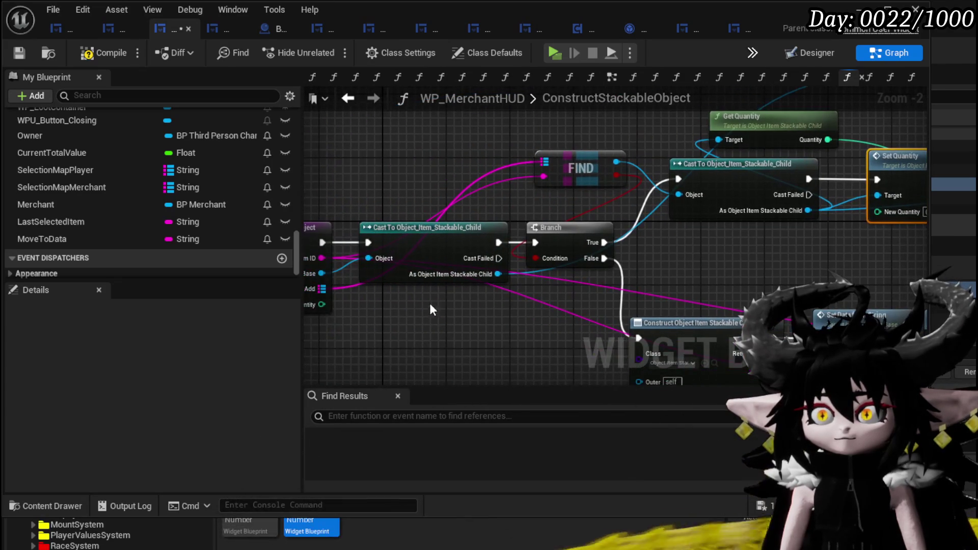
{"action": "mouse_move", "coordinate": [888, 209]}
{"action": "left_mouse_down"}
{"action": "mouse_move", "coordinate": [568, 255]}
{"action": "mouse_move", "coordinate": [695, 268]}
{"action": "left_mouse_up"}
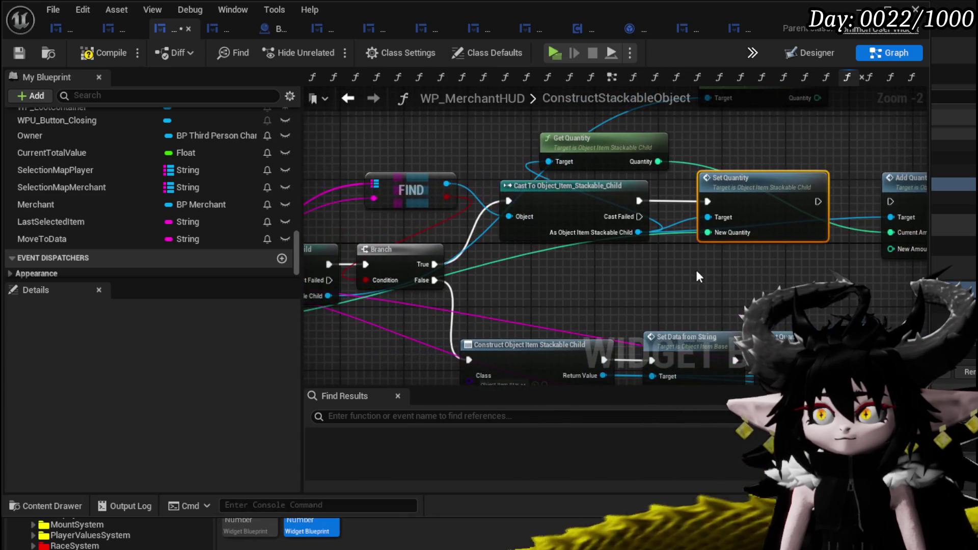
{"action": "left_click", "coordinate": [20, 53]}
{"action": "left_click_drag", "start_coordinate": [409, 132], "coordinate": [664, 147]}
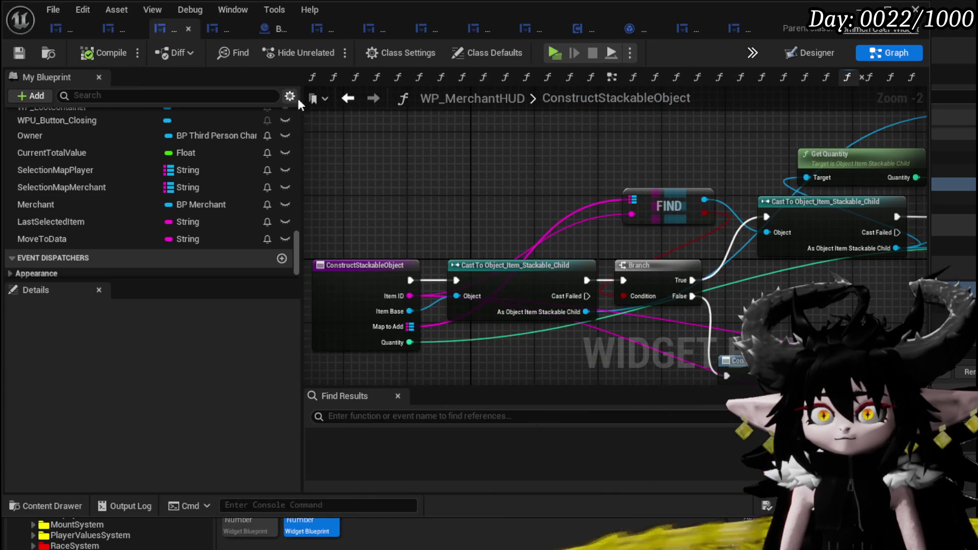
{"action": "left_click", "coordinate": [347, 99]}
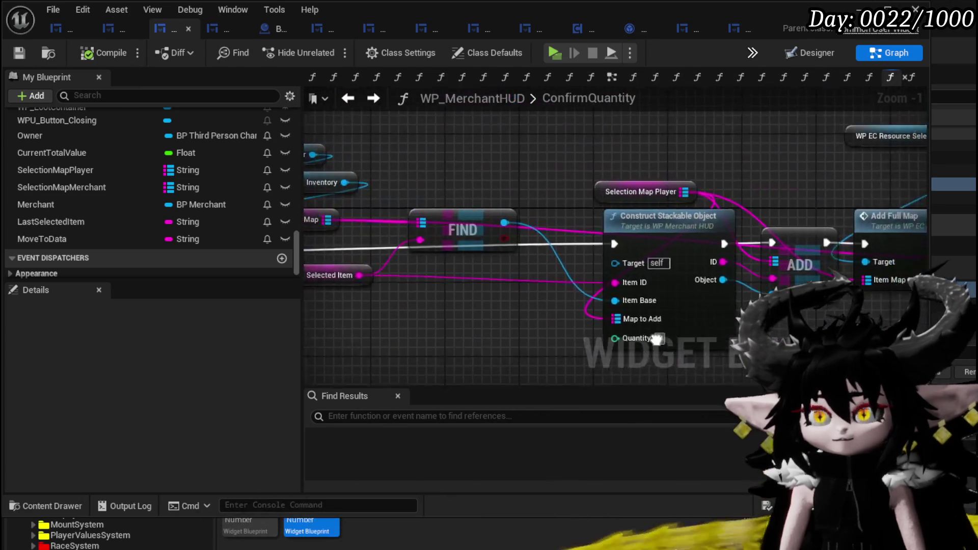
- Copy the Move to Data node into the SelectPlayerItem function graph
{"action": "left_click", "coordinate": [570, 200]}
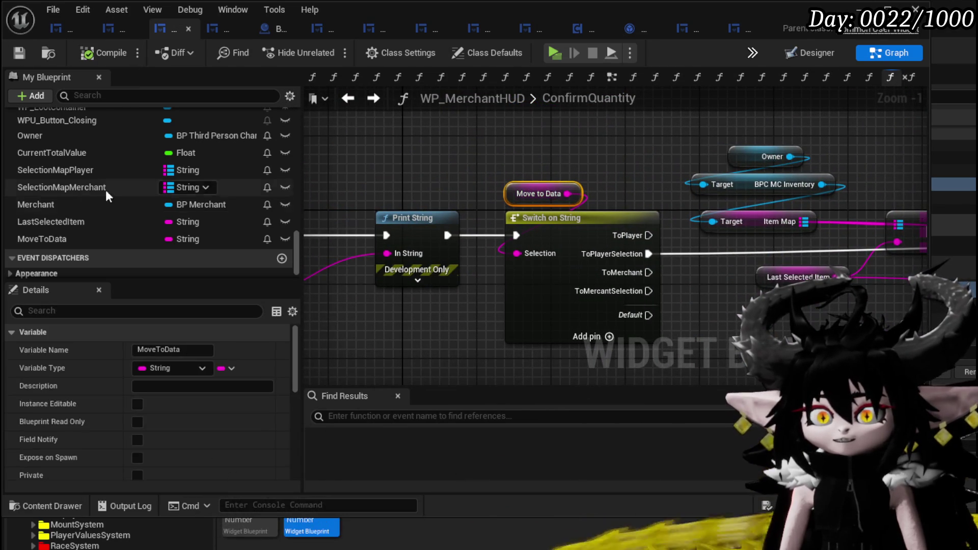
{"action": "scroll", "coordinate": [85, 193], "scroll_direction": "up", "scroll_amount": 10}
{"action": "scroll", "coordinate": [112, 182], "scroll_direction": "up", "scroll_amount": 10}
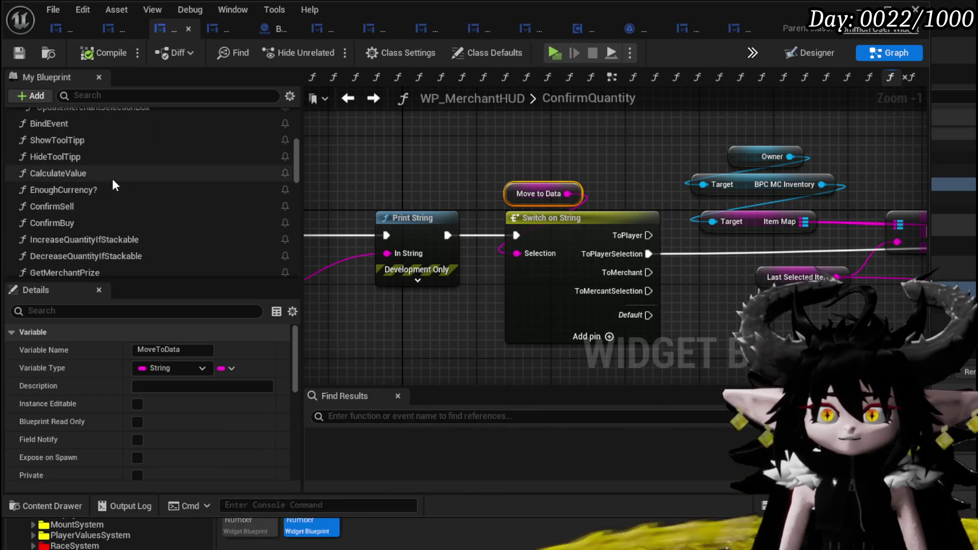
{"action": "scroll", "coordinate": [96, 151], "scroll_direction": "up", "scroll_amount": 5}
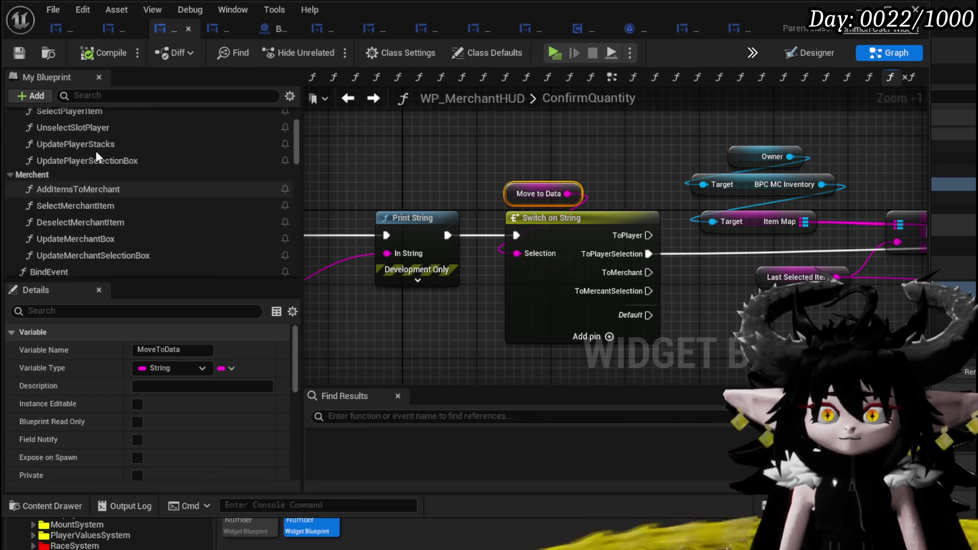
{"action": "double_click", "coordinate": [81, 203]}
{"action": "scroll", "coordinate": [681, 199], "scroll_direction": "up", "scroll_amount": 5}
{"action": "mouse_move", "coordinate": [634, 202]}
{"action": "left_mouse_down"}
{"action": "mouse_move", "coordinate": [869, 217]}
{"action": "mouse_move", "coordinate": [793, 214]}
{"action": "left_mouse_up"}
{"action": "key", "text": "ctrl+v"}
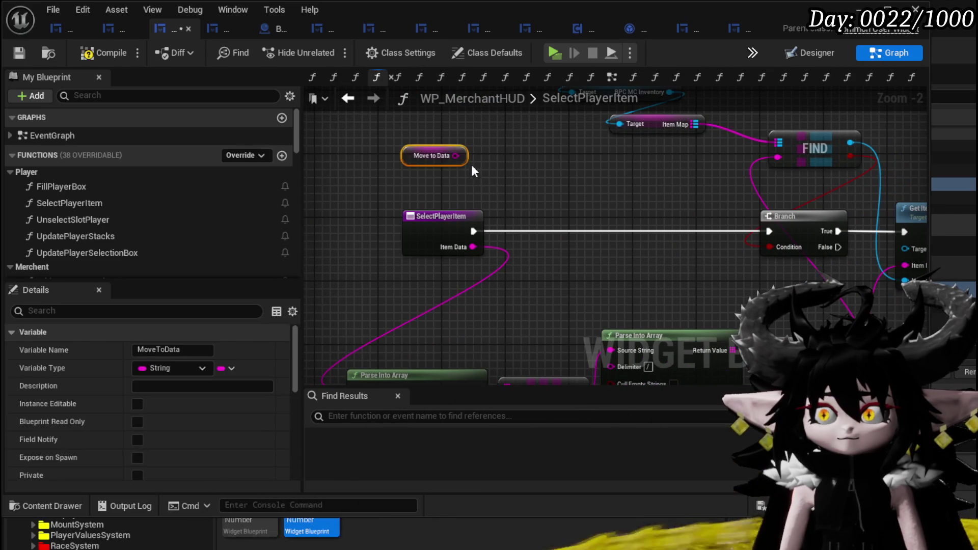
{"action": "left_click_drag", "start_coordinate": [298, 154], "coordinate": [300, 307]}
- Add a MoveToData setter with ToPlayerSelection between the entry and Branch
{"action": "left_click_drag", "start_coordinate": [51, 219], "coordinate": [517, 207]}
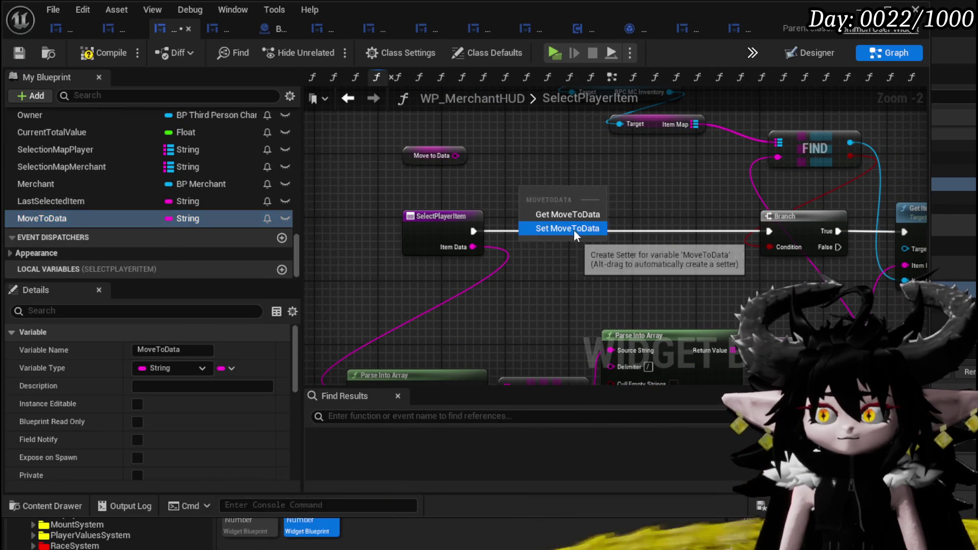
{"action": "left_click", "coordinate": [565, 230]}
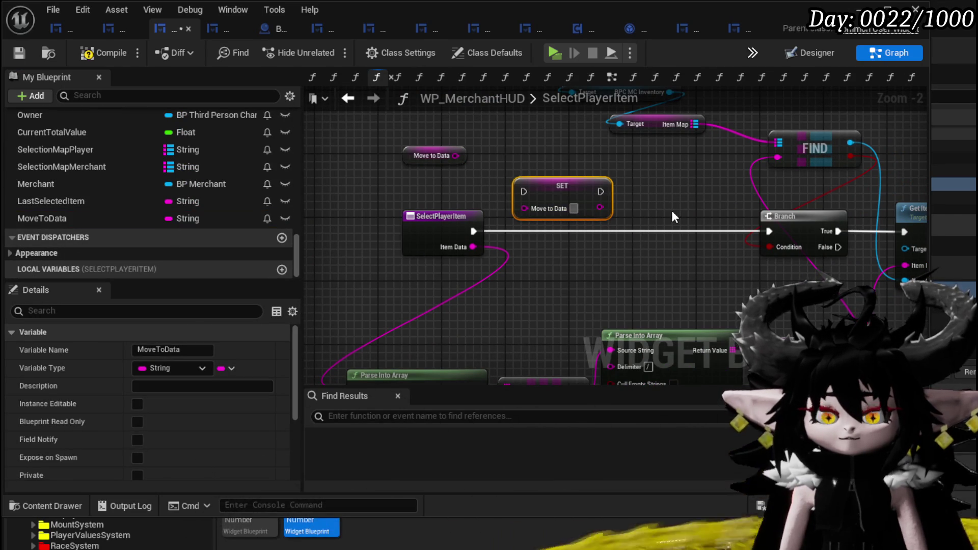
{"action": "type", "text": "ToPlayerSe"}
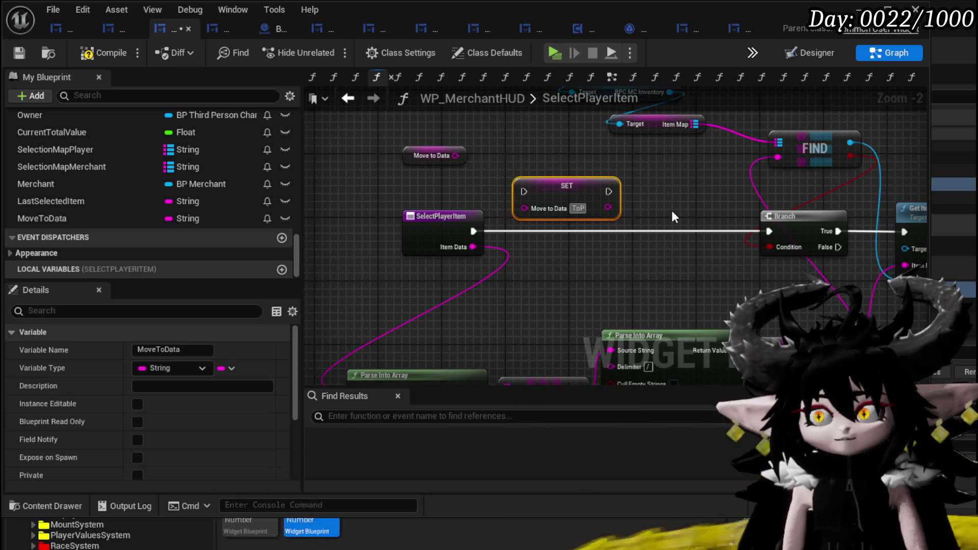
{"action": "type", "text": "lection"}
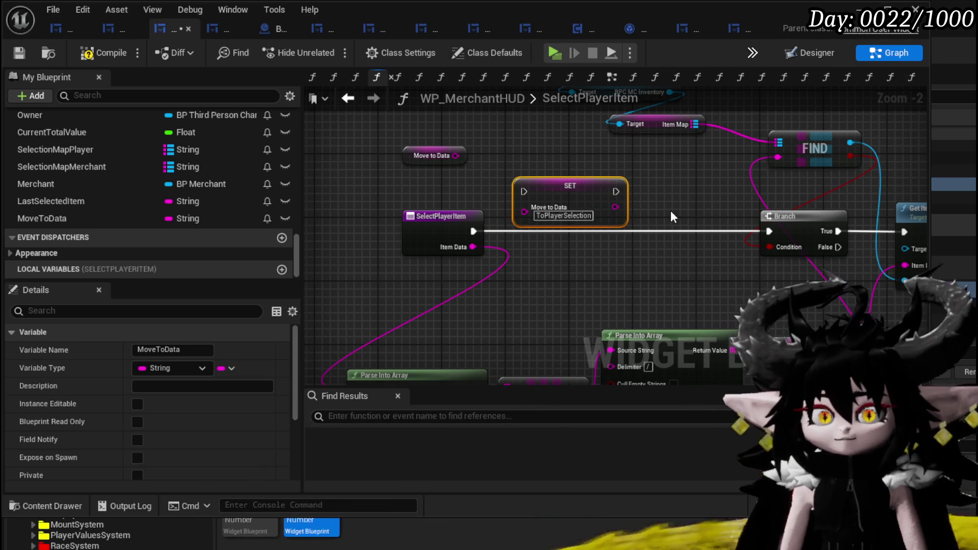
{"action": "mouse_move", "coordinate": [474, 231]}
{"action": "left_mouse_down"}
{"action": "mouse_move", "coordinate": [525, 193]}
{"action": "mouse_move", "coordinate": [597, 231]}
{"action": "left_mouse_up"}
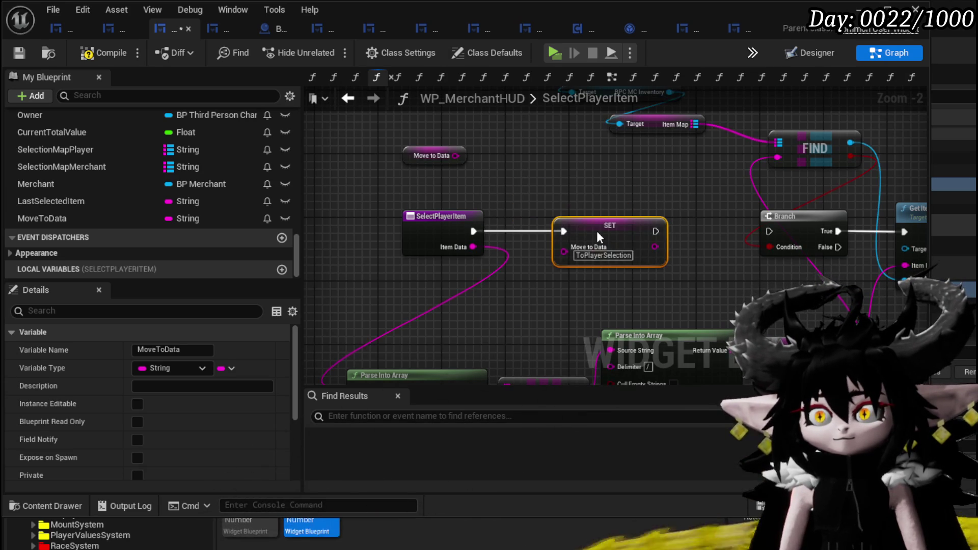
{"action": "left_click_drag", "start_coordinate": [657, 231], "coordinate": [754, 228]}
{"action": "left_click", "coordinate": [394, 166]}
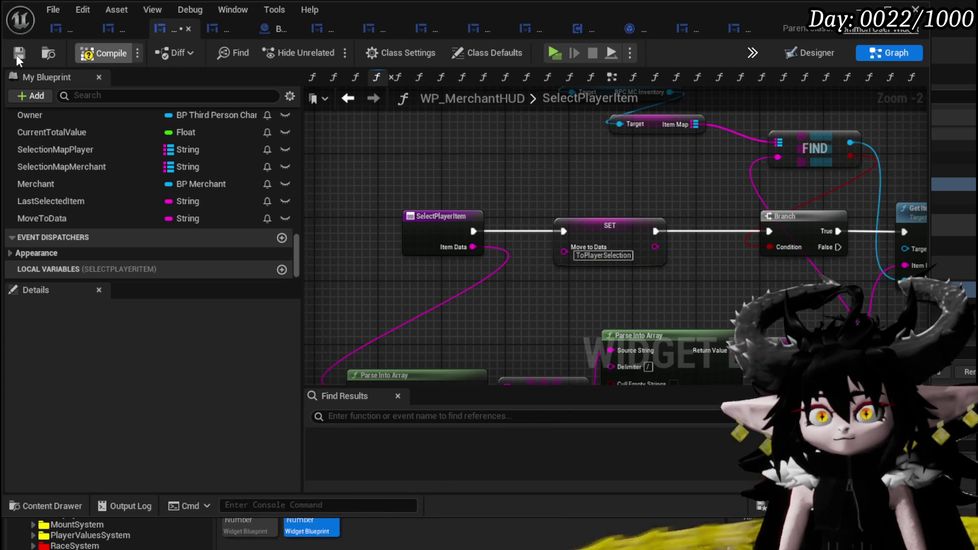
{"action": "left_click", "coordinate": [854, 33]}
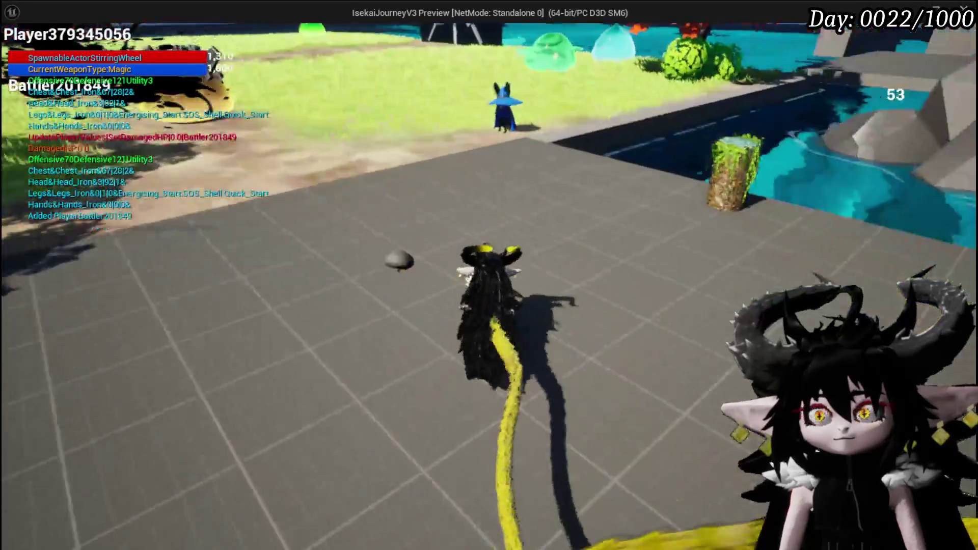
- Trade 10 Copper Ore to the merchant in play mode, then stop and save the level
{"action": "key", "text": "e"}
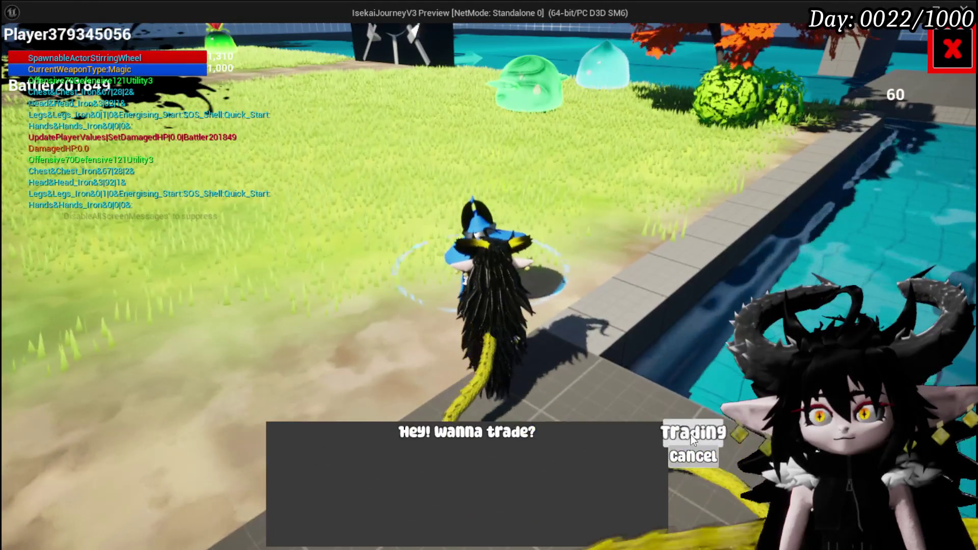
{"action": "left_click", "coordinate": [693, 430]}
{"action": "left_click", "coordinate": [215, 77]}
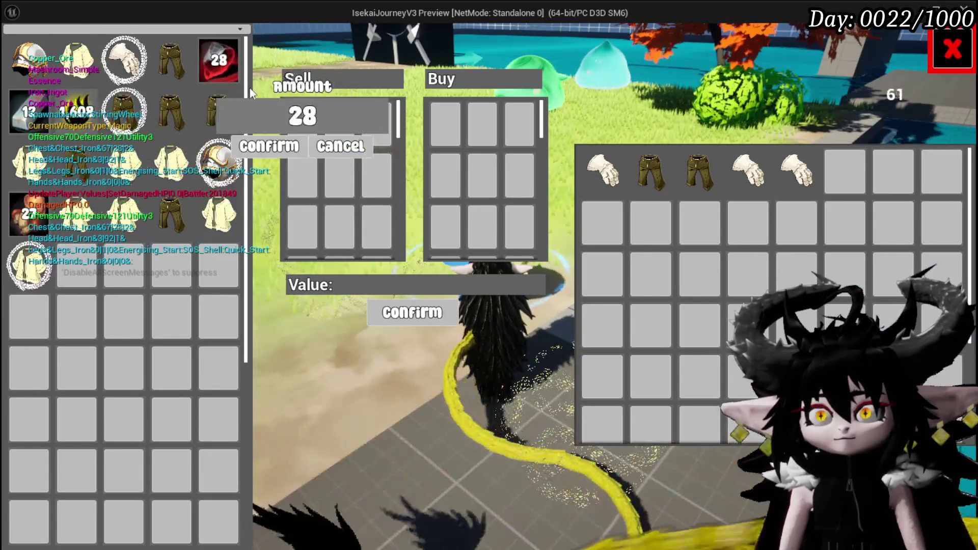
{"action": "left_click", "coordinate": [269, 147]}
{"action": "left_click", "coordinate": [171, 110]}
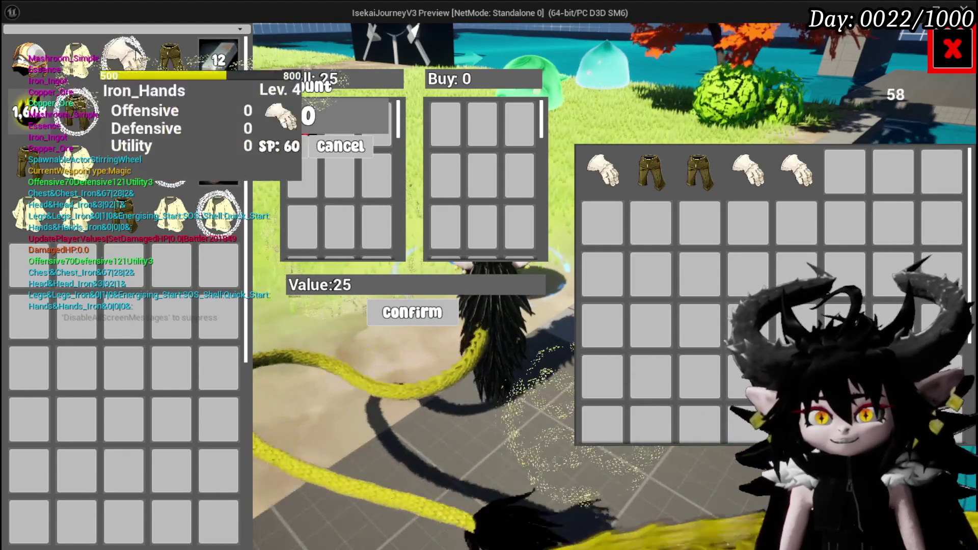
{"action": "mouse_move", "coordinate": [132, 97]}
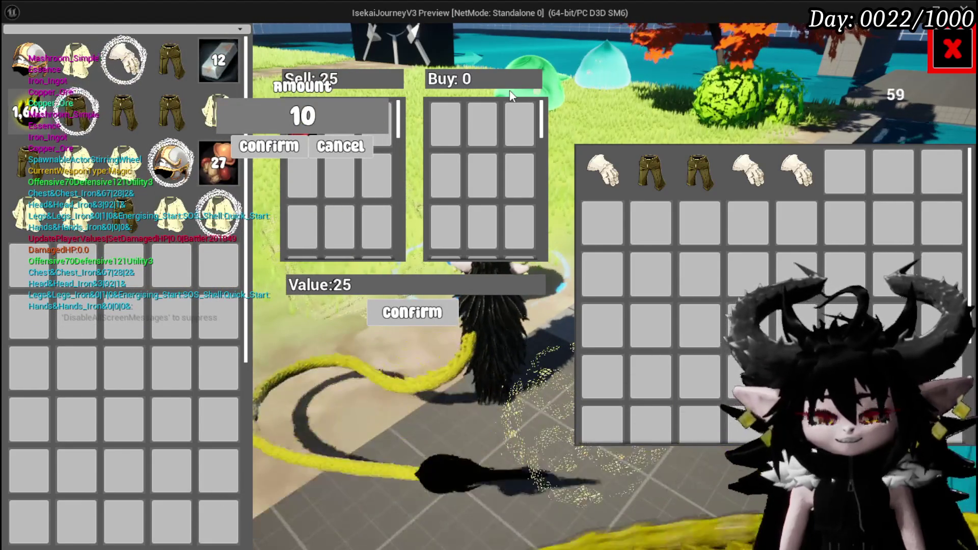
{"action": "key", "text": "Escape"}
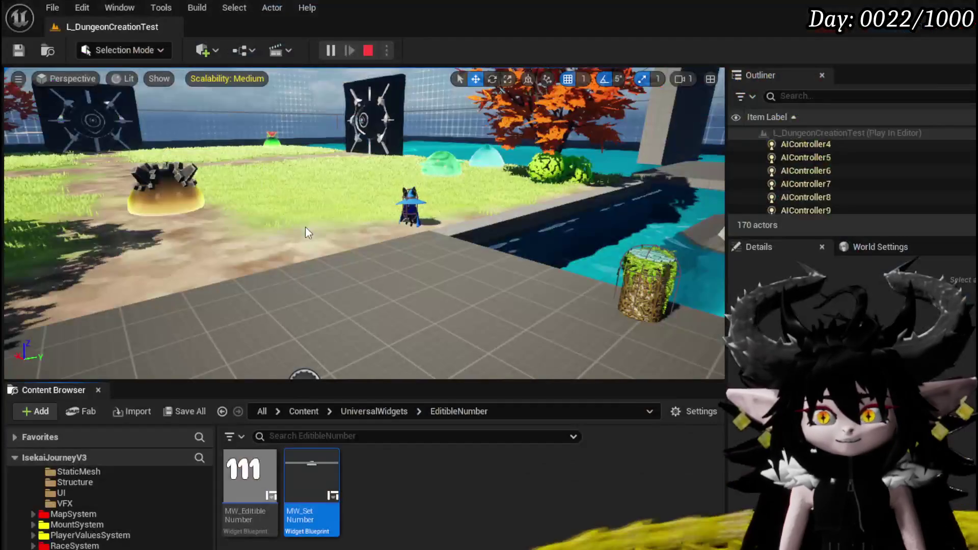
{"action": "left_click", "coordinate": [18, 51]}
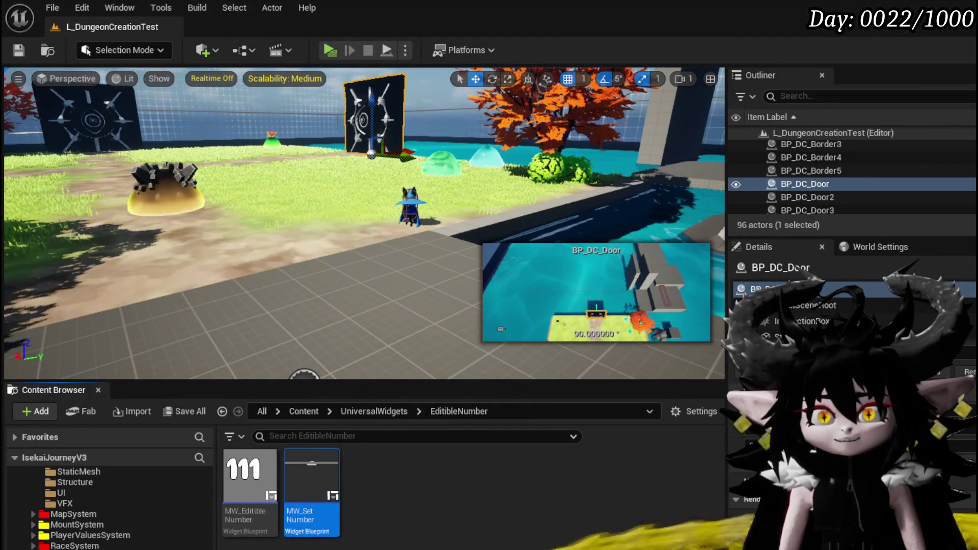
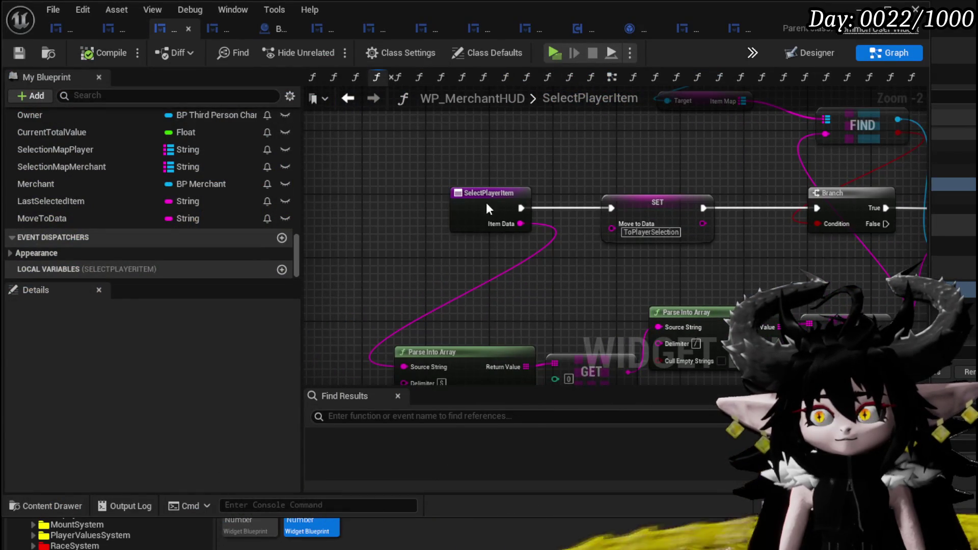
- In SelectPlayerItem, add a SetQuantitySlot getter feeding a Set Visibility node set to Collapsed
{"action": "left_click", "coordinate": [403, 201]}
{"action": "scroll", "coordinate": [227, 181], "scroll_direction": "up", "scroll_amount": 8}
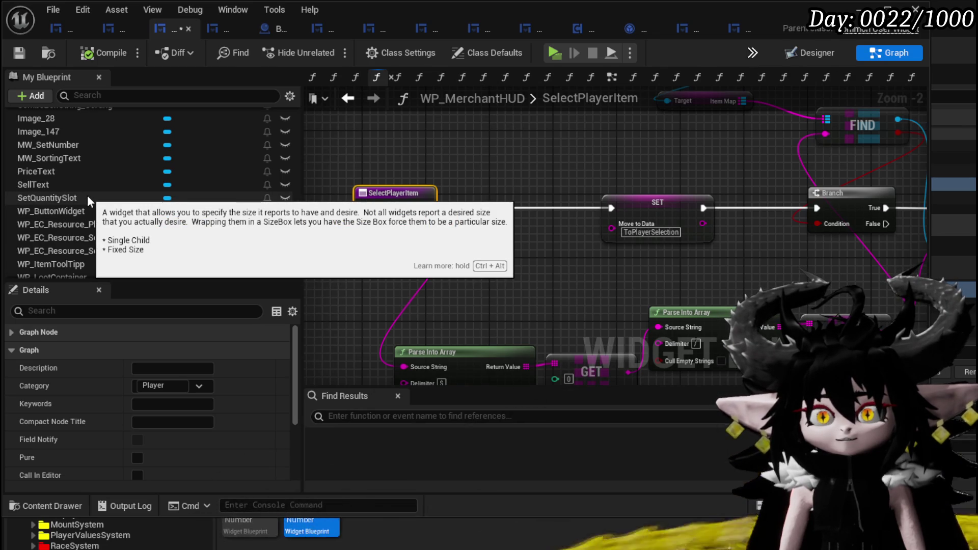
{"action": "mouse_move", "coordinate": [87, 194]}
{"action": "left_mouse_down"}
{"action": "mouse_move", "coordinate": [364, 135]}
{"action": "mouse_move", "coordinate": [414, 174]}
{"action": "mouse_move", "coordinate": [484, 194]}
{"action": "left_mouse_up"}
{"action": "left_click", "coordinate": [368, 141]}
{"action": "type", "text": "Set Visi"}
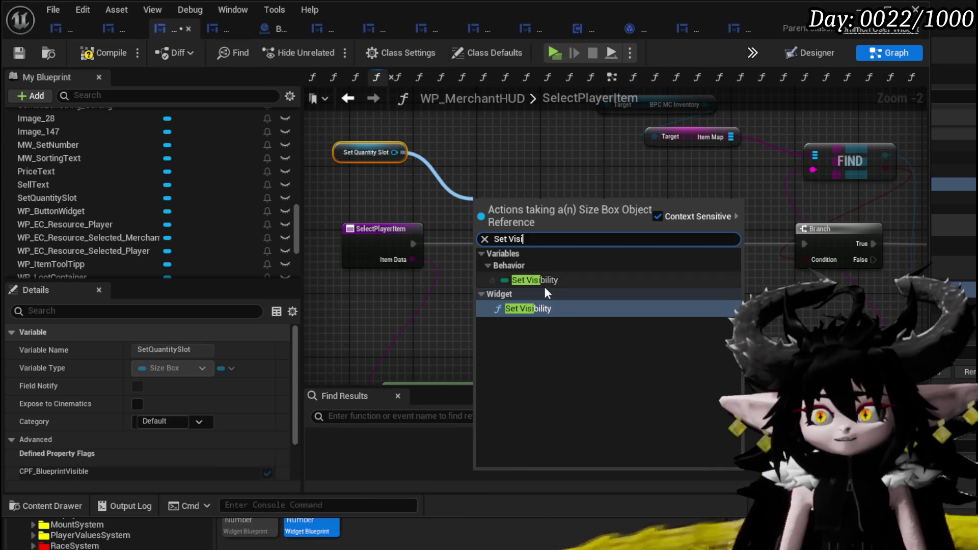
{"action": "left_click", "coordinate": [528, 308]}
{"action": "left_click", "coordinate": [505, 289]}
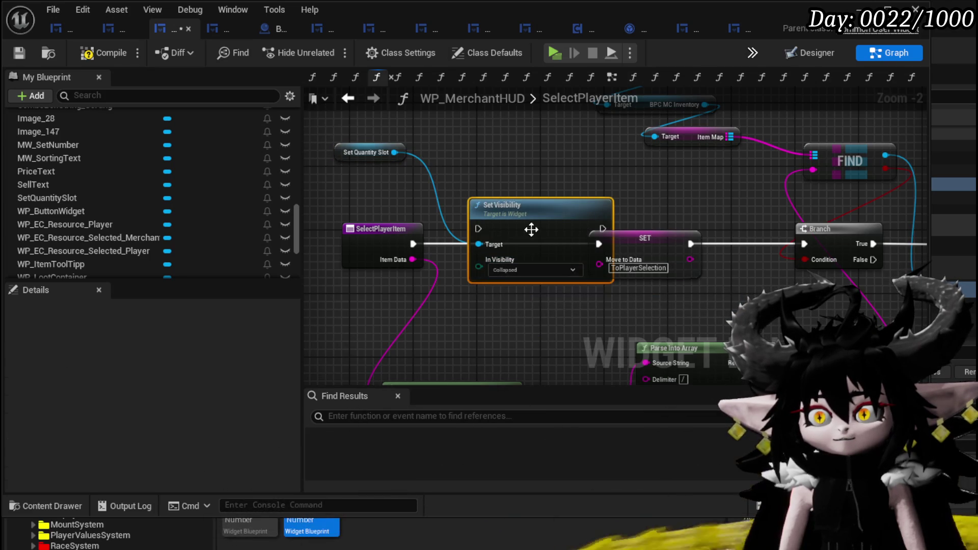
{"action": "left_click_drag", "start_coordinate": [529, 218], "coordinate": [490, 154]}
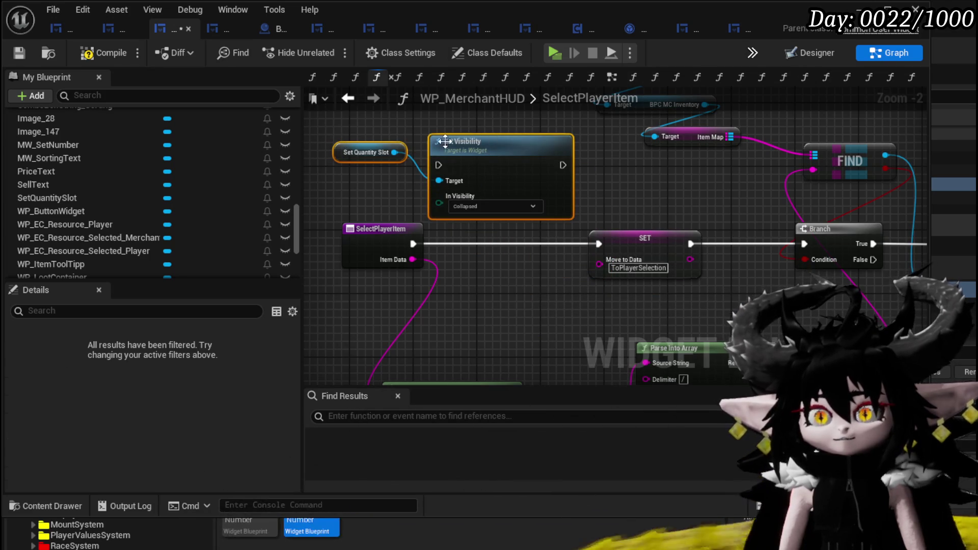
- Cut the slot visibility nodes out of SelectPlayerItem and switch to the ConfirmQuantity graph
{"action": "key", "text": "Delete"}
{"action": "scroll", "coordinate": [176, 179], "scroll_direction": "up", "scroll_amount": 10}
{"action": "double_click", "coordinate": [102, 200]}
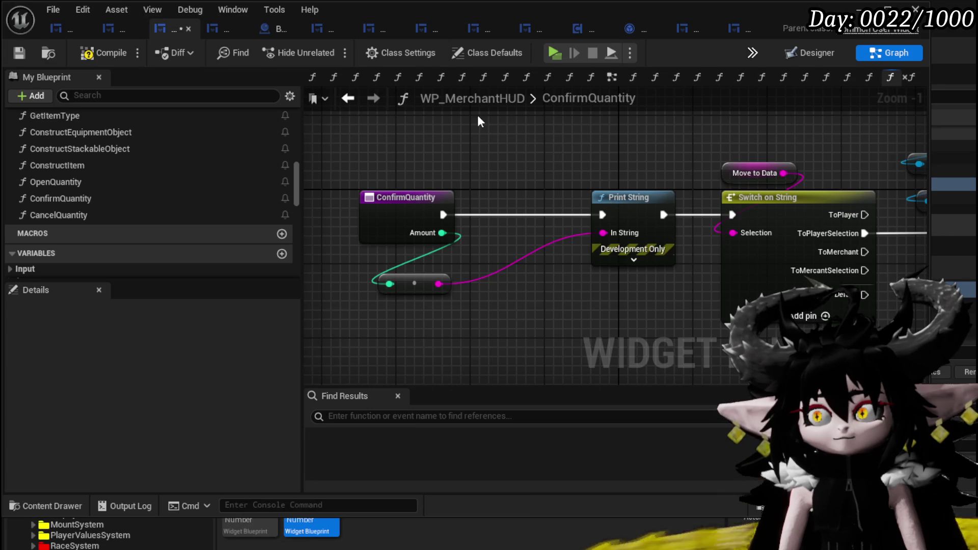
- Paste the collapsing Set Visibility nodes and wire them between the ConfirmQuantity entry and Switch on String
{"action": "key", "text": "ctrl+v"}
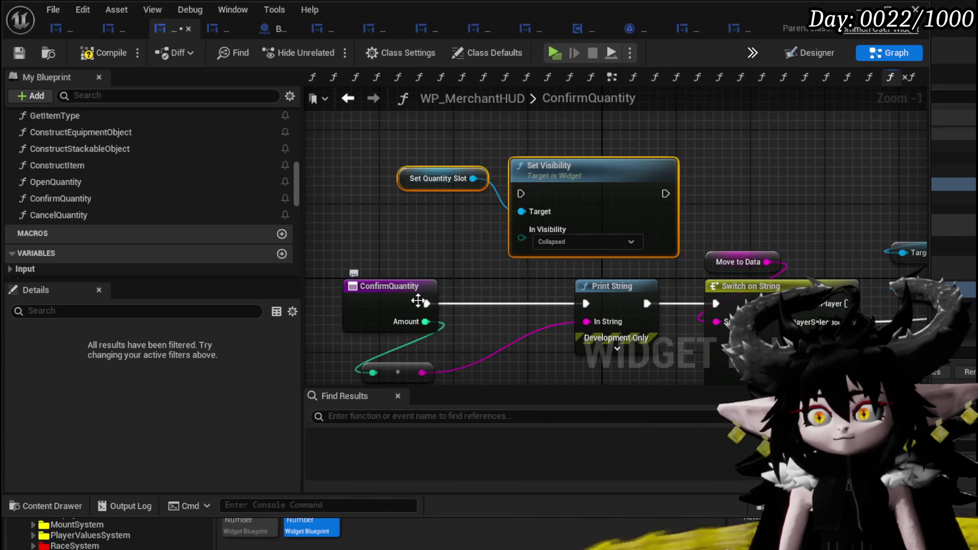
{"action": "left_click_drag", "start_coordinate": [418, 301], "coordinate": [480, 214]}
{"action": "mouse_move", "coordinate": [359, 295]}
{"action": "left_mouse_down"}
{"action": "mouse_move", "coordinate": [359, 303]}
{"action": "mouse_move", "coordinate": [541, 204]}
{"action": "left_mouse_up"}
{"action": "left_click_drag", "start_coordinate": [666, 194], "coordinate": [716, 304]}
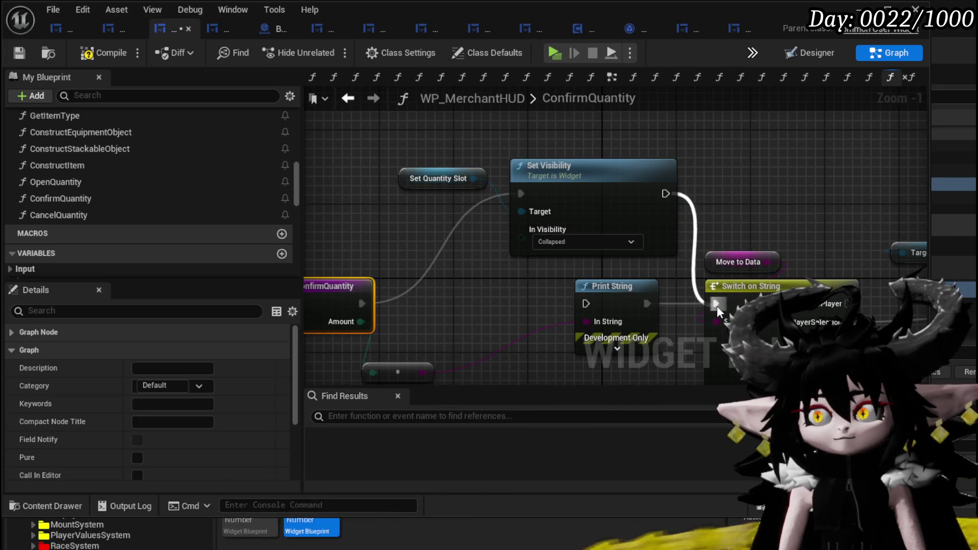
{"action": "mouse_move", "coordinate": [429, 217]}
{"action": "left_mouse_down"}
{"action": "mouse_move", "coordinate": [613, 176]}
{"action": "mouse_move", "coordinate": [537, 147]}
{"action": "left_mouse_up"}
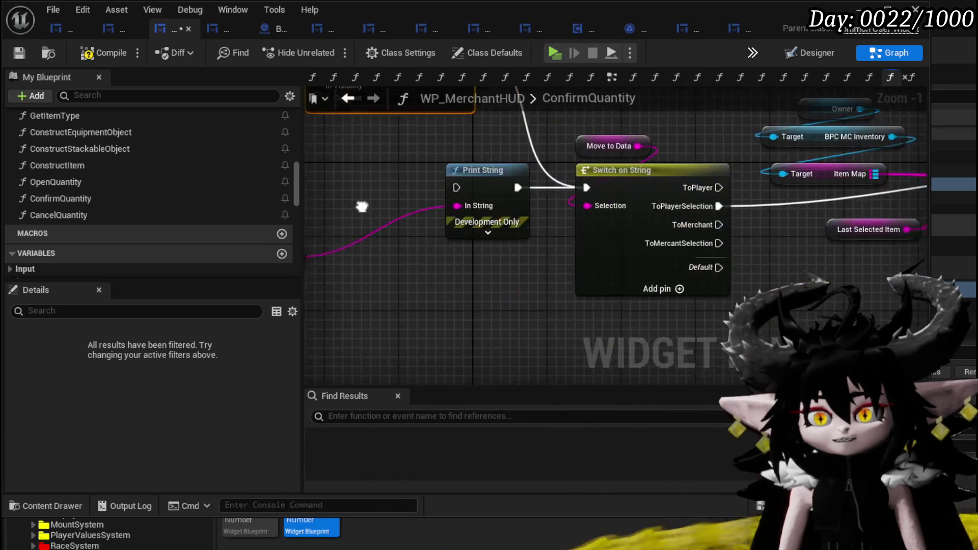
{"action": "scroll", "coordinate": [343, 231], "scroll_direction": "down", "scroll_amount": 4}
{"action": "scroll", "coordinate": [547, 250], "scroll_direction": "up", "scroll_amount": 3}
- Feed Amount into the stackable object's Quantity, move REMOVE and Last Selected Item down, then open CancelQuantity
{"action": "mouse_move", "coordinate": [554, 251]}
{"action": "left_mouse_down"}
{"action": "mouse_move", "coordinate": [502, 301]}
{"action": "mouse_move", "coordinate": [392, 229]}
{"action": "left_mouse_up"}
{"action": "mouse_move", "coordinate": [343, 200]}
{"action": "left_mouse_down"}
{"action": "mouse_move", "coordinate": [713, 249]}
{"action": "mouse_move", "coordinate": [668, 285]}
{"action": "mouse_move", "coordinate": [417, 306]}
{"action": "left_mouse_up"}
{"action": "left_click_drag", "start_coordinate": [725, 196], "coordinate": [719, 336]}
{"action": "left_click_drag", "start_coordinate": [662, 357], "coordinate": [583, 251]}
{"action": "scroll", "coordinate": [583, 251], "scroll_direction": "down", "scroll_amount": 1}
{"action": "mouse_move", "coordinate": [651, 260]}
{"action": "left_mouse_down"}
{"action": "mouse_move", "coordinate": [630, 205]}
{"action": "mouse_move", "coordinate": [765, 288]}
{"action": "left_mouse_up"}
{"action": "mouse_move", "coordinate": [470, 277]}
{"action": "left_mouse_down"}
{"action": "mouse_move", "coordinate": [518, 277]}
{"action": "mouse_move", "coordinate": [520, 324]}
{"action": "left_mouse_up"}
{"action": "left_click_drag", "start_coordinate": [439, 217], "coordinate": [383, 225]}
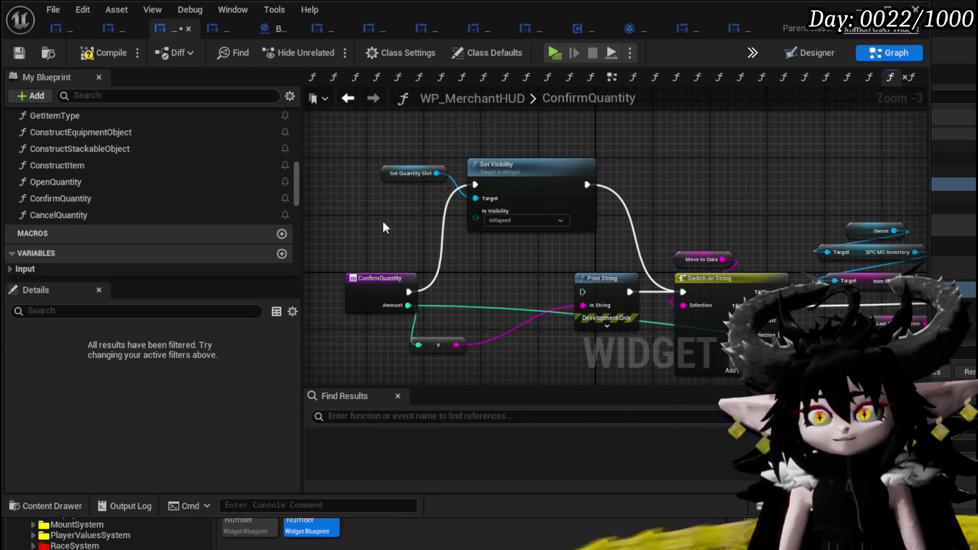
{"action": "double_click", "coordinate": [78, 216]}
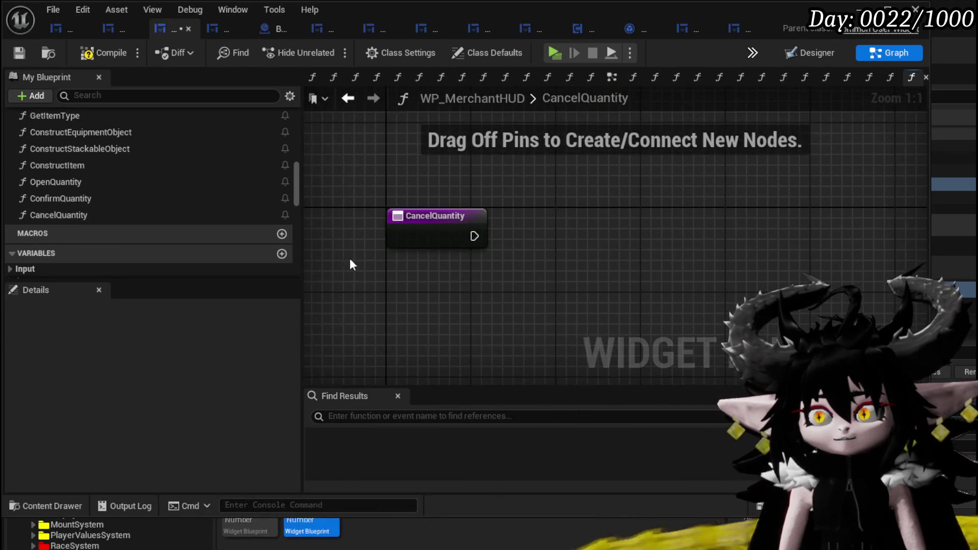
- Paste the SetQuantitySlot getter and Collapsed Set Visibility into CancelQuantity, lined up after the entry
{"action": "key", "text": "ctrl+v"}
{"action": "mouse_move", "coordinate": [696, 218]}
{"action": "left_mouse_down"}
{"action": "mouse_move", "coordinate": [686, 237]}
{"action": "mouse_move", "coordinate": [686, 228]}
{"action": "left_mouse_up"}
{"action": "left_click_drag", "start_coordinate": [552, 221], "coordinate": [511, 180]}
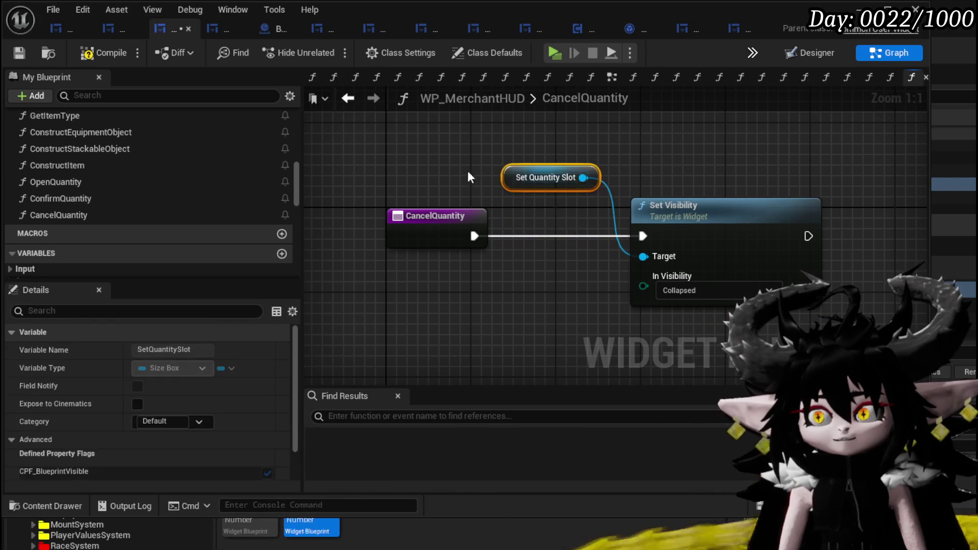
- Compile and save WP_MerchantHUD, then return to the ConfirmQuantity graph
{"action": "left_click", "coordinate": [20, 50]}
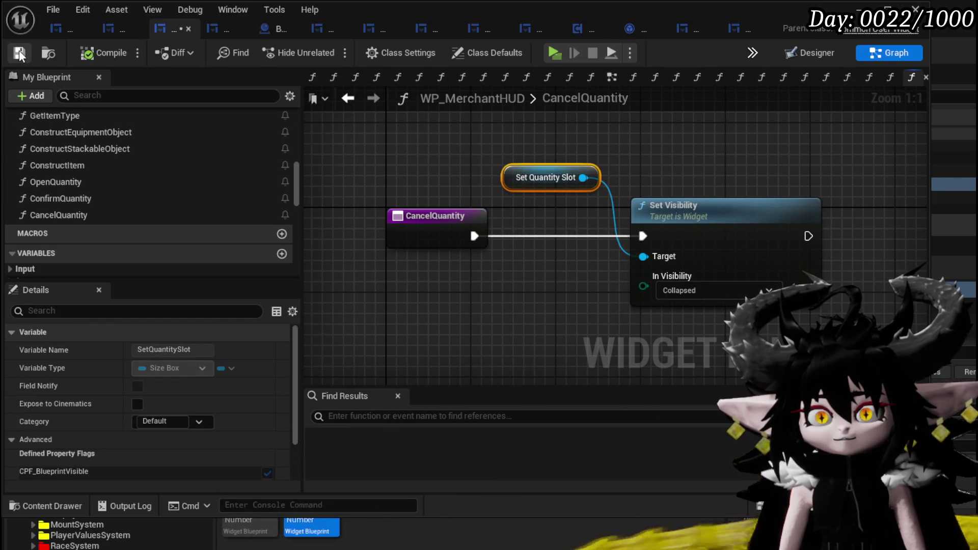
{"action": "left_click", "coordinate": [82, 200]}
{"action": "double_click", "coordinate": [83, 201]}
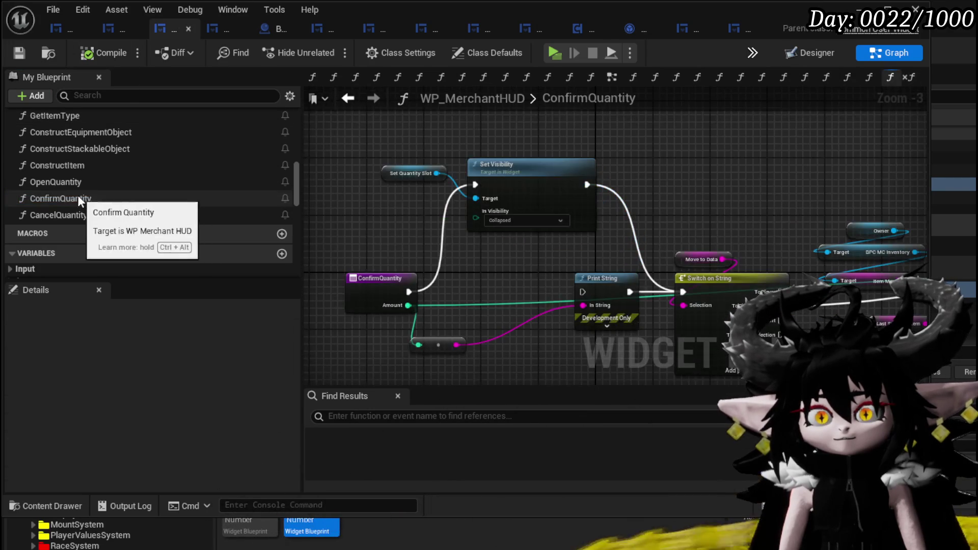
{"action": "scroll", "coordinate": [582, 228], "scroll_direction": "up", "scroll_amount": 3}
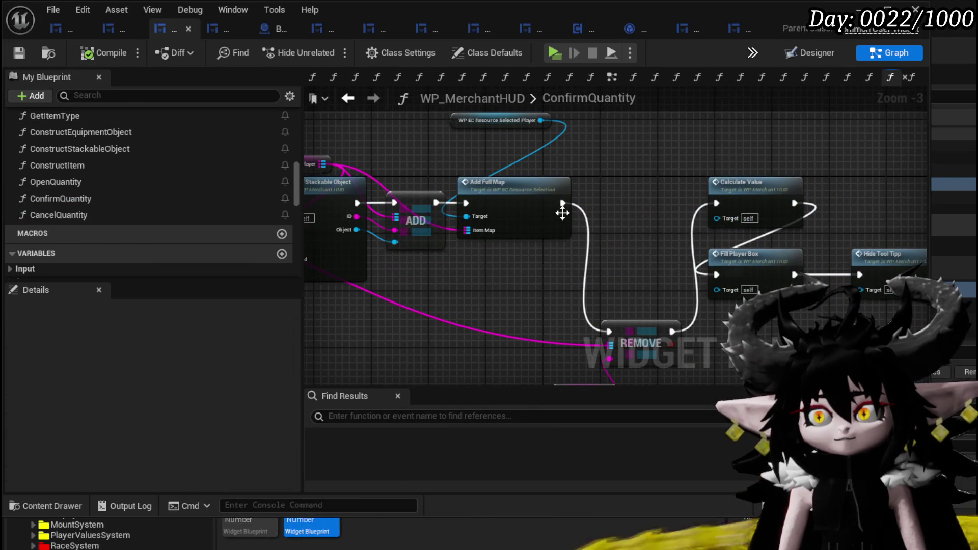
- Rearrange the ConfirmQuantity graph, moving WP EC Resource Selected Player and three variable nodes into place
{"action": "left_click_drag", "start_coordinate": [589, 223], "coordinate": [675, 269]}
{"action": "mouse_move", "coordinate": [578, 168]}
{"action": "left_mouse_down"}
{"action": "mouse_move", "coordinate": [594, 213]}
{"action": "mouse_move", "coordinate": [586, 207]}
{"action": "mouse_move", "coordinate": [739, 214]}
{"action": "left_mouse_up"}
{"action": "left_click_drag", "start_coordinate": [357, 204], "coordinate": [560, 194]}
{"action": "left_click_drag", "start_coordinate": [473, 183], "coordinate": [467, 193]}
{"action": "mouse_move", "coordinate": [369, 177]}
{"action": "left_mouse_down"}
{"action": "mouse_move", "coordinate": [548, 161]}
{"action": "mouse_move", "coordinate": [306, 147]}
{"action": "left_mouse_up"}
{"action": "left_click_drag", "start_coordinate": [611, 168], "coordinate": [468, 163]}
{"action": "left_click_drag", "start_coordinate": [586, 184], "coordinate": [469, 176]}
{"action": "left_click_drag", "start_coordinate": [424, 253], "coordinate": [423, 253]}
{"action": "left_click_drag", "start_coordinate": [431, 240], "coordinate": [431, 212]}
{"action": "mouse_move", "coordinate": [622, 200]}
{"action": "left_mouse_down"}
{"action": "mouse_move", "coordinate": [430, 249]}
{"action": "mouse_move", "coordinate": [485, 167]}
{"action": "left_mouse_up"}
- Try a 'Redu' node search, then dismiss it and its loose wire
{"action": "type", "text": "Redu"}
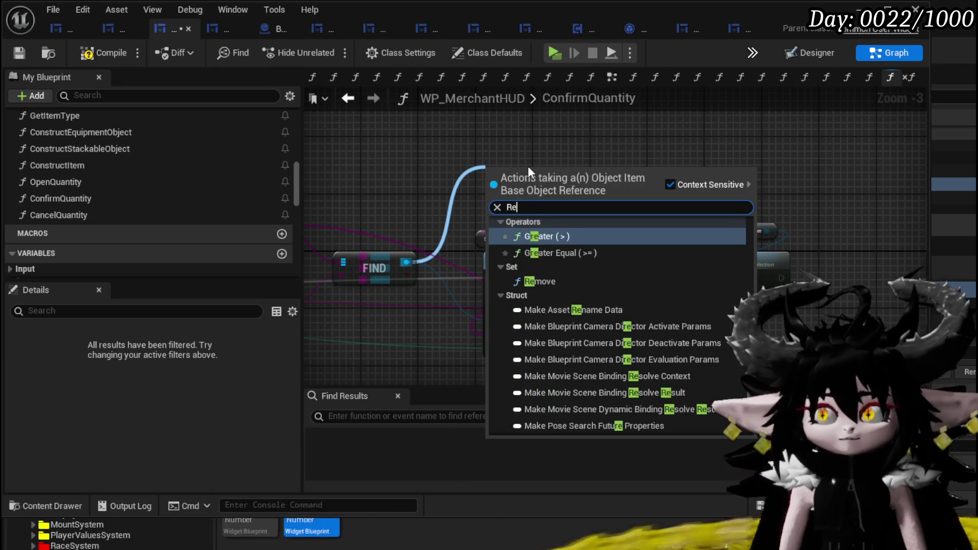
{"action": "key", "text": "BackSpace"}
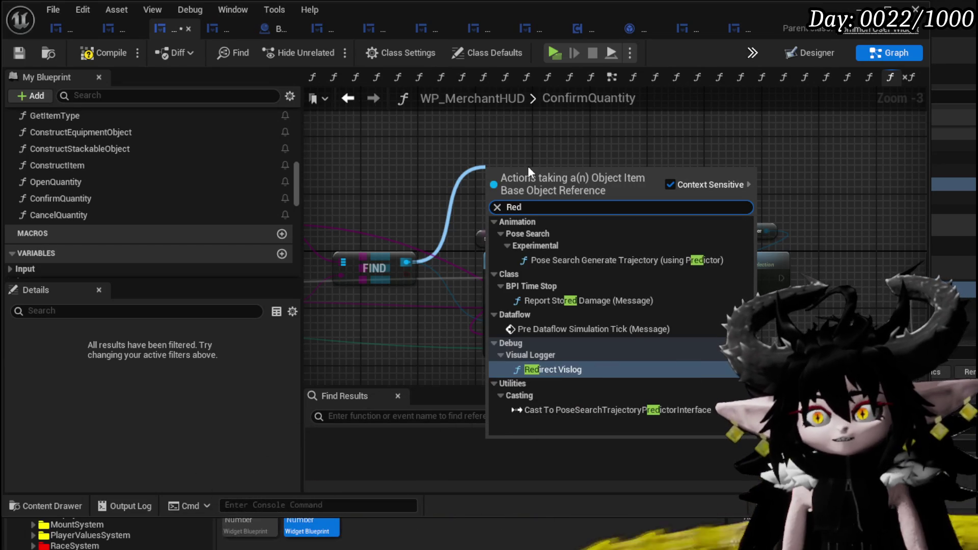
{"action": "key", "text": "BackSpace"}
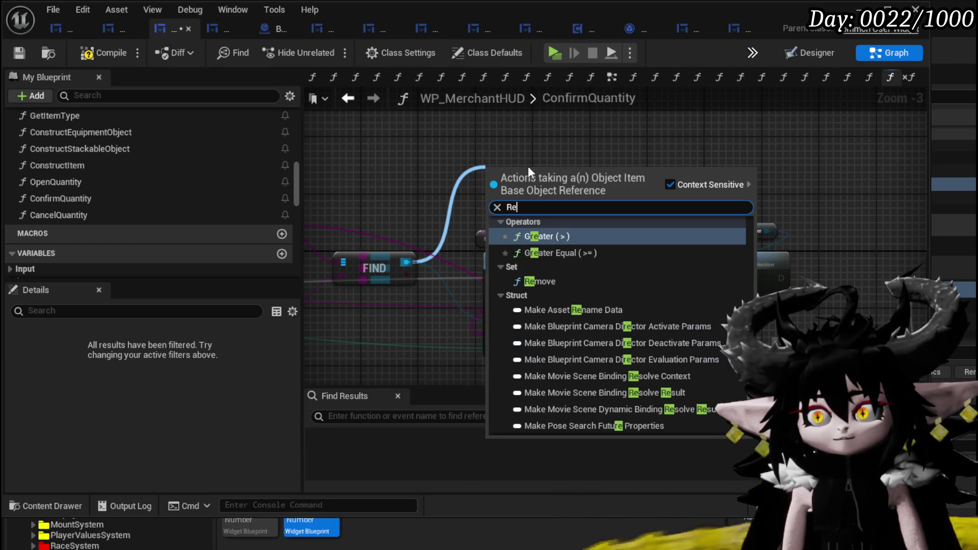
{"action": "type", "text": "d"}
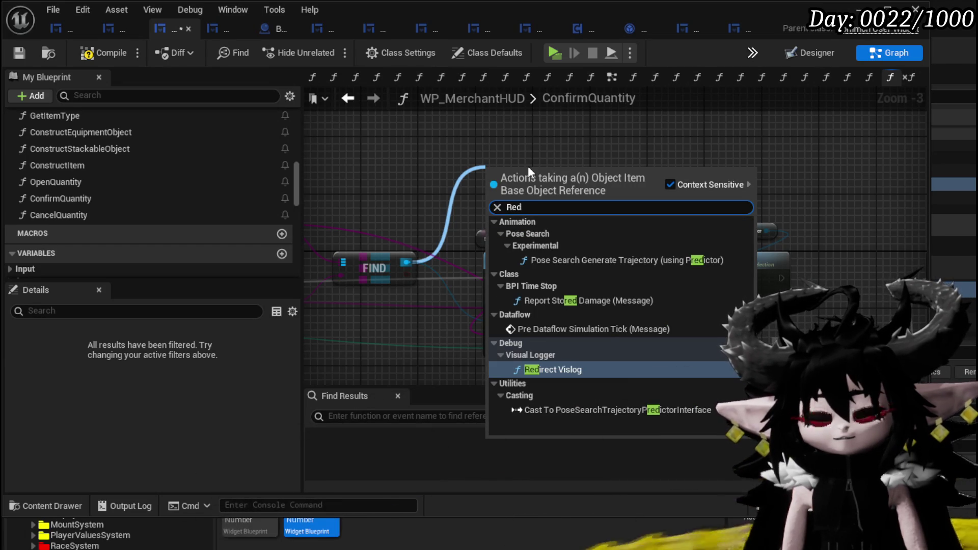
{"action": "mouse_move", "coordinate": [393, 190]}
{"action": "left_mouse_down"}
{"action": "mouse_move", "coordinate": [488, 189]}
{"action": "mouse_move", "coordinate": [439, 171]}
{"action": "left_mouse_up"}
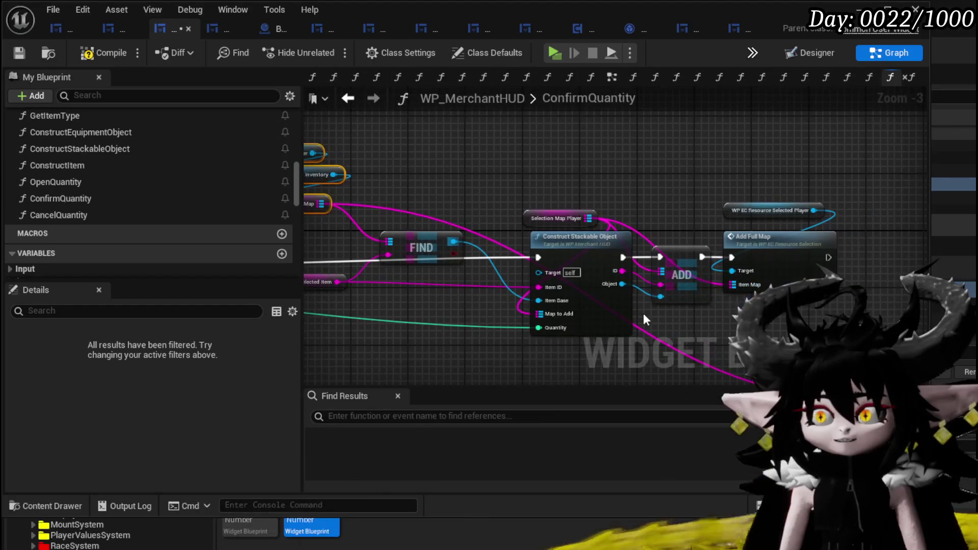
- Add a Set Quantity node from Construct Stackable Object's Object output
{"action": "mouse_move", "coordinate": [604, 283]}
{"action": "left_mouse_down"}
{"action": "mouse_move", "coordinate": [411, 228]}
{"action": "mouse_move", "coordinate": [502, 300]}
{"action": "left_mouse_up"}
{"action": "type", "text": "Redu"}
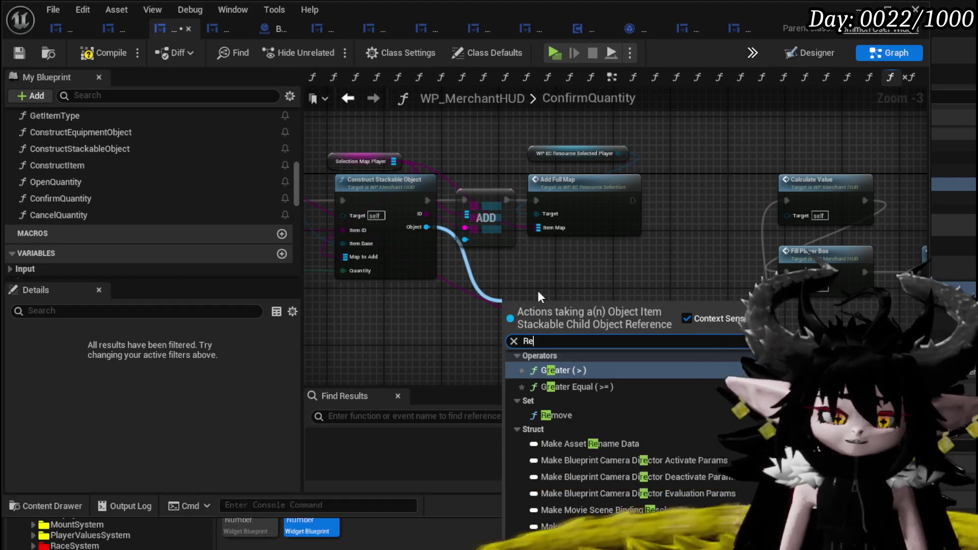
{"action": "key", "text": "BackSpace"}
{"action": "key", "text": "BackSpace"}
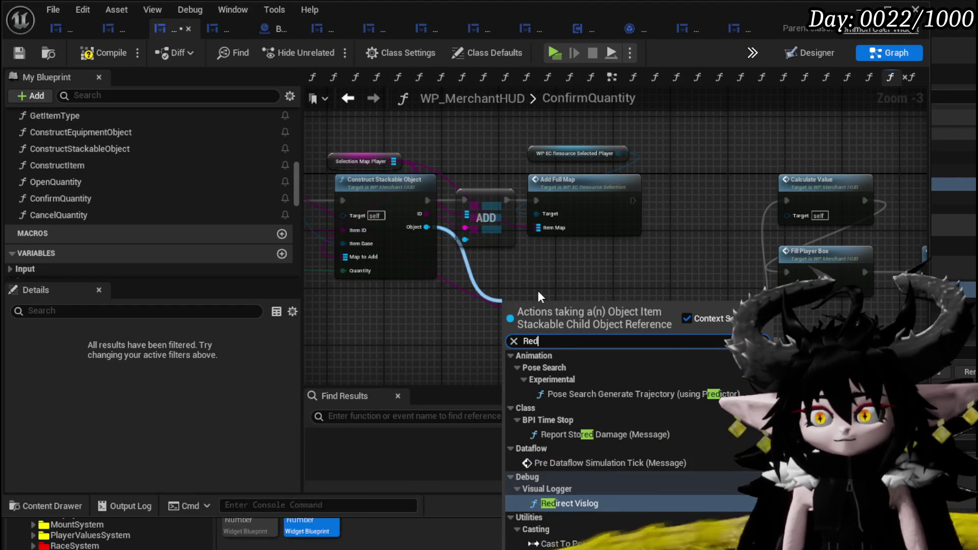
{"action": "key", "text": "BackSpace"}
{"action": "key", "text": "BackSpace"}
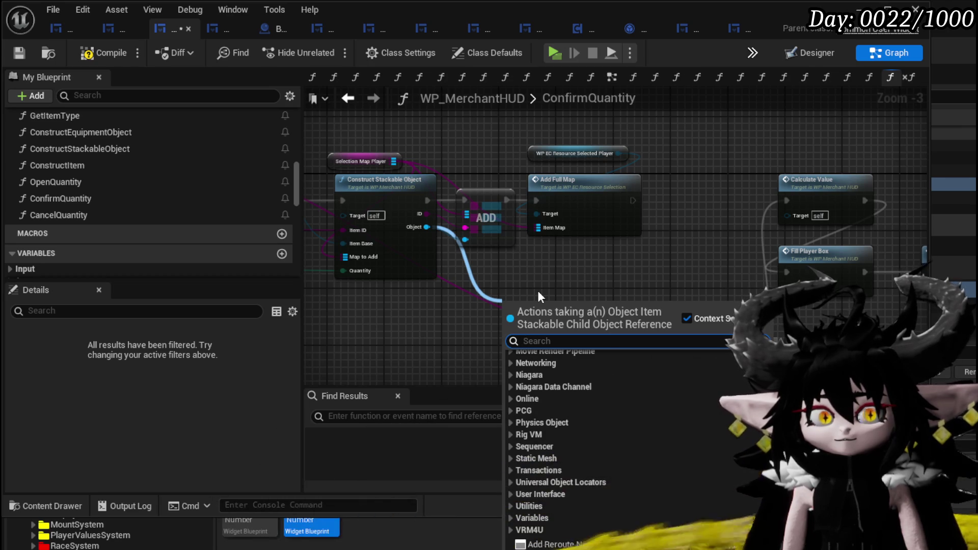
{"action": "type", "text": "Set"}
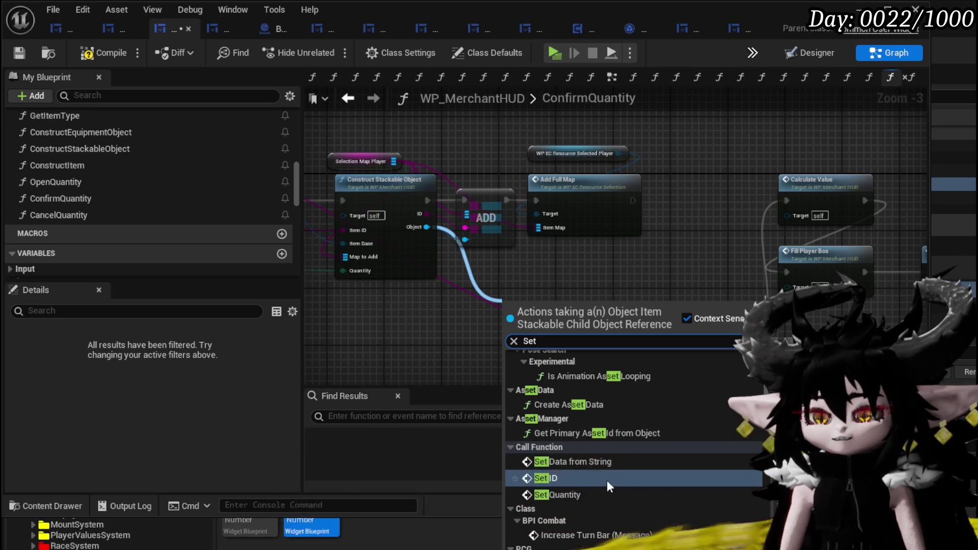
{"action": "left_click", "coordinate": [587, 494]}
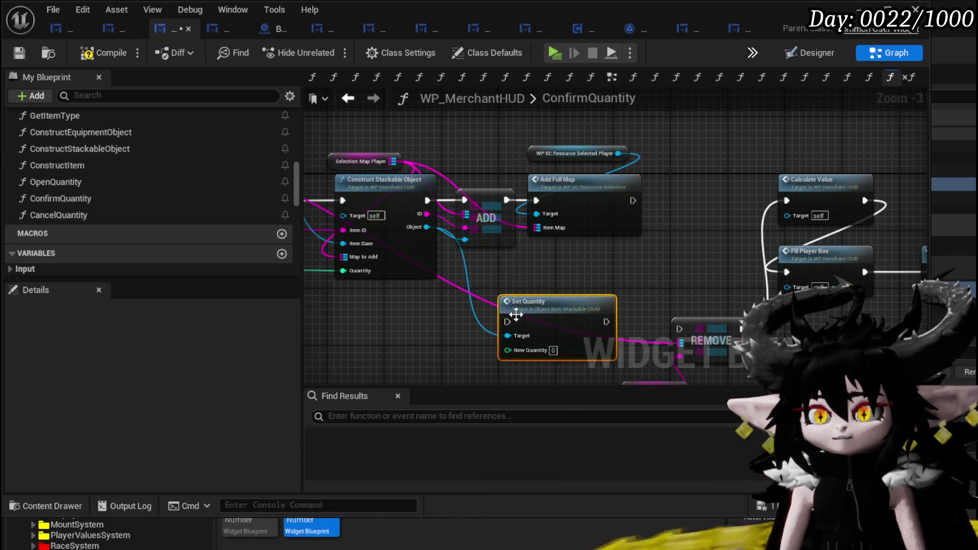
- Reposition Set Quantity and nearby nodes, and pull a new wire from FIND's Value output
{"action": "left_click_drag", "start_coordinate": [664, 285], "coordinate": [637, 335]}
{"action": "mouse_move", "coordinate": [453, 276]}
{"action": "left_mouse_down"}
{"action": "mouse_move", "coordinate": [606, 290]}
{"action": "mouse_move", "coordinate": [519, 232]}
{"action": "mouse_move", "coordinate": [522, 270]}
{"action": "left_mouse_up"}
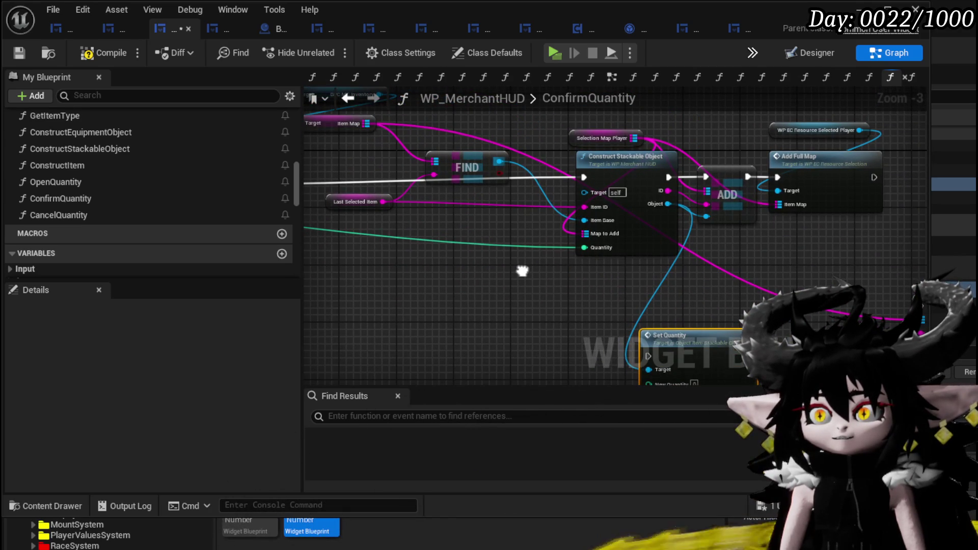
{"action": "left_click_drag", "start_coordinate": [469, 168], "coordinate": [472, 255]}
{"action": "left_click", "coordinate": [384, 285]}
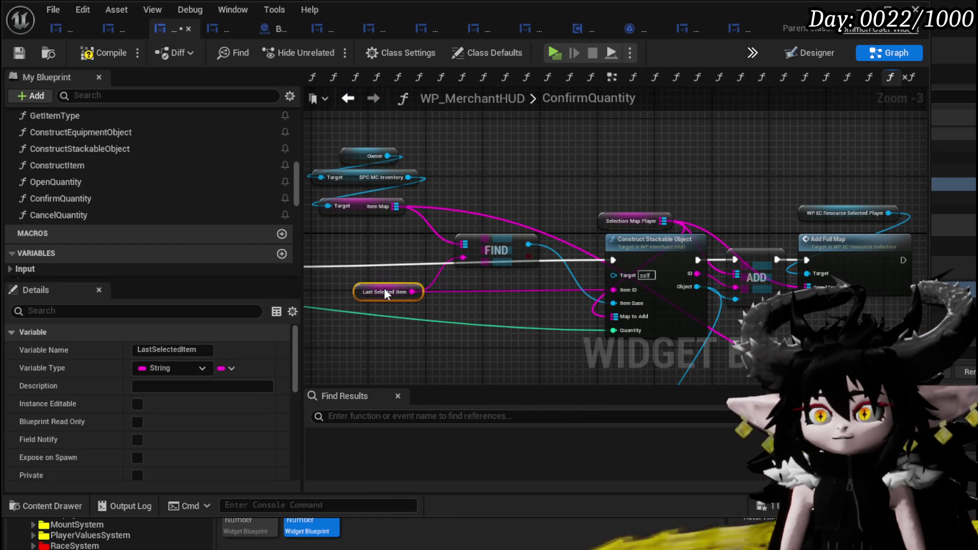
{"action": "mouse_move", "coordinate": [474, 277]}
{"action": "left_mouse_down"}
{"action": "mouse_move", "coordinate": [442, 227]}
{"action": "mouse_move", "coordinate": [353, 228]}
{"action": "mouse_move", "coordinate": [352, 216]}
{"action": "left_mouse_up"}
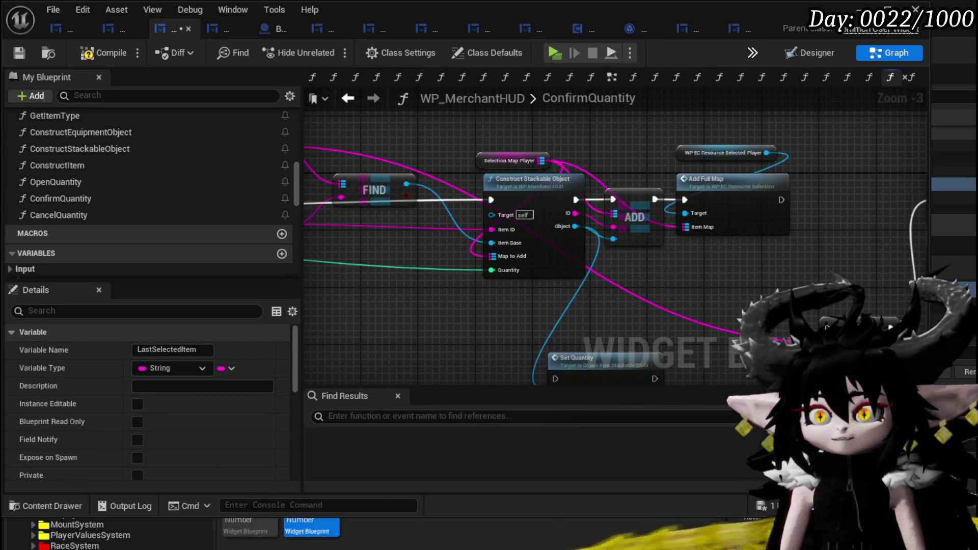
{"action": "left_click_drag", "start_coordinate": [597, 358], "coordinate": [570, 303]}
{"action": "left_click", "coordinate": [570, 303]}
{"action": "left_click_drag", "start_coordinate": [628, 259], "coordinate": [624, 365]}
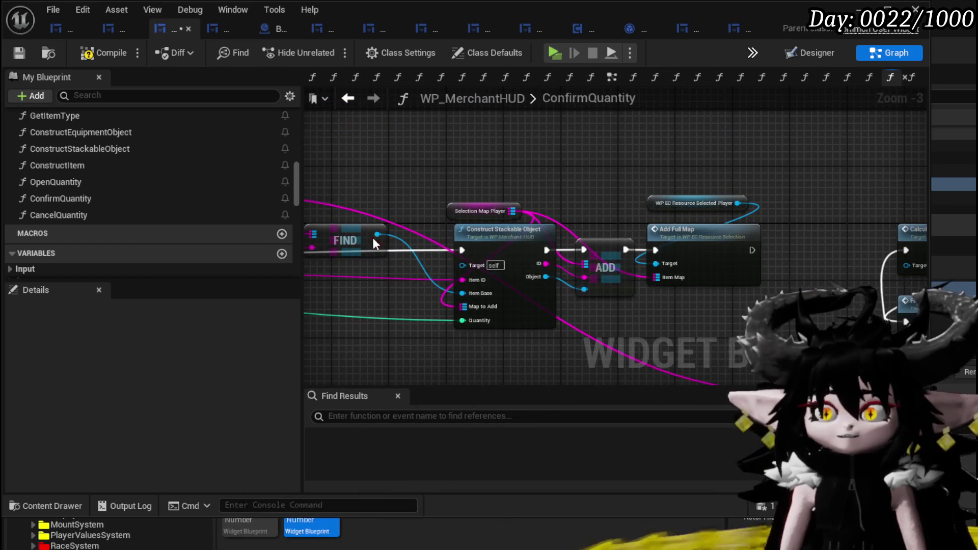
{"action": "left_click_drag", "start_coordinate": [378, 234], "coordinate": [460, 130]}
- Cast FIND's item to Object_Item_Stackable_Child and read its Quantity
{"action": "type", "text": "cast"}
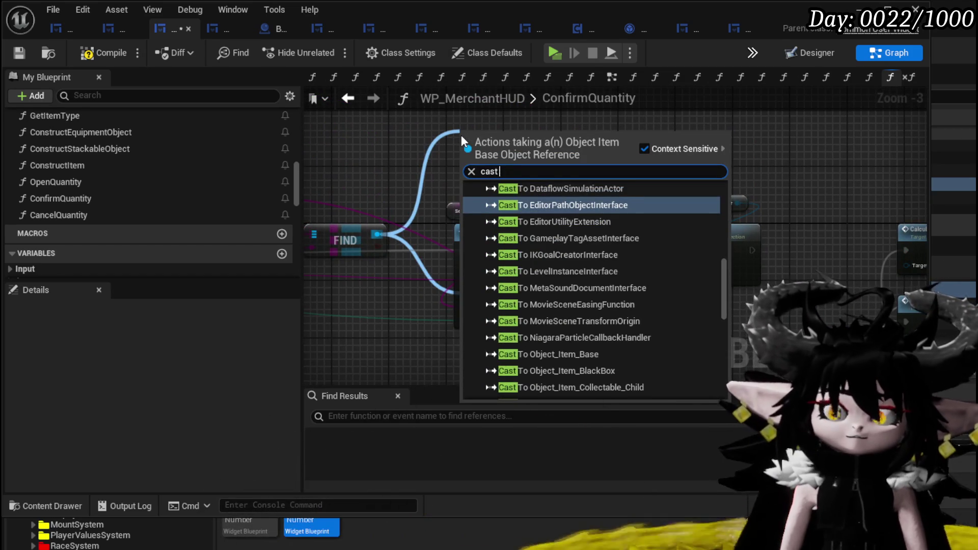
{"action": "type", "text": " to"}
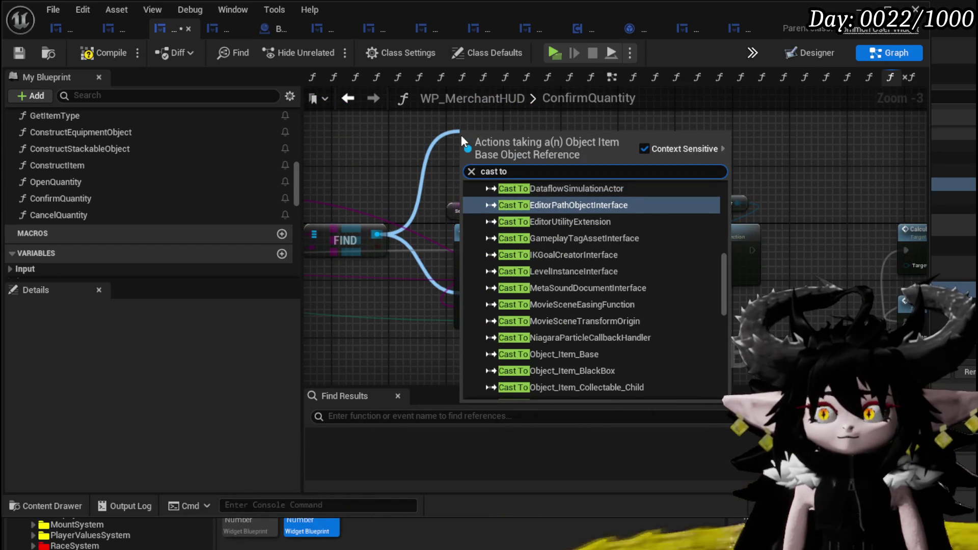
{"action": "type", "text": " Stacka"}
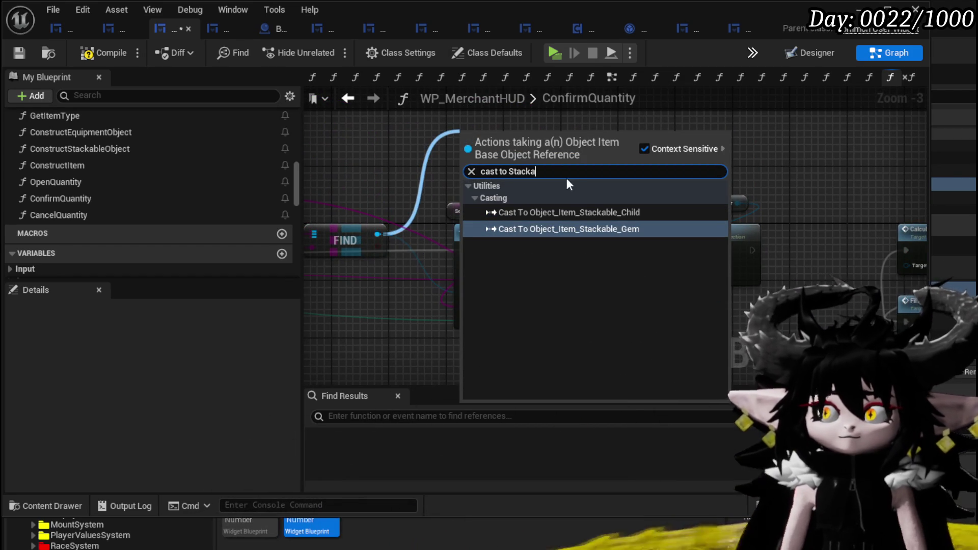
{"action": "left_click", "coordinate": [556, 212]}
{"action": "mouse_move", "coordinate": [501, 148]}
{"action": "left_mouse_down"}
{"action": "mouse_move", "coordinate": [451, 102]}
{"action": "mouse_move", "coordinate": [493, 233]}
{"action": "mouse_move", "coordinate": [531, 232]}
{"action": "left_mouse_up"}
{"action": "type", "text": "get quan"}
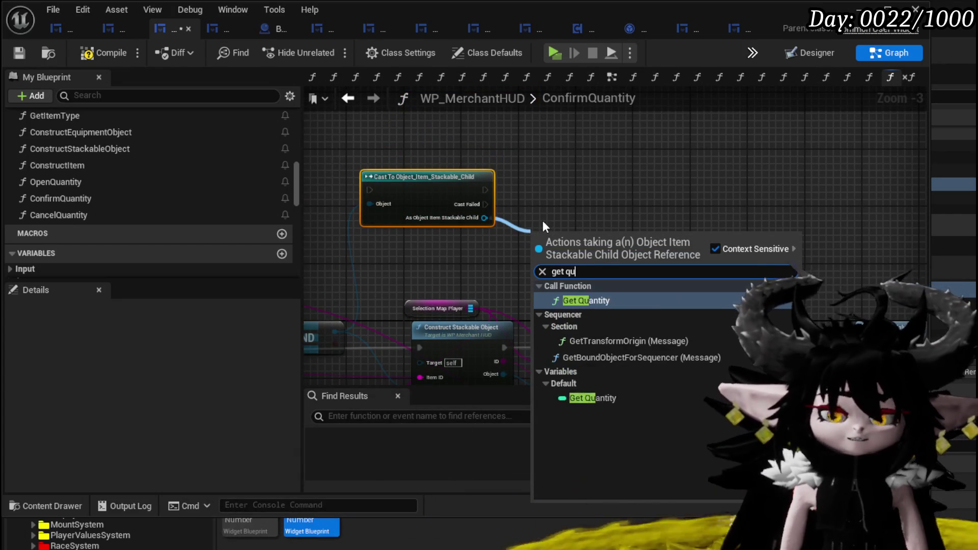
{"action": "left_click", "coordinate": [594, 301]}
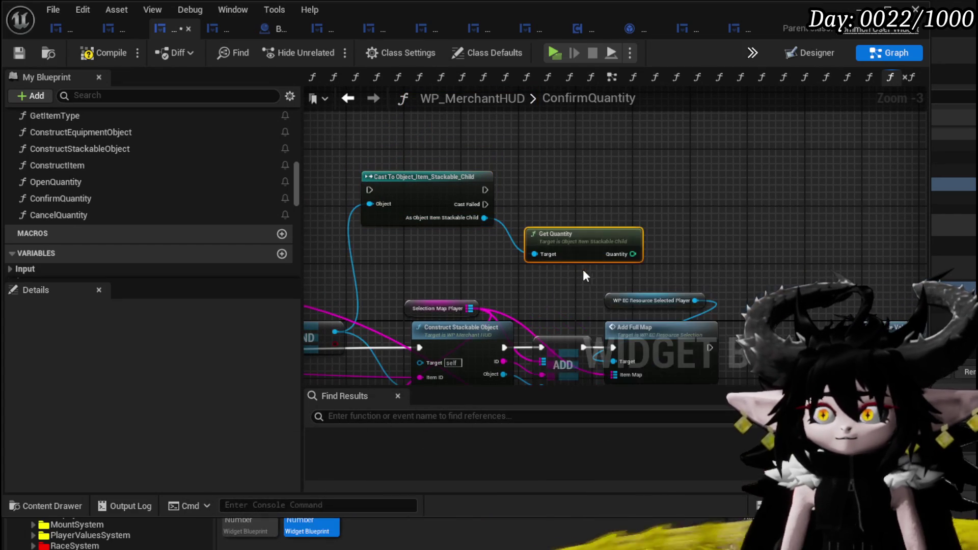
{"action": "mouse_move", "coordinate": [599, 233]}
{"action": "left_mouse_down"}
{"action": "mouse_move", "coordinate": [620, 192]}
{"action": "mouse_move", "coordinate": [651, 186]}
{"action": "left_mouse_up"}
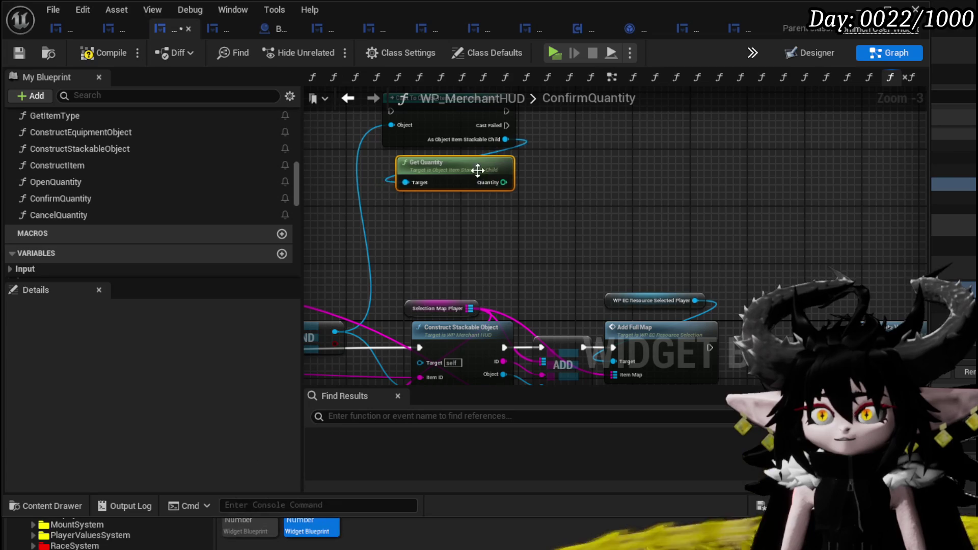
- Subtract the function's quantity input from the item's Quantity
{"action": "left_click_drag", "start_coordinate": [510, 186], "coordinate": [565, 188]}
{"action": "type", "text": "add"}
{"action": "key", "text": "Return"}
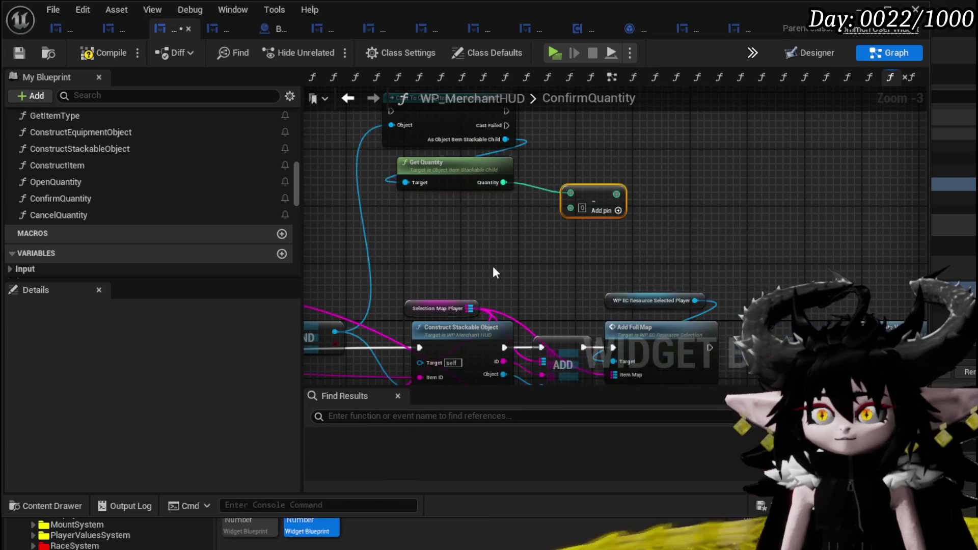
{"action": "mouse_move", "coordinate": [520, 241]}
{"action": "left_mouse_down"}
{"action": "mouse_move", "coordinate": [415, 248]}
{"action": "mouse_move", "coordinate": [527, 277]}
{"action": "mouse_move", "coordinate": [769, 214]}
{"action": "left_mouse_up"}
{"action": "left_click_drag", "start_coordinate": [589, 131], "coordinate": [513, 280]}
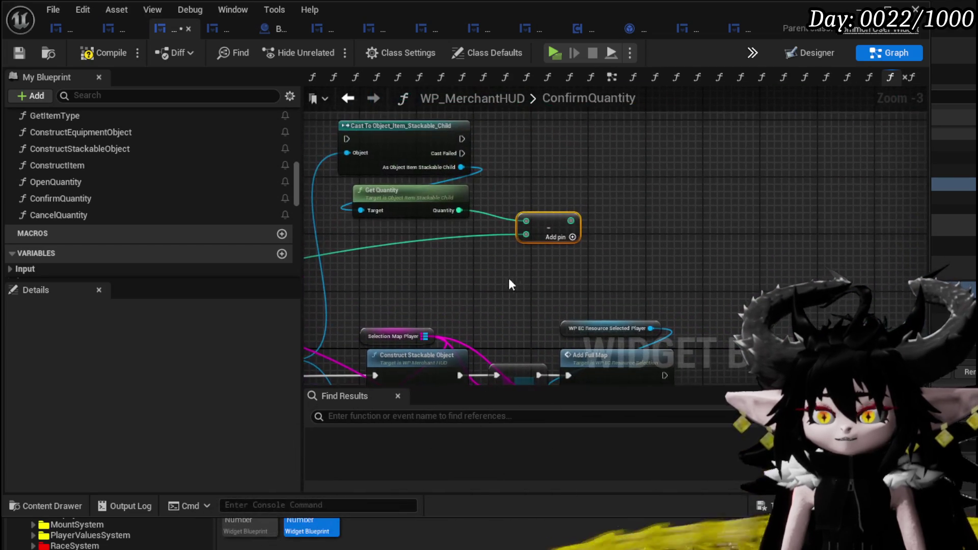
{"action": "mouse_move", "coordinate": [448, 192]}
{"action": "left_mouse_down"}
{"action": "mouse_move", "coordinate": [442, 230]}
{"action": "mouse_move", "coordinate": [491, 215]}
{"action": "left_mouse_up"}
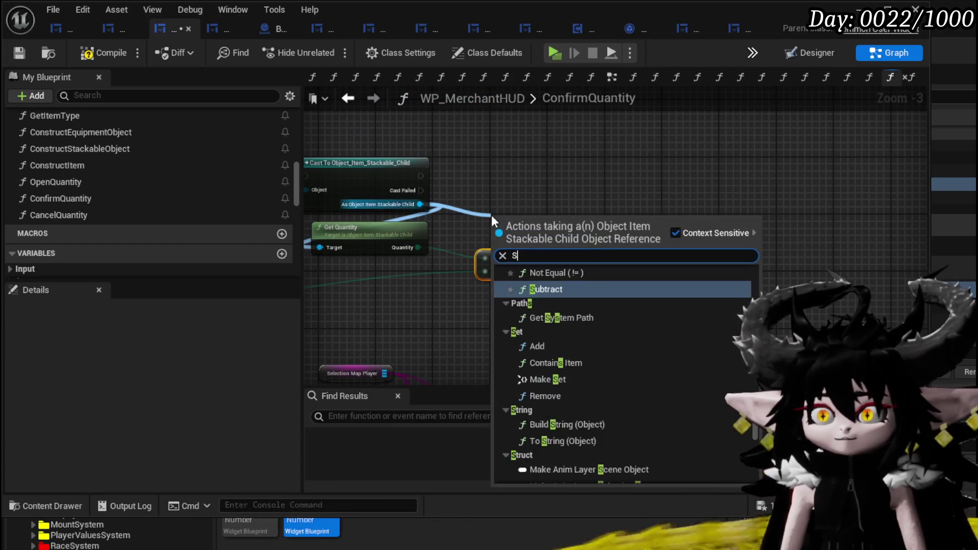
- Set Quantity to the subtraction result, run a Branch after the cast with False leading to Set Quantity
{"action": "type", "text": "Set Quan"}
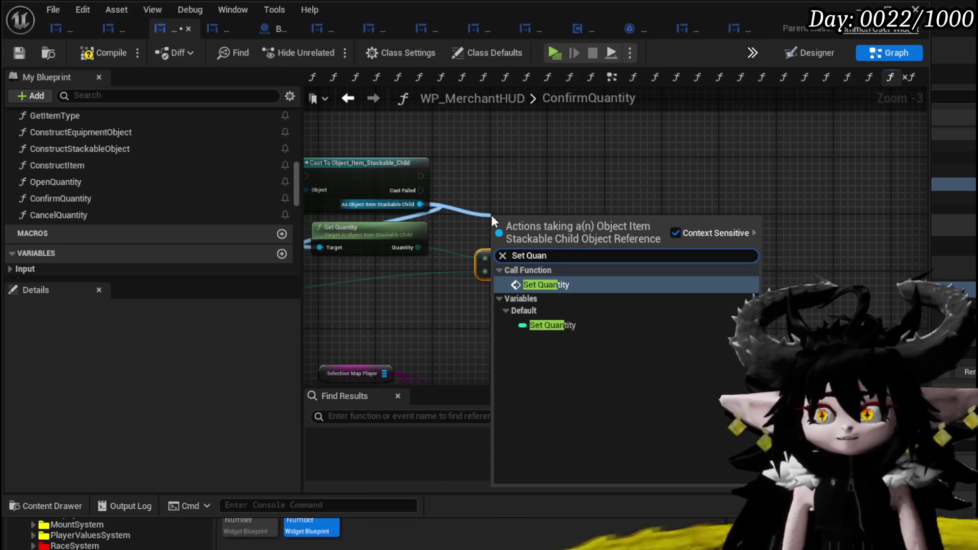
{"action": "left_click", "coordinate": [545, 285]}
{"action": "left_click_drag", "start_coordinate": [542, 223], "coordinate": [652, 176]}
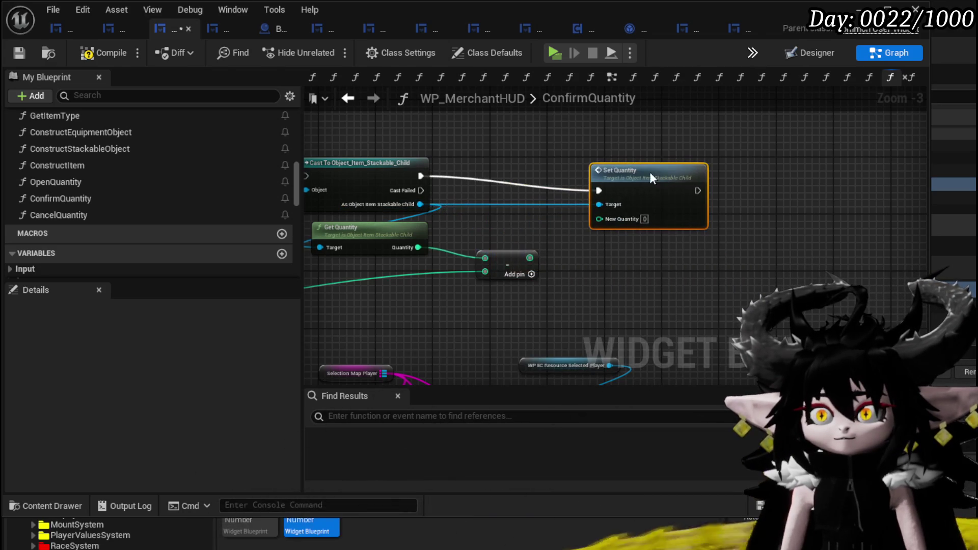
{"action": "left_click_drag", "start_coordinate": [619, 217], "coordinate": [653, 179]}
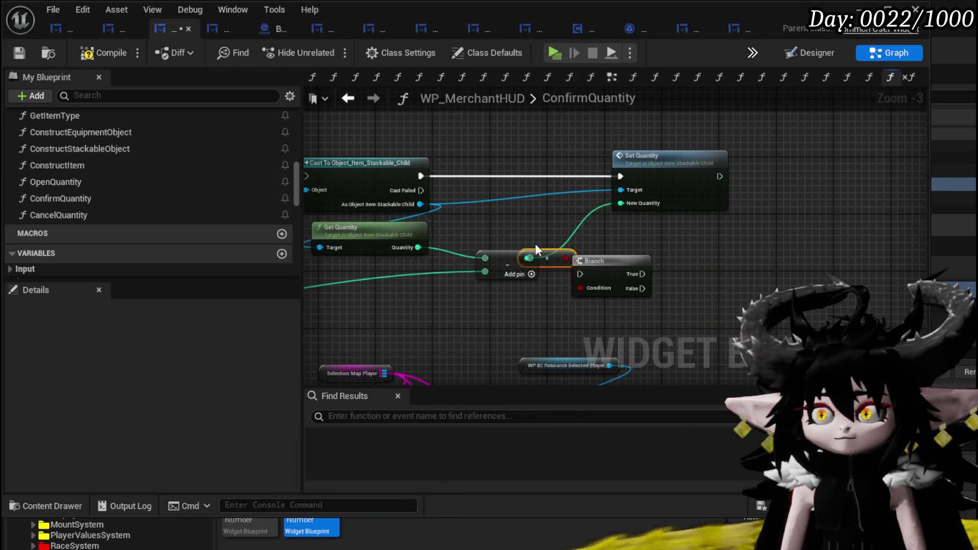
{"action": "left_click_drag", "start_coordinate": [671, 193], "coordinate": [809, 190]}
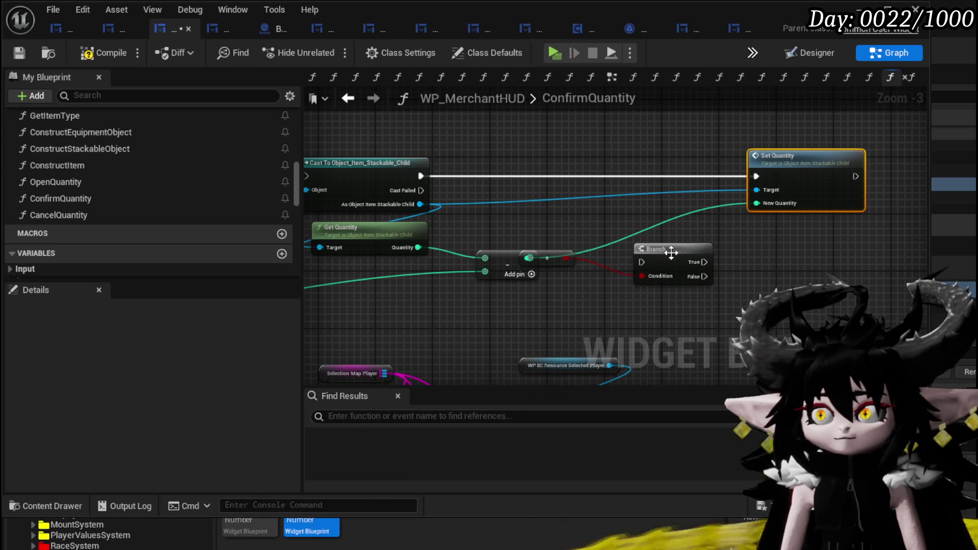
{"action": "left_click_drag", "start_coordinate": [420, 176], "coordinate": [652, 178]}
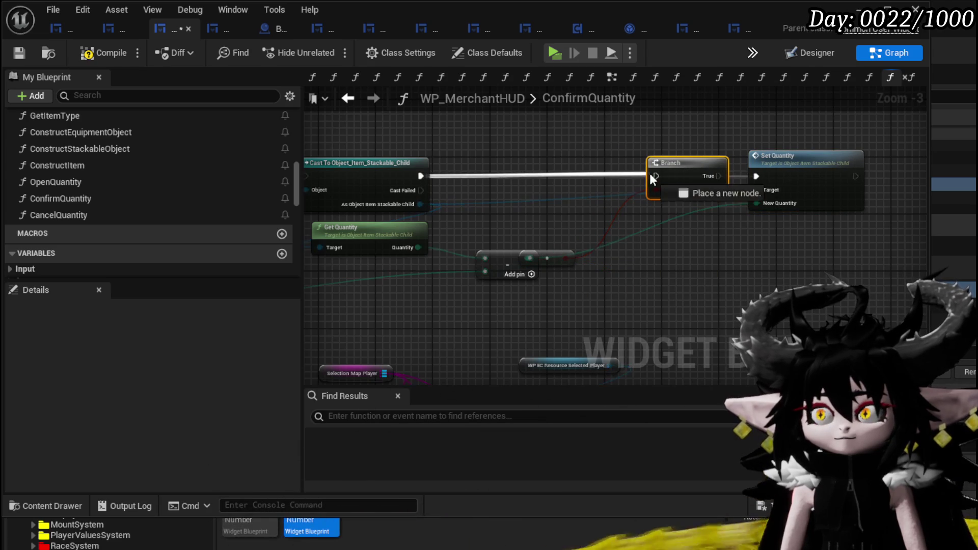
{"action": "left_click_drag", "start_coordinate": [760, 190], "coordinate": [767, 205]}
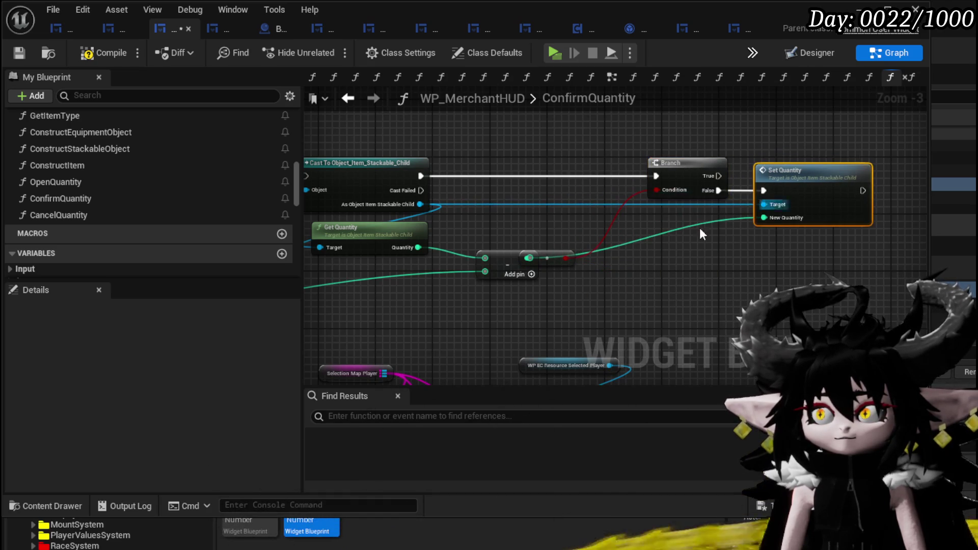
{"action": "mouse_move", "coordinate": [604, 263]}
{"action": "left_mouse_down"}
{"action": "mouse_move", "coordinate": [533, 227]}
{"action": "mouse_move", "coordinate": [551, 261]}
{"action": "mouse_move", "coordinate": [614, 272]}
{"action": "left_mouse_up"}
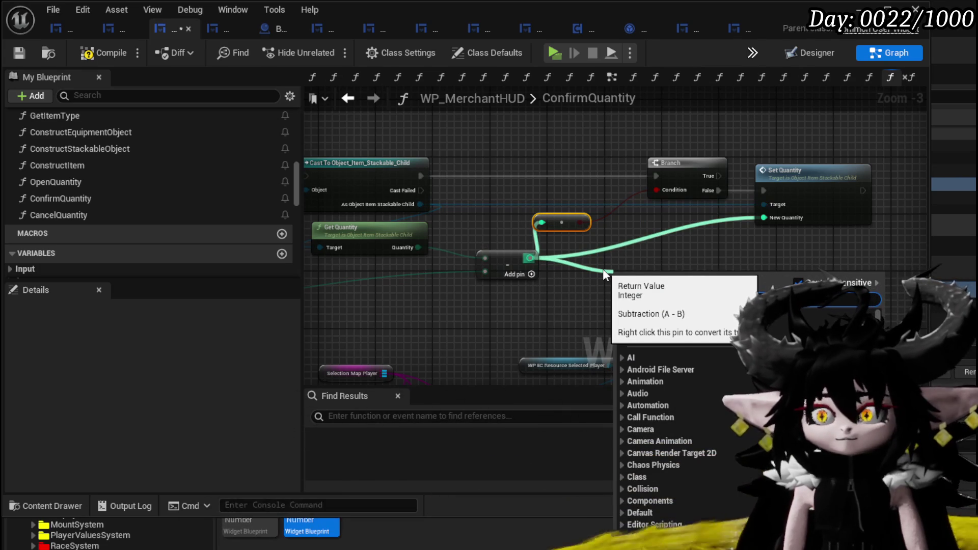
- Use remaining quantity <= 0 as the Branch condition, REMOVE on True, both paths into Calculate Value
{"action": "type", "text": "equal"}
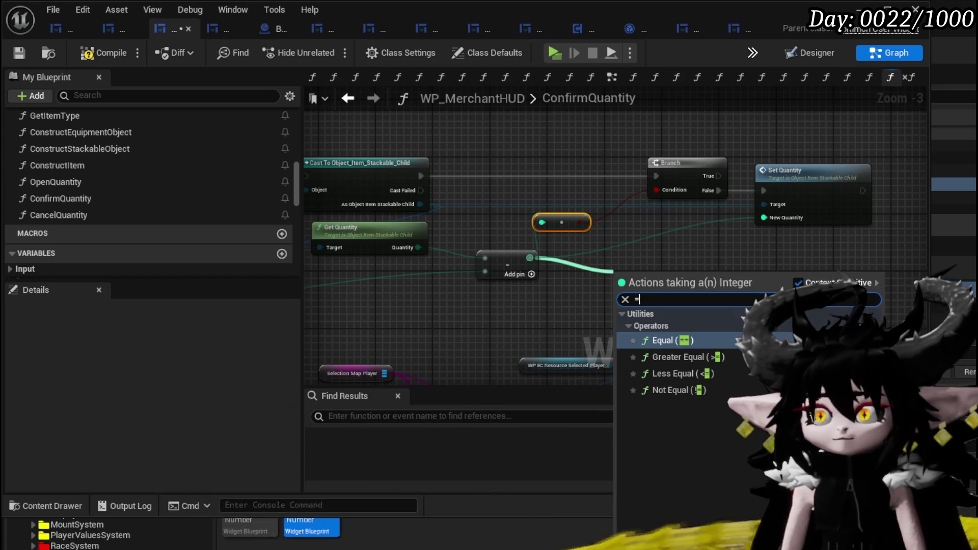
{"action": "left_click", "coordinate": [694, 377]}
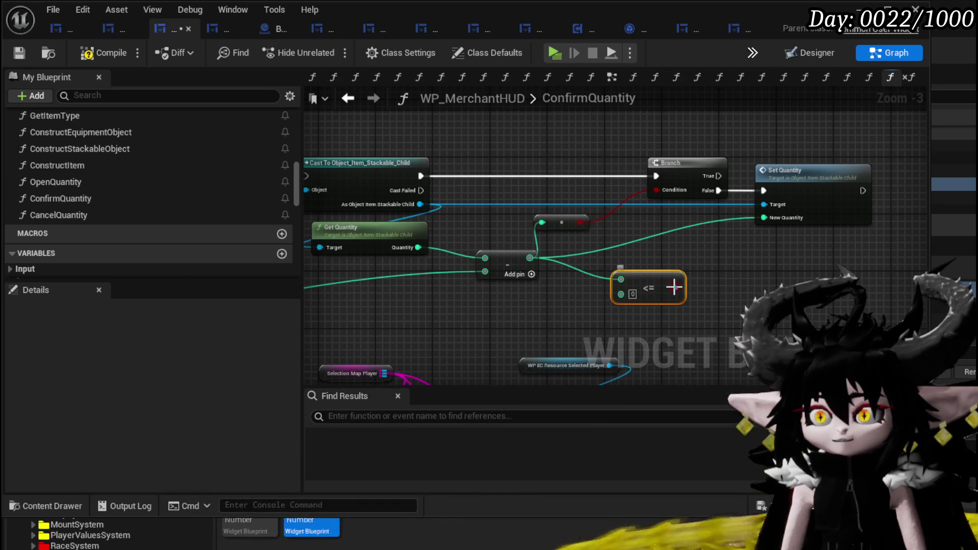
{"action": "mouse_move", "coordinate": [658, 204]}
{"action": "left_mouse_down"}
{"action": "mouse_move", "coordinate": [665, 194]}
{"action": "mouse_move", "coordinate": [657, 190]}
{"action": "mouse_move", "coordinate": [628, 239]}
{"action": "mouse_move", "coordinate": [640, 118]}
{"action": "mouse_move", "coordinate": [671, 101]}
{"action": "left_mouse_up"}
{"action": "left_click_drag", "start_coordinate": [468, 252], "coordinate": [535, 359]}
{"action": "mouse_move", "coordinate": [581, 326]}
{"action": "left_mouse_down"}
{"action": "mouse_move", "coordinate": [584, 88]}
{"action": "mouse_move", "coordinate": [627, 211]}
{"action": "left_mouse_up"}
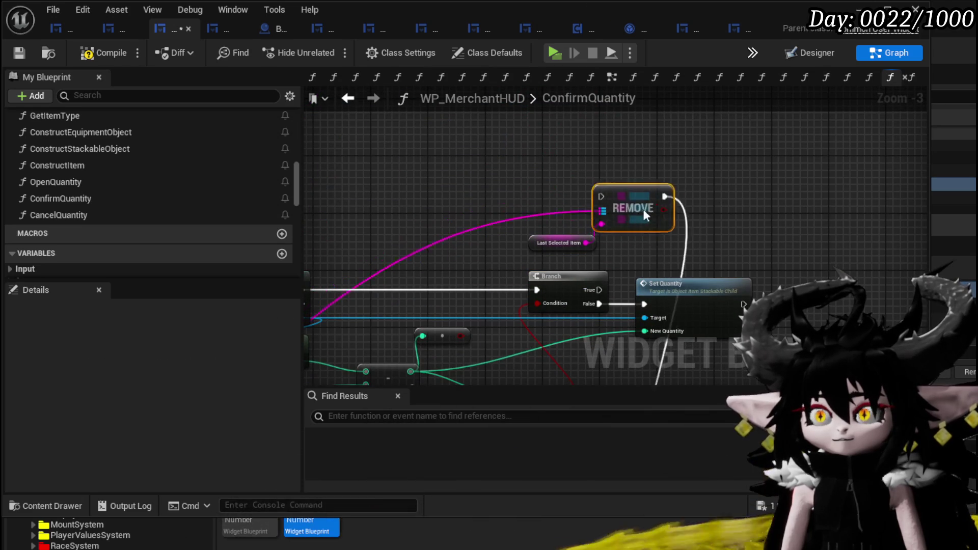
{"action": "mouse_move", "coordinate": [635, 230]}
{"action": "left_mouse_down"}
{"action": "mouse_move", "coordinate": [567, 201]}
{"action": "mouse_move", "coordinate": [438, 173]}
{"action": "mouse_move", "coordinate": [509, 174]}
{"action": "left_mouse_up"}
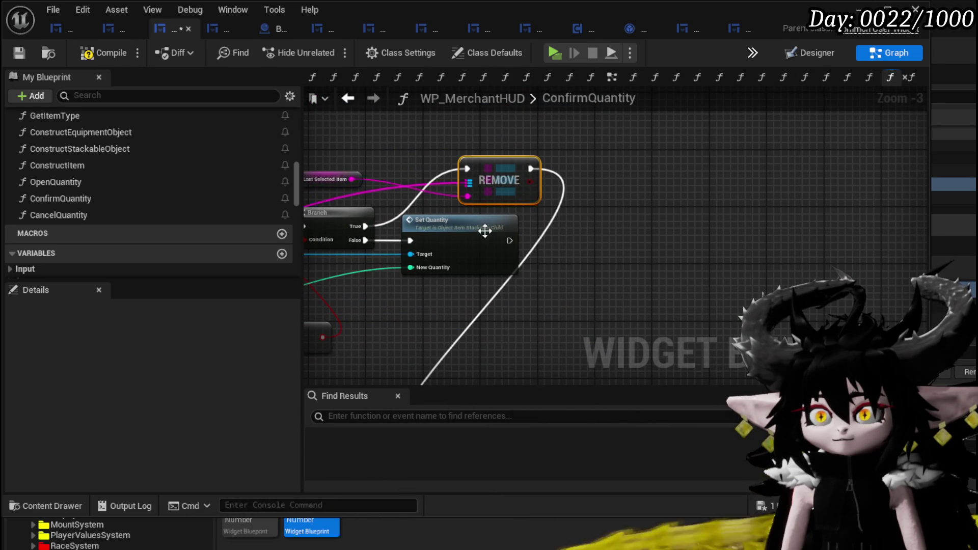
{"action": "mouse_move", "coordinate": [537, 241]}
{"action": "left_mouse_down"}
{"action": "mouse_move", "coordinate": [299, 426]}
{"action": "mouse_move", "coordinate": [507, 228]}
{"action": "mouse_move", "coordinate": [526, 194]}
{"action": "left_mouse_up"}
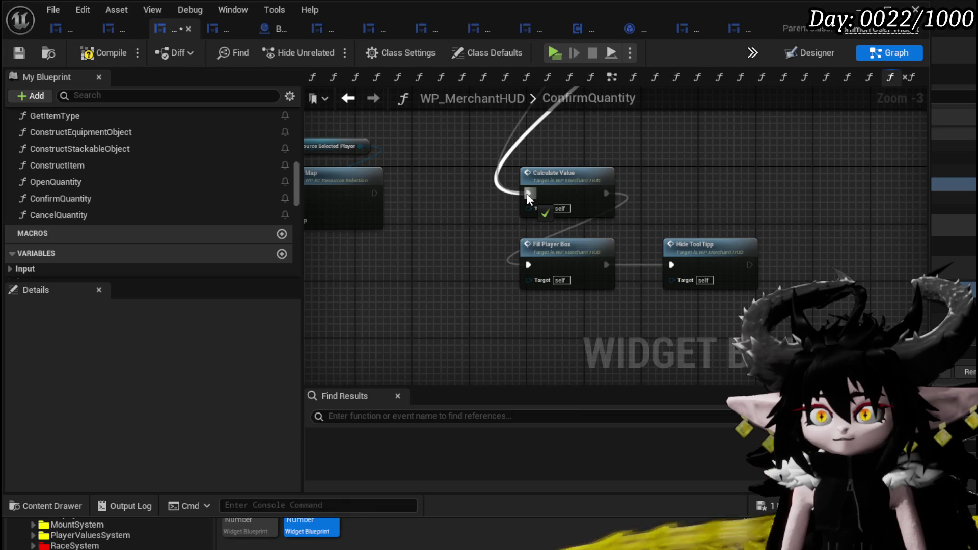
{"action": "mouse_move", "coordinate": [603, 157]}
{"action": "left_mouse_down"}
{"action": "mouse_move", "coordinate": [512, 300]}
{"action": "mouse_move", "coordinate": [511, 187]}
{"action": "mouse_move", "coordinate": [501, 193]}
{"action": "left_mouse_up"}
- Send the Add Full Map flow into the cast, compile and save, and return to the level
{"action": "scroll", "coordinate": [500, 193], "scroll_direction": "down", "scroll_amount": 2}
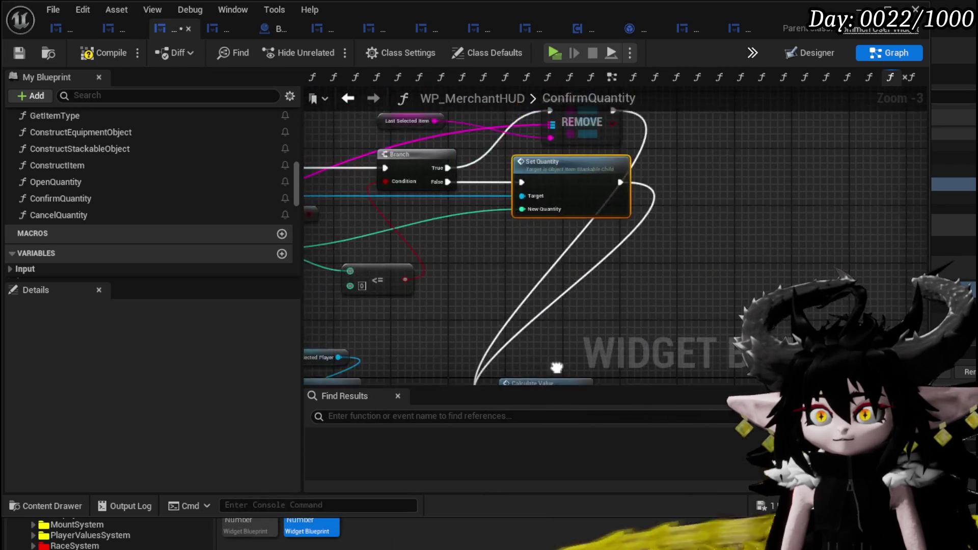
{"action": "mouse_move", "coordinate": [561, 233]}
{"action": "left_mouse_down"}
{"action": "mouse_move", "coordinate": [600, 139]}
{"action": "mouse_move", "coordinate": [588, 116]}
{"action": "mouse_move", "coordinate": [573, 122]}
{"action": "mouse_move", "coordinate": [791, 239]}
{"action": "left_mouse_up"}
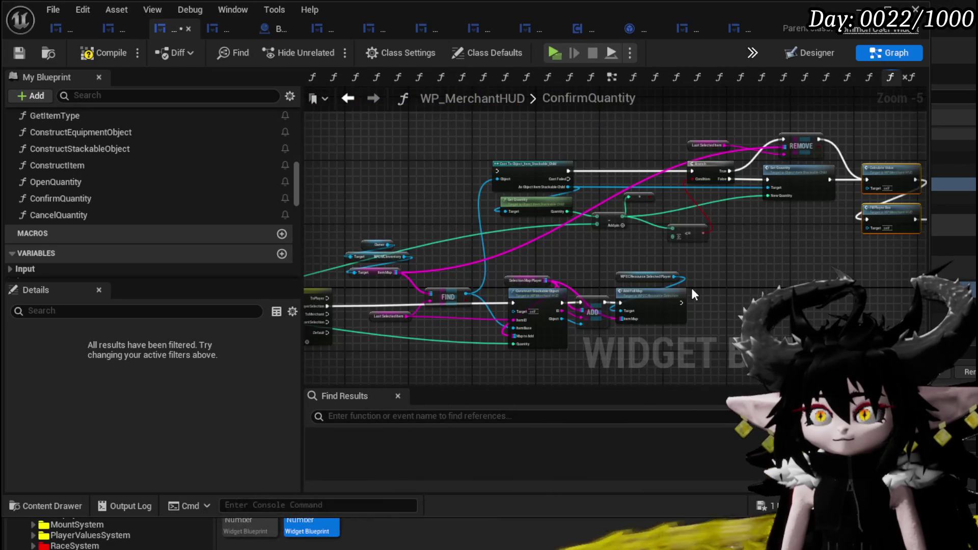
{"action": "mouse_move", "coordinate": [682, 303]}
{"action": "left_mouse_down"}
{"action": "mouse_move", "coordinate": [461, 181]}
{"action": "mouse_move", "coordinate": [496, 171]}
{"action": "left_mouse_up"}
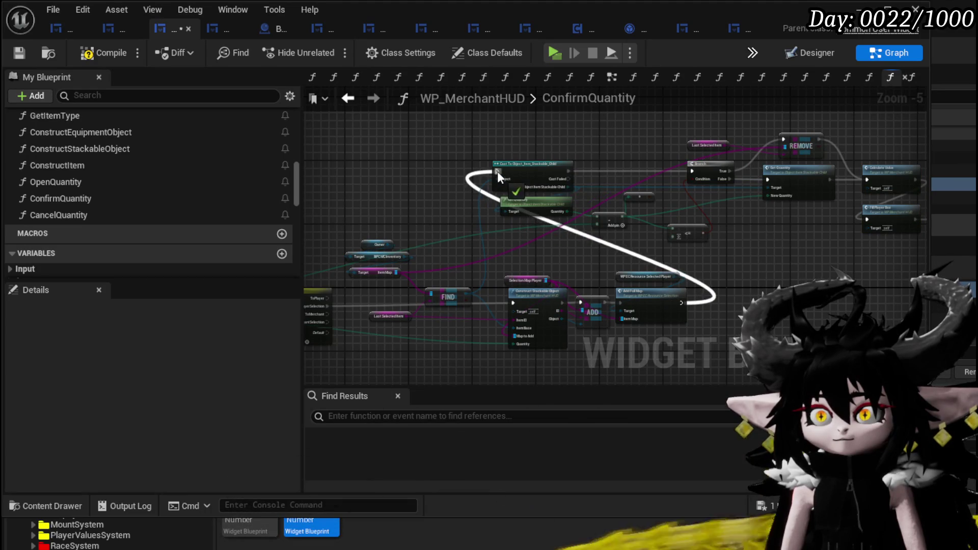
{"action": "left_click", "coordinate": [23, 53]}
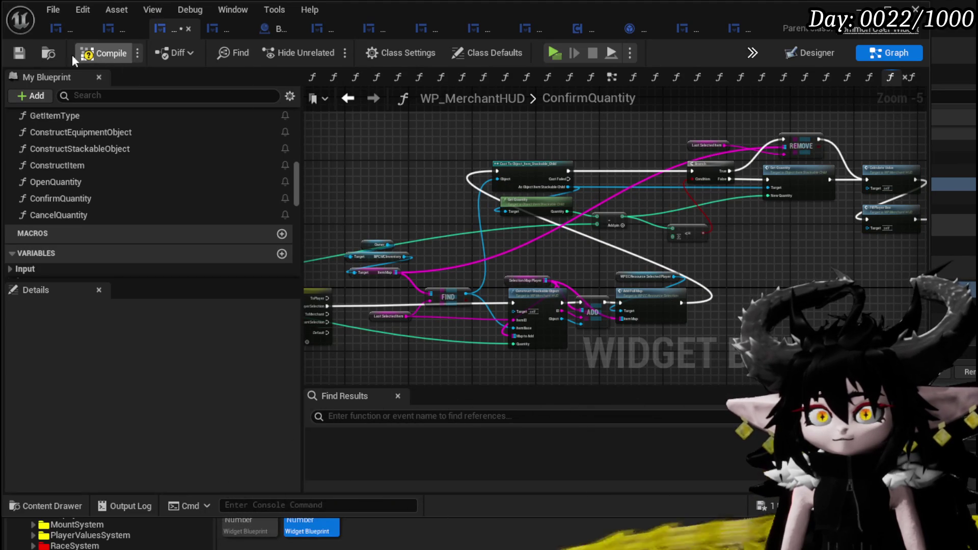
{"action": "left_click", "coordinate": [19, 53]}
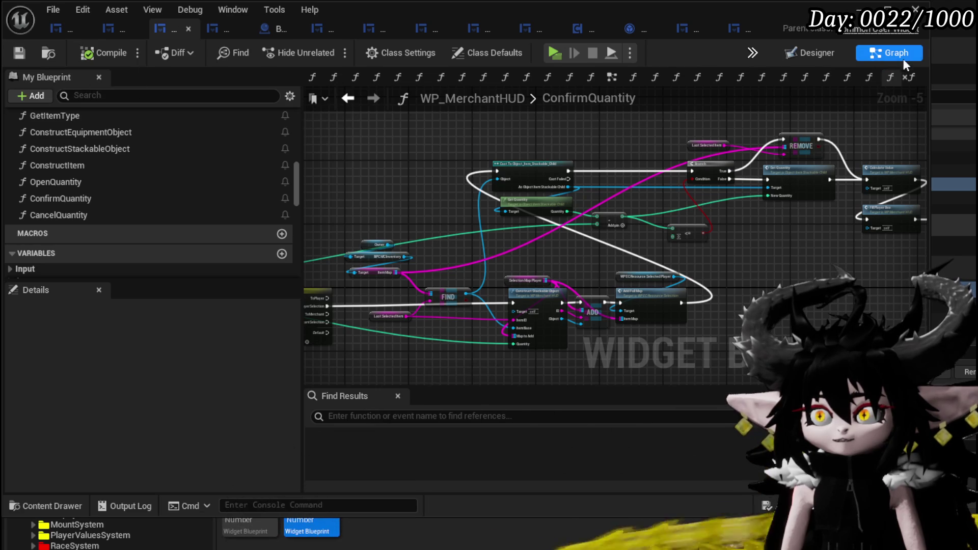
{"action": "key", "text": "alt+Tab"}
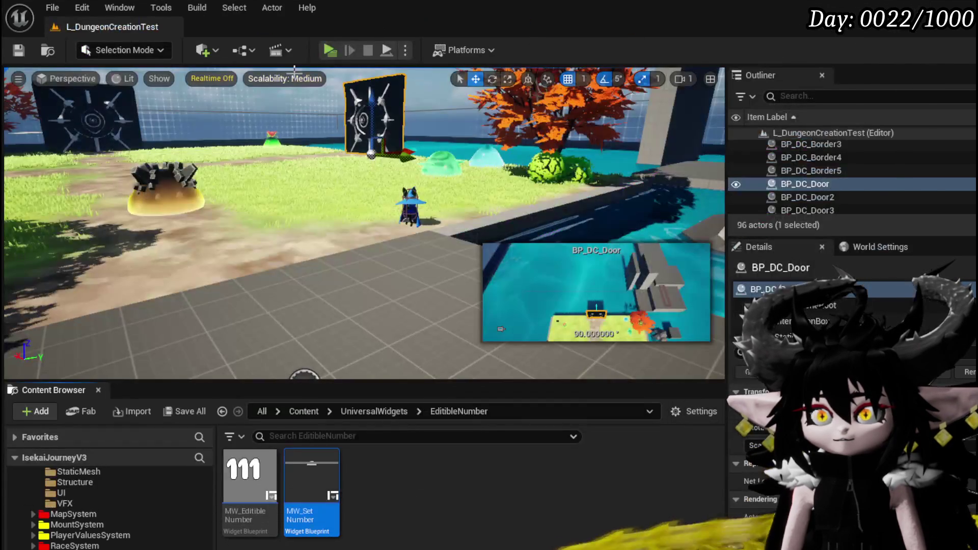
- Play the level, trade with the merchant, and sell 10 Copper Ore from the stack
{"action": "left_click", "coordinate": [323, 51]}
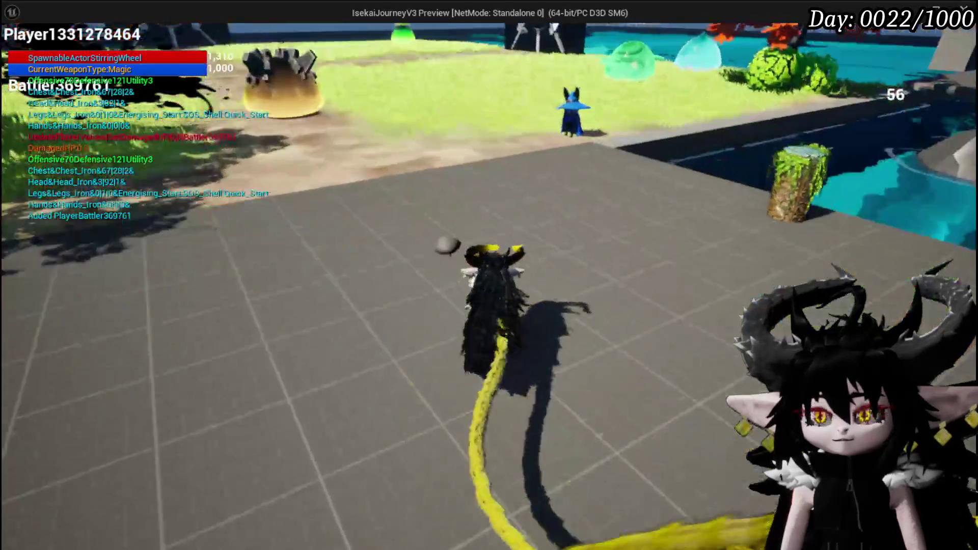
{"action": "key", "text": "w"}
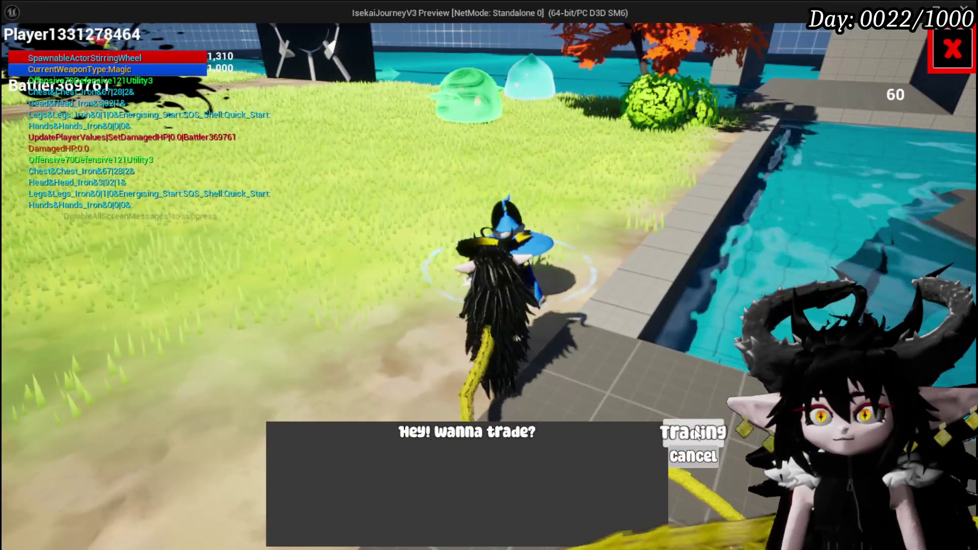
{"action": "left_click", "coordinate": [694, 432]}
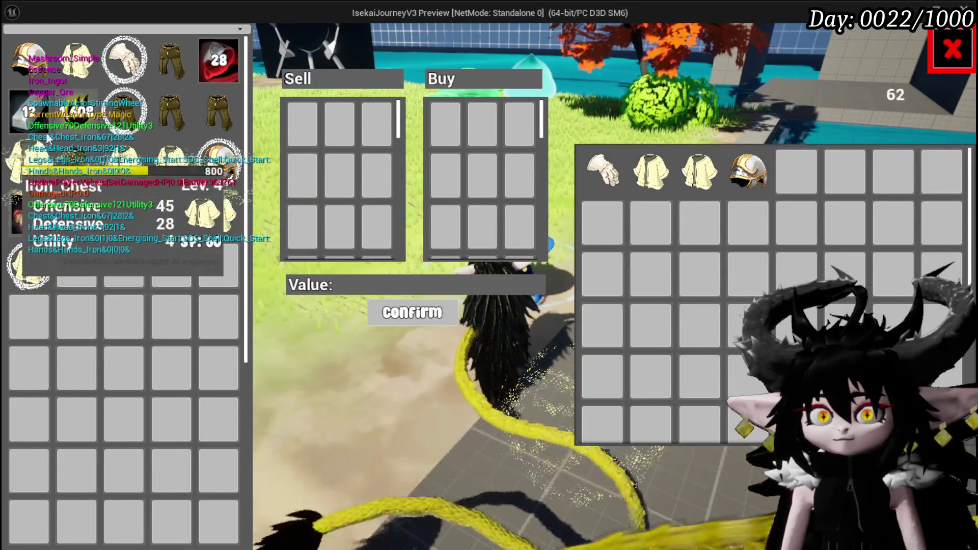
{"action": "left_click", "coordinate": [219, 60]}
{"action": "type", "text": "10"}
{"action": "key", "text": "Return"}
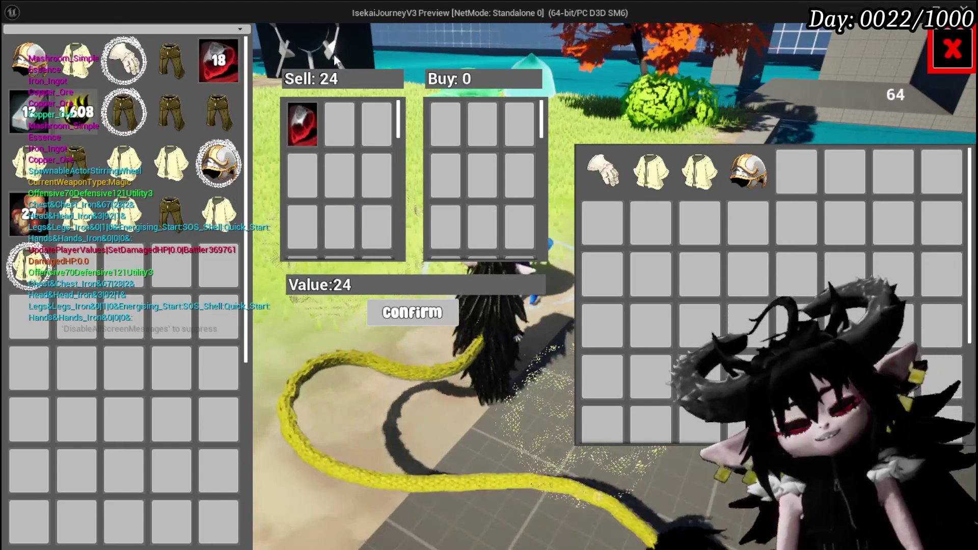
- Test another 10 ore and negative amounts like -13 and -23, then stop the preview and save
{"action": "left_click_drag", "start_coordinate": [220, 60], "coordinate": [302, 131]}
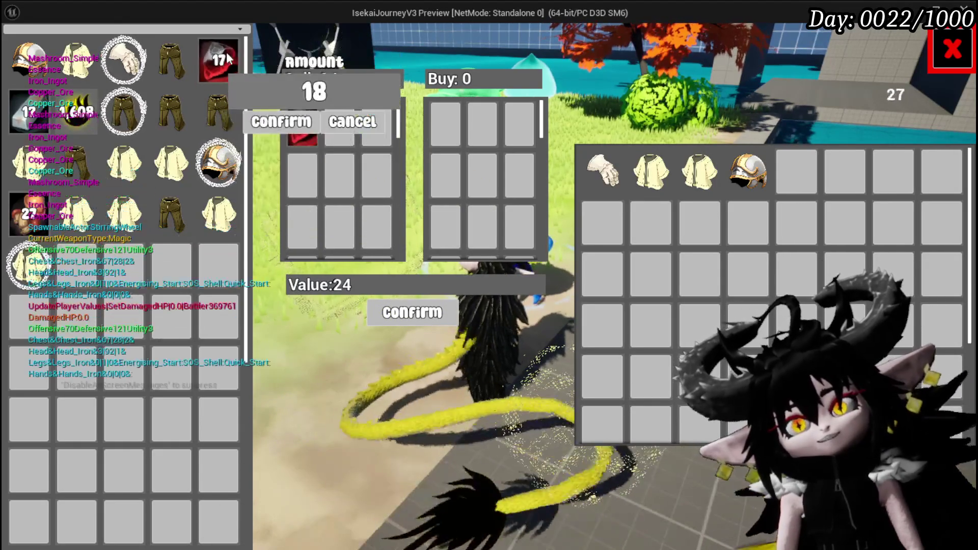
{"action": "type", "text": "10"}
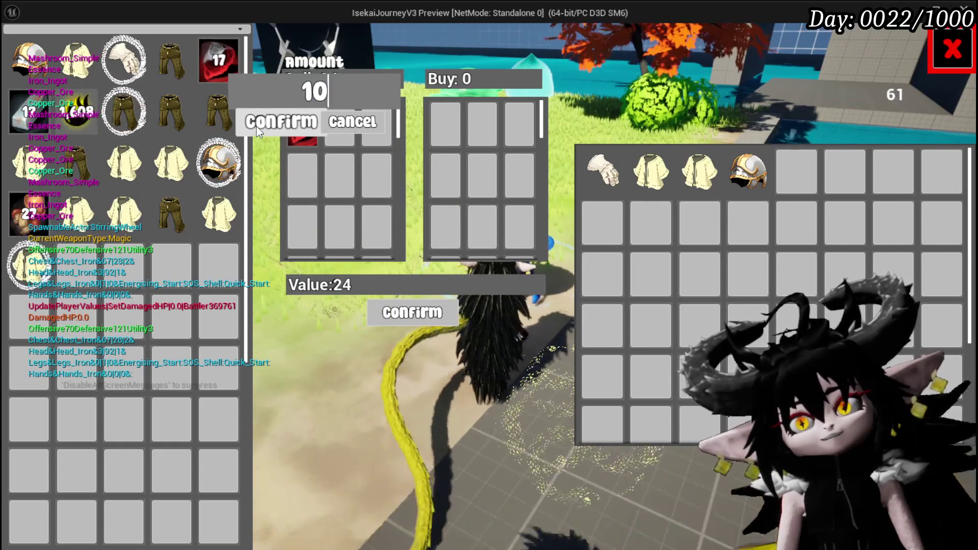
{"action": "left_click", "coordinate": [255, 126]}
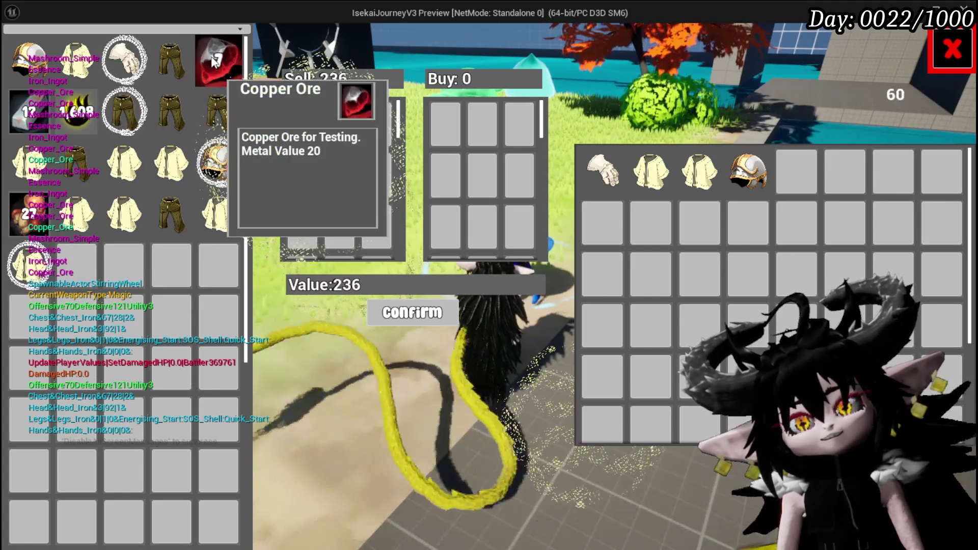
{"action": "mouse_move", "coordinate": [215, 60]}
{"action": "left_mouse_down"}
{"action": "mouse_move", "coordinate": [254, 73]}
{"action": "mouse_move", "coordinate": [306, 132]}
{"action": "mouse_move", "coordinate": [234, 56]}
{"action": "mouse_move", "coordinate": [306, 127]}
{"action": "left_mouse_up"}
{"action": "left_click", "coordinate": [217, 61]}
{"action": "mouse_move", "coordinate": [216, 59]}
{"action": "left_click", "coordinate": [374, 124]}
{"action": "left_click", "coordinate": [336, 124]}
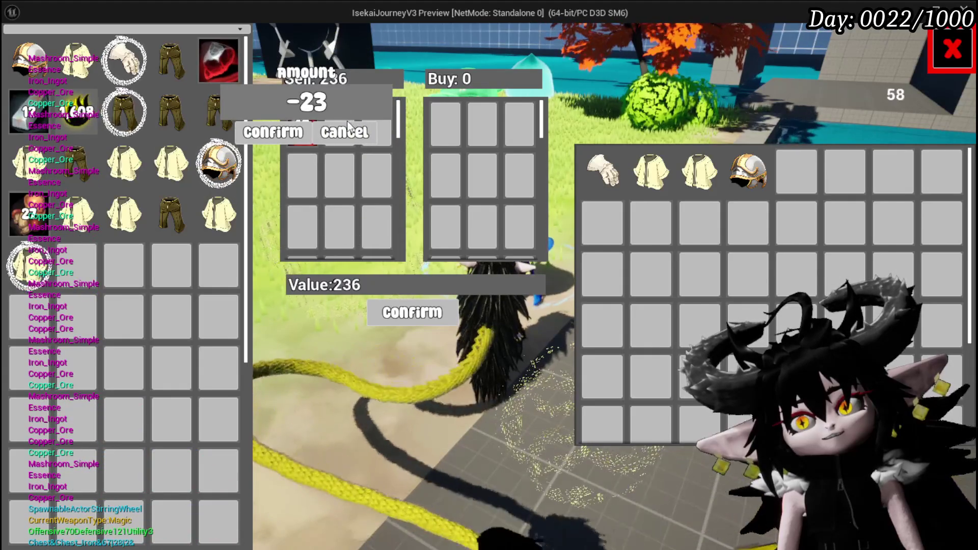
{"action": "left_click", "coordinate": [356, 124]}
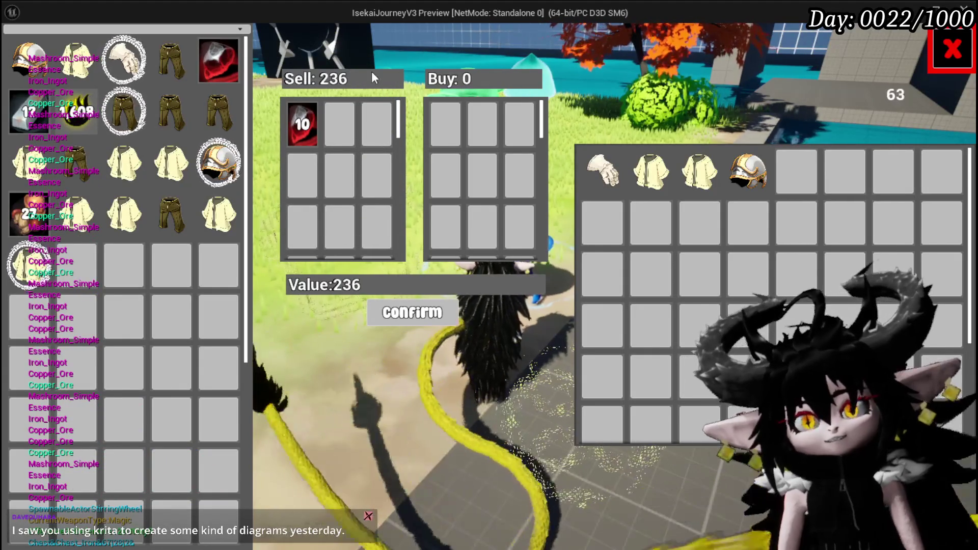
{"action": "key", "text": "Escape"}
{"action": "key", "text": "ctrl+s"}
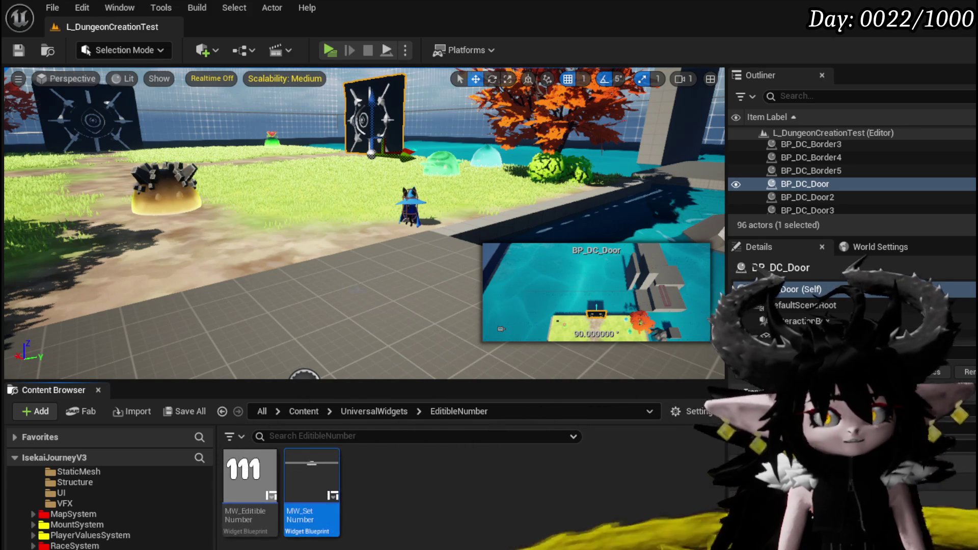
- Save the level and line the upper ConfirmQuantity node group up with the lower nodes
{"action": "left_click", "coordinate": [27, 53]}
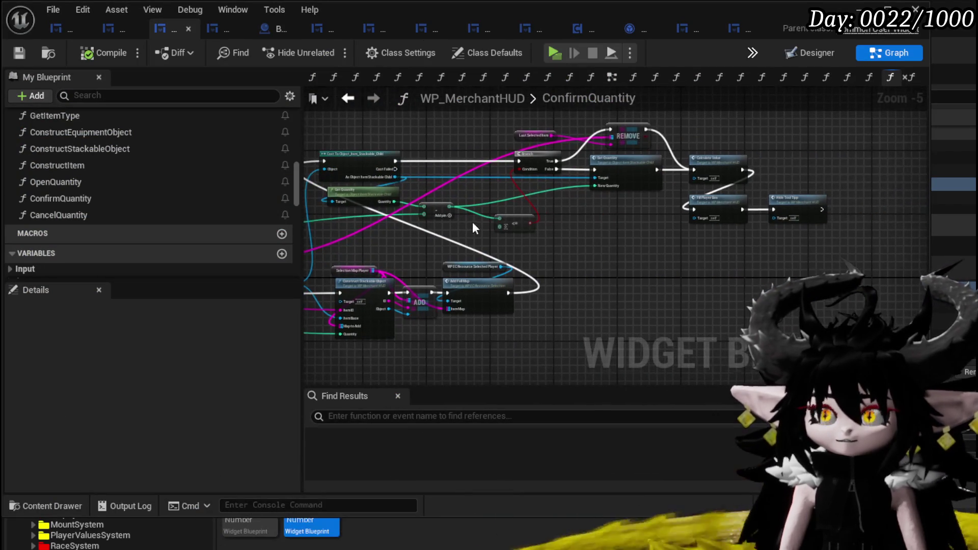
{"action": "mouse_move", "coordinate": [370, 242]}
{"action": "left_mouse_down"}
{"action": "mouse_move", "coordinate": [451, 191]}
{"action": "mouse_move", "coordinate": [787, 123]}
{"action": "left_mouse_up"}
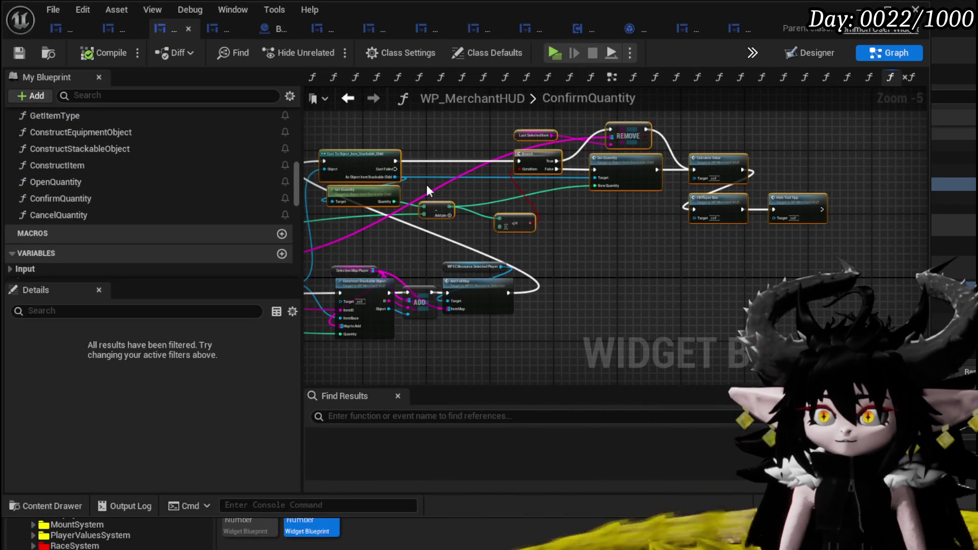
{"action": "mouse_move", "coordinate": [377, 167]}
{"action": "left_mouse_down"}
{"action": "mouse_move", "coordinate": [631, 272]}
{"action": "mouse_move", "coordinate": [572, 292]}
{"action": "left_mouse_up"}
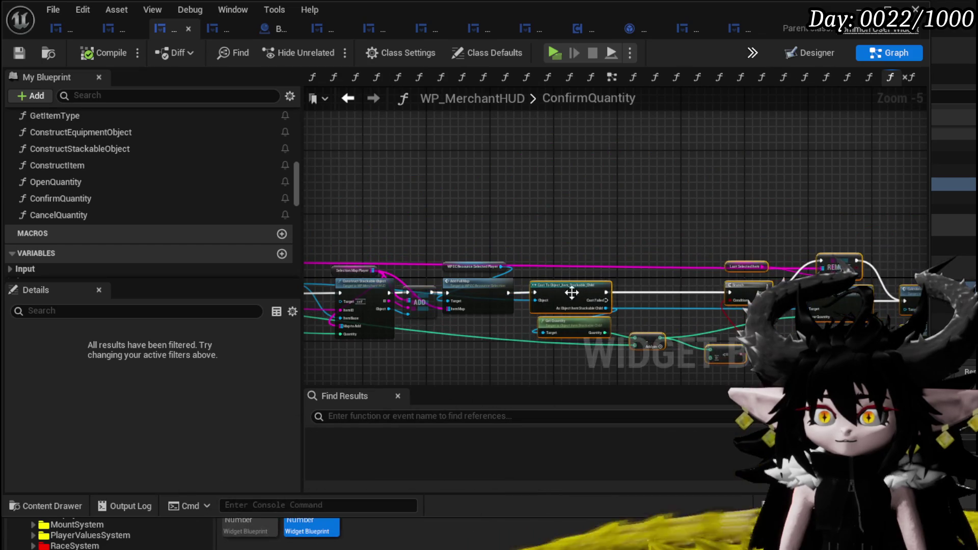
- Nudge the Last Selected Item node down while reviewing the graph back to the entry
{"action": "mouse_move", "coordinate": [441, 223]}
{"action": "left_mouse_down"}
{"action": "mouse_move", "coordinate": [466, 192]}
{"action": "mouse_move", "coordinate": [590, 192]}
{"action": "mouse_move", "coordinate": [360, 170]}
{"action": "left_mouse_up"}
{"action": "mouse_move", "coordinate": [697, 212]}
{"action": "left_mouse_down"}
{"action": "mouse_move", "coordinate": [461, 198]}
{"action": "mouse_move", "coordinate": [607, 202]}
{"action": "left_mouse_up"}
{"action": "scroll", "coordinate": [508, 203], "scroll_direction": "down", "scroll_amount": 1}
{"action": "scroll", "coordinate": [757, 277], "scroll_direction": "up", "scroll_amount": 2}
{"action": "mouse_move", "coordinate": [757, 277]}
{"action": "left_mouse_down"}
{"action": "mouse_move", "coordinate": [437, 278]}
{"action": "mouse_move", "coordinate": [476, 301]}
{"action": "mouse_move", "coordinate": [668, 306]}
{"action": "mouse_move", "coordinate": [512, 289]}
{"action": "mouse_move", "coordinate": [548, 355]}
{"action": "left_mouse_up"}
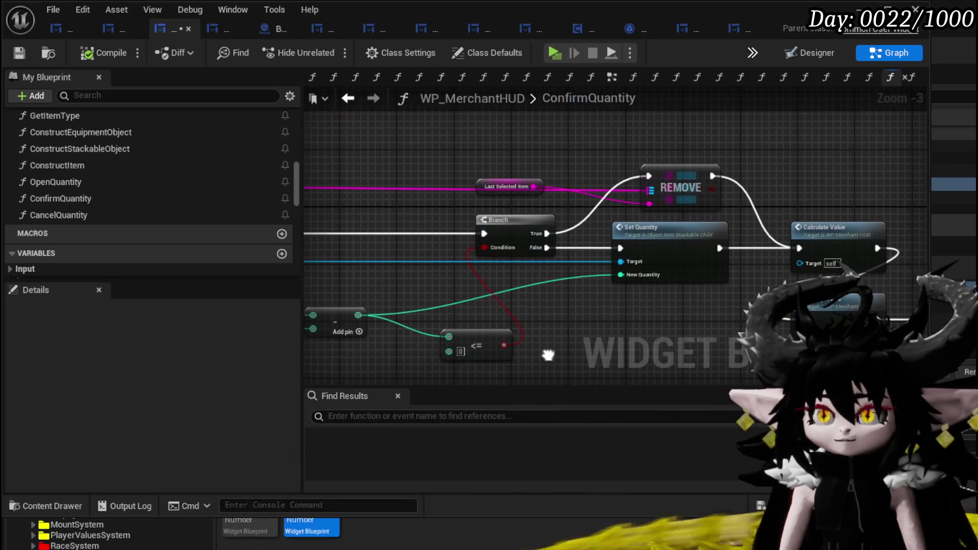
{"action": "left_click_drag", "start_coordinate": [489, 186], "coordinate": [481, 204]}
{"action": "left_click_drag", "start_coordinate": [594, 315], "coordinate": [847, 312]}
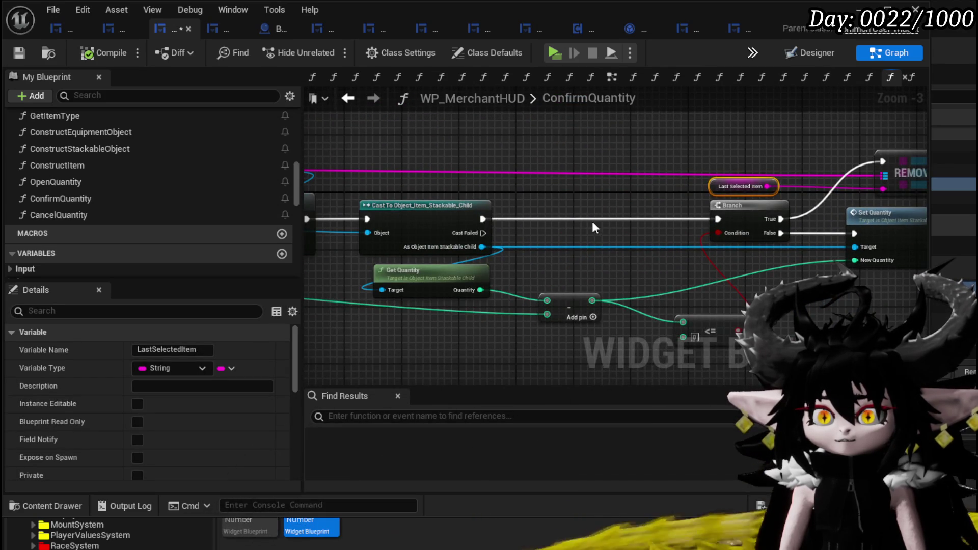
{"action": "scroll", "coordinate": [590, 221], "scroll_direction": "down", "scroll_amount": 1}
{"action": "left_click_drag", "start_coordinate": [455, 202], "coordinate": [528, 195]}
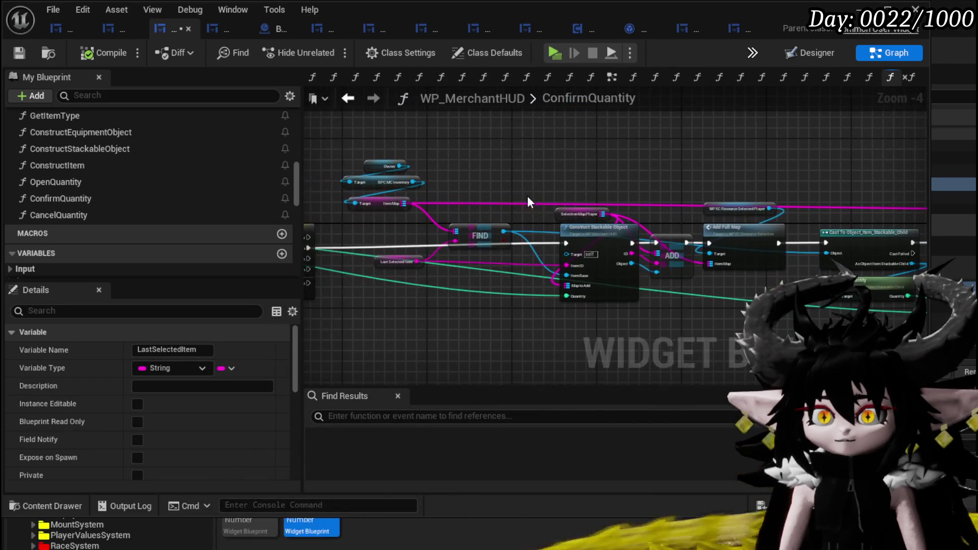
{"action": "mouse_move", "coordinate": [610, 185]}
{"action": "left_mouse_down"}
{"action": "mouse_move", "coordinate": [637, 184]}
{"action": "mouse_move", "coordinate": [395, 190]}
{"action": "mouse_move", "coordinate": [468, 215]}
{"action": "left_mouse_up"}
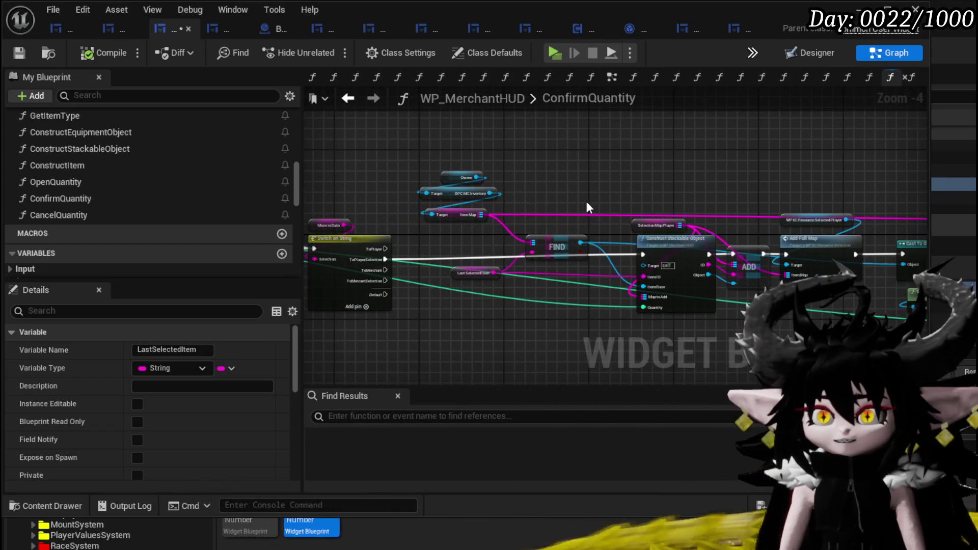
{"action": "left_click_drag", "start_coordinate": [586, 201], "coordinate": [723, 189]}
{"action": "left_click_drag", "start_coordinate": [525, 191], "coordinate": [645, 185]}
- Delete Print String and its reroute, align Set Visibility and Set Quantity Slot, and save
{"action": "left_click_drag", "start_coordinate": [520, 310], "coordinate": [564, 234]}
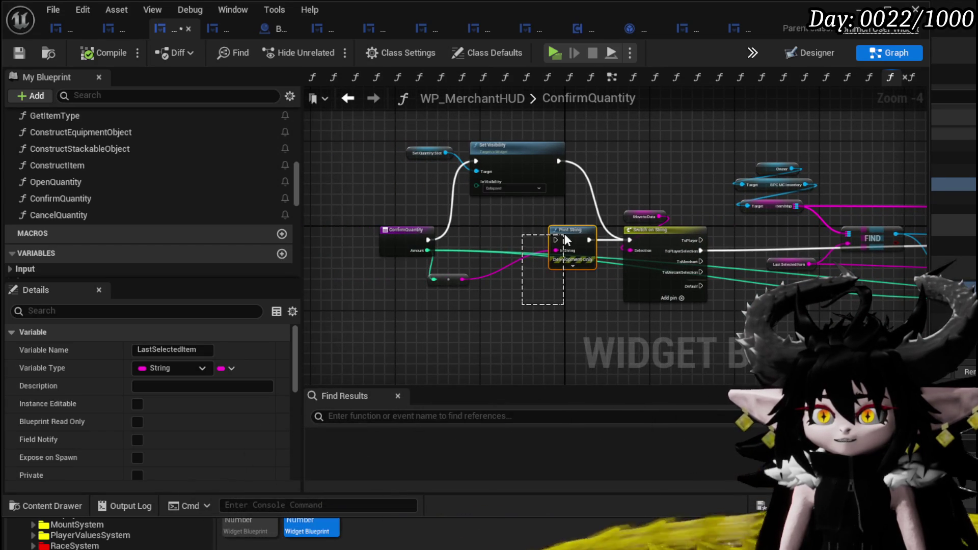
{"action": "left_click_drag", "start_coordinate": [477, 271], "coordinate": [491, 271]}
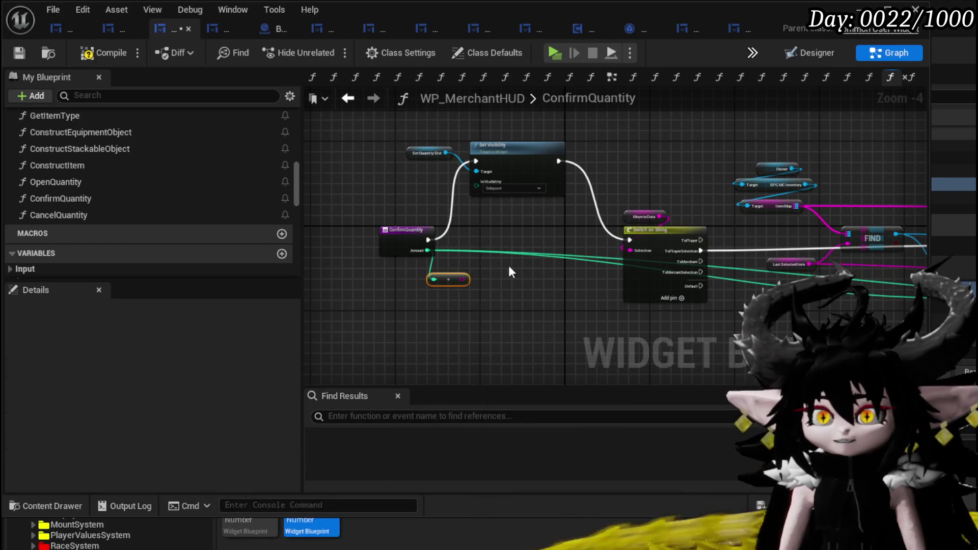
{"action": "left_click_drag", "start_coordinate": [522, 166], "coordinate": [528, 243]}
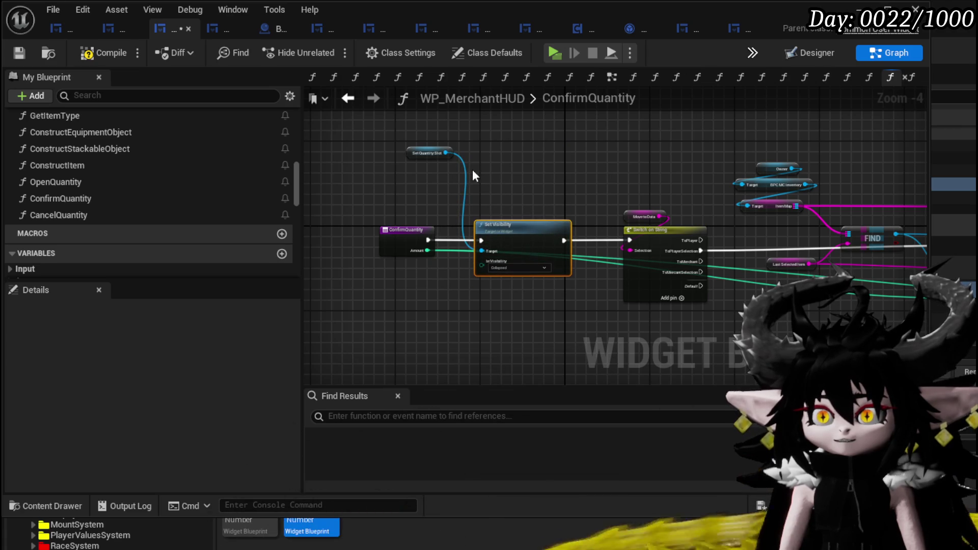
{"action": "left_click_drag", "start_coordinate": [417, 152], "coordinate": [486, 206]}
{"action": "left_click", "coordinate": [407, 181]}
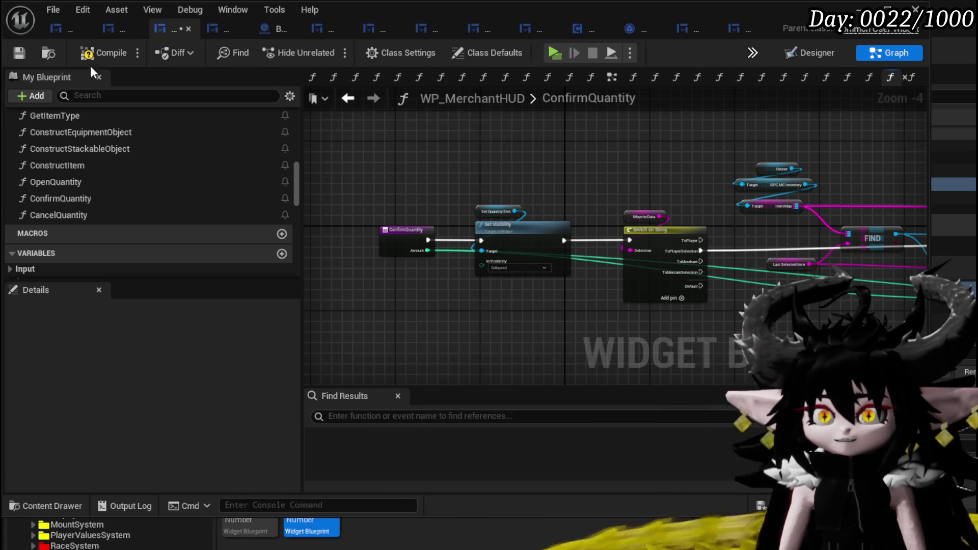
{"action": "left_click", "coordinate": [16, 54]}
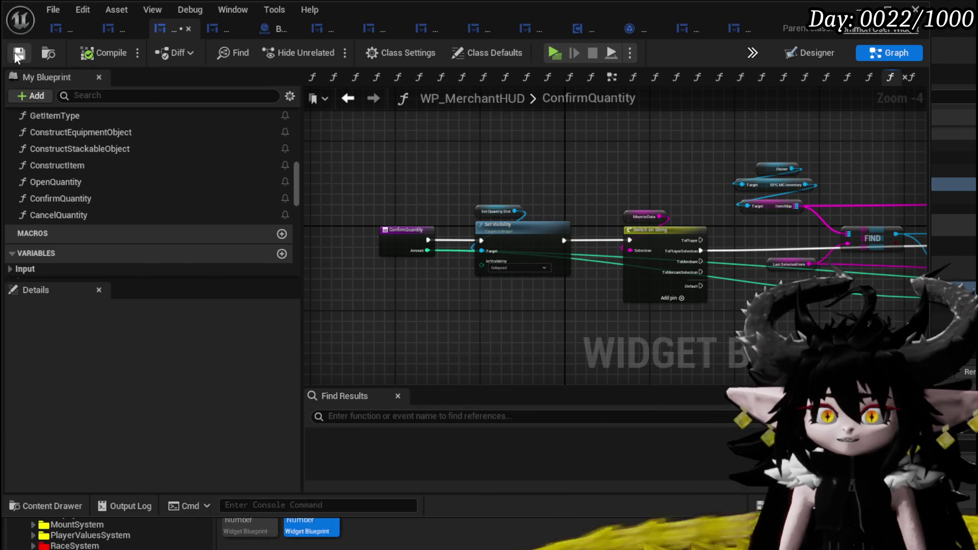
- Disconnect SelectPlayerItem's entry from its SET node and compile the blueprint
{"action": "double_click", "coordinate": [124, 168]}
{"action": "mouse_move", "coordinate": [340, 298]}
{"action": "left_mouse_down"}
{"action": "mouse_move", "coordinate": [656, 244]}
{"action": "mouse_move", "coordinate": [443, 216]}
{"action": "mouse_move", "coordinate": [487, 170]}
{"action": "mouse_move", "coordinate": [484, 253]}
{"action": "mouse_move", "coordinate": [392, 245]}
{"action": "mouse_move", "coordinate": [819, 216]}
{"action": "left_mouse_up"}
{"action": "left_click_drag", "start_coordinate": [472, 218], "coordinate": [754, 218]}
{"action": "scroll", "coordinate": [671, 218], "scroll_direction": "down", "scroll_amount": 2}
{"action": "scroll", "coordinate": [621, 222], "scroll_direction": "up", "scroll_amount": 1}
{"action": "mouse_move", "coordinate": [353, 199]}
{"action": "left_mouse_down"}
{"action": "mouse_move", "coordinate": [600, 197]}
{"action": "mouse_move", "coordinate": [643, 178]}
{"action": "left_mouse_up"}
{"action": "left_click", "coordinate": [532, 247], "text": "alt"}
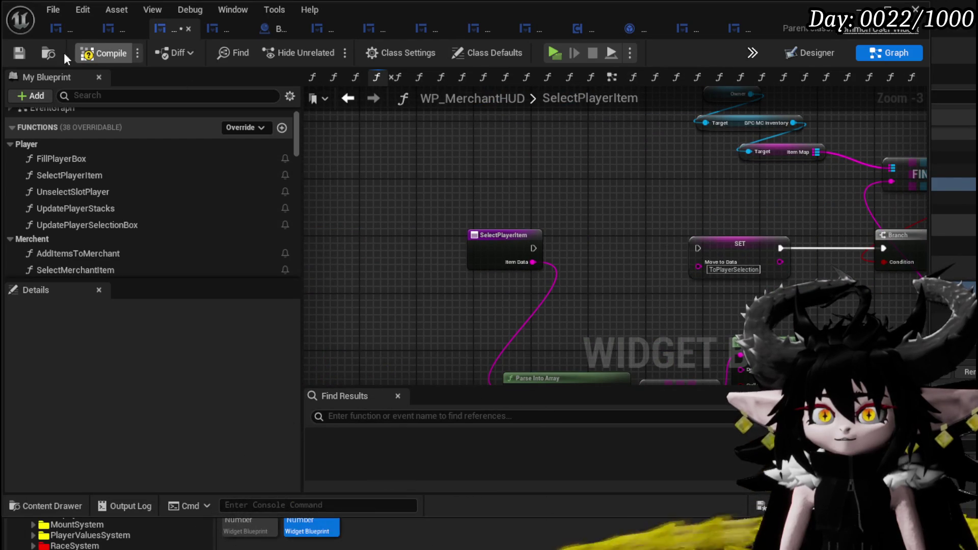
{"action": "left_click", "coordinate": [19, 54]}
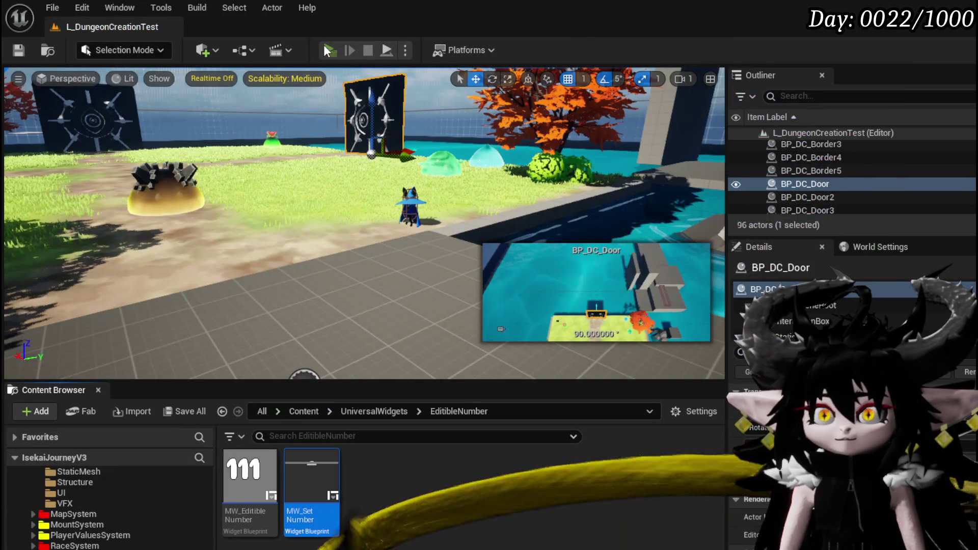
- Play-test the level, open the merchant trade window, then stop and save the level
{"action": "left_click", "coordinate": [328, 50]}
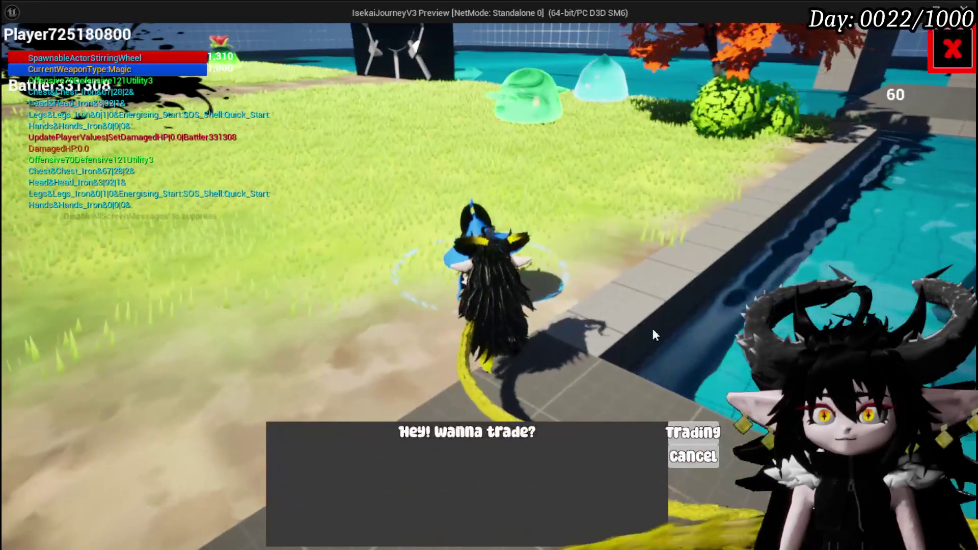
{"action": "left_click", "coordinate": [691, 429]}
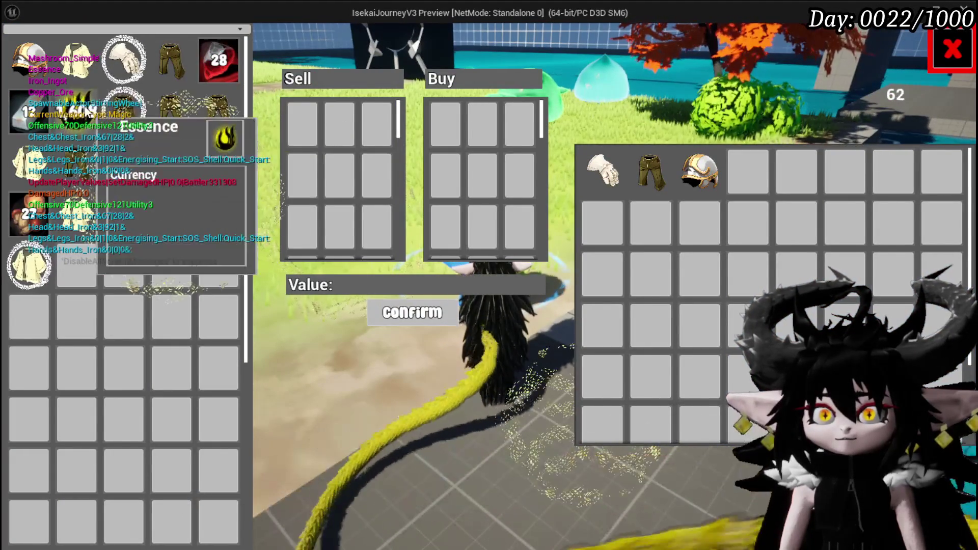
{"action": "mouse_move", "coordinate": [216, 71]}
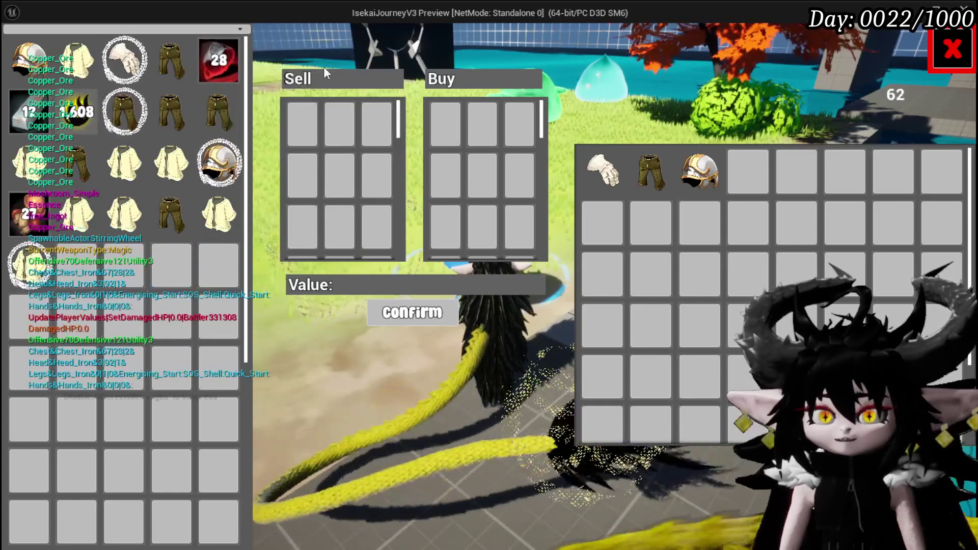
{"action": "key", "text": "Escape"}
{"action": "left_click", "coordinate": [13, 50]}
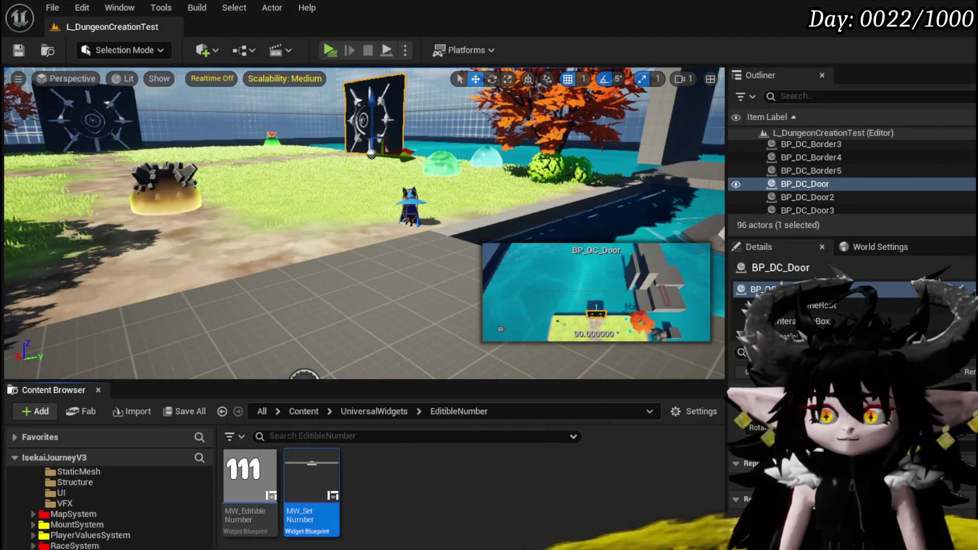
- Reconnect SelectPlayerItem's entry to SET, unhook the cast from Open Quantity, and compile
{"action": "key", "text": "alt+Tab"}
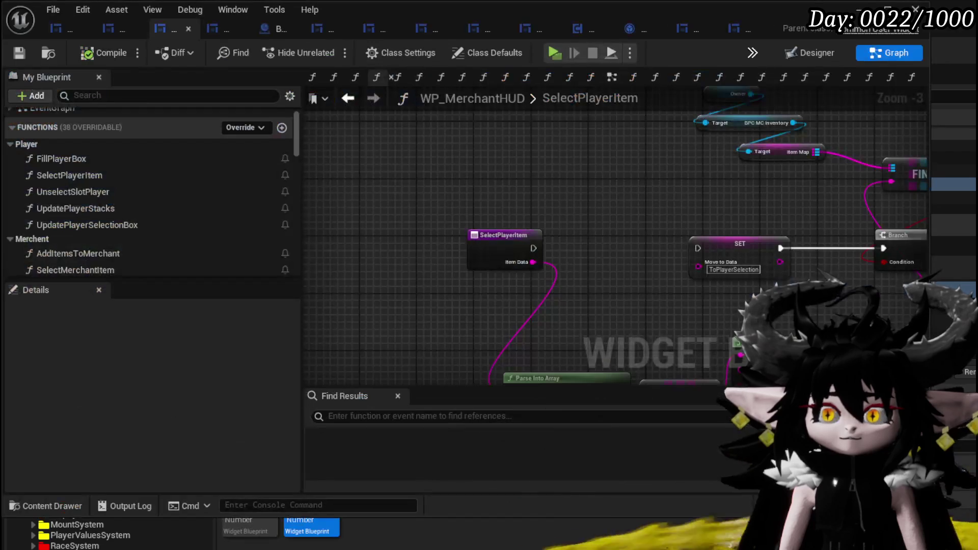
{"action": "left_click_drag", "start_coordinate": [533, 248], "coordinate": [697, 248]}
{"action": "left_click_drag", "start_coordinate": [595, 231], "coordinate": [347, 227]}
{"action": "left_click_drag", "start_coordinate": [601, 204], "coordinate": [463, 224]}
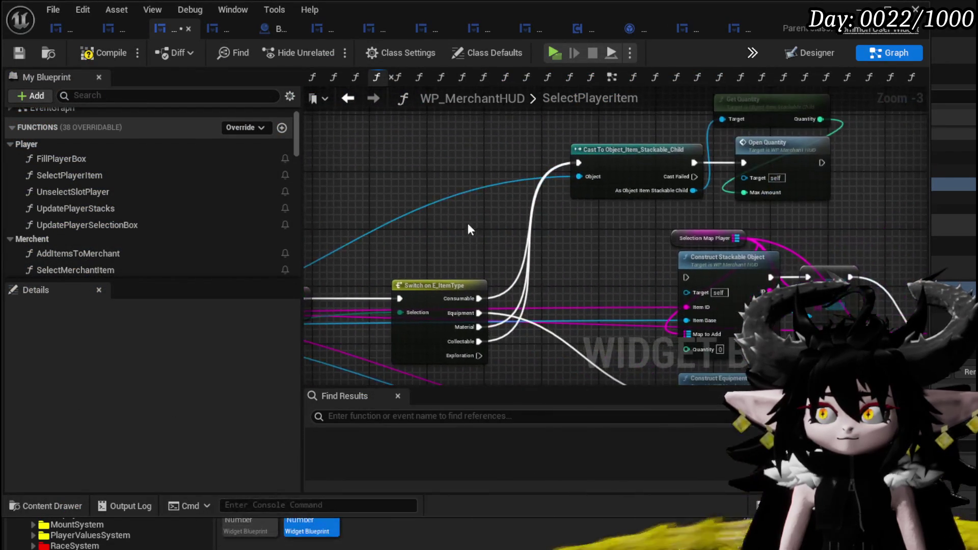
{"action": "left_click", "coordinate": [693, 163], "text": "alt"}
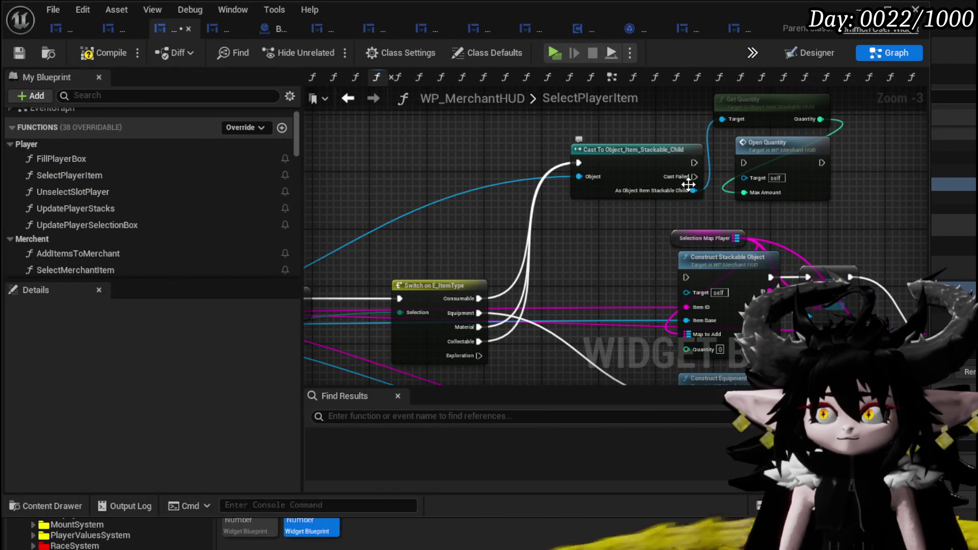
{"action": "left_click_drag", "start_coordinate": [390, 150], "coordinate": [501, 142]}
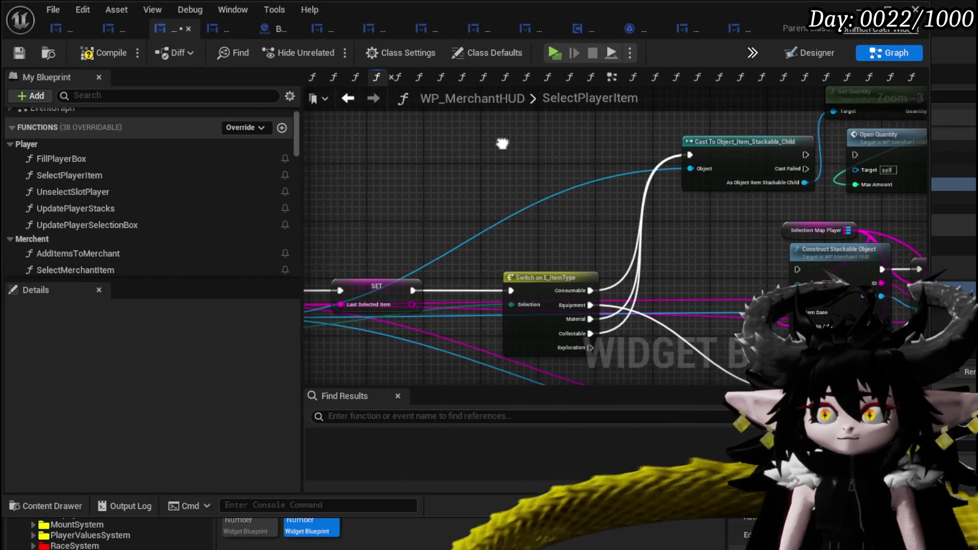
{"action": "left_click", "coordinate": [115, 54]}
{"action": "left_click", "coordinate": [19, 53]}
{"action": "key", "text": "alt+Tab"}
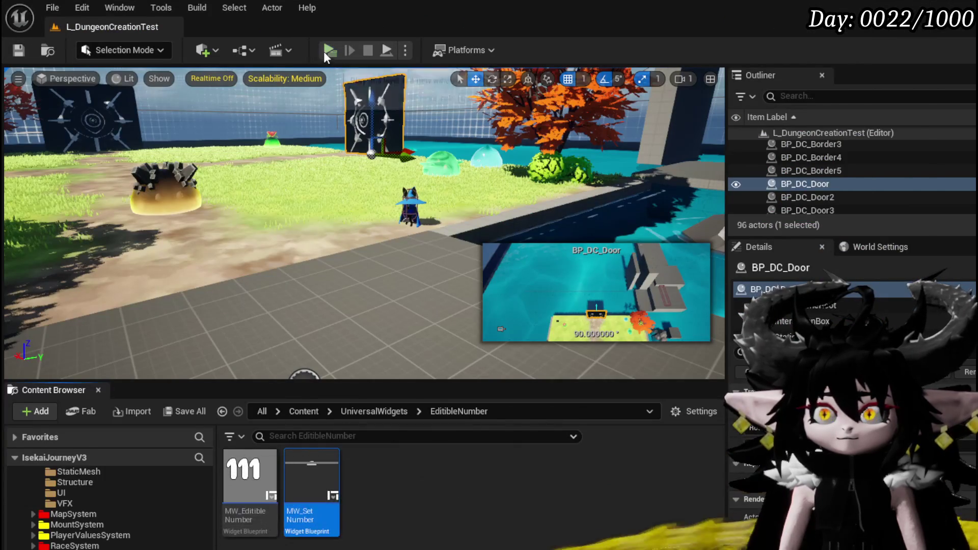
{"action": "key", "text": "w"}
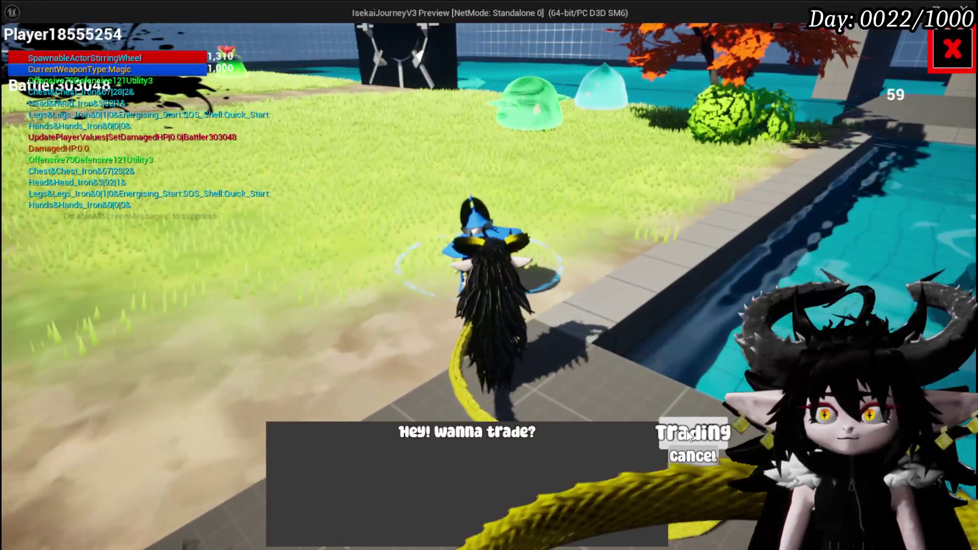
{"action": "left_click", "coordinate": [693, 432]}
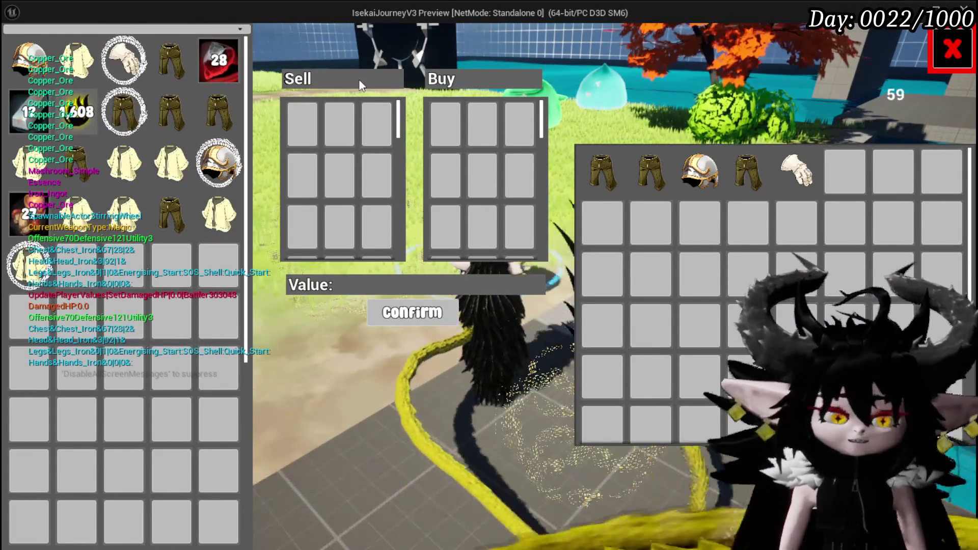
{"action": "key", "text": "alt+Tab"}
{"action": "key", "text": "Escape"}
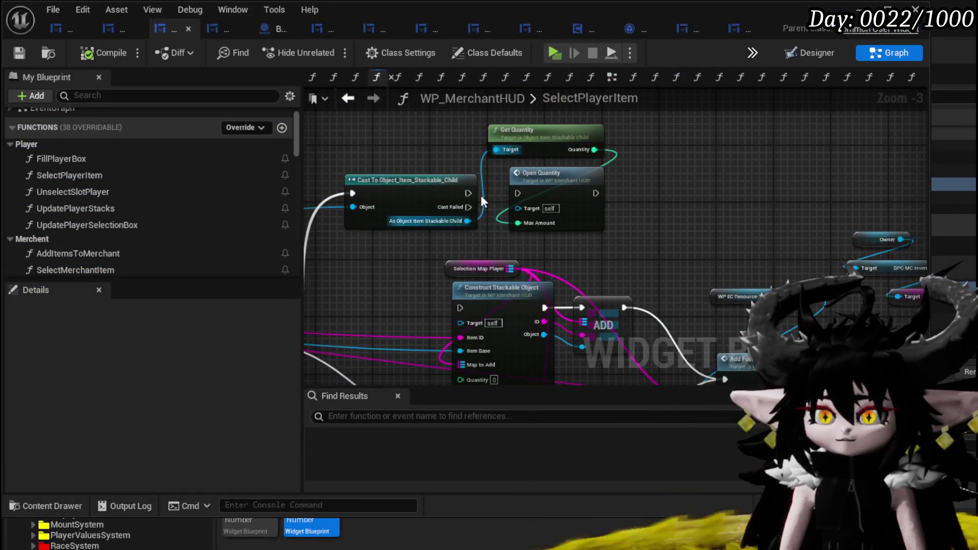
- Inspect the OpenQuantity graph, compile and save WP_MerchantHUD, then launch play mode
{"action": "double_click", "coordinate": [557, 190]}
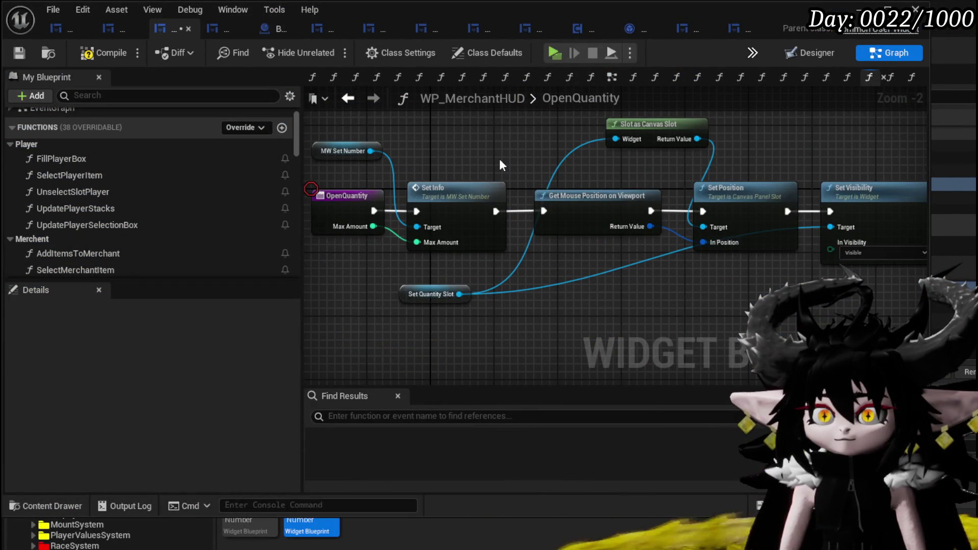
{"action": "mouse_move", "coordinate": [500, 164]}
{"action": "left_mouse_down"}
{"action": "mouse_move", "coordinate": [305, 164]}
{"action": "mouse_move", "coordinate": [580, 169]}
{"action": "mouse_move", "coordinate": [464, 171]}
{"action": "left_mouse_up"}
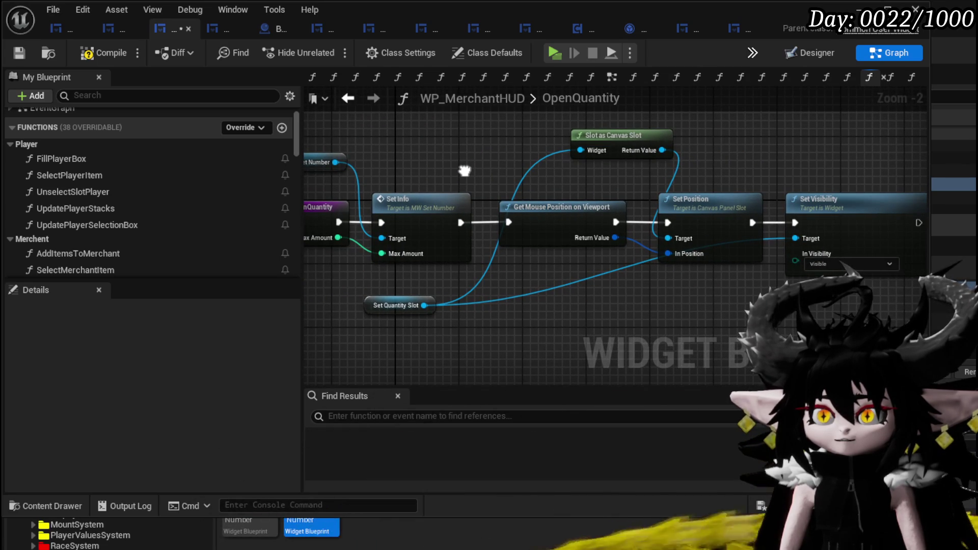
{"action": "left_click", "coordinate": [18, 53]}
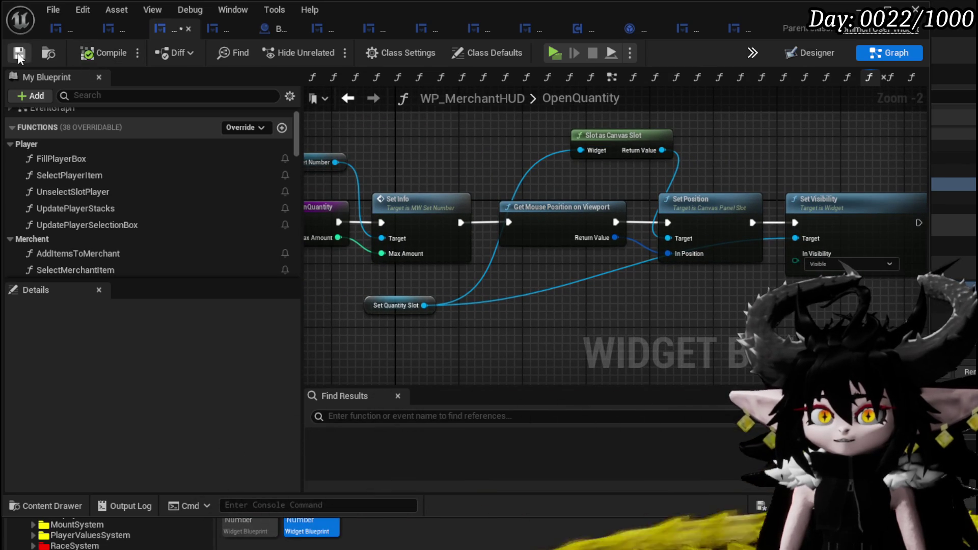
{"action": "left_click", "coordinate": [386, 54]}
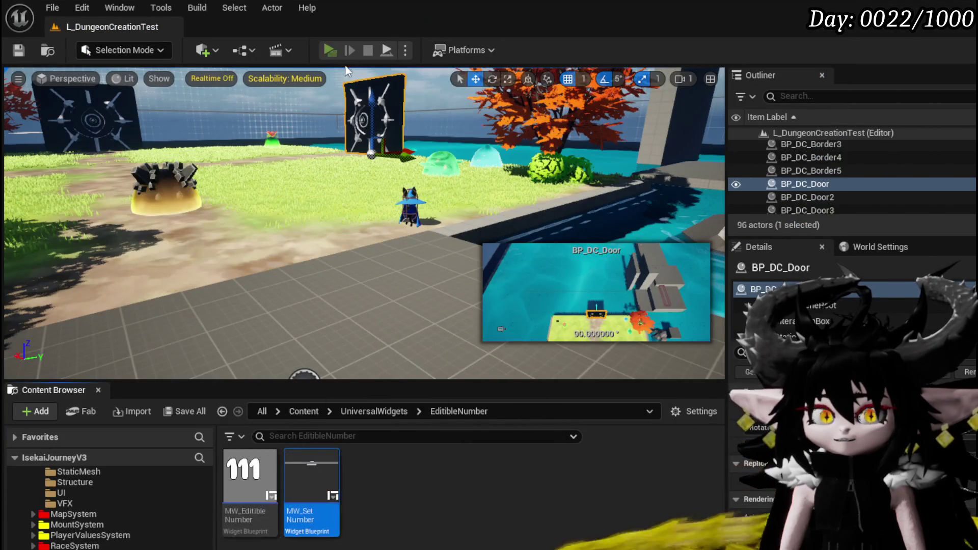
{"action": "key", "text": "w"}
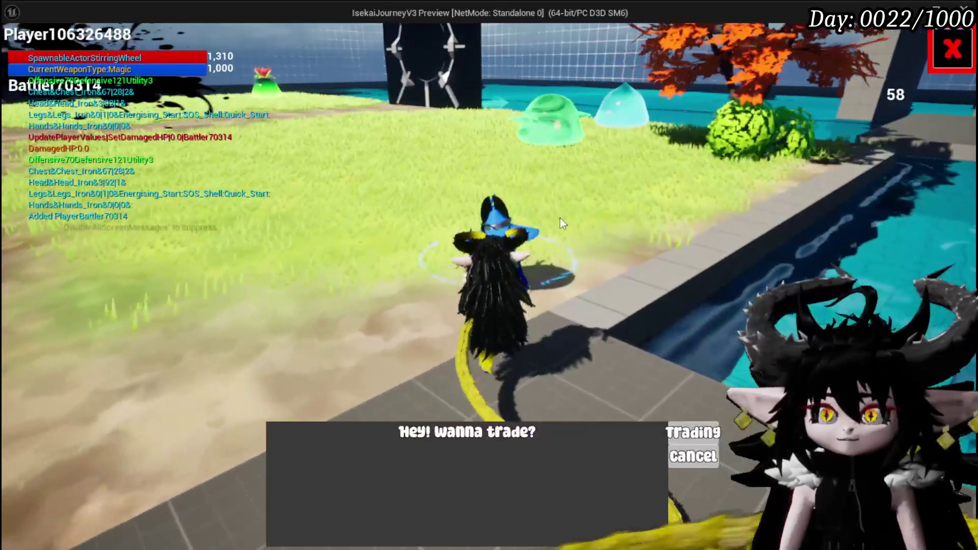
{"action": "left_click", "coordinate": [669, 430]}
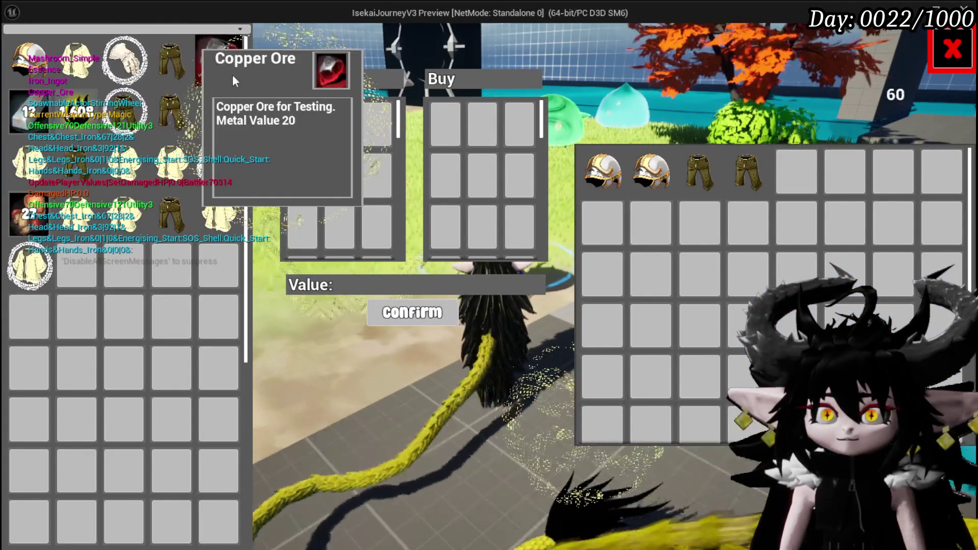
{"action": "left_click", "coordinate": [232, 78]}
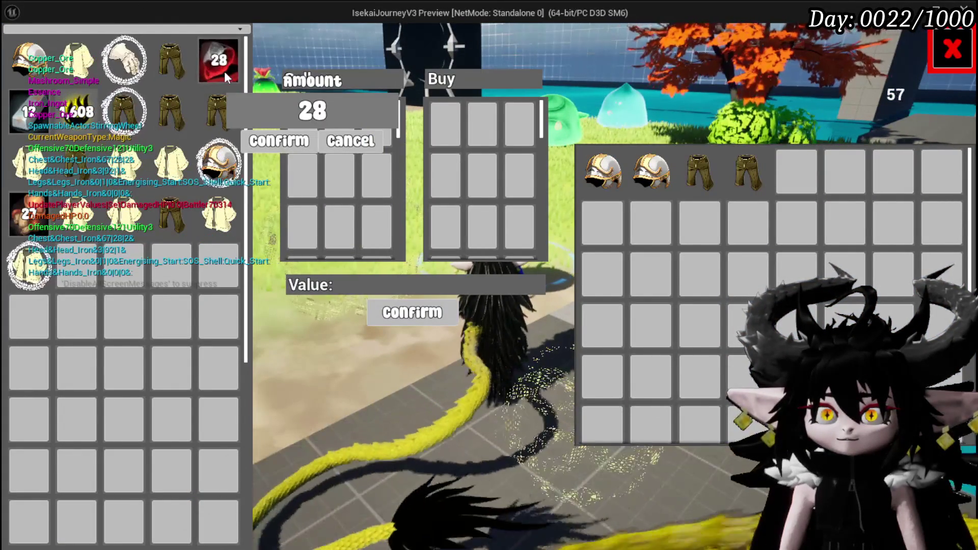
{"action": "left_click", "coordinate": [200, 50]}
{"action": "left_click", "coordinate": [200, 51]}
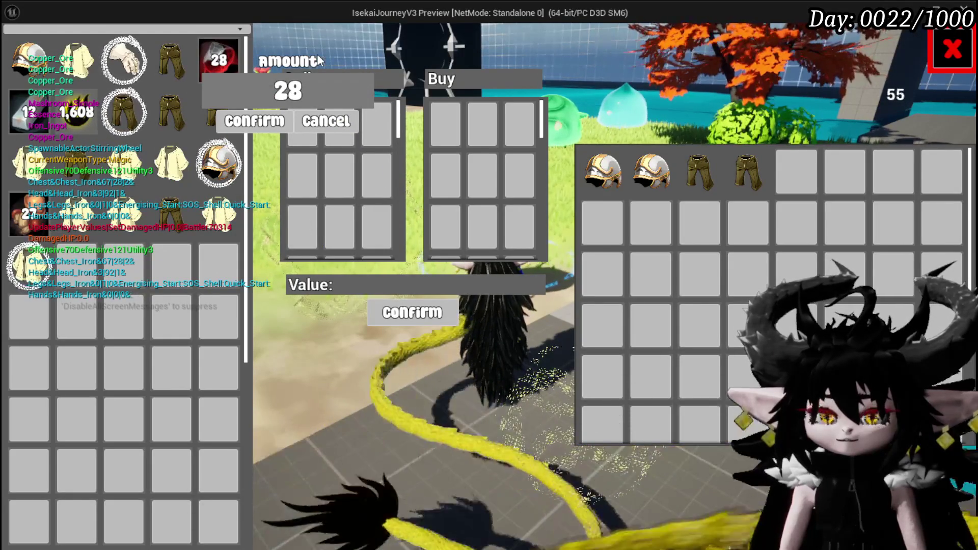
{"action": "left_click", "coordinate": [288, 91]}
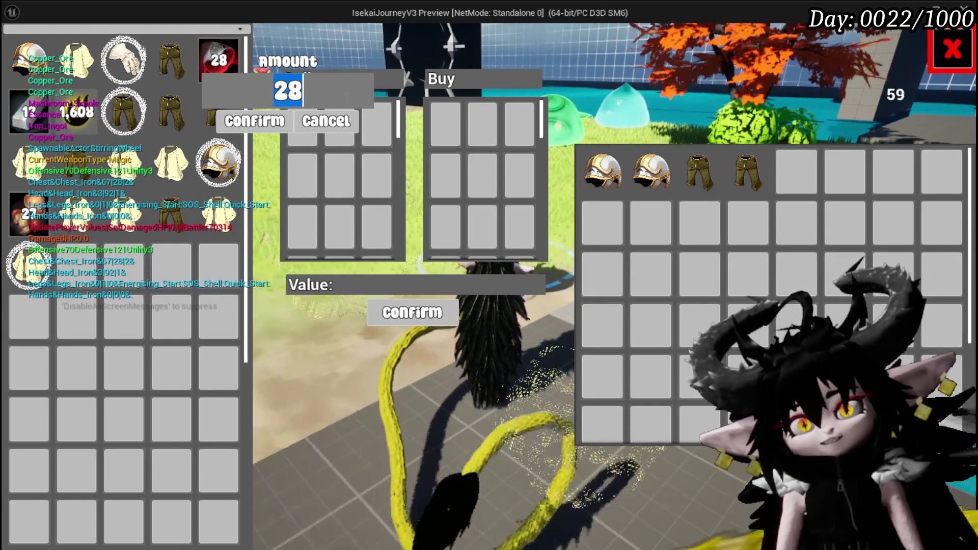
{"action": "type", "text": "8"}
{"action": "left_click", "coordinate": [255, 120]}
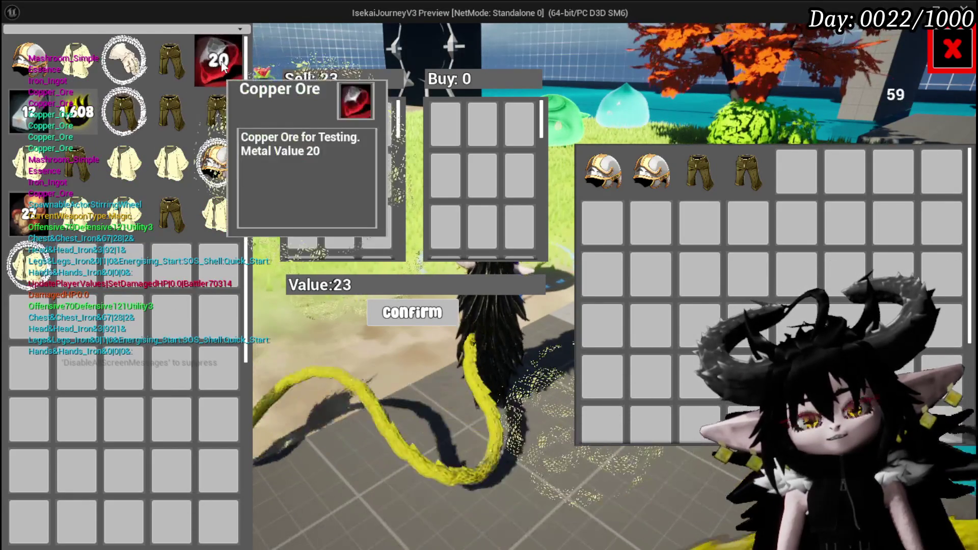
{"action": "left_click", "coordinate": [303, 125]}
{"action": "left_click", "coordinate": [220, 62]}
{"action": "left_click", "coordinate": [220, 63]}
{"action": "left_click", "coordinate": [220, 62]}
{"action": "left_click", "coordinate": [220, 63]}
{"action": "left_click", "coordinate": [220, 63]}
{"action": "left_click", "coordinate": [220, 63]}
{"action": "left_click", "coordinate": [220, 62]}
{"action": "left_click", "coordinate": [220, 63]}
{"action": "left_click", "coordinate": [220, 62]}
{"action": "left_click", "coordinate": [220, 63]}
{"action": "key", "text": "Escape"}
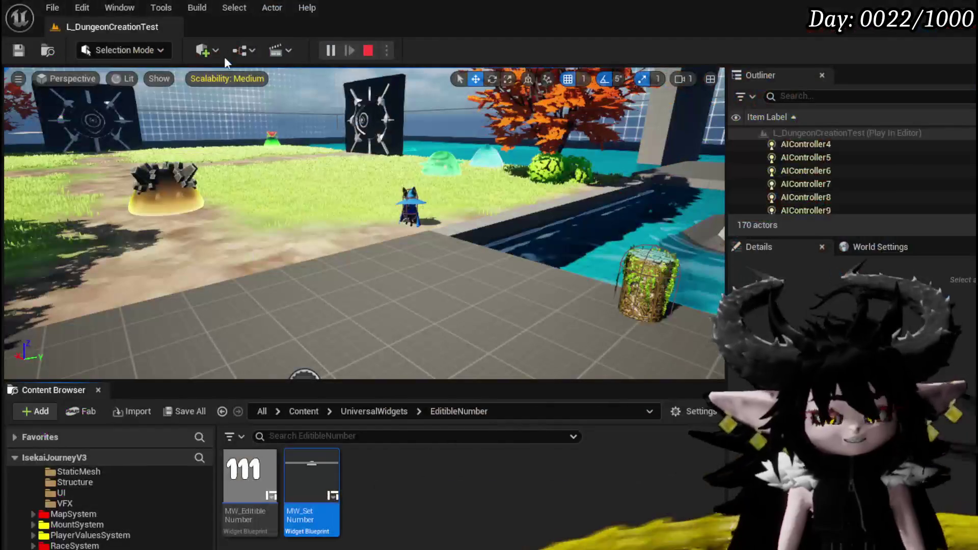
{"action": "key", "text": "ctrl+s"}
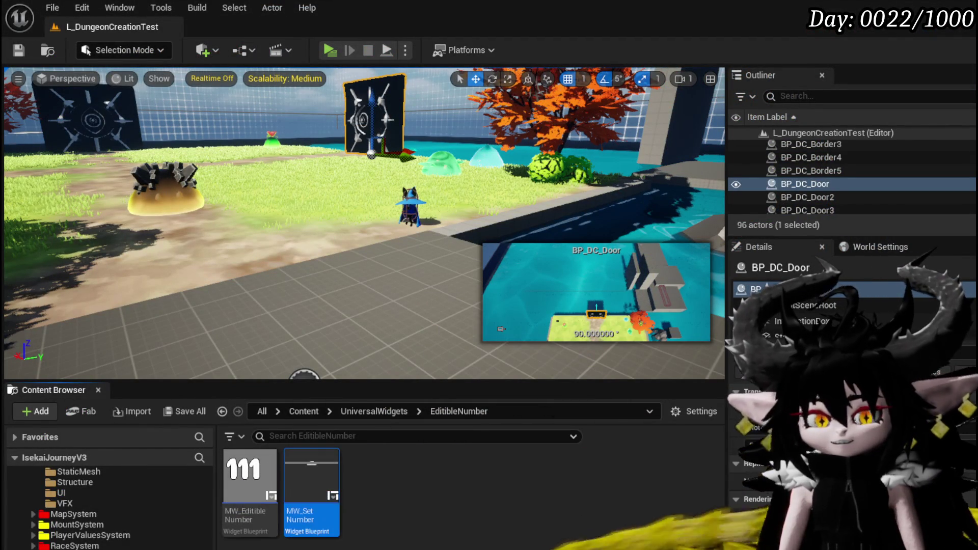
- Review the FillPlayerBox, SelectPlayerItem and UpdatePlayerStacks graphs in WP_MerchantHUD
{"action": "key", "text": "alt+Tab"}
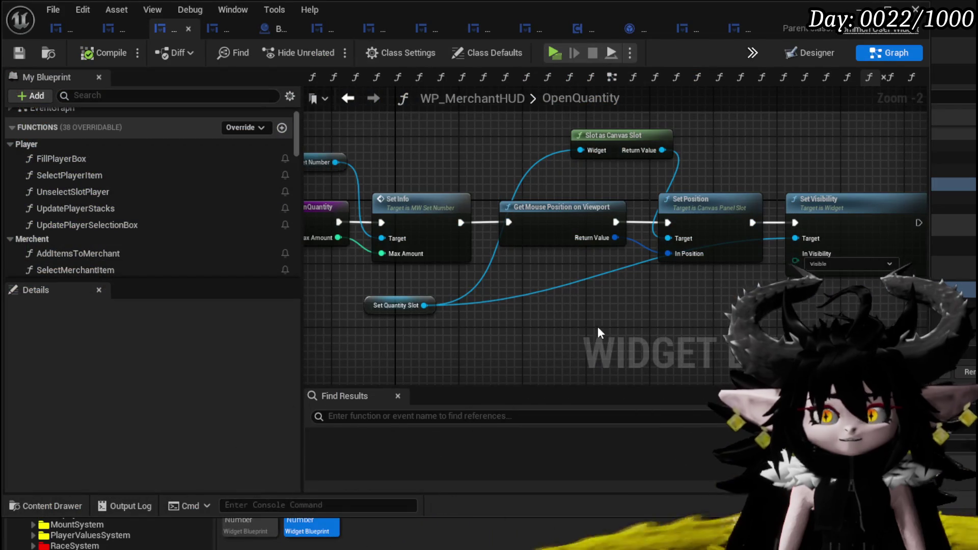
{"action": "double_click", "coordinate": [115, 164]}
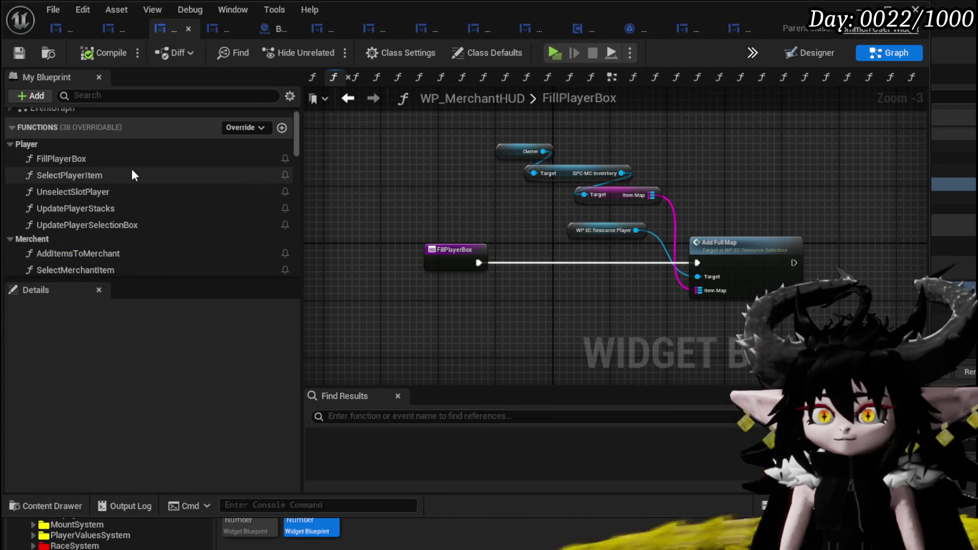
{"action": "double_click", "coordinate": [111, 171]}
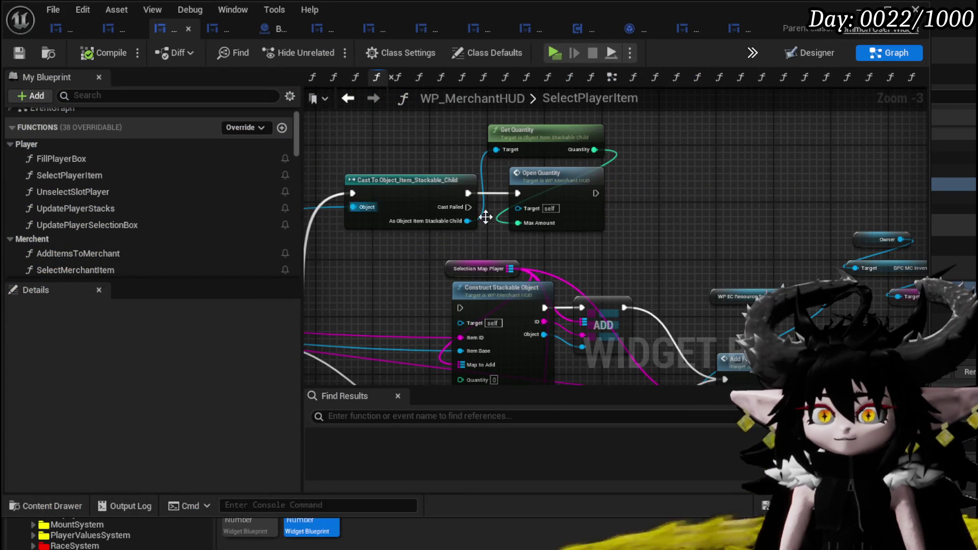
{"action": "mouse_move", "coordinate": [690, 231]}
{"action": "left_mouse_down"}
{"action": "mouse_move", "coordinate": [667, 209]}
{"action": "mouse_move", "coordinate": [702, 196]}
{"action": "mouse_move", "coordinate": [646, 190]}
{"action": "mouse_move", "coordinate": [723, 188]}
{"action": "left_mouse_up"}
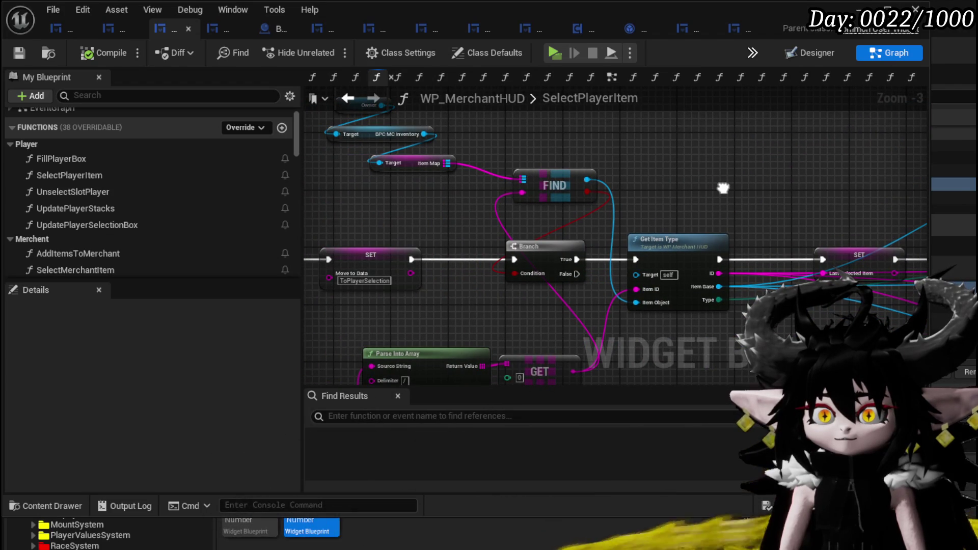
{"action": "mouse_move", "coordinate": [723, 188]}
{"action": "left_mouse_down"}
{"action": "mouse_move", "coordinate": [735, 154]}
{"action": "mouse_move", "coordinate": [791, 145]}
{"action": "mouse_move", "coordinate": [747, 151]}
{"action": "left_mouse_up"}
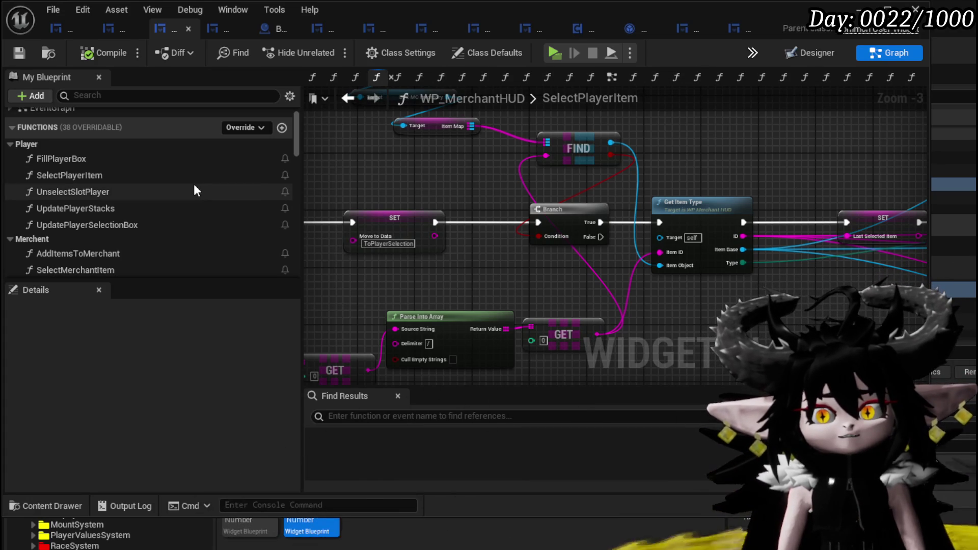
{"action": "double_click", "coordinate": [136, 208]}
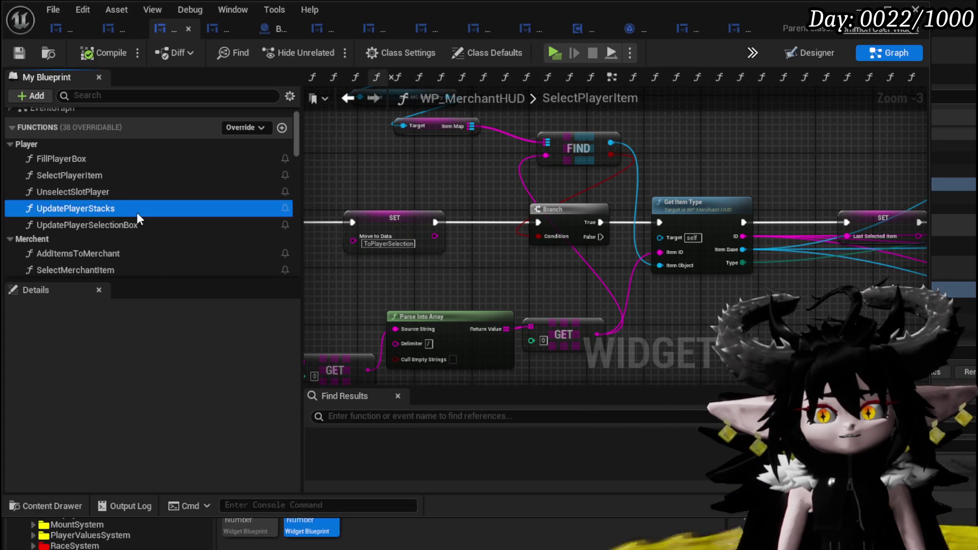
{"action": "left_click_drag", "start_coordinate": [534, 184], "coordinate": [381, 173]}
{"action": "scroll", "coordinate": [381, 173], "scroll_direction": "down", "scroll_amount": 2}
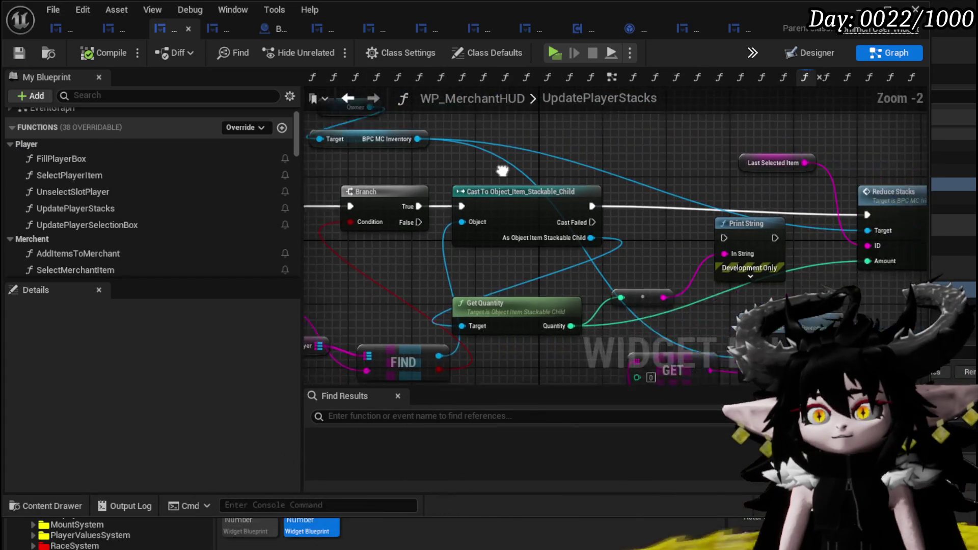
{"action": "left_click_drag", "start_coordinate": [513, 173], "coordinate": [673, 176]}
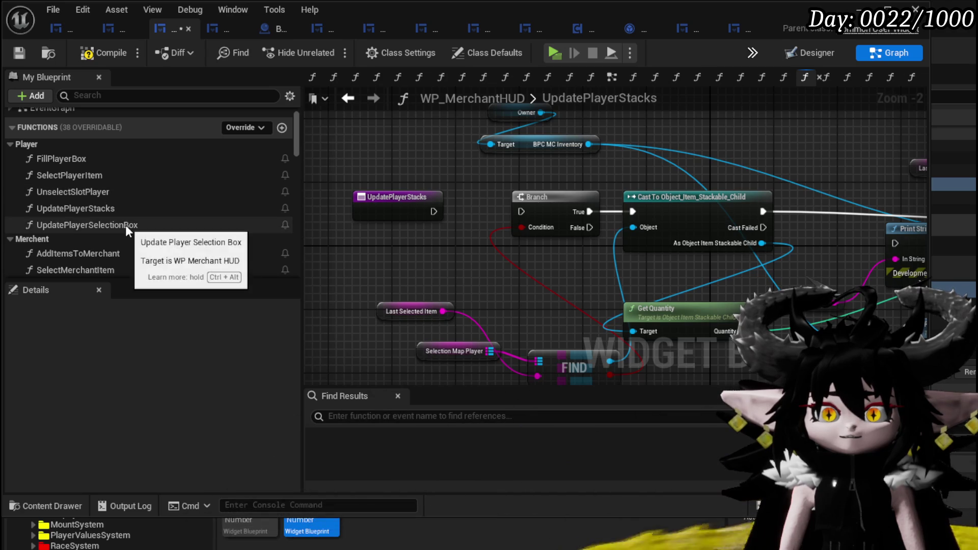
- Open the empty UpdatePlayerSelectionBox function, then compile and save the blueprint
{"action": "double_click", "coordinate": [126, 225]}
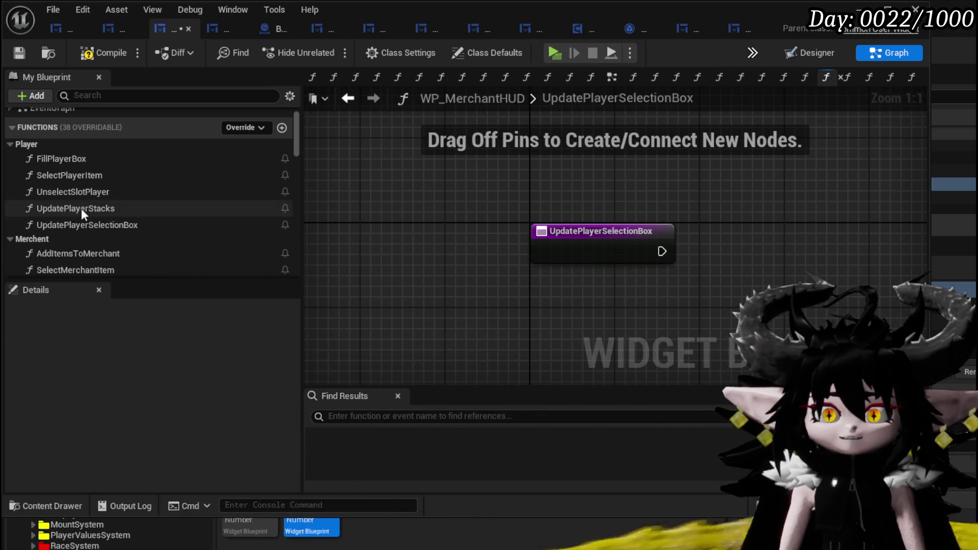
{"action": "left_click", "coordinate": [99, 59]}
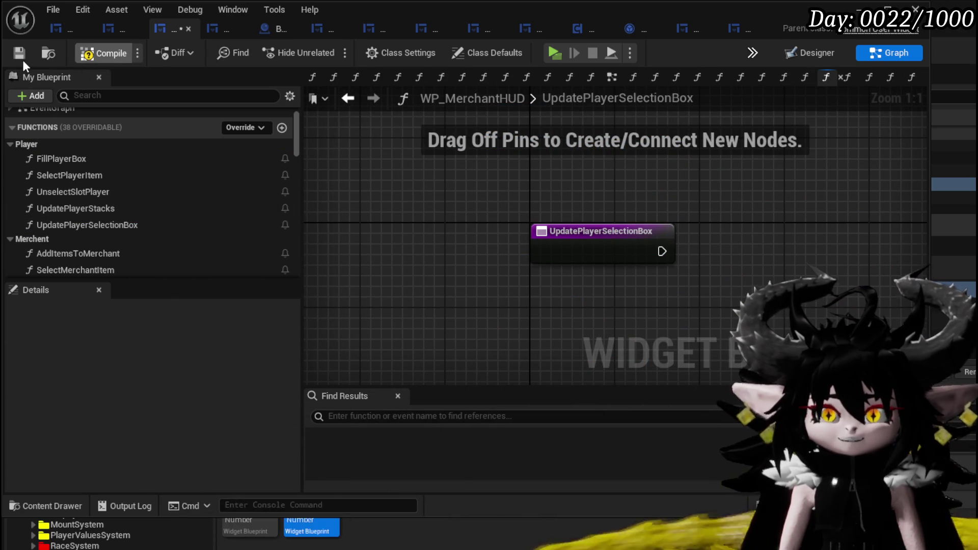
{"action": "left_click", "coordinate": [23, 59]}
{"action": "scroll", "coordinate": [175, 204], "scroll_direction": "down", "scroll_amount": 10}
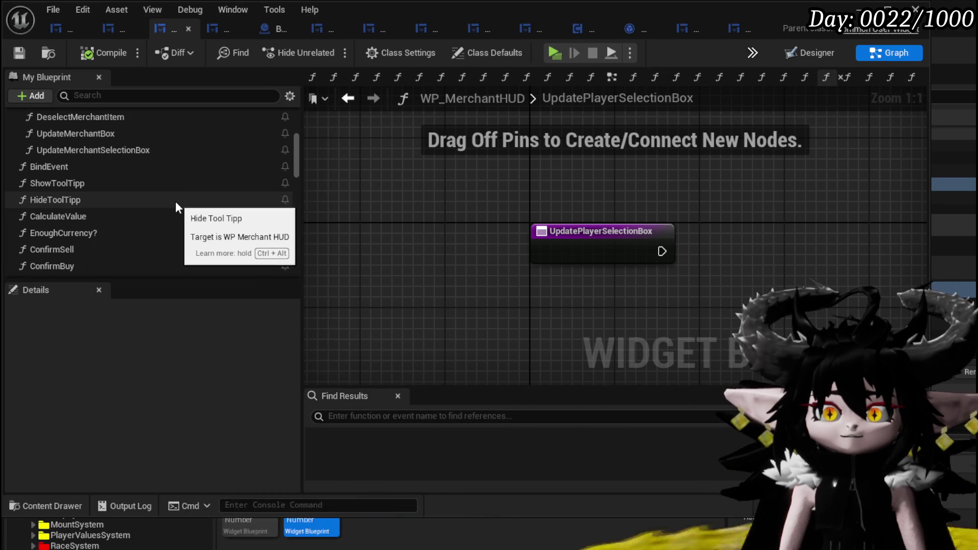
{"action": "scroll", "coordinate": [153, 219], "scroll_direction": "down", "scroll_amount": 2}
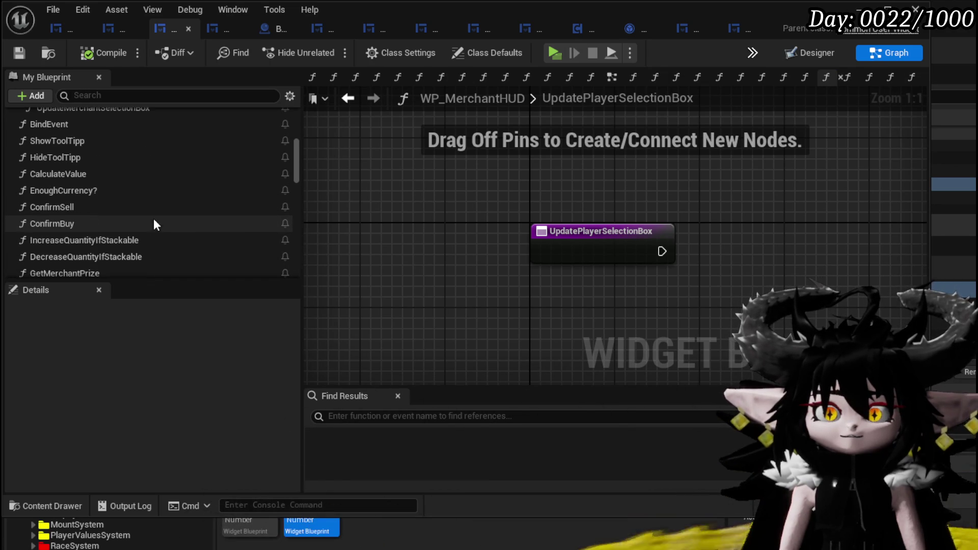
{"action": "double_click", "coordinate": [171, 240]}
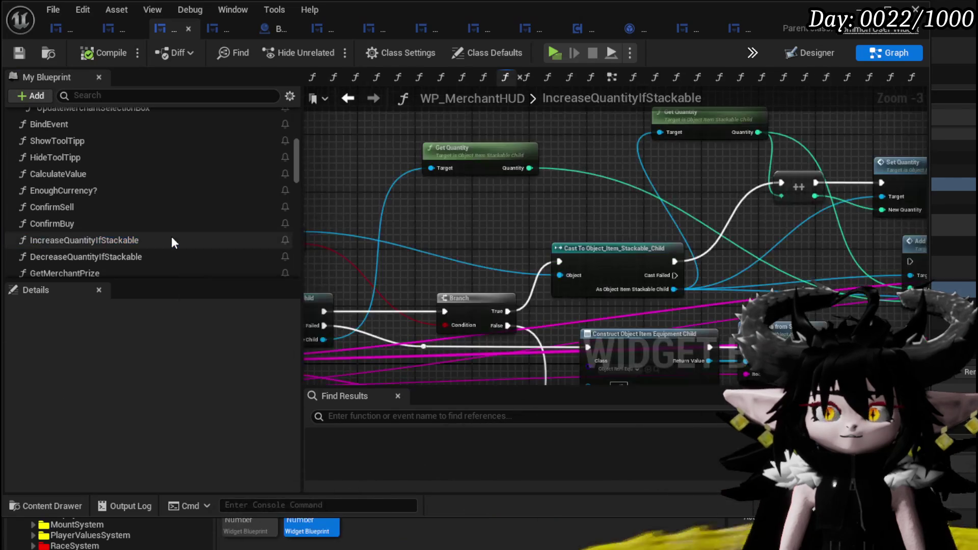
- Enable a breakpoint on IncreaseQuantityIfStackable's entry node, save, and launch the game preview
{"action": "scroll", "coordinate": [511, 206], "scroll_direction": "down", "scroll_amount": 3}
{"action": "scroll", "coordinate": [543, 198], "scroll_direction": "up", "scroll_amount": 2}
{"action": "scroll", "coordinate": [544, 204], "scroll_direction": "up", "scroll_amount": 3}
{"action": "left_click_drag", "start_coordinate": [459, 255], "coordinate": [405, 223]}
{"action": "right_click", "coordinate": [406, 226]}
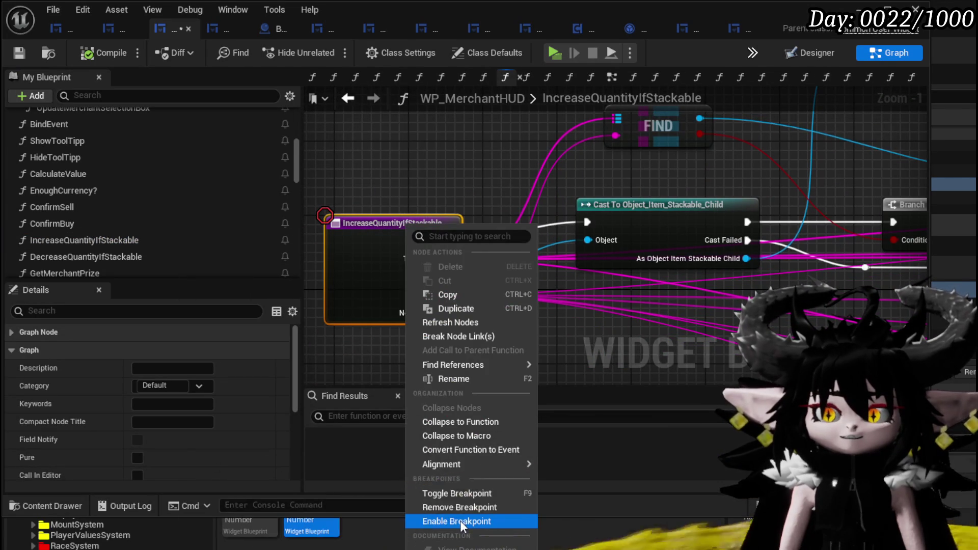
{"action": "left_click", "coordinate": [460, 520]}
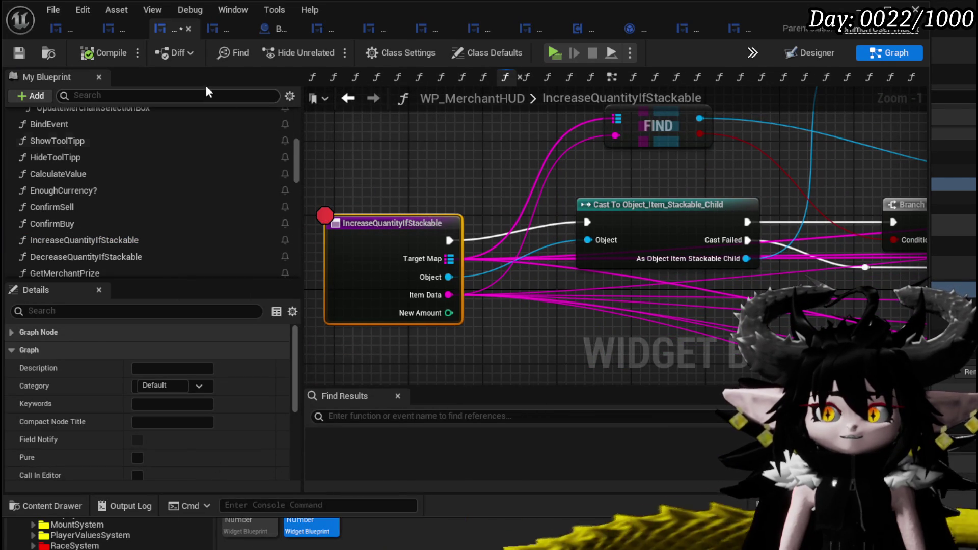
{"action": "left_click", "coordinate": [16, 56]}
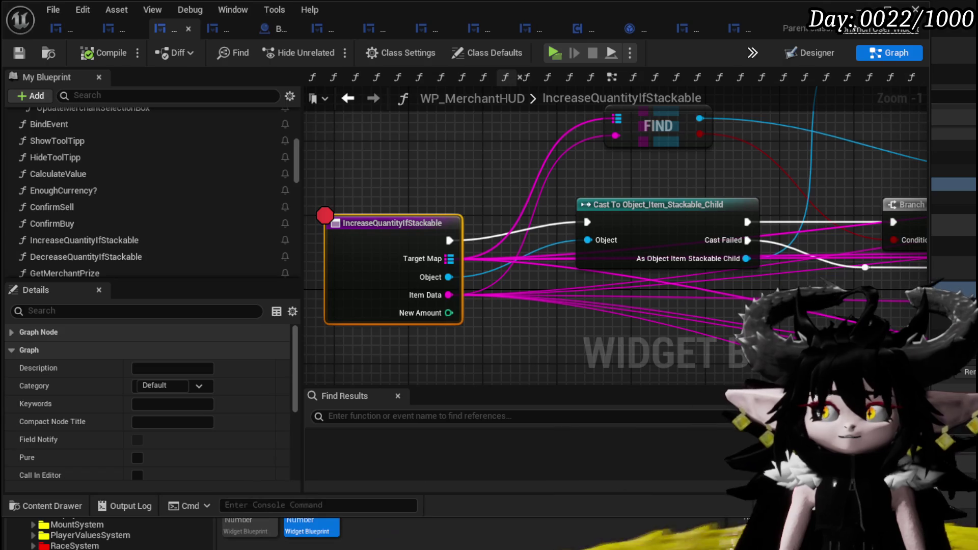
{"action": "left_click", "coordinate": [860, 9]}
{"action": "key", "text": "alt+p"}
- Walk to the merchant, open trading, and sell 10 Copper Ore, leaving 18
{"action": "key", "text": "w"}
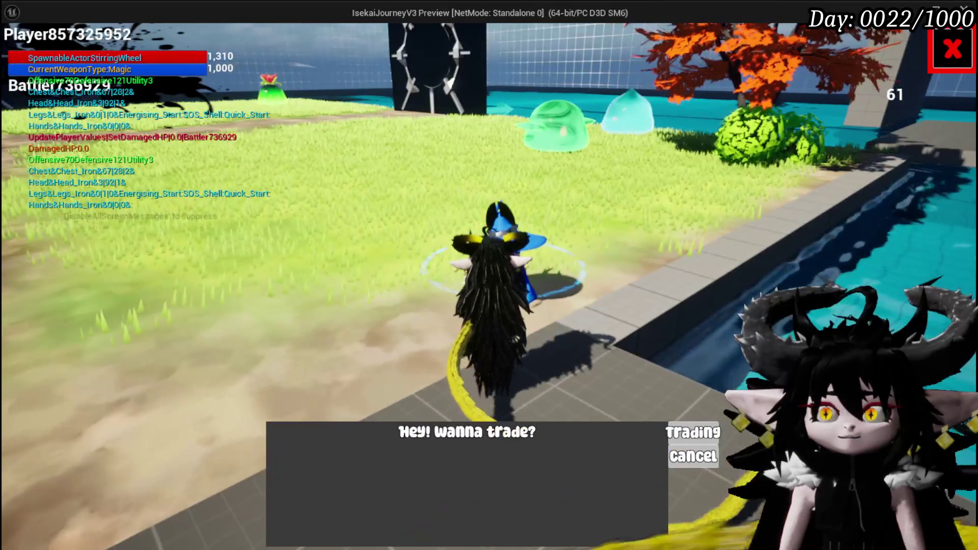
{"action": "left_click", "coordinate": [693, 433]}
{"action": "left_click", "coordinate": [234, 63]}
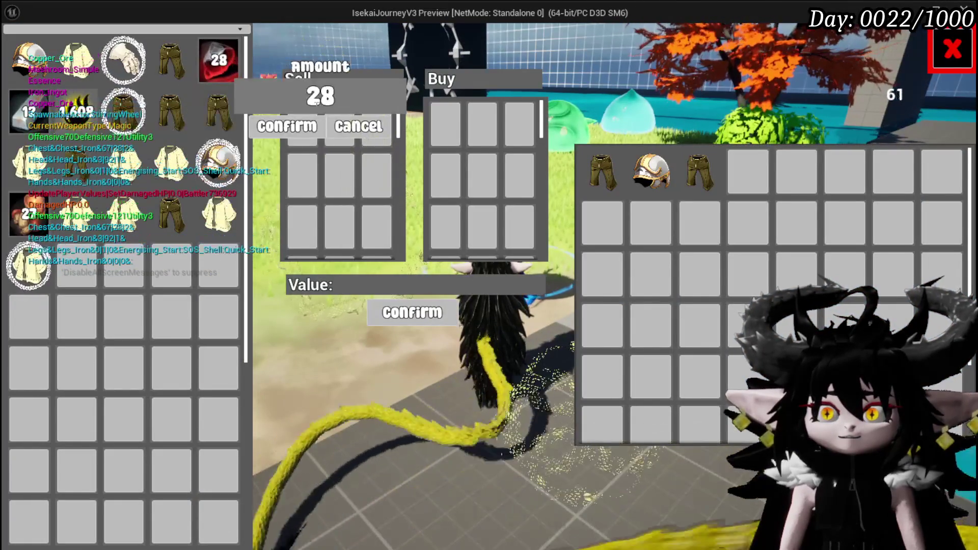
{"action": "type", "text": "10"}
{"action": "left_click", "coordinate": [285, 129]}
- Reopen the Copper Ore quantity popup three times, cancelling each, then close the preview
{"action": "left_click", "coordinate": [224, 65]}
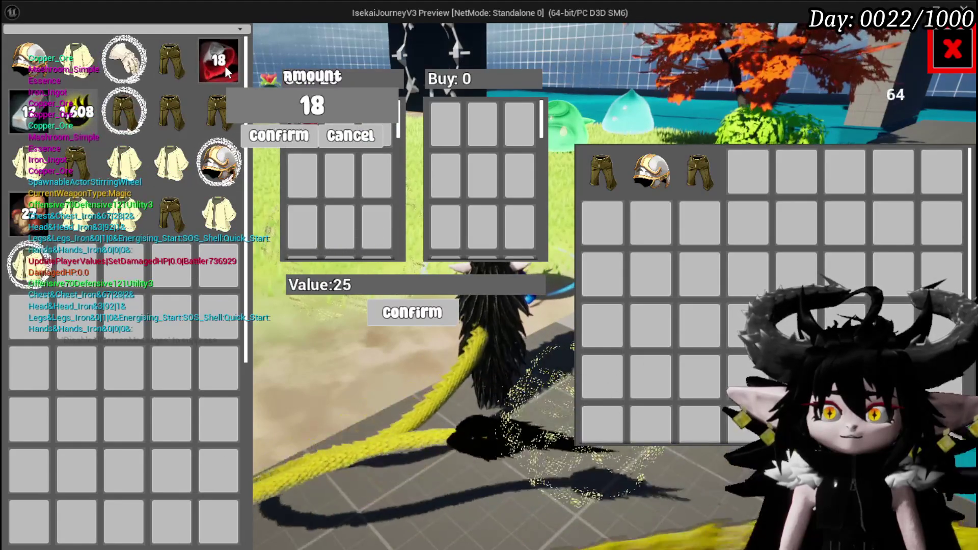
{"action": "left_click", "coordinate": [333, 134]}
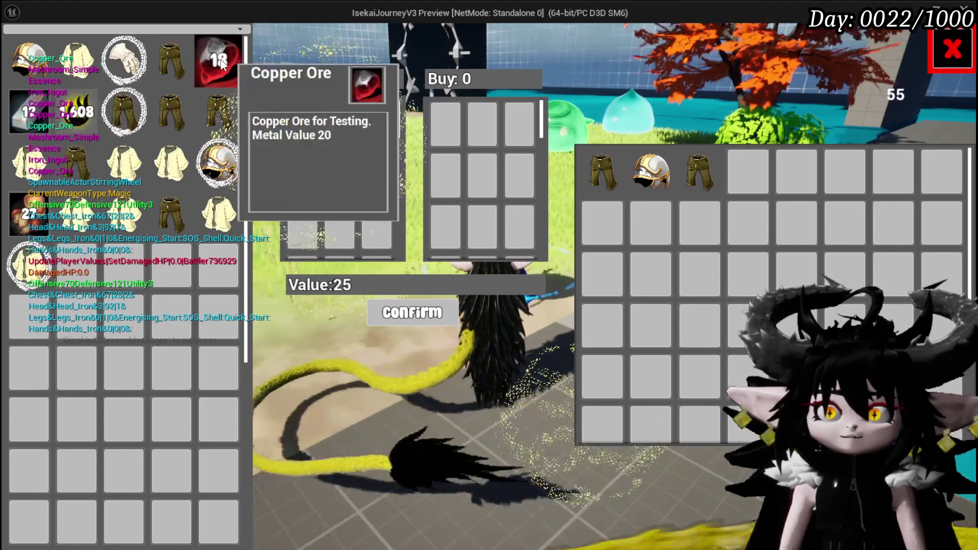
{"action": "left_click", "coordinate": [226, 69]}
{"action": "left_click", "coordinate": [346, 140]}
{"action": "left_click", "coordinate": [226, 70]}
{"action": "left_click", "coordinate": [336, 140]}
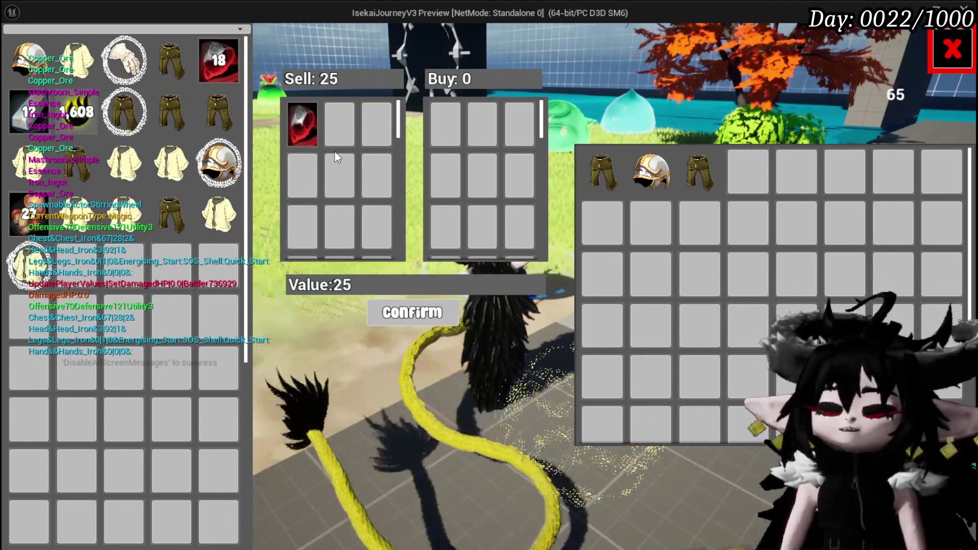
{"action": "key", "text": "Escape"}
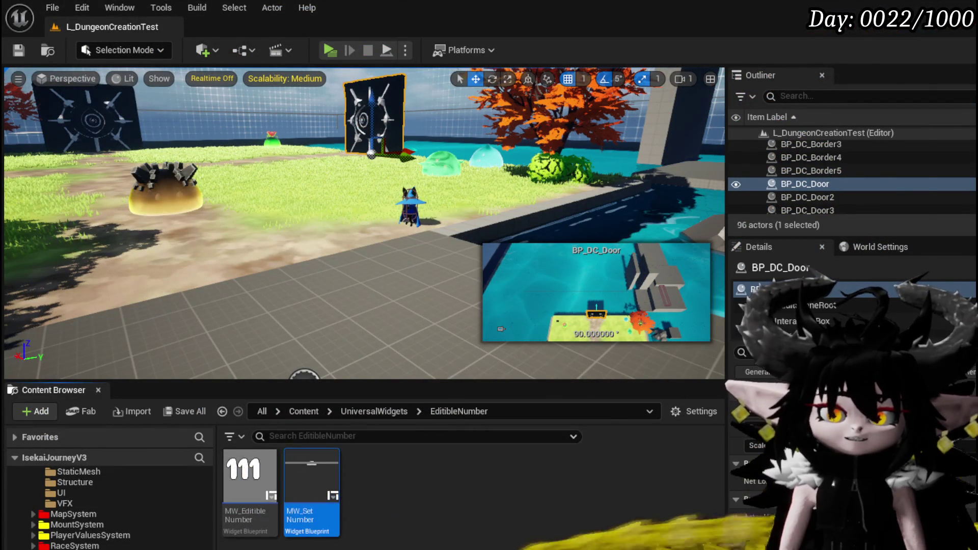
- Check WP_MerchantHUD's UpdatePlayerStacks graph and its entry node, then return to the level editor
{"action": "key", "text": "alt+Tab"}
{"action": "right_click", "coordinate": [371, 270]}
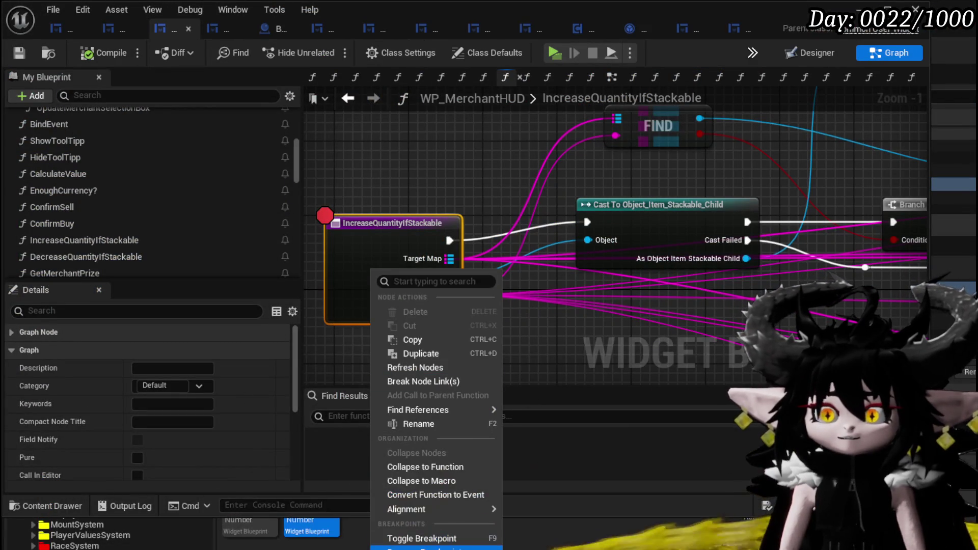
{"action": "key", "text": "Escape"}
{"action": "scroll", "coordinate": [108, 176], "scroll_direction": "up", "scroll_amount": 10}
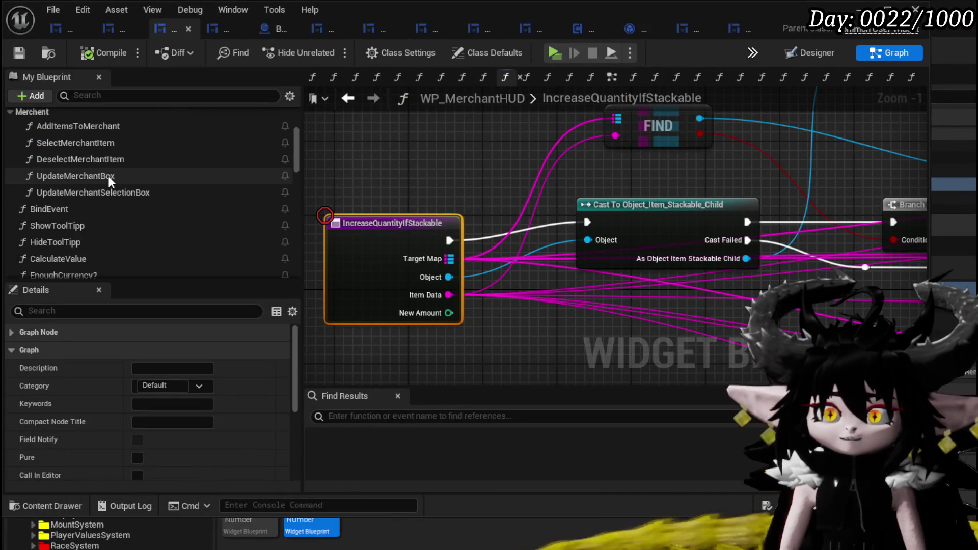
{"action": "double_click", "coordinate": [100, 231]}
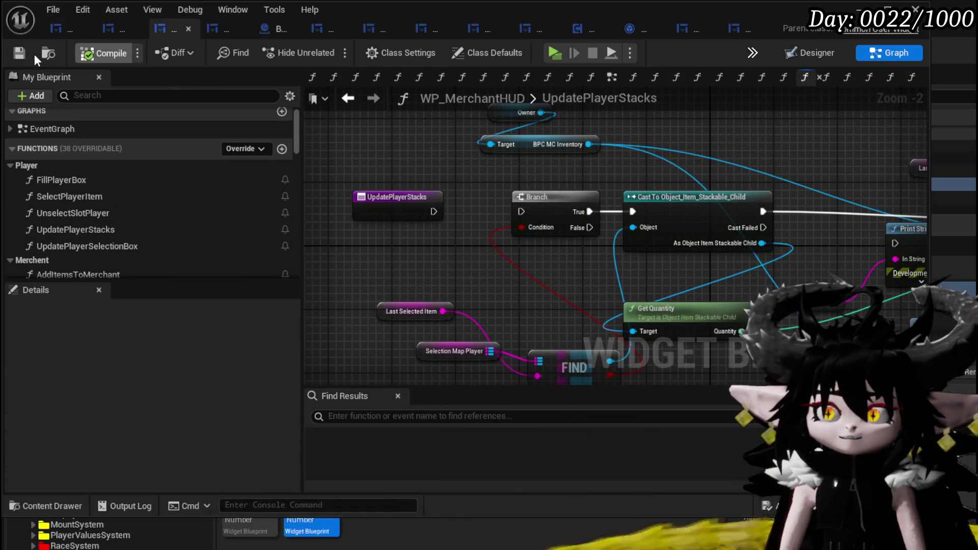
{"action": "left_click", "coordinate": [364, 196]}
{"action": "mouse_move", "coordinate": [420, 246]}
{"action": "left_mouse_down"}
{"action": "mouse_move", "coordinate": [392, 243]}
{"action": "mouse_move", "coordinate": [399, 256]}
{"action": "mouse_move", "coordinate": [484, 263]}
{"action": "mouse_move", "coordinate": [448, 259]}
{"action": "left_mouse_up"}
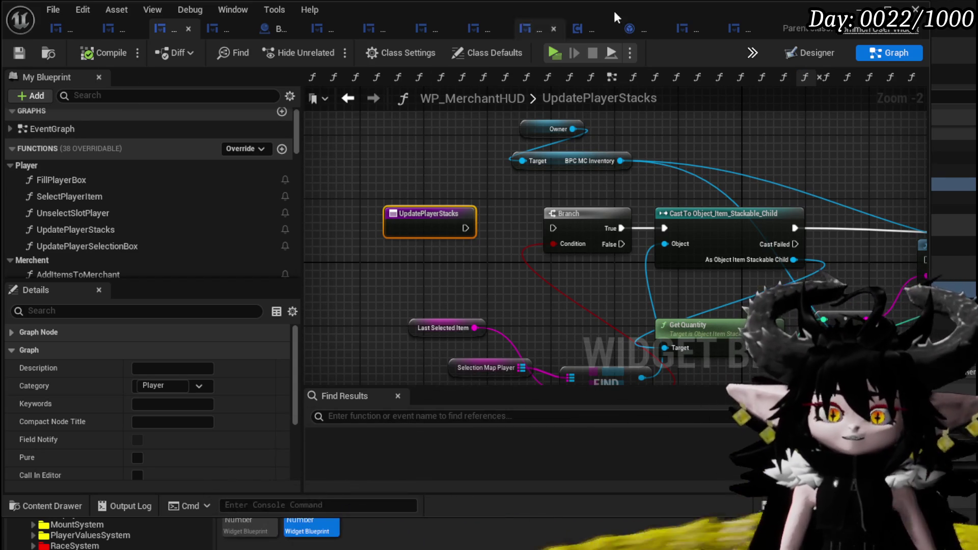
{"action": "left_click", "coordinate": [887, 9]}
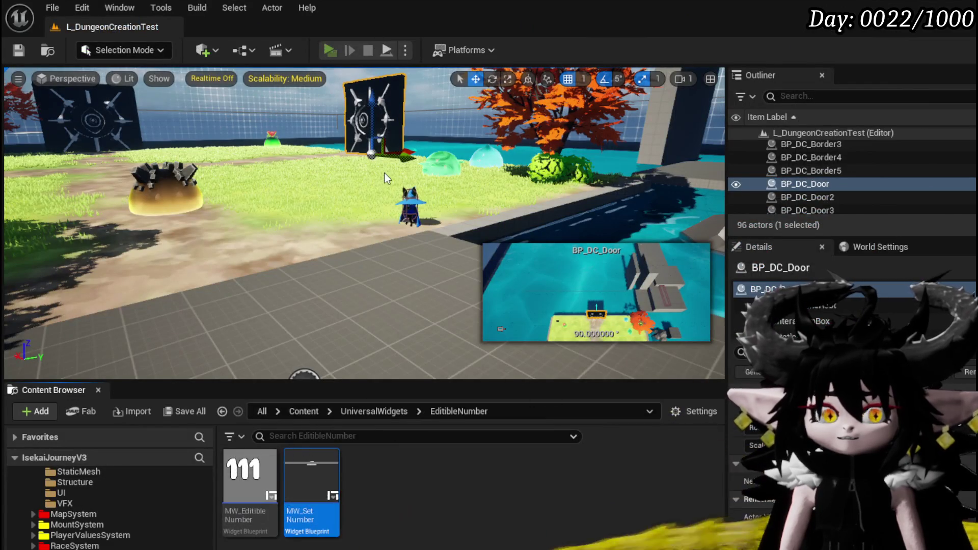
- Play-test trading: put Iron_Chest, Iron_Legs and 5 Copper Ore up for sale at 317
{"action": "key", "text": "alt+p"}
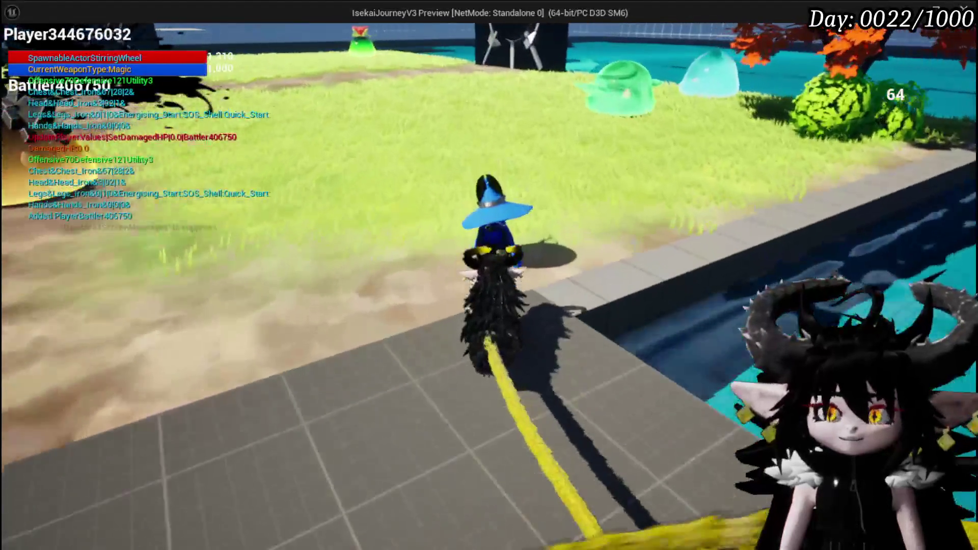
{"action": "key", "text": "e"}
{"action": "left_click", "coordinate": [692, 428]}
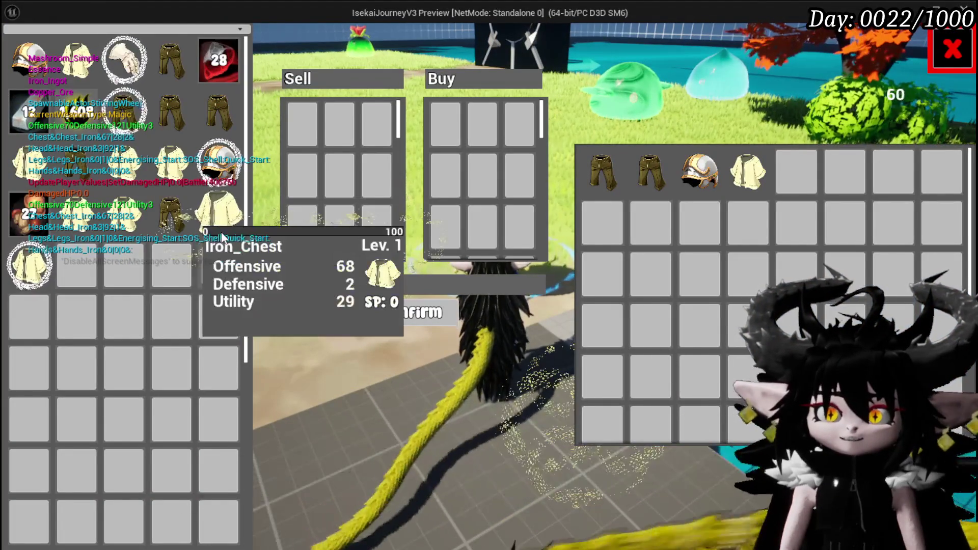
{"action": "left_click", "coordinate": [217, 224]}
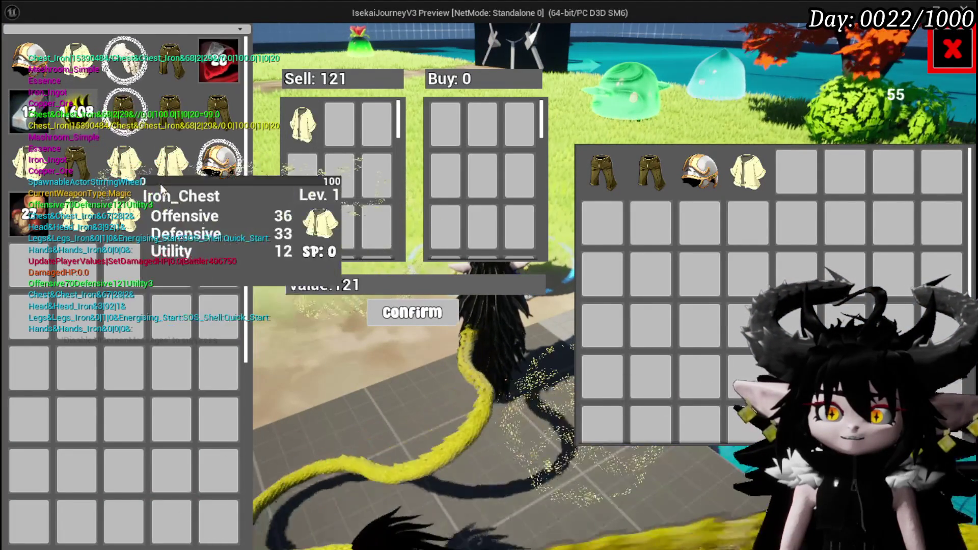
{"action": "left_click", "coordinate": [168, 109]}
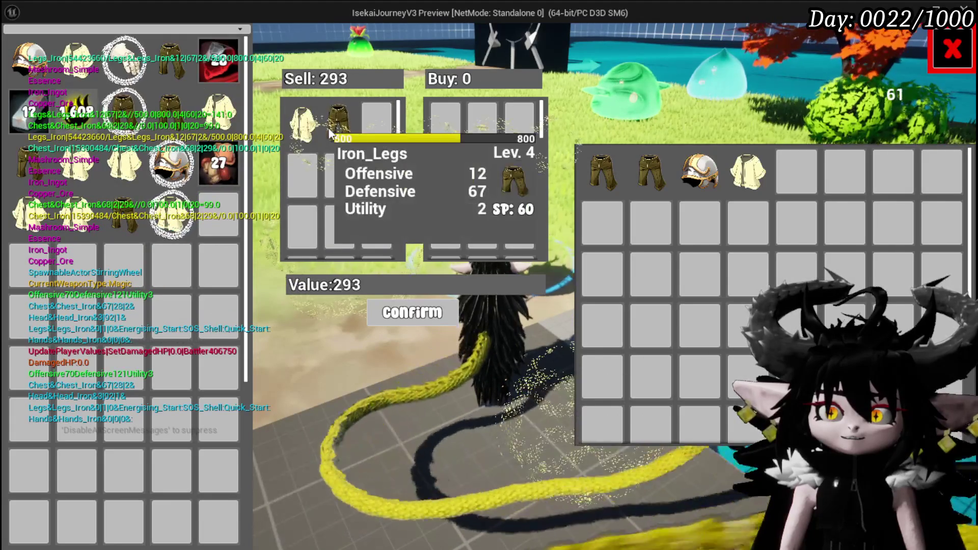
{"action": "left_click", "coordinate": [215, 69]}
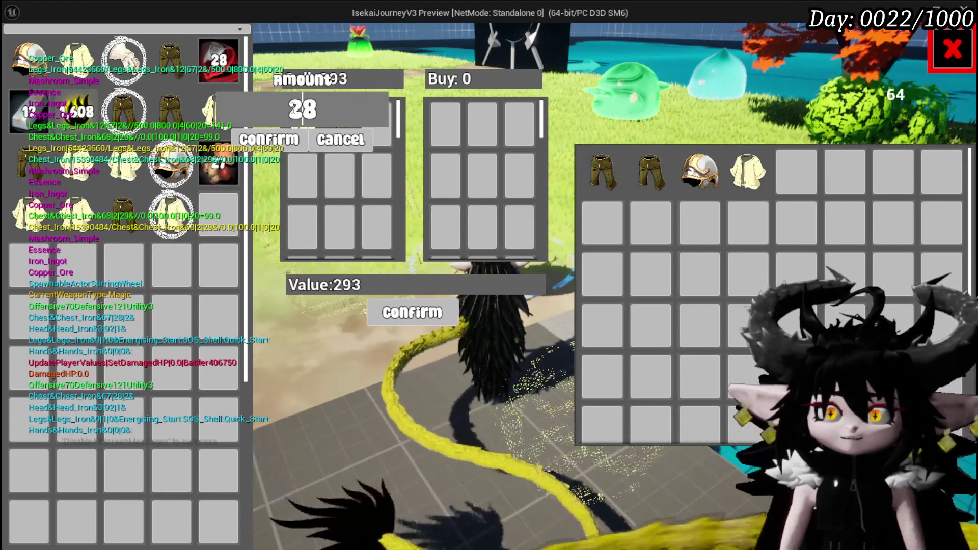
{"action": "type", "text": "5"}
{"action": "key", "text": "Return"}
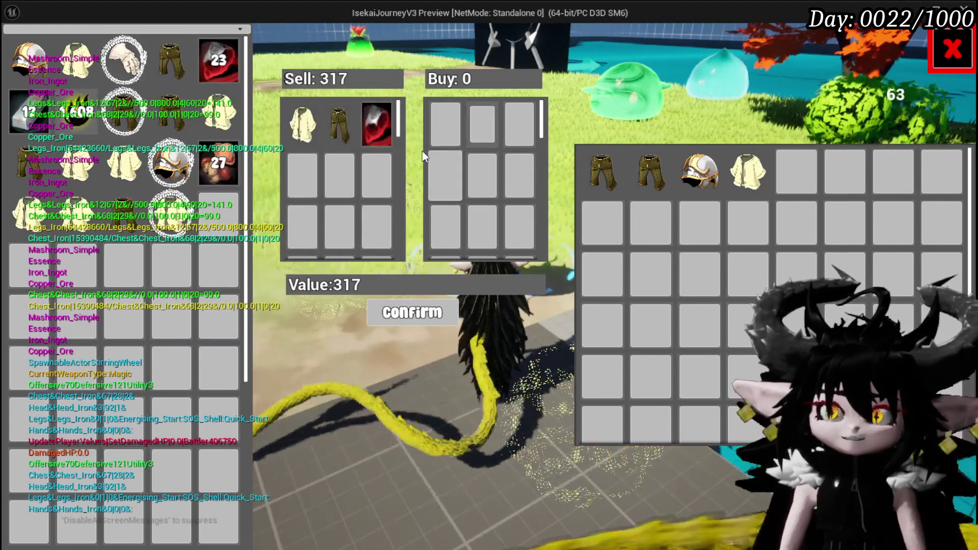
{"action": "mouse_move", "coordinate": [365, 117]}
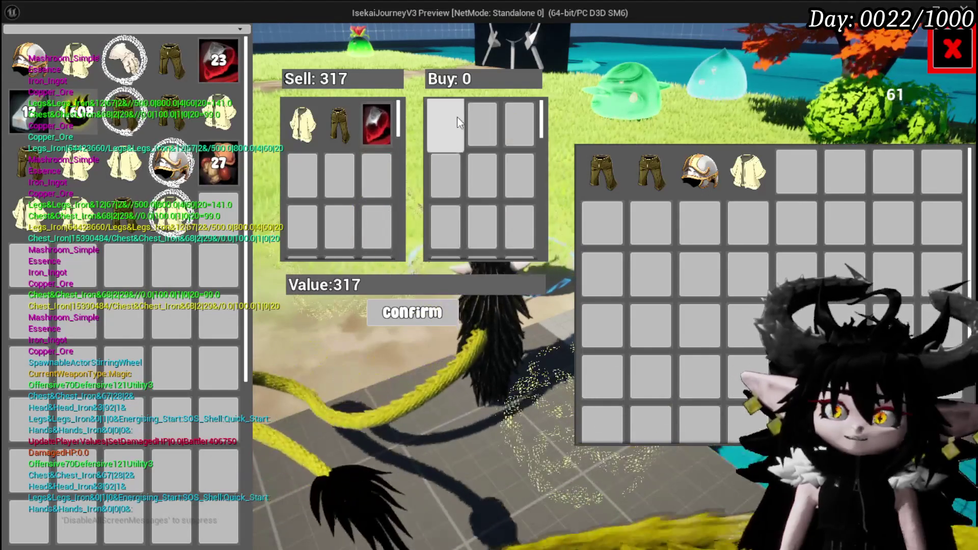
{"action": "key", "text": "Escape"}
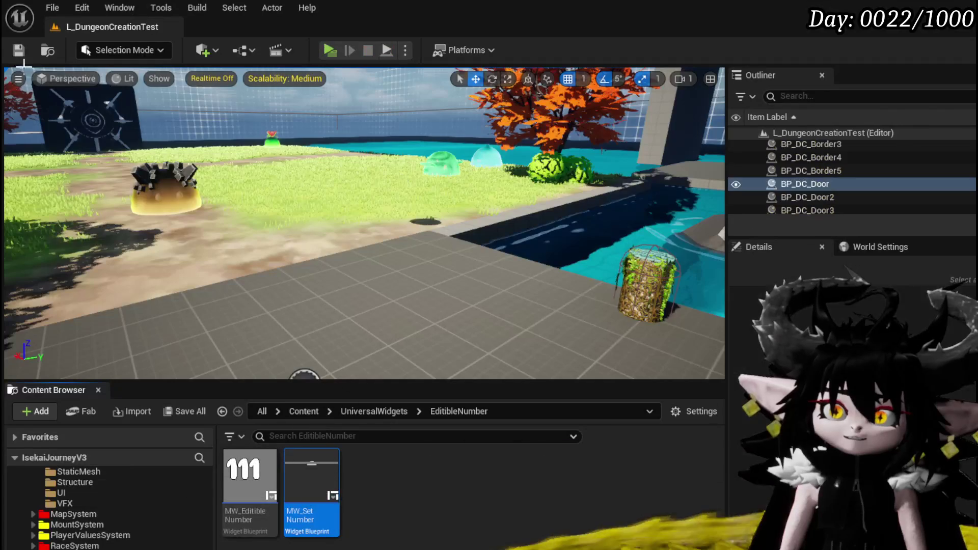
- Save, then delete the UpdatePlayerSelectionBox and UpdatePlayerStacks functions from My Blueprint
{"action": "left_click", "coordinate": [18, 50]}
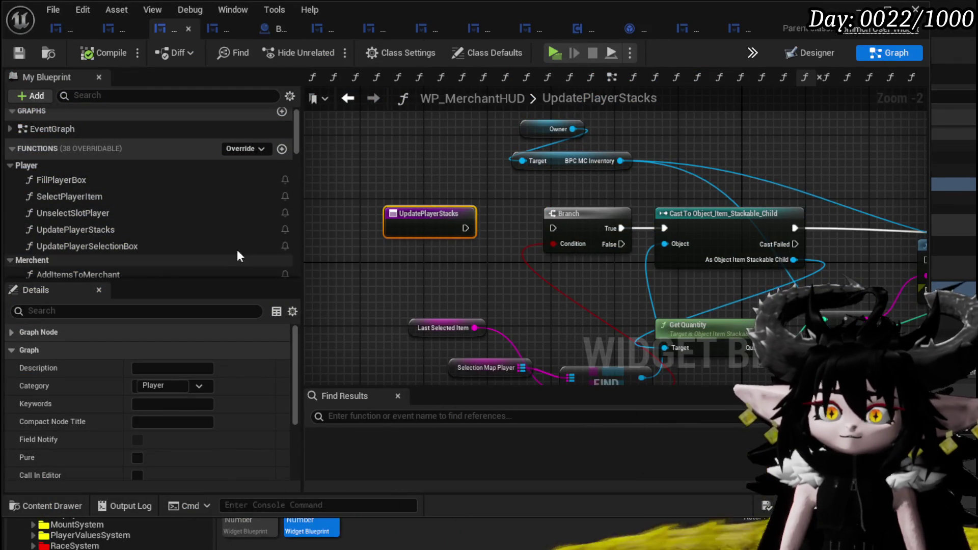
{"action": "left_click", "coordinate": [114, 229]}
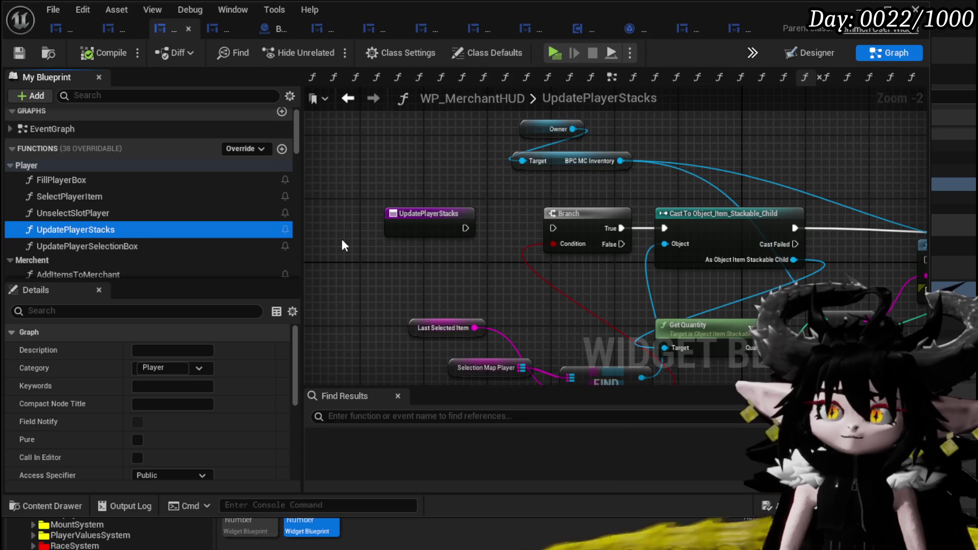
{"action": "scroll", "coordinate": [404, 249], "scroll_direction": "down", "scroll_amount": 2}
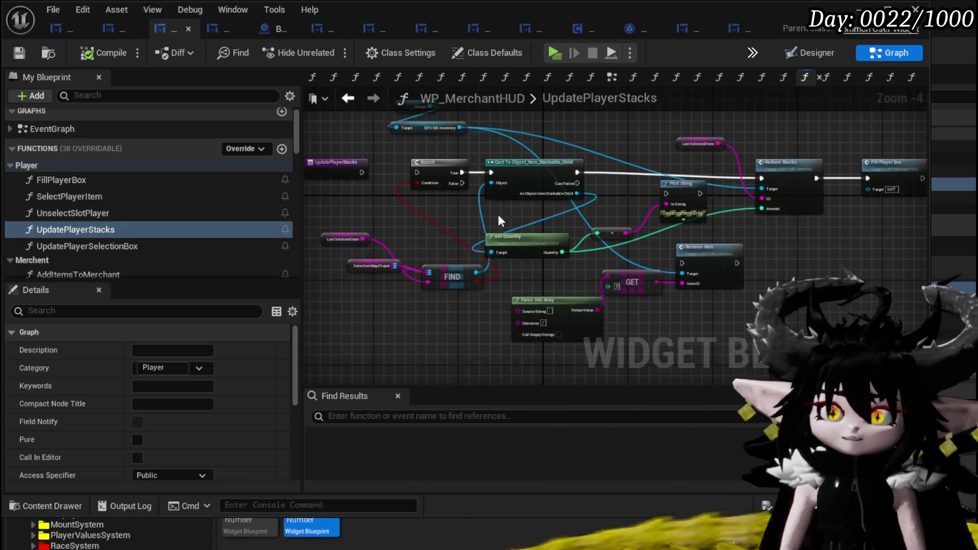
{"action": "left_click", "coordinate": [158, 246]}
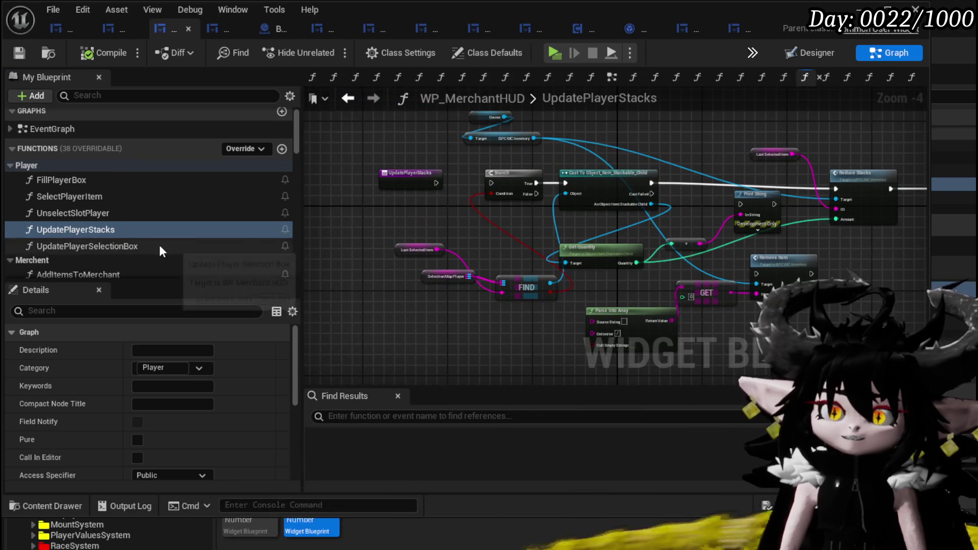
{"action": "key", "text": "Delete"}
{"action": "left_click", "coordinate": [150, 232]}
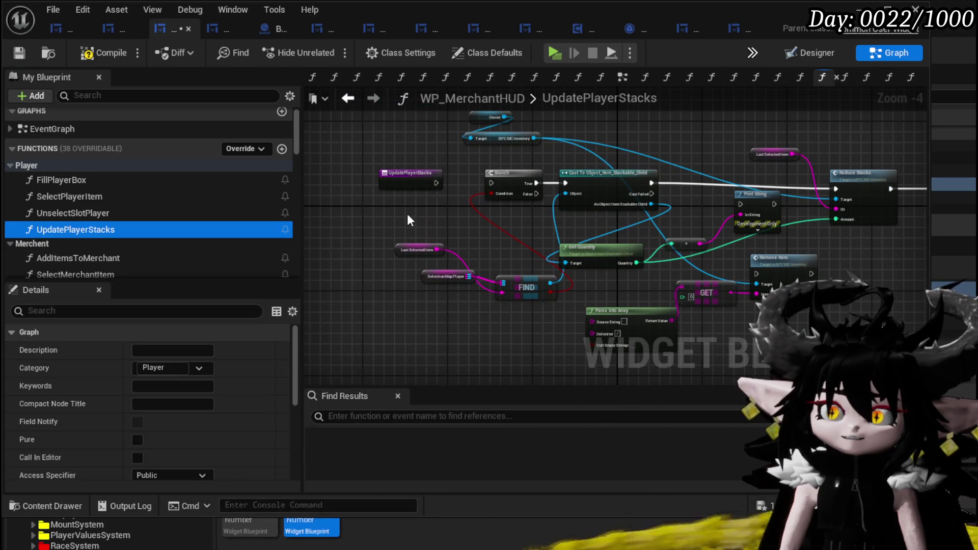
{"action": "key", "text": "Delete"}
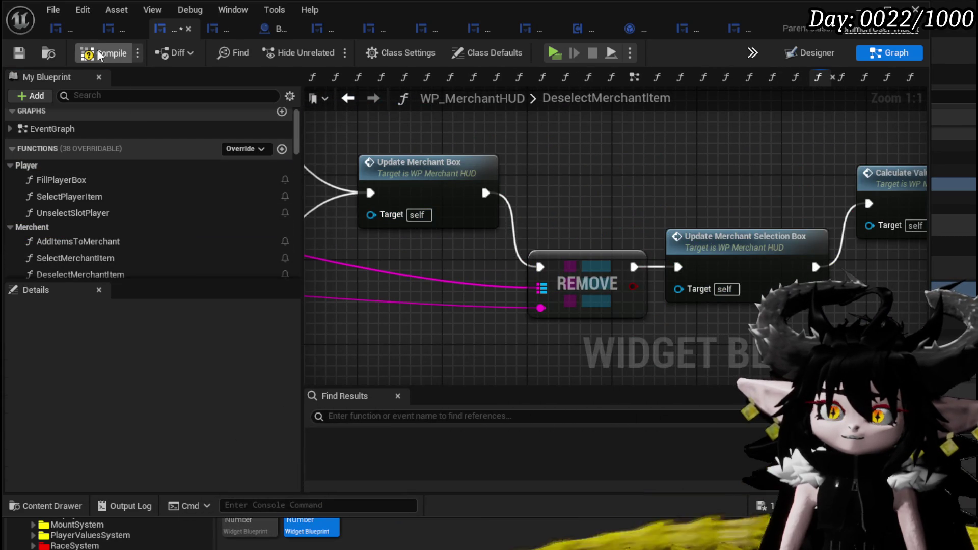
- Compile, locate the first error, and delete the broken On Release binding and its event node
{"action": "left_click", "coordinate": [21, 52]}
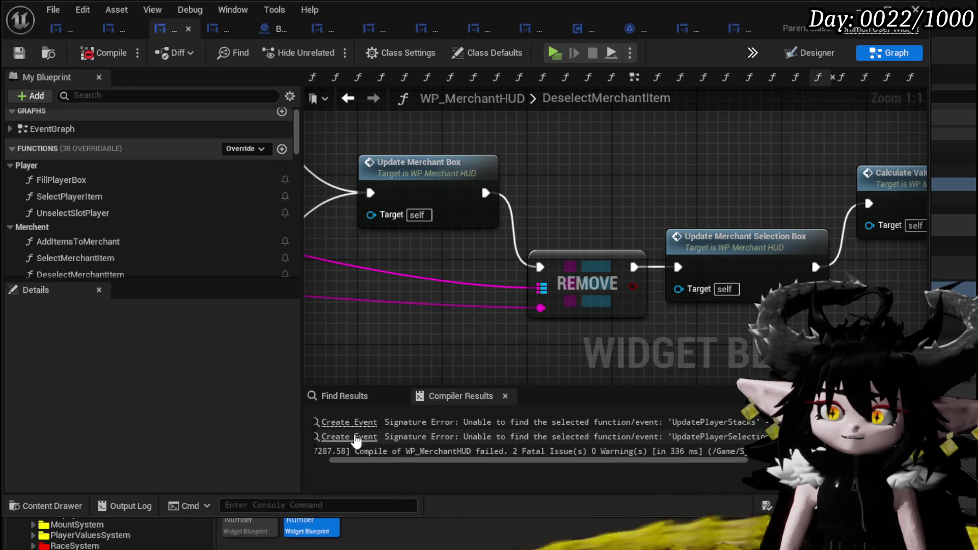
{"action": "left_click", "coordinate": [350, 422]}
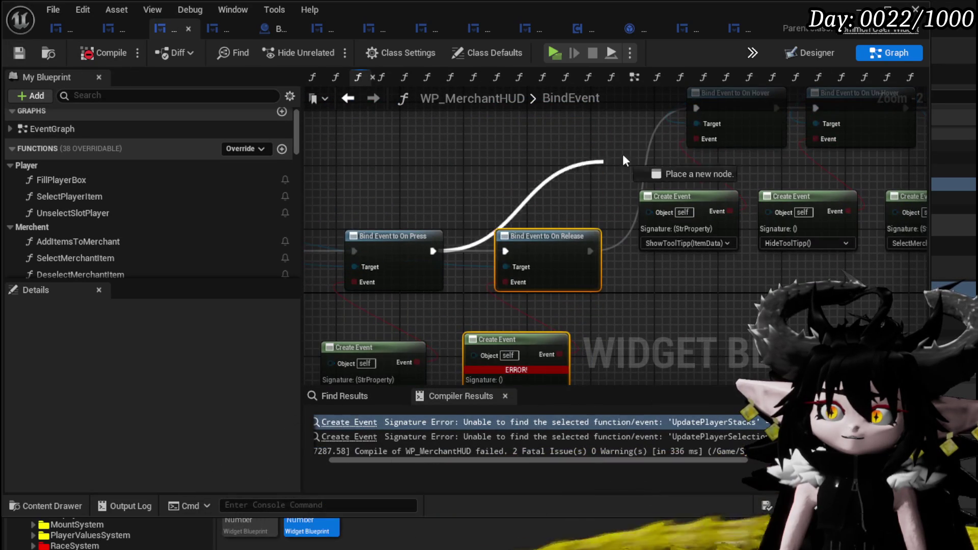
{"action": "left_click_drag", "start_coordinate": [559, 337], "coordinate": [558, 360]}
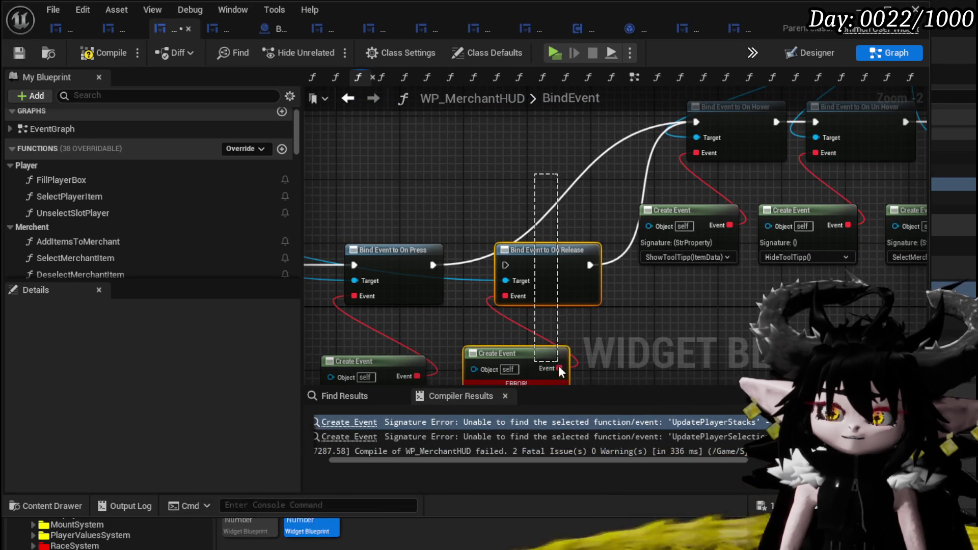
{"action": "key", "text": "Delete"}
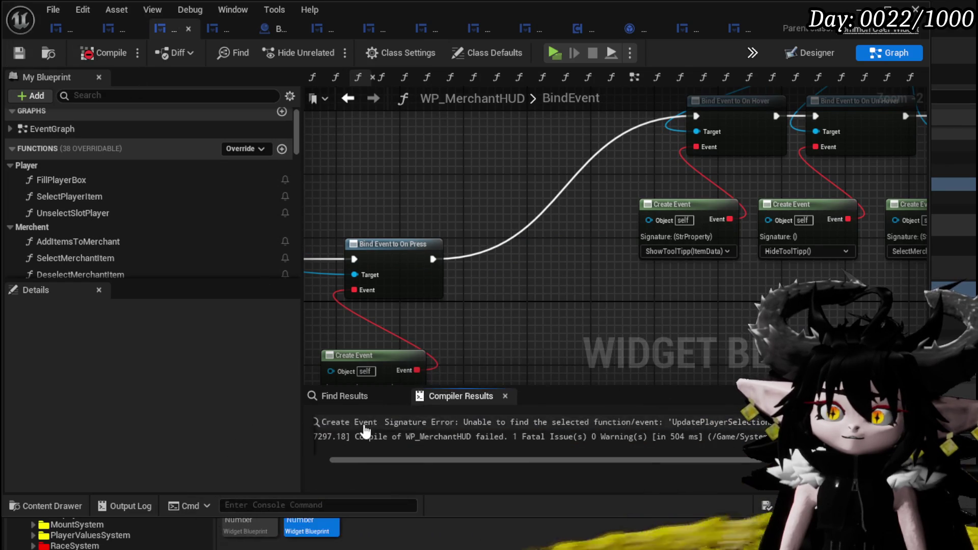
- Wire the Un Hover binding to On Press, delete the leftover erroring nodes, and recompile
{"action": "left_click", "coordinate": [369, 422]}
{"action": "left_click_drag", "start_coordinate": [395, 167], "coordinate": [749, 179]}
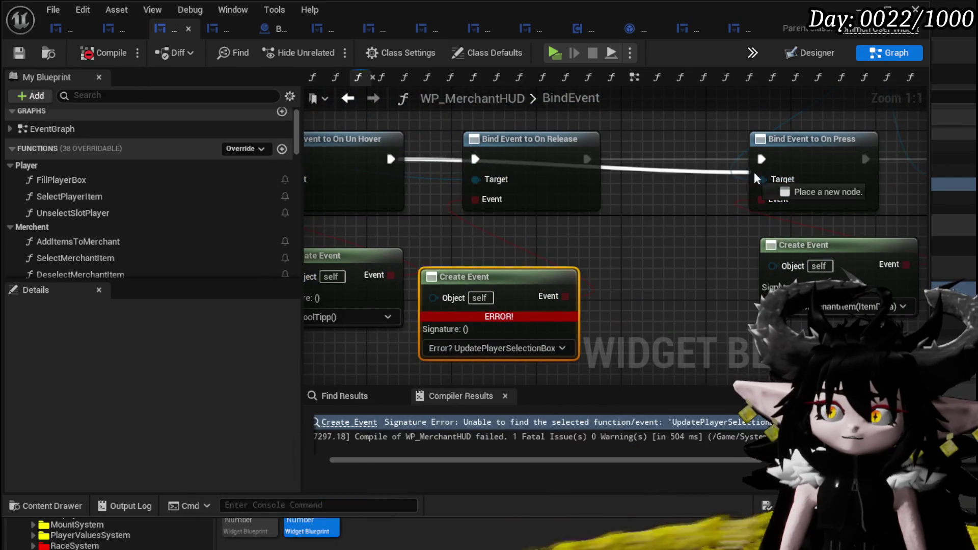
{"action": "left_click", "coordinate": [565, 201], "text": "ctrl"}
{"action": "key", "text": "Delete"}
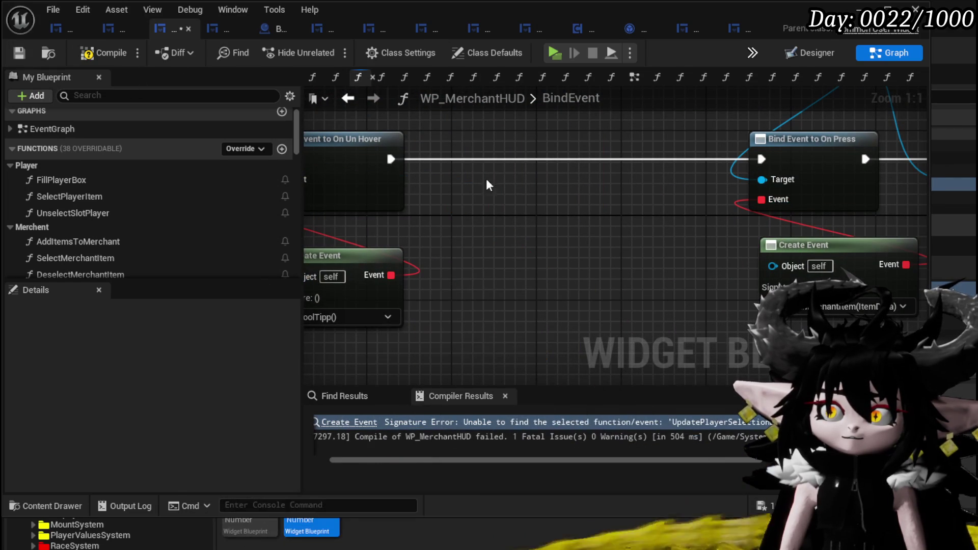
{"action": "left_click", "coordinate": [20, 53]}
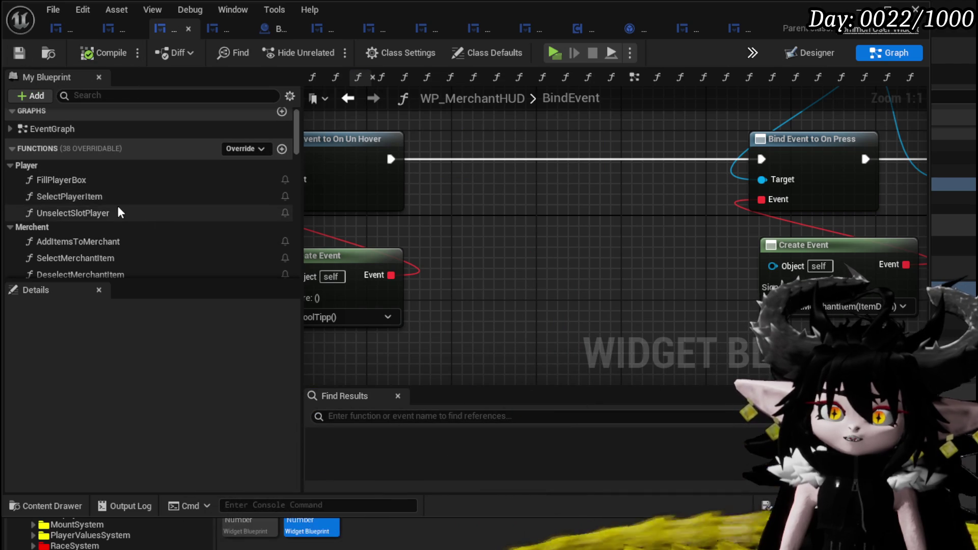
- Look over the UnselectSlotPlayer and SelectPlayerItem function graphs
{"action": "double_click", "coordinate": [118, 210]}
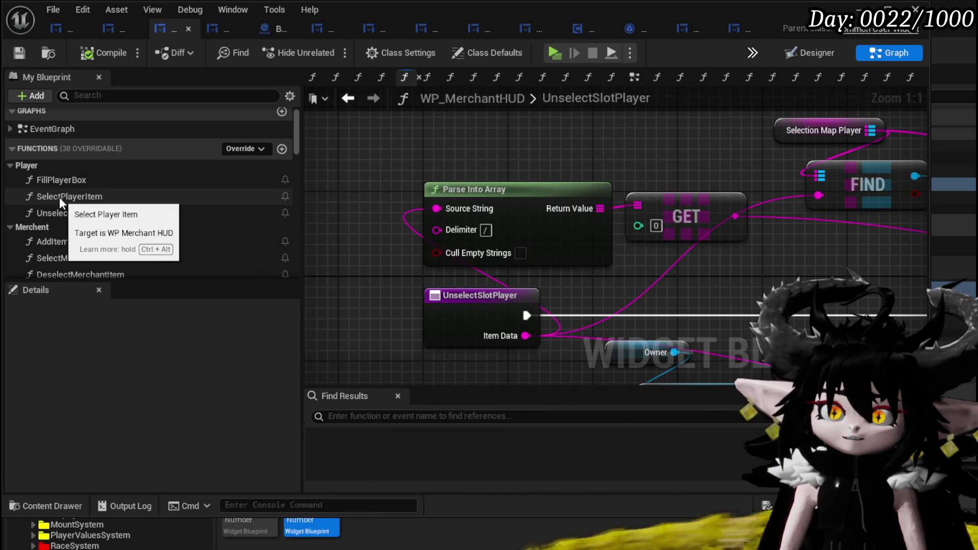
{"action": "double_click", "coordinate": [72, 197]}
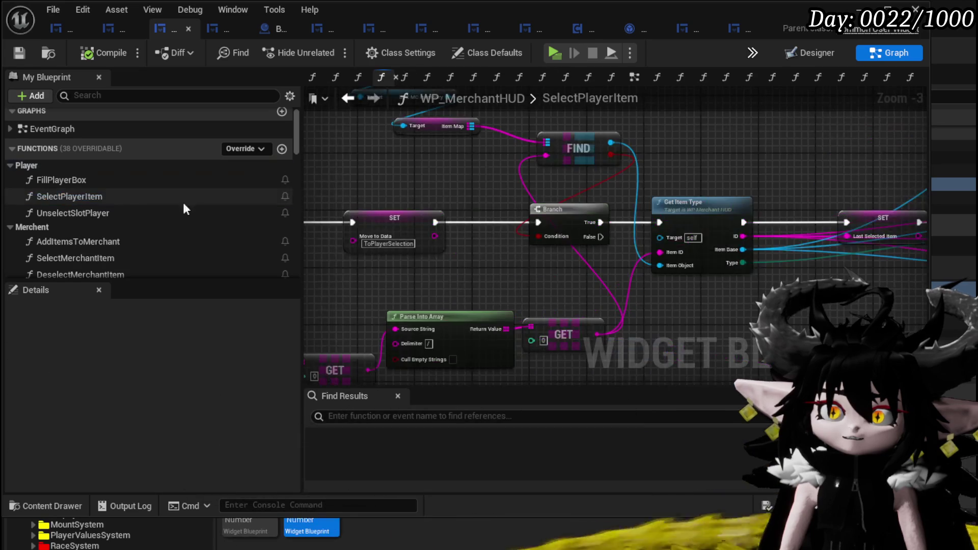
{"action": "scroll", "coordinate": [481, 183], "scroll_direction": "down", "scroll_amount": 6}
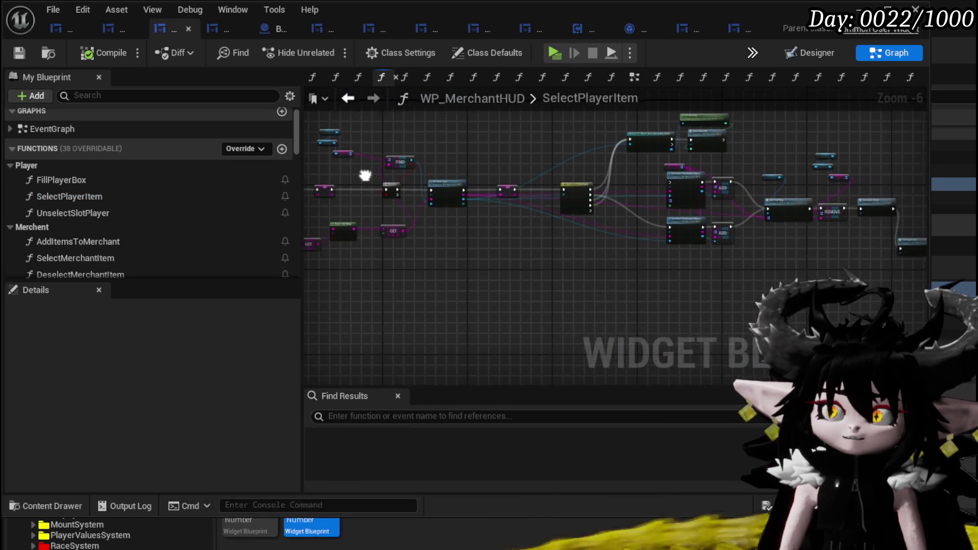
{"action": "scroll", "coordinate": [573, 170], "scroll_direction": "up", "scroll_amount": 4}
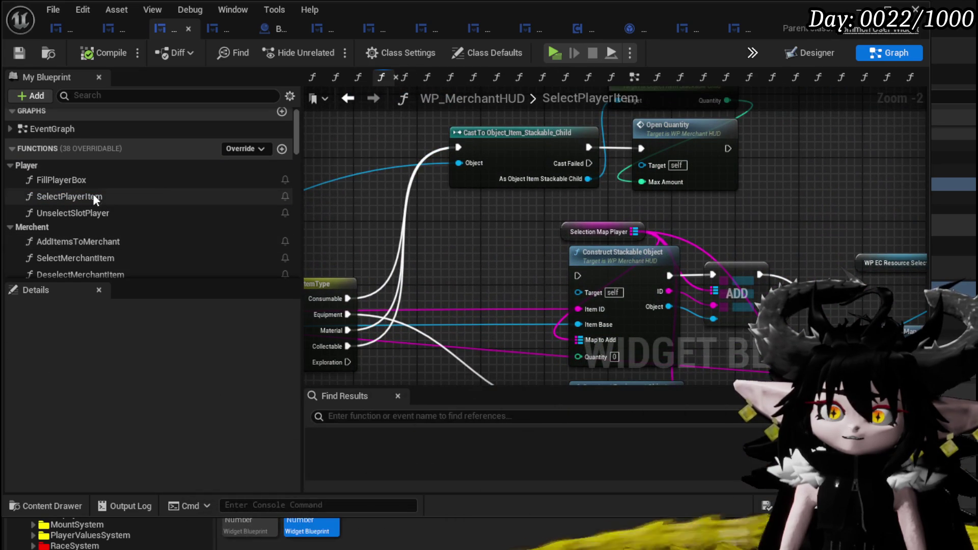
{"action": "scroll", "coordinate": [97, 197], "scroll_direction": "up", "scroll_amount": 1}
{"action": "scroll", "coordinate": [153, 204], "scroll_direction": "down", "scroll_amount": 10}
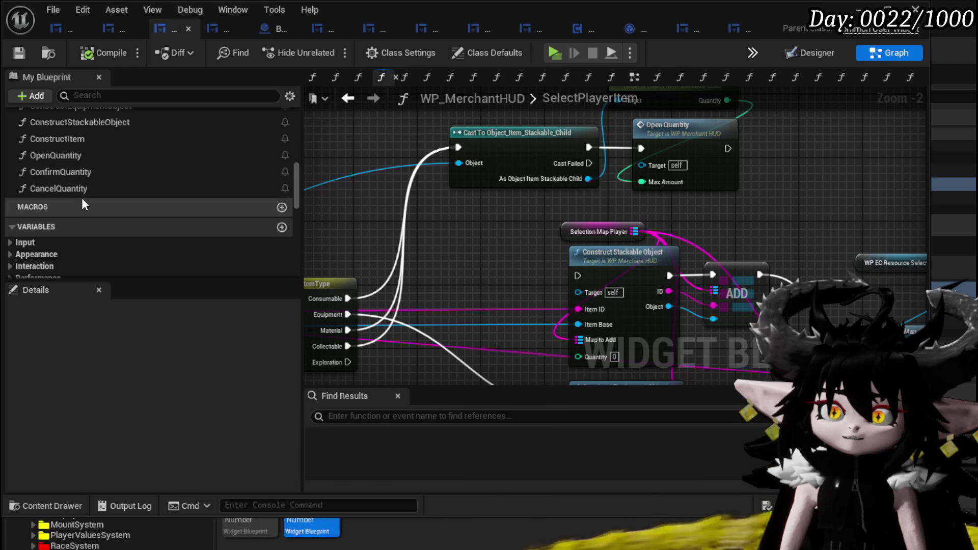
- Open the ConfirmQuantity graph and bring its Set Visibility and Switch on String nodes into view
{"action": "left_click", "coordinate": [70, 175]}
{"action": "double_click", "coordinate": [70, 175]}
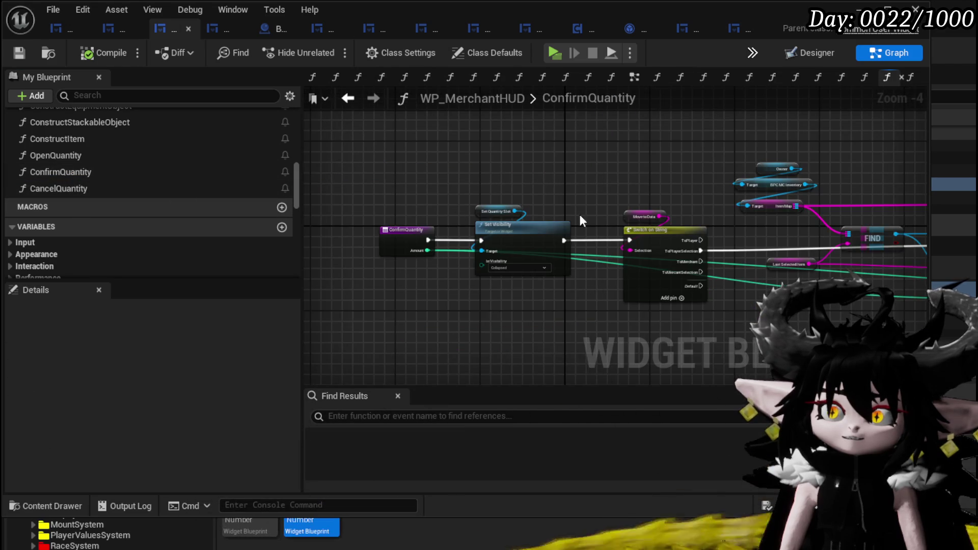
{"action": "mouse_move", "coordinate": [617, 195]}
{"action": "left_mouse_down"}
{"action": "mouse_move", "coordinate": [433, 165]}
{"action": "mouse_move", "coordinate": [356, 171]}
{"action": "mouse_move", "coordinate": [527, 174]}
{"action": "mouse_move", "coordinate": [449, 118]}
{"action": "left_mouse_up"}
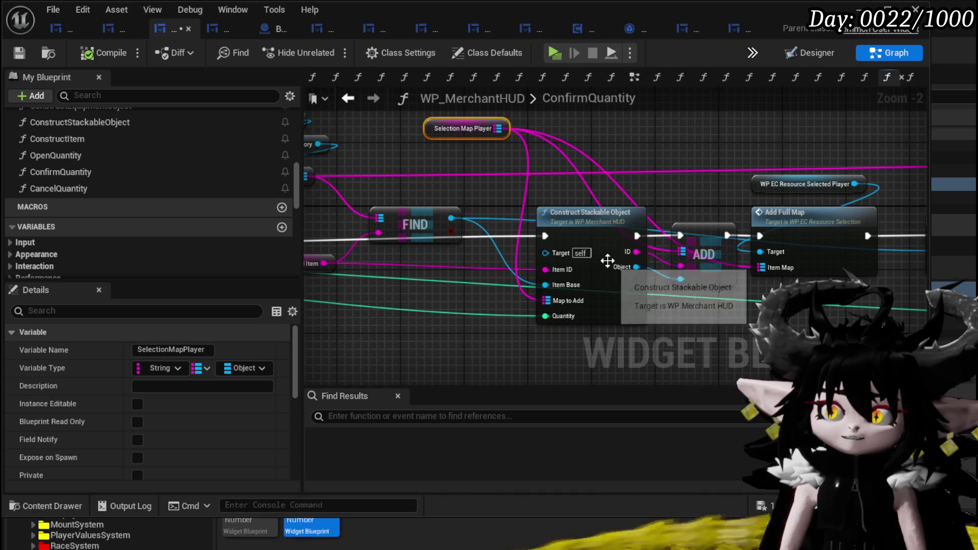
{"action": "mouse_move", "coordinate": [447, 302]}
{"action": "left_mouse_down"}
{"action": "mouse_move", "coordinate": [727, 290]}
{"action": "mouse_move", "coordinate": [493, 199]}
{"action": "mouse_move", "coordinate": [833, 225]}
{"action": "left_mouse_up"}
{"action": "right_click", "coordinate": [521, 234]}
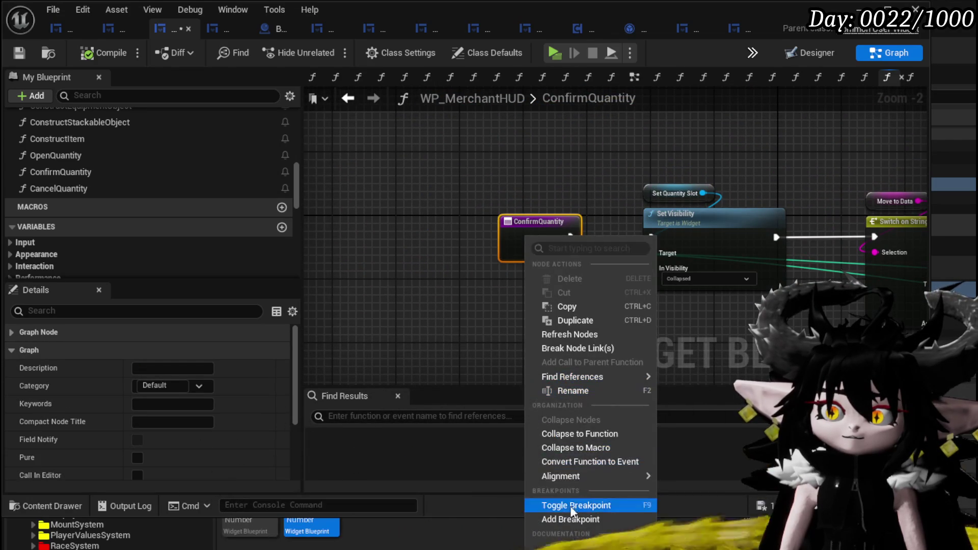
- Toggle a breakpoint on the ConfirmQuantity entry node and start a play-in-editor test
{"action": "left_click", "coordinate": [567, 523]}
{"action": "key", "text": "F9"}
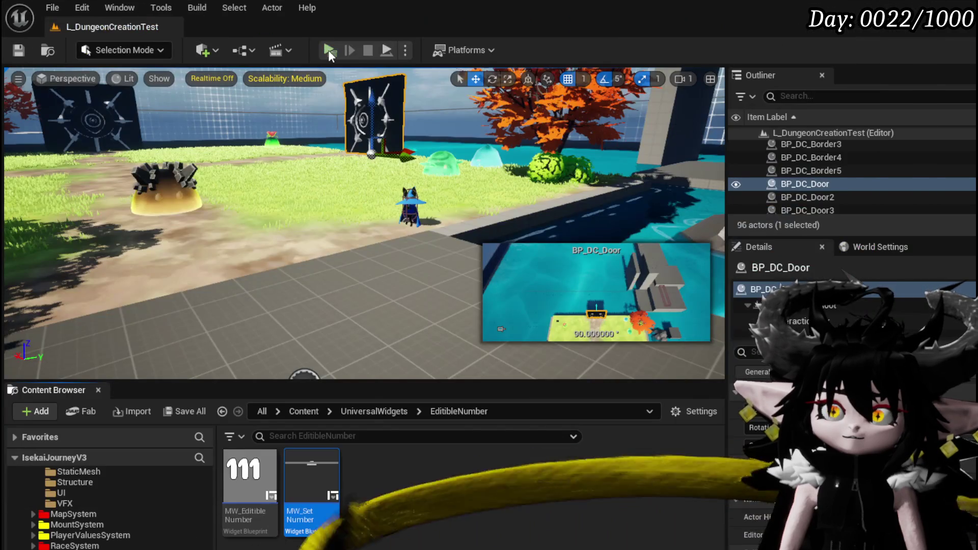
{"action": "left_click", "coordinate": [328, 48]}
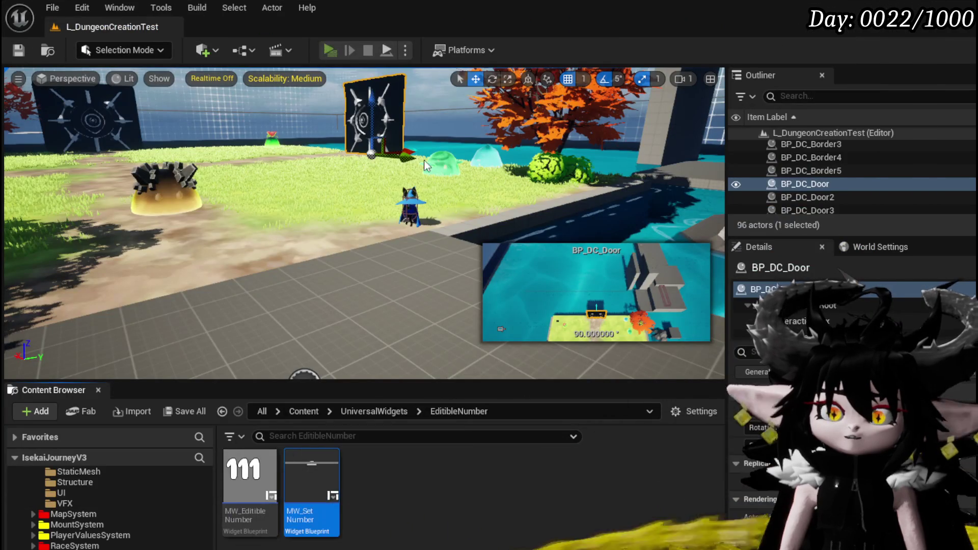
- Walk to the merchant, open Trading, and confirm selling 12 from the 28-item stack
{"action": "key", "text": "w"}
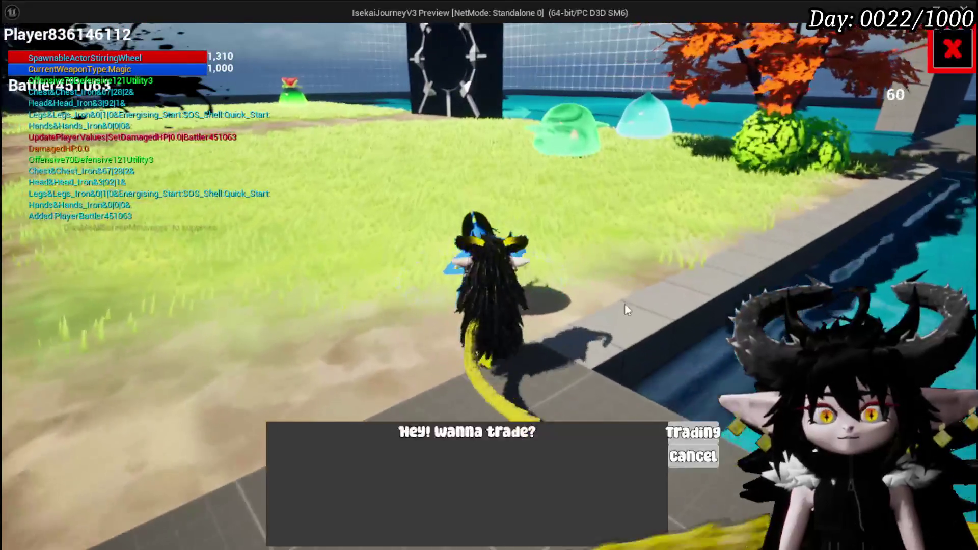
{"action": "left_click", "coordinate": [683, 432]}
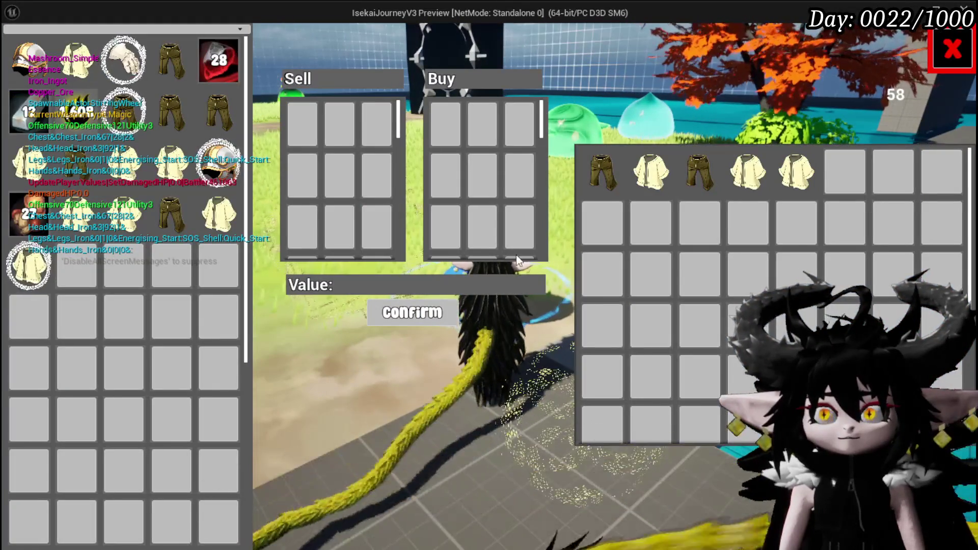
{"action": "left_click", "coordinate": [216, 73]}
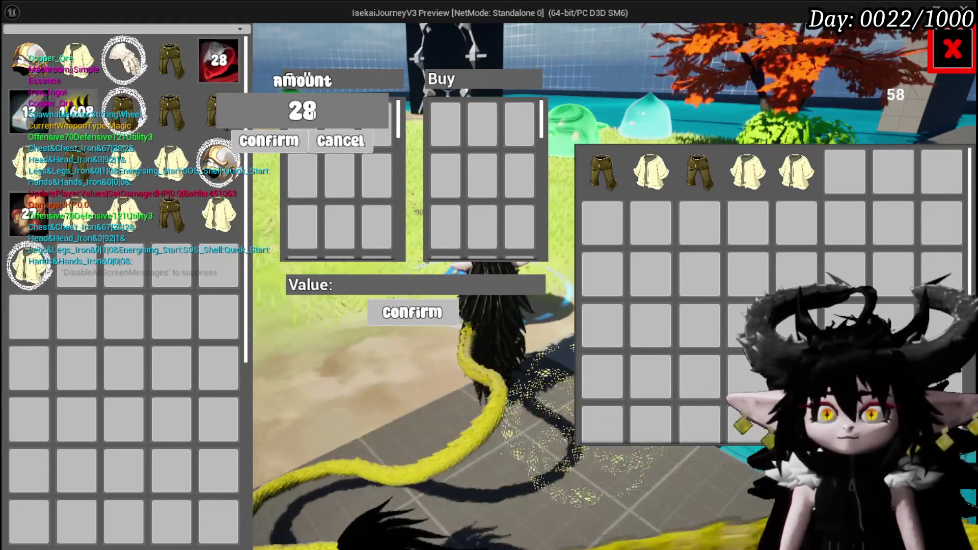
{"action": "type", "text": "12"}
{"action": "left_click", "coordinate": [256, 141]}
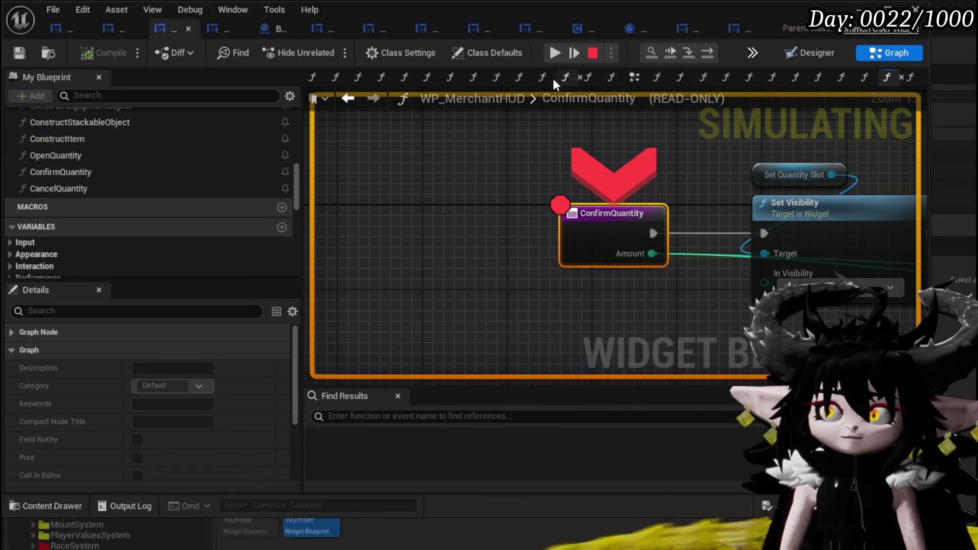
- Step through ConfirmQuantity's nodes and step into the ConstructStackableObject function
{"action": "left_click", "coordinate": [708, 52]}
{"action": "left_click", "coordinate": [708, 52]}
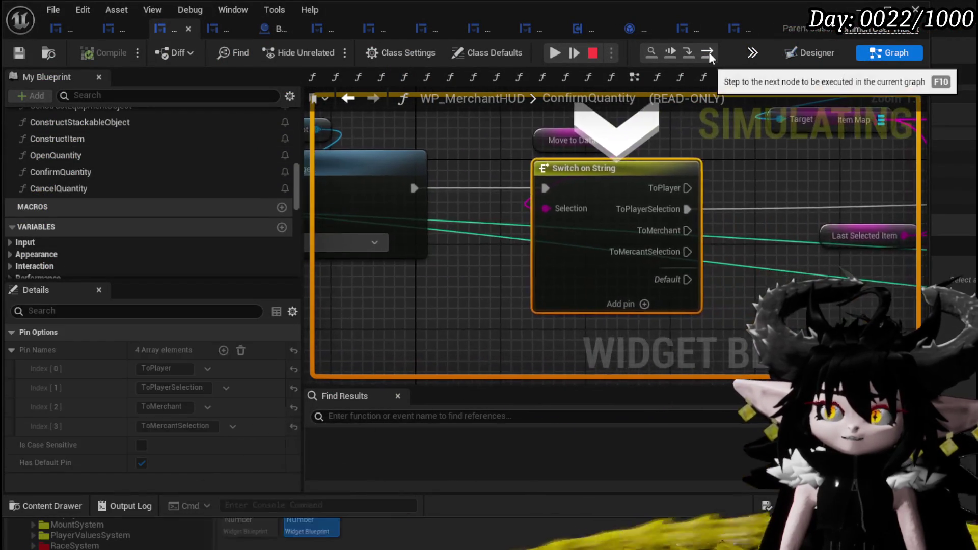
{"action": "left_click", "coordinate": [708, 52]}
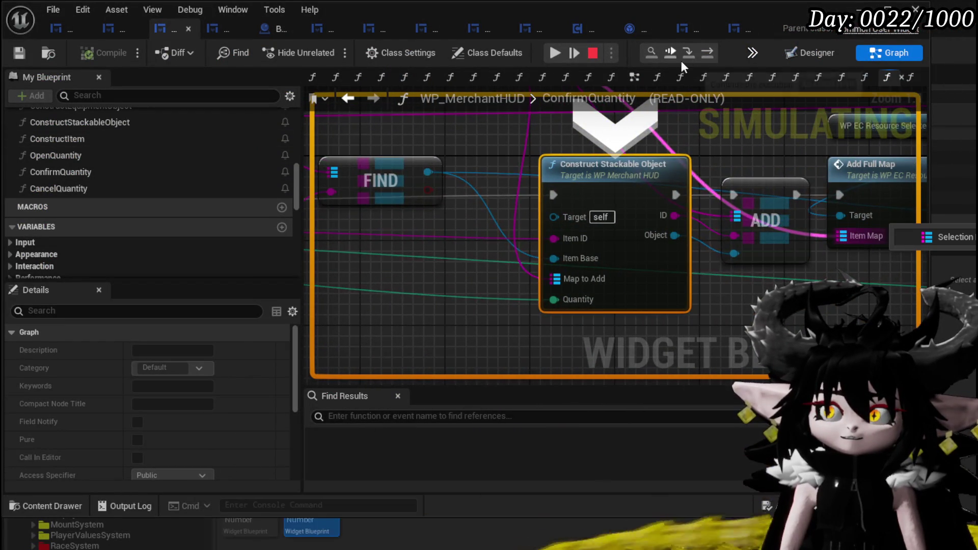
{"action": "left_click", "coordinate": [688, 53]}
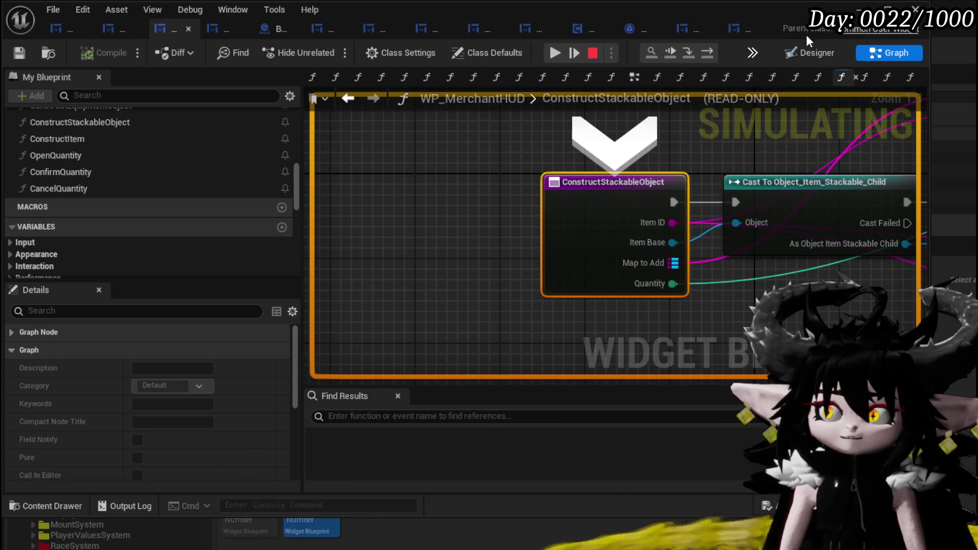
- Advance through Cast To, Branch and Construct Object Item Stackable Child to Set Data from String, then resume
{"action": "left_click", "coordinate": [708, 53]}
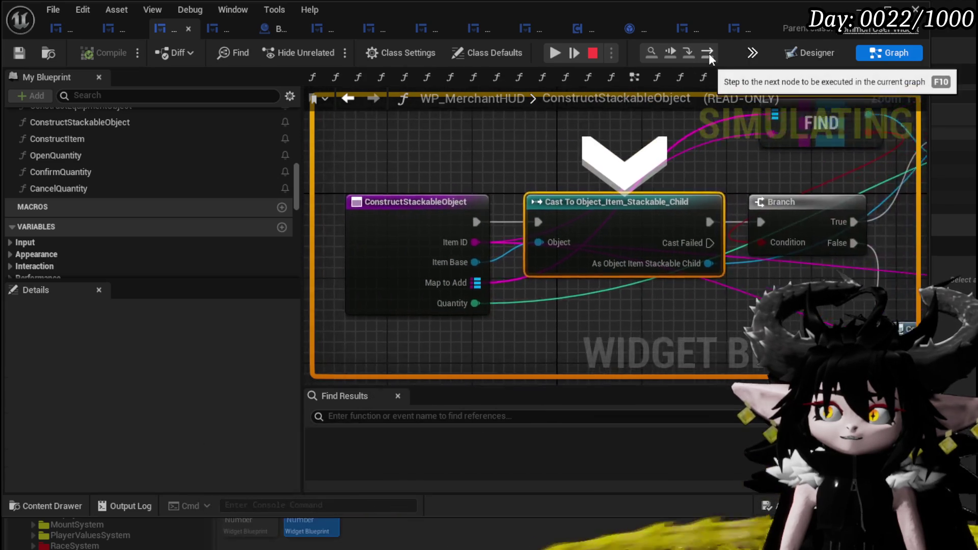
{"action": "left_click", "coordinate": [708, 53]}
{"action": "left_click", "coordinate": [708, 53]}
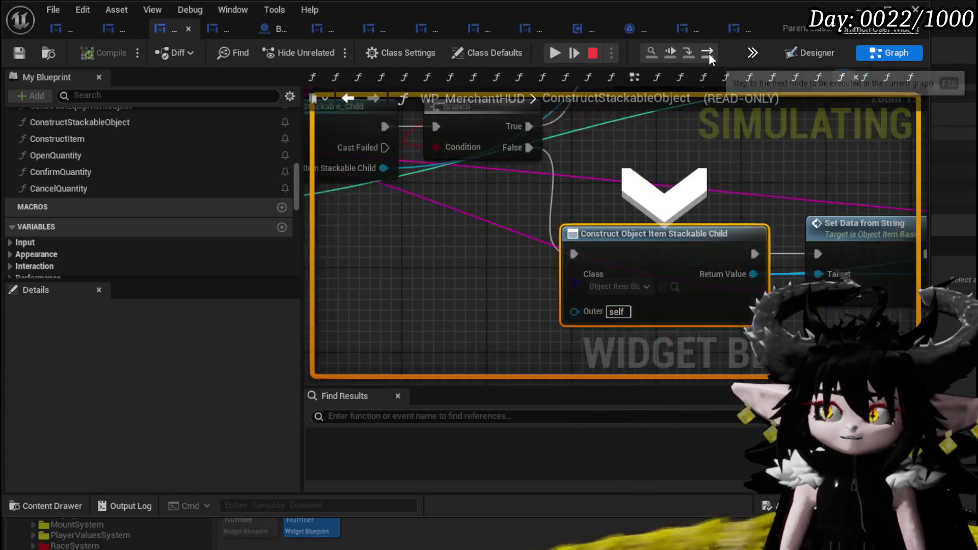
{"action": "left_click", "coordinate": [708, 53]}
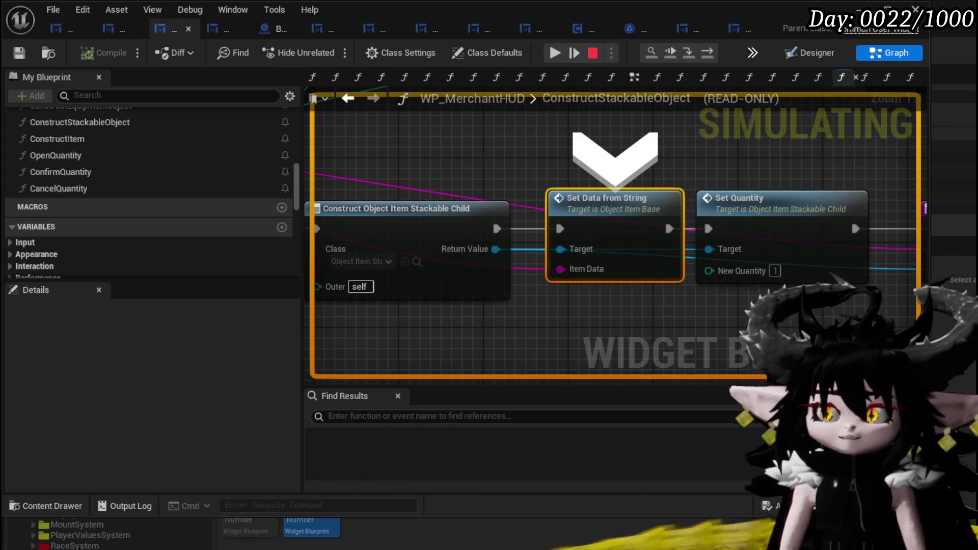
{"action": "left_click", "coordinate": [556, 53]}
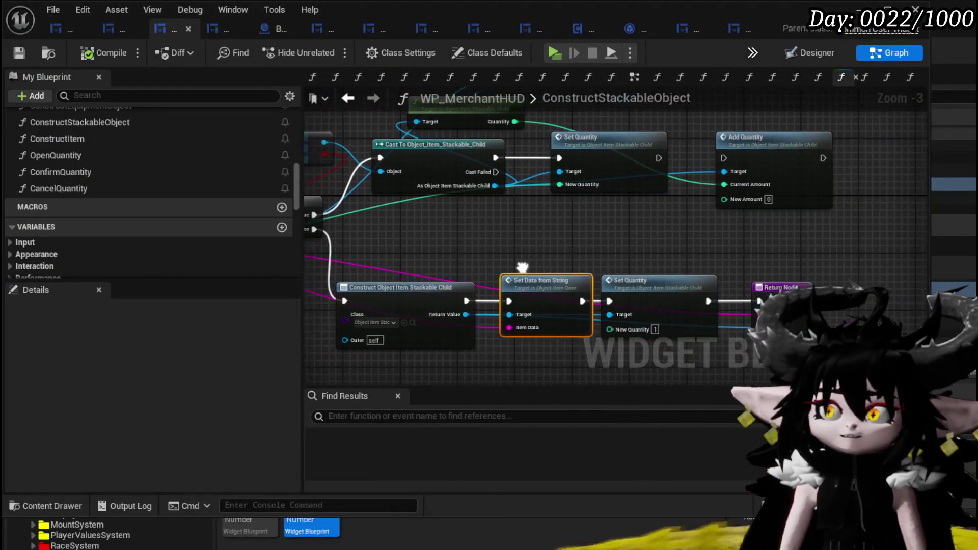
- Delete the old Add Quantity and Get Quantity nodes from ConstructStackableObject
{"action": "mouse_move", "coordinate": [662, 251]}
{"action": "left_mouse_down"}
{"action": "mouse_move", "coordinate": [412, 243]}
{"action": "mouse_move", "coordinate": [457, 203]}
{"action": "mouse_move", "coordinate": [497, 264]}
{"action": "mouse_move", "coordinate": [389, 301]}
{"action": "mouse_move", "coordinate": [473, 304]}
{"action": "mouse_move", "coordinate": [345, 266]}
{"action": "mouse_move", "coordinate": [322, 311]}
{"action": "mouse_move", "coordinate": [439, 253]}
{"action": "mouse_move", "coordinate": [593, 250]}
{"action": "mouse_move", "coordinate": [583, 232]}
{"action": "left_mouse_up"}
{"action": "mouse_move", "coordinate": [802, 202]}
{"action": "left_mouse_down"}
{"action": "mouse_move", "coordinate": [797, 213]}
{"action": "mouse_move", "coordinate": [553, 246]}
{"action": "left_mouse_up"}
{"action": "left_click", "coordinate": [710, 157]}
{"action": "key", "text": "Delete"}
{"action": "mouse_move", "coordinate": [495, 108]}
{"action": "left_mouse_down"}
{"action": "mouse_move", "coordinate": [665, 208]}
{"action": "mouse_move", "coordinate": [661, 144]}
{"action": "mouse_move", "coordinate": [655, 184]}
{"action": "left_mouse_up"}
{"action": "left_click", "coordinate": [555, 180]}
{"action": "key", "text": "Delete"}
- Bring the Cast and Set Quantity nodes on the found-item branch into view and save
{"action": "left_click_drag", "start_coordinate": [719, 173], "coordinate": [776, 148]}
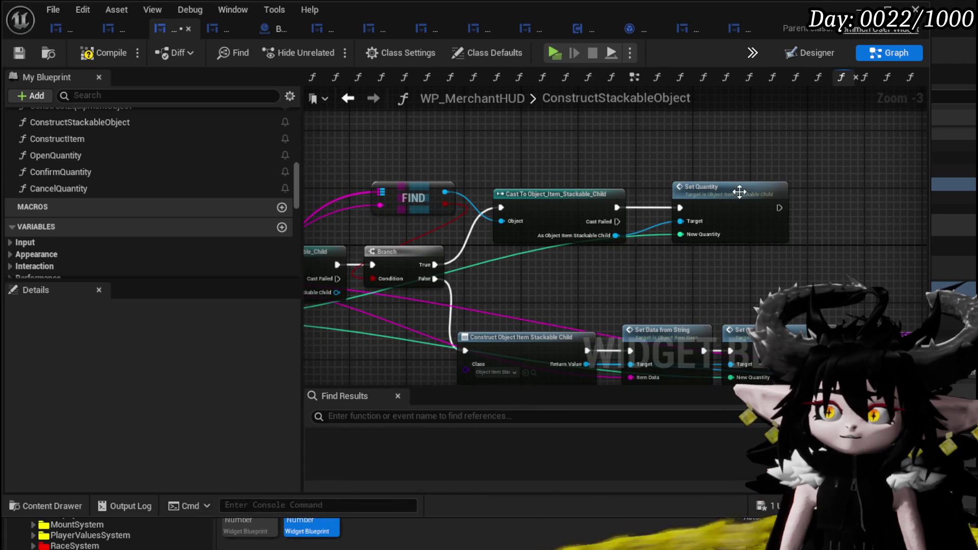
{"action": "mouse_move", "coordinate": [688, 214]}
{"action": "left_mouse_down"}
{"action": "mouse_move", "coordinate": [771, 160]}
{"action": "mouse_move", "coordinate": [845, 159]}
{"action": "mouse_move", "coordinate": [761, 150]}
{"action": "left_mouse_up"}
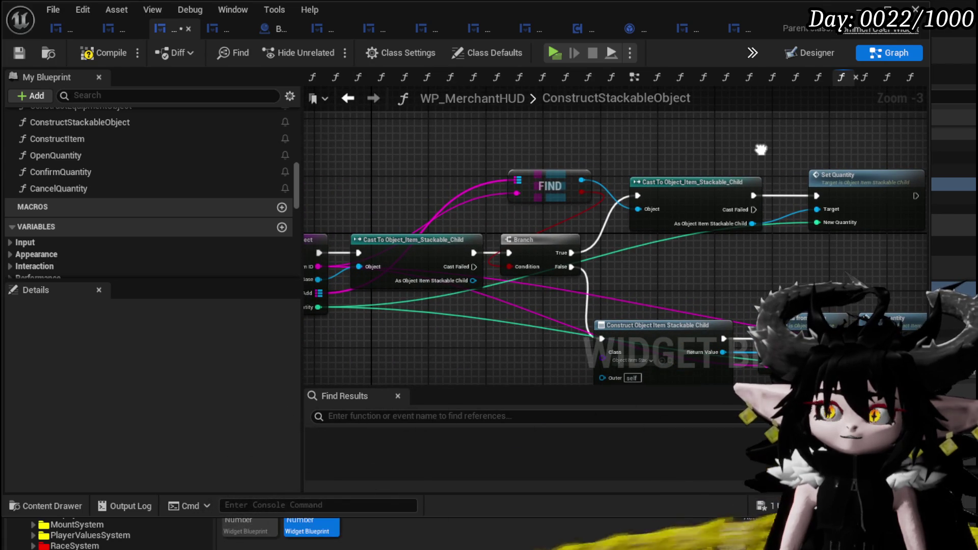
{"action": "left_click_drag", "start_coordinate": [761, 149], "coordinate": [812, 155]}
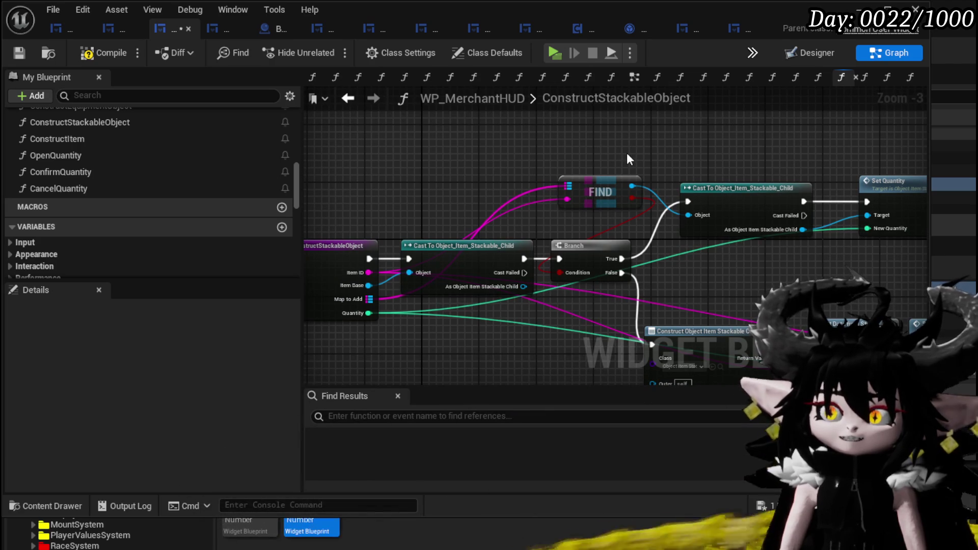
{"action": "left_click_drag", "start_coordinate": [627, 153], "coordinate": [492, 172]}
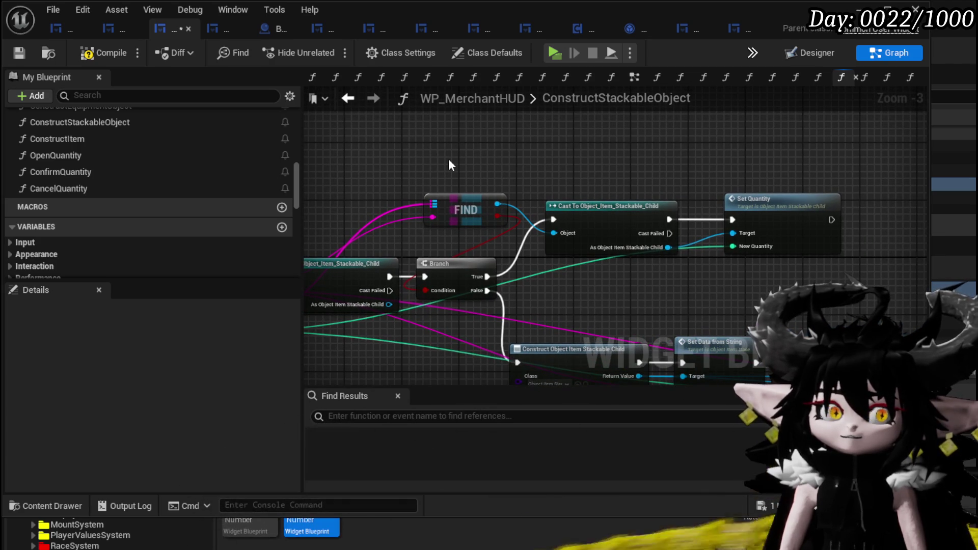
{"action": "left_click", "coordinate": [19, 51]}
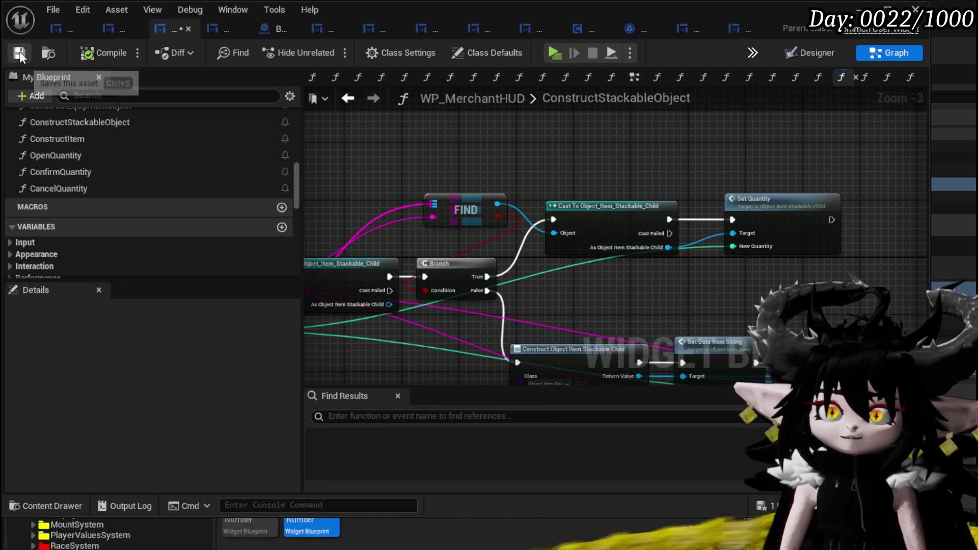
- Add Get Quantity from the stackable child and sum it with the incoming Quantity
{"action": "left_click_drag", "start_coordinate": [668, 247], "coordinate": [579, 133]}
{"action": "type", "text": "get"}
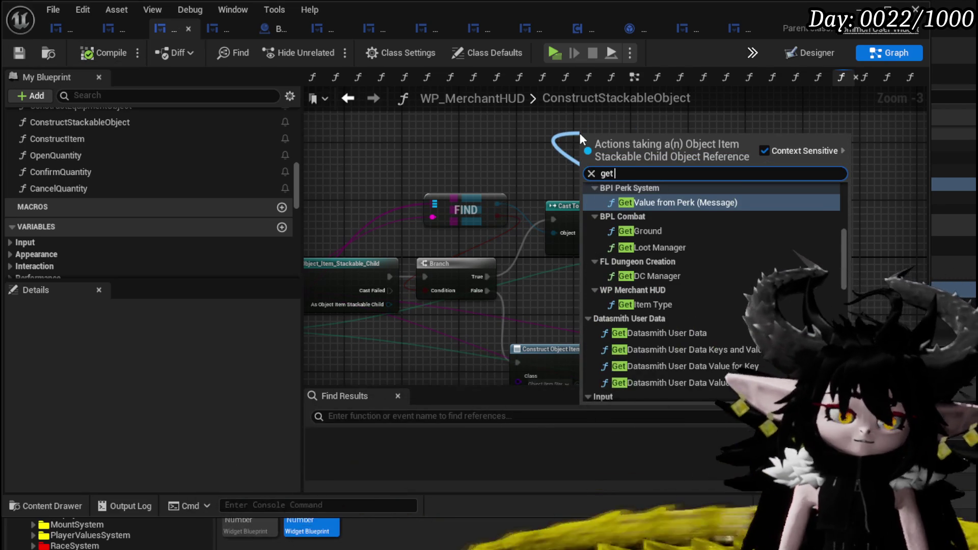
{"action": "type", "text": " quan"}
{"action": "key", "text": "Return"}
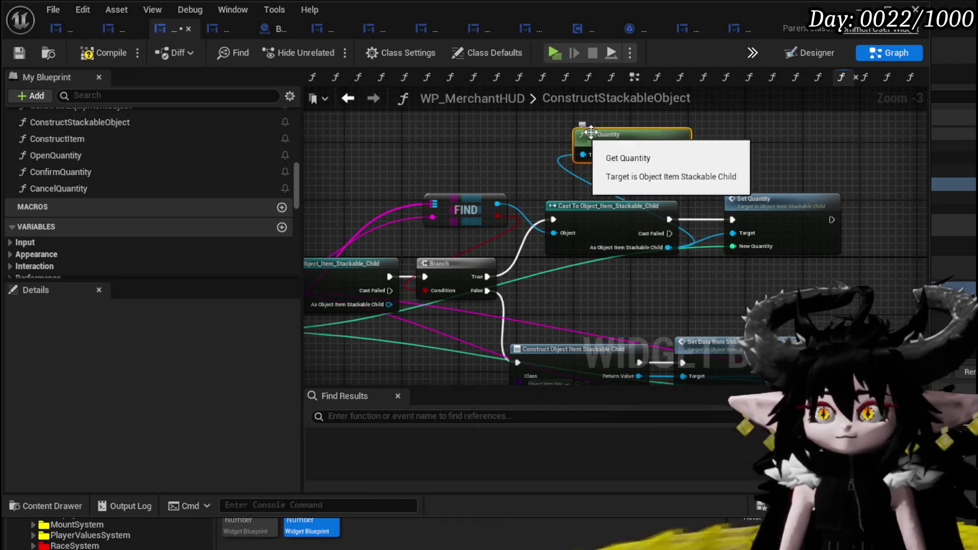
{"action": "mouse_move", "coordinate": [681, 154]}
{"action": "left_mouse_down"}
{"action": "mouse_move", "coordinate": [740, 158]}
{"action": "mouse_move", "coordinate": [748, 180]}
{"action": "left_mouse_up"}
{"action": "left_click", "coordinate": [783, 269]}
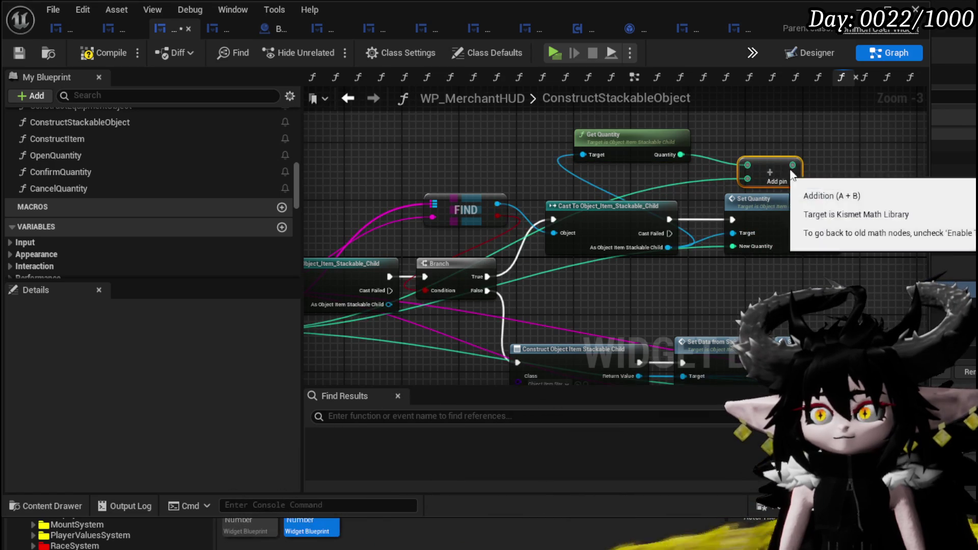
{"action": "left_click_drag", "start_coordinate": [784, 216], "coordinate": [878, 216]}
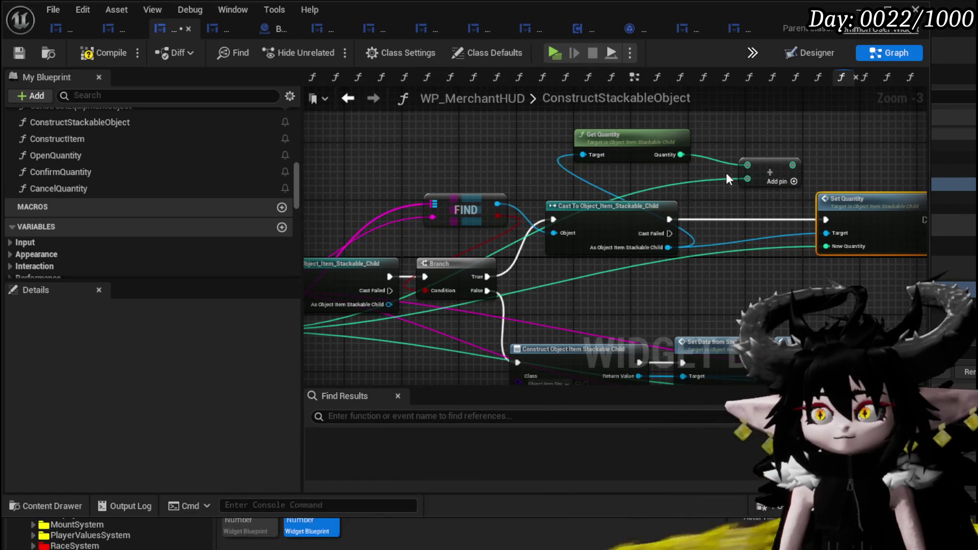
- Move Set Quantity clear and wire the sum into its New Quantity pin
{"action": "right_click", "coordinate": [657, 153]}
{"action": "mouse_move", "coordinate": [729, 154]}
{"action": "left_mouse_down"}
{"action": "mouse_move", "coordinate": [618, 213]}
{"action": "mouse_move", "coordinate": [668, 218]}
{"action": "left_mouse_up"}
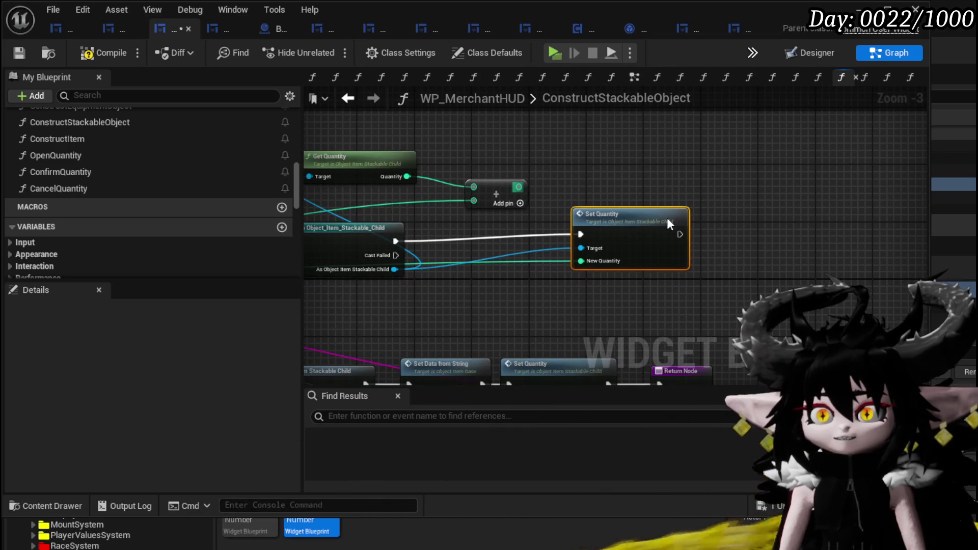
{"action": "left_click_drag", "start_coordinate": [519, 187], "coordinate": [581, 260]}
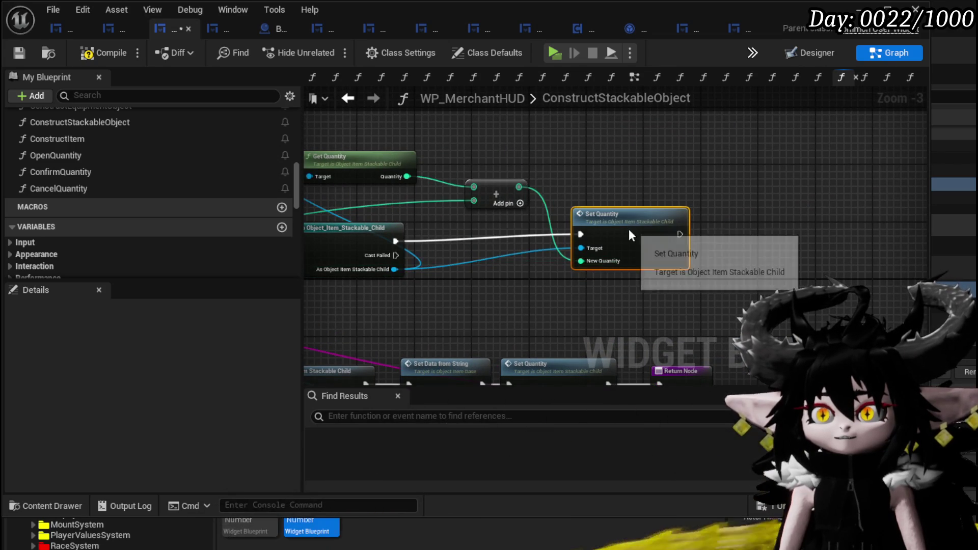
{"action": "left_click", "coordinate": [598, 162]}
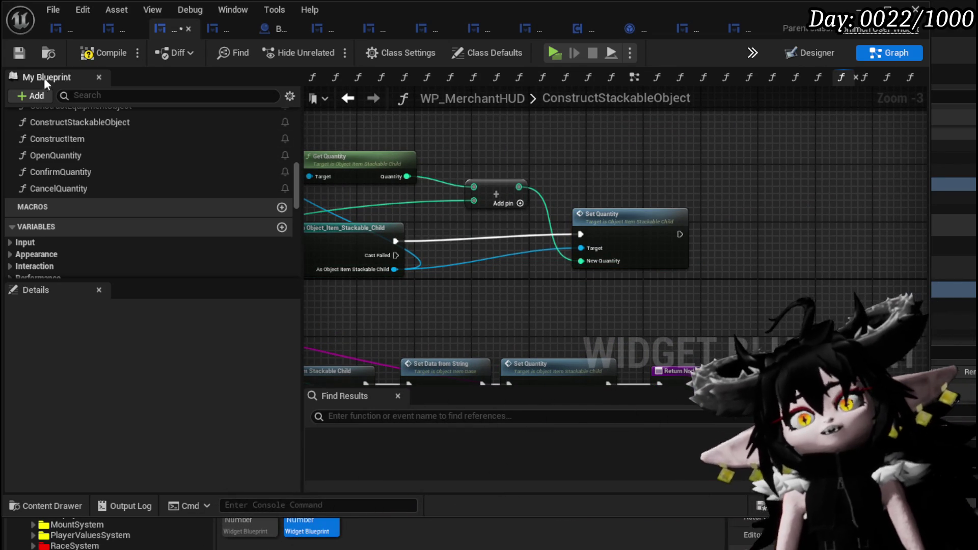
- Compile and save WP_MerchantHUD, then return to the level editor
{"action": "key", "text": "F7"}
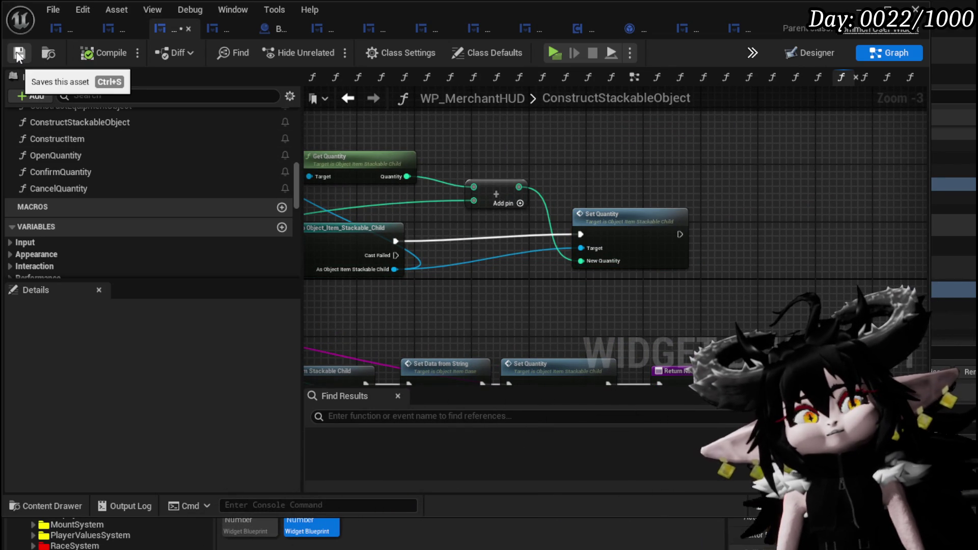
{"action": "left_click", "coordinate": [19, 53]}
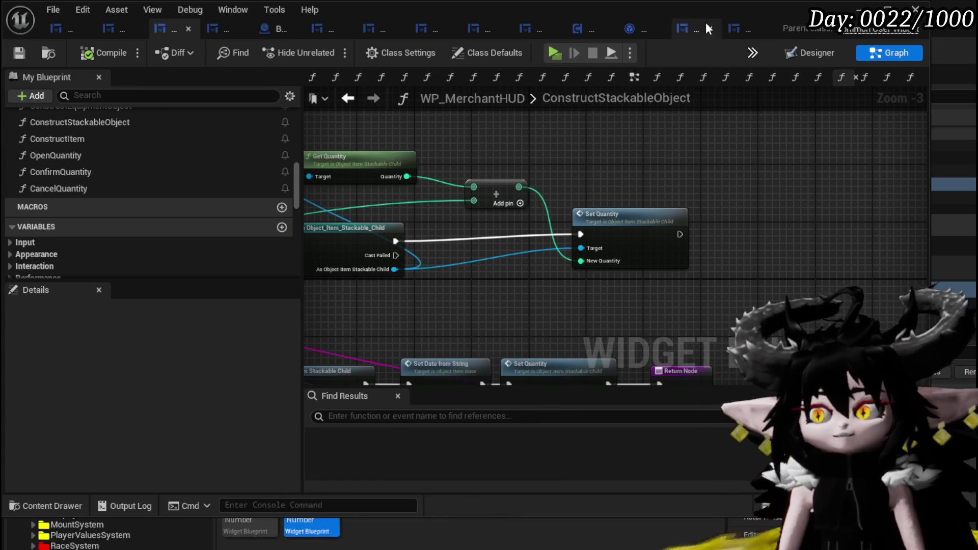
{"action": "key", "text": "alt+Tab"}
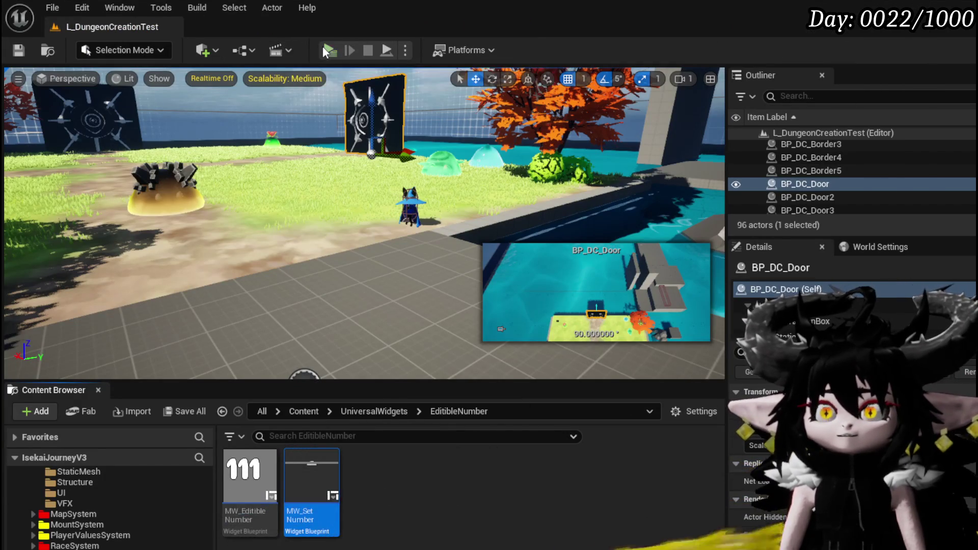
- Play-test trading with the merchant and put 12 Copper Ore up for sale
{"action": "left_click", "coordinate": [328, 51]}
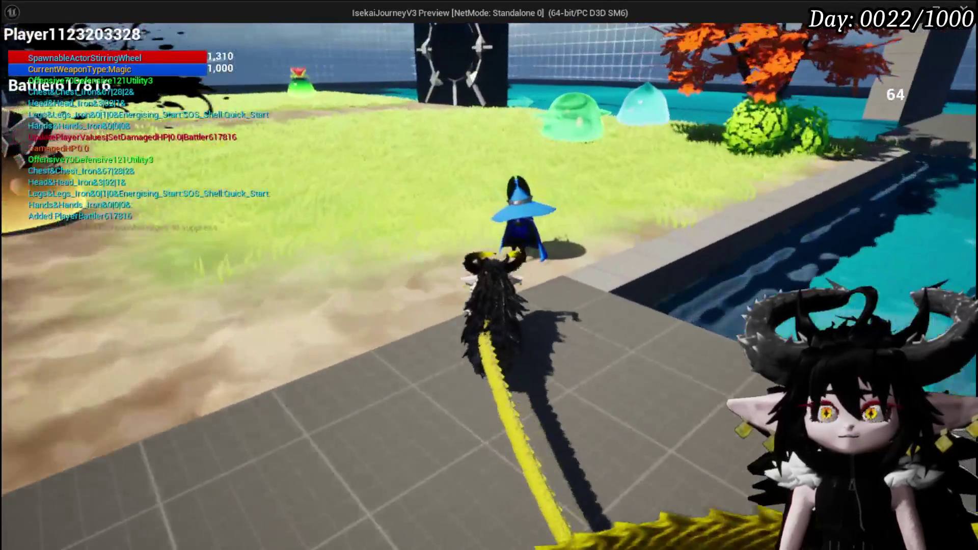
{"action": "key", "text": "e"}
{"action": "left_click", "coordinate": [694, 433]}
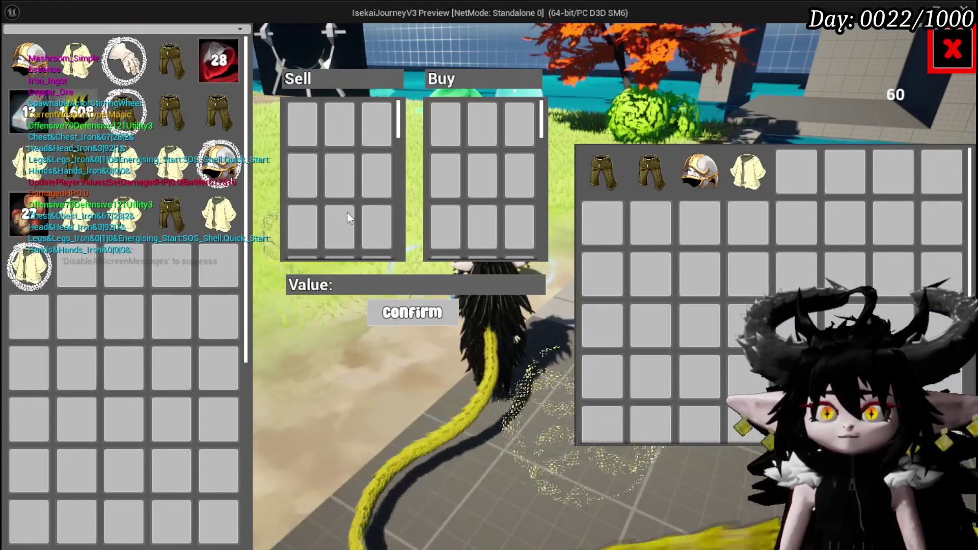
{"action": "left_click_drag", "start_coordinate": [214, 55], "coordinate": [335, 136]}
{"action": "type", "text": "12"}
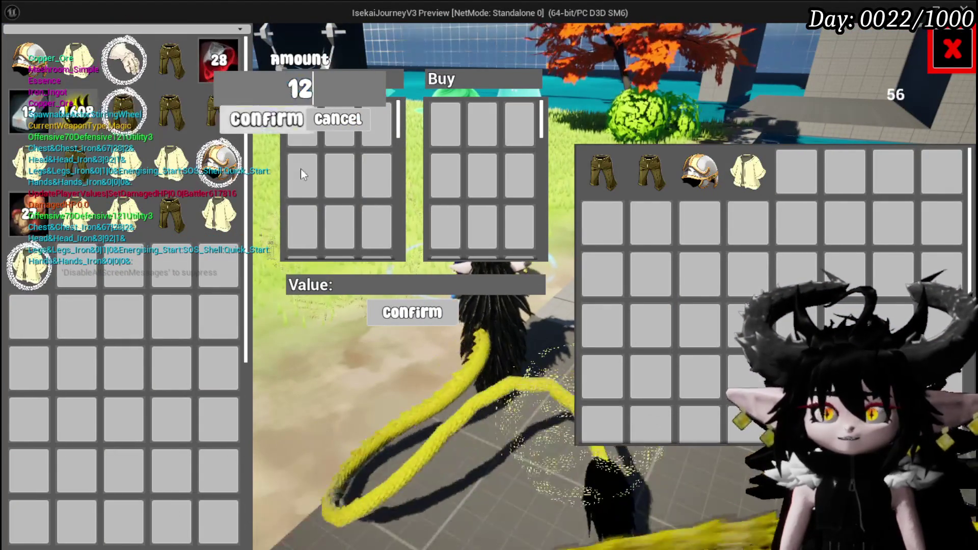
{"action": "left_click", "coordinate": [270, 122]}
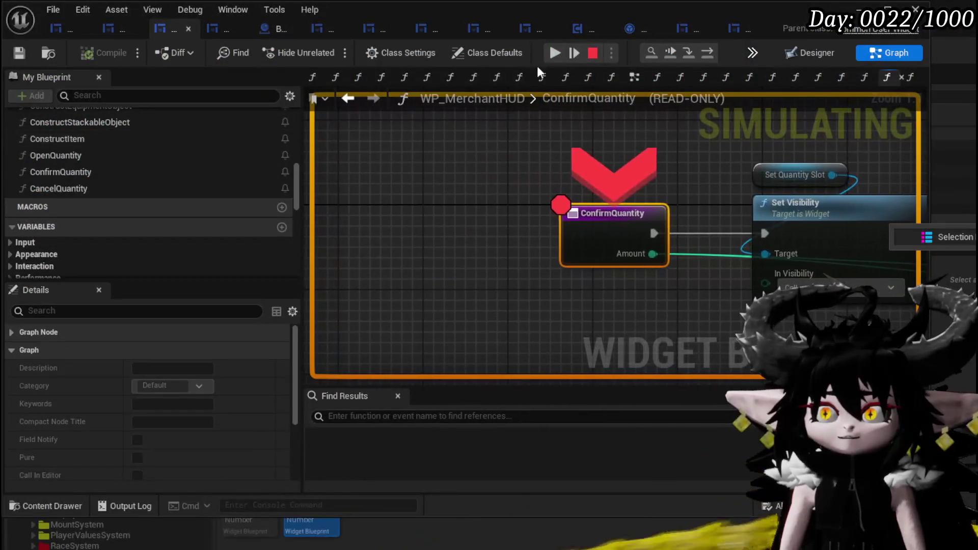
- Disable the ConfirmQuantity breakpoint and resume the paused game
{"action": "right_click", "coordinate": [596, 239]}
{"action": "left_click", "coordinate": [637, 336]}
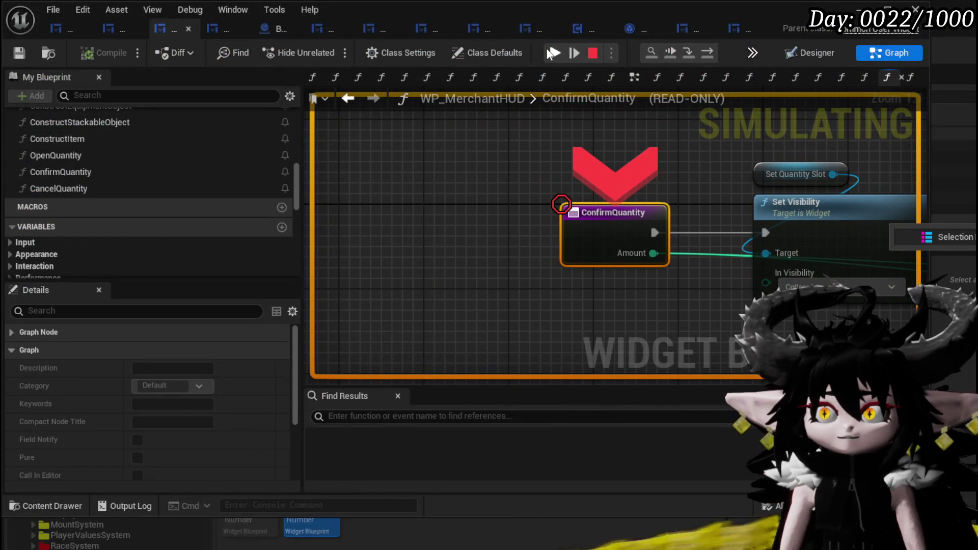
{"action": "left_click", "coordinate": [551, 53]}
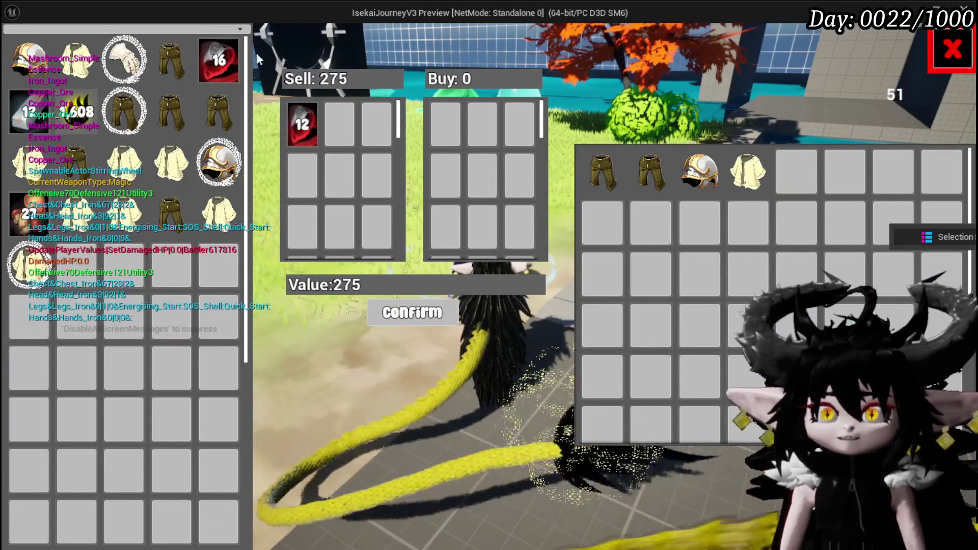
- Add 8 more Copper Ore to the sale, then move the sold ore back to the inventory
{"action": "left_click", "coordinate": [203, 58]}
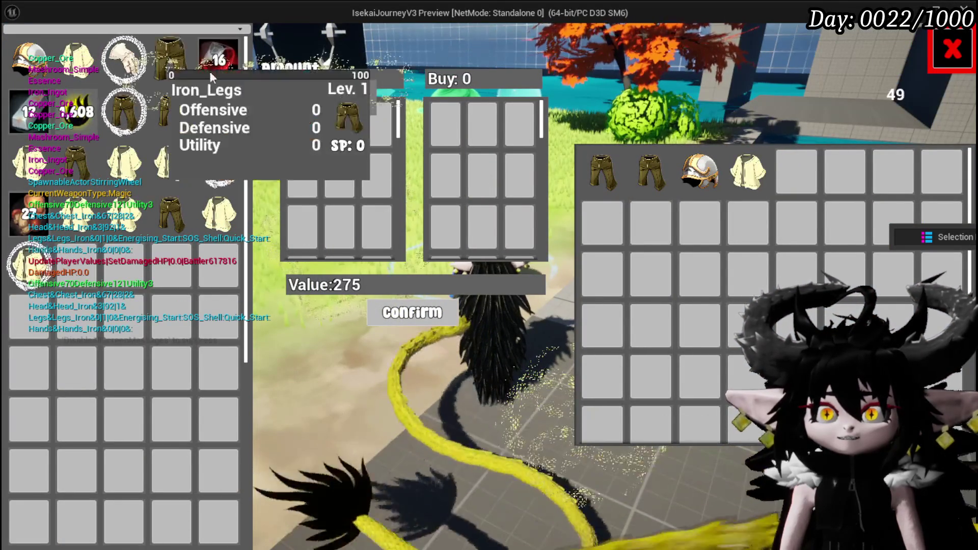
{"action": "left_click", "coordinate": [257, 125]}
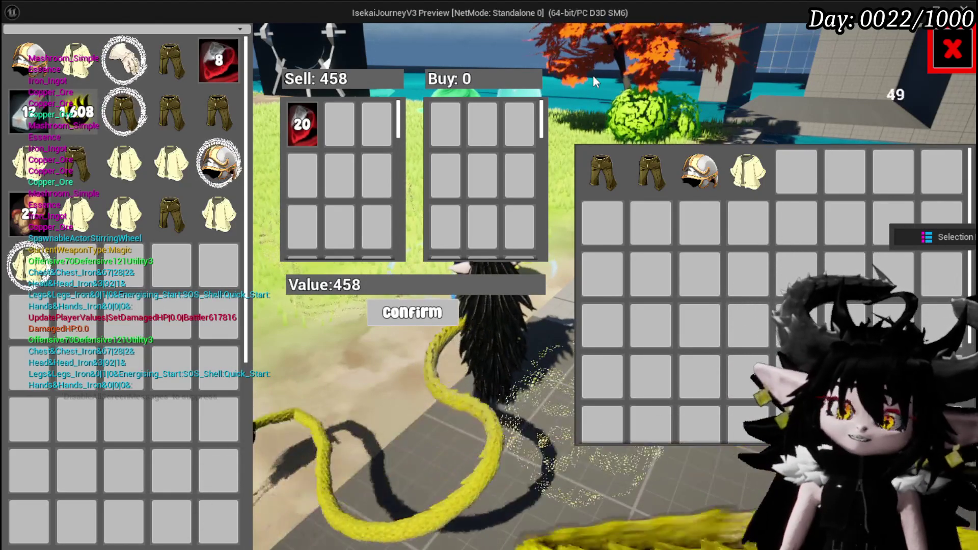
{"action": "left_click", "coordinate": [308, 121]}
{"action": "left_click", "coordinate": [297, 120]}
{"action": "left_click", "coordinate": [300, 125]}
{"action": "left_click", "coordinate": [300, 125]}
{"action": "left_click", "coordinate": [299, 124]}
{"action": "left_click", "coordinate": [300, 123]}
{"action": "left_click", "coordinate": [300, 123]}
{"action": "left_click", "coordinate": [301, 122]}
{"action": "left_click", "coordinate": [301, 122]}
{"action": "left_click", "coordinate": [301, 122]}
{"action": "left_click", "coordinate": [301, 123]}
{"action": "left_click", "coordinate": [301, 122]}
{"action": "left_click", "coordinate": [301, 122]}
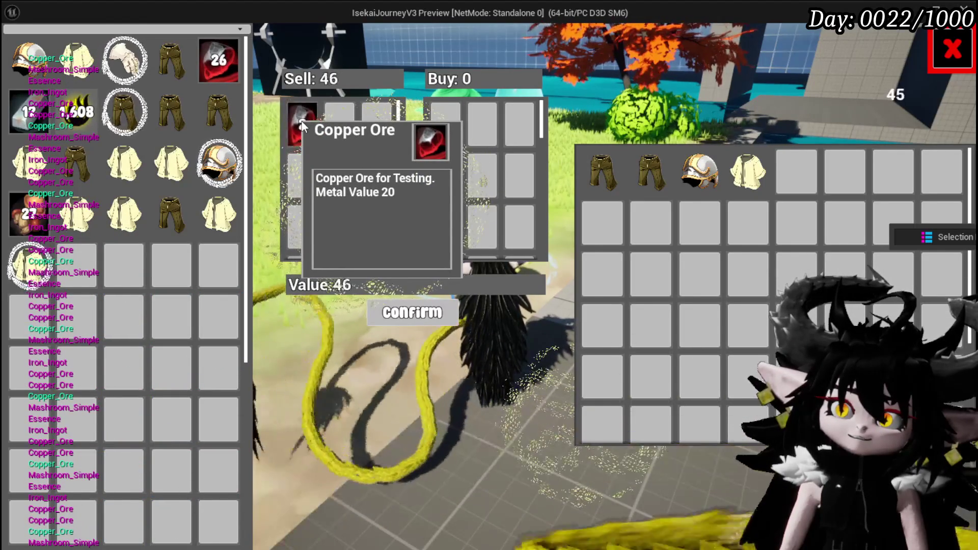
{"action": "left_click", "coordinate": [302, 120]}
{"action": "left_click", "coordinate": [301, 120]}
{"action": "left_click", "coordinate": [301, 120]}
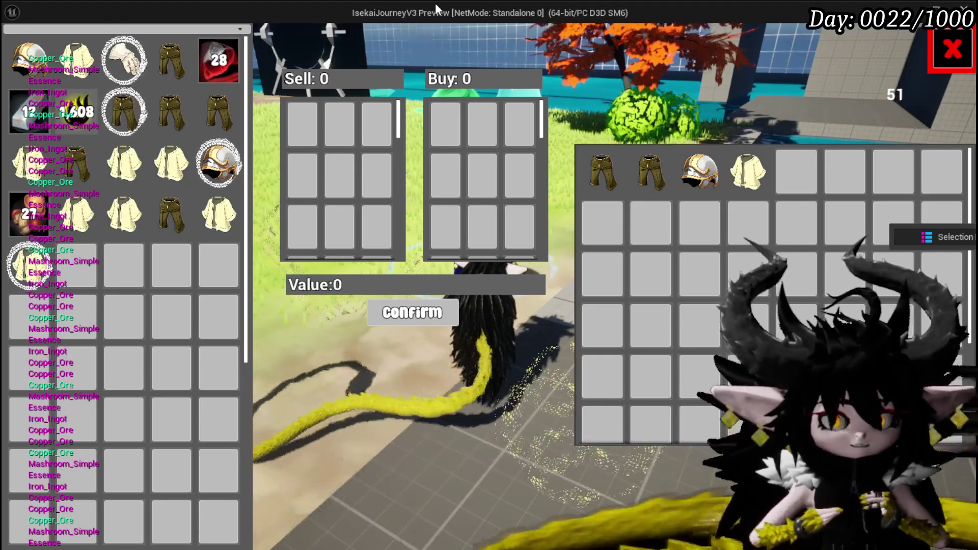
- Sell all 28 Copper Ore, then take two ore back from the sale
{"action": "mouse_move", "coordinate": [188, 119]}
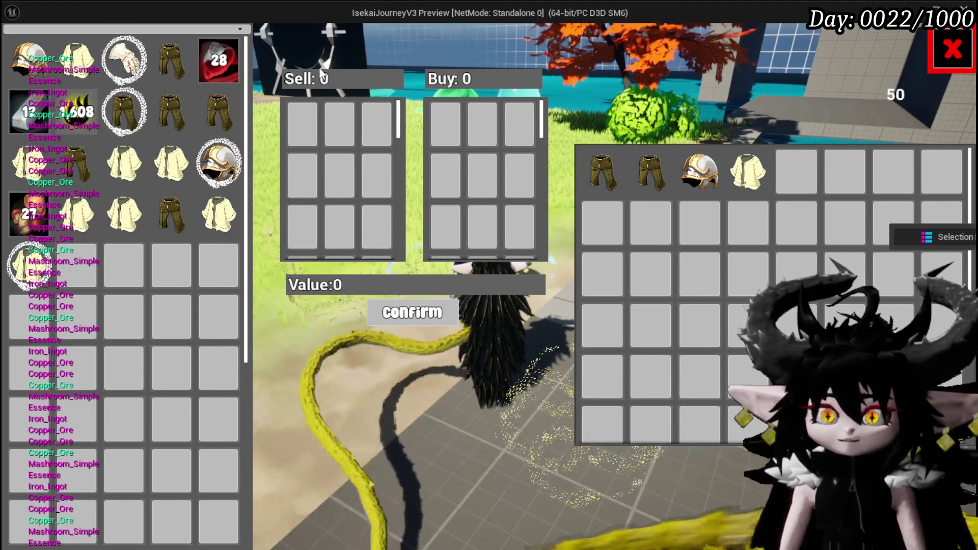
{"action": "left_click_drag", "start_coordinate": [218, 60], "coordinate": [305, 122]}
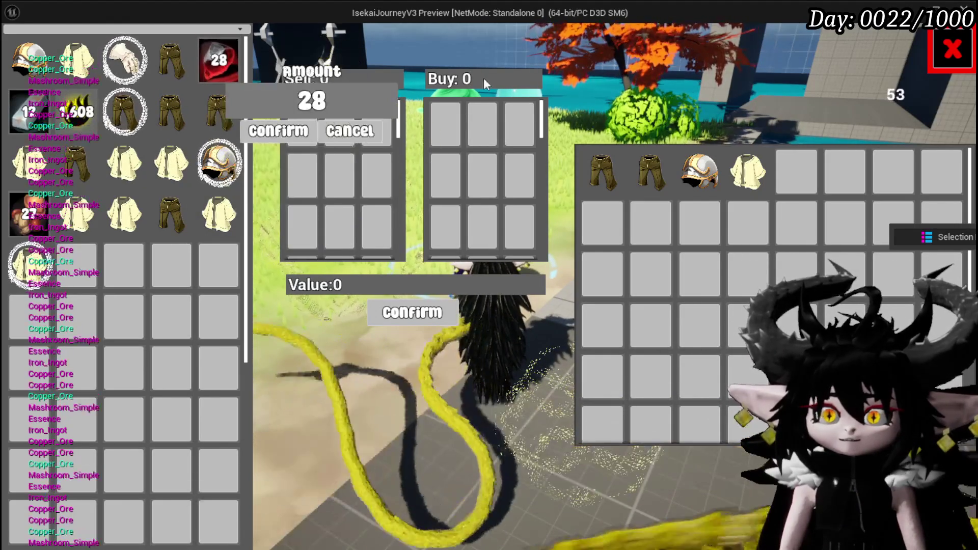
{"action": "left_click", "coordinate": [256, 132]}
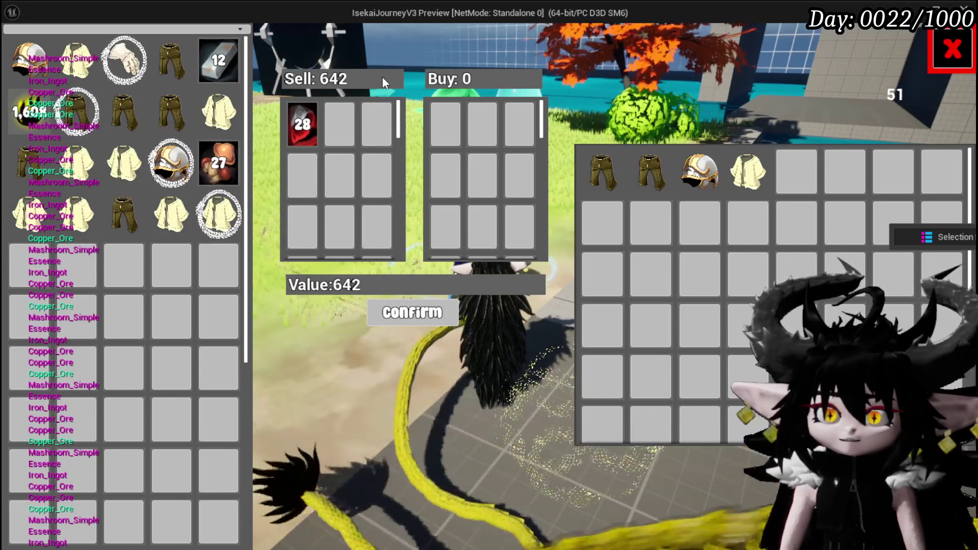
{"action": "left_click", "coordinate": [305, 122]}
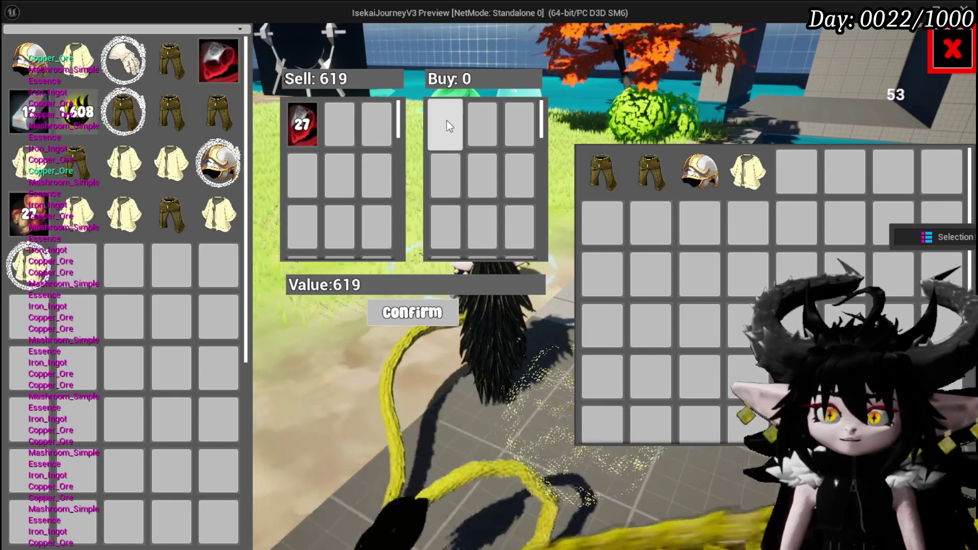
{"action": "mouse_move", "coordinate": [309, 119]}
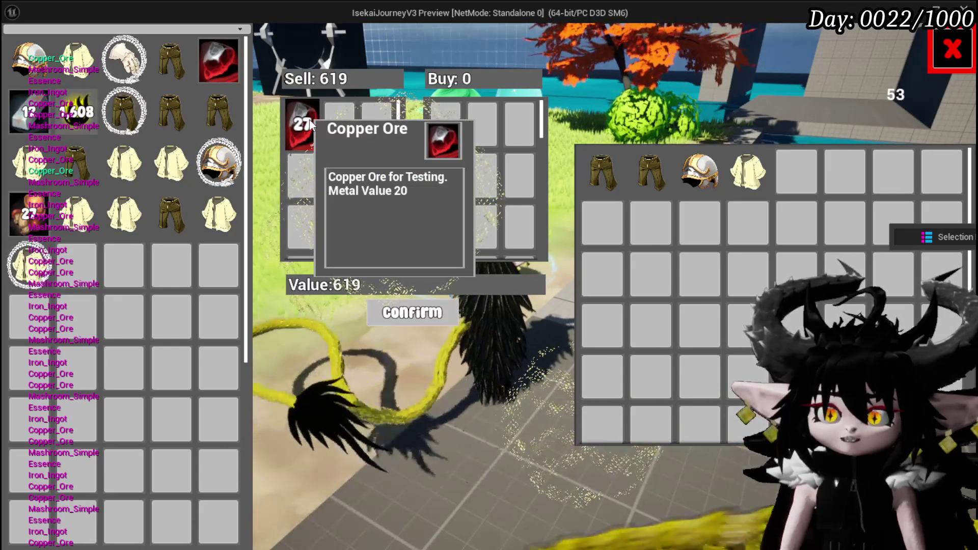
{"action": "left_click", "coordinate": [310, 118]}
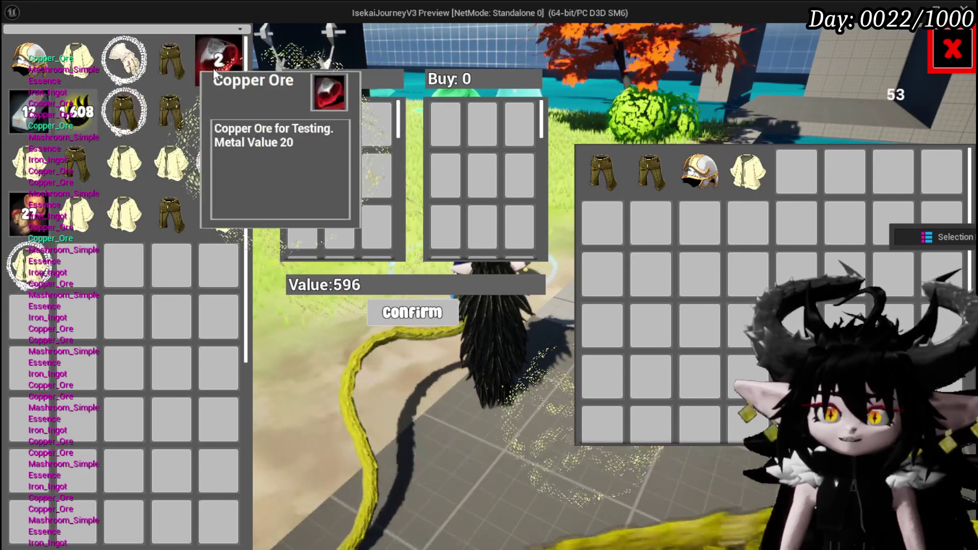
- Confirm the amount for the 2-ore stack so Value reaches 642, then close the trade window
{"action": "left_click", "coordinate": [212, 69]}
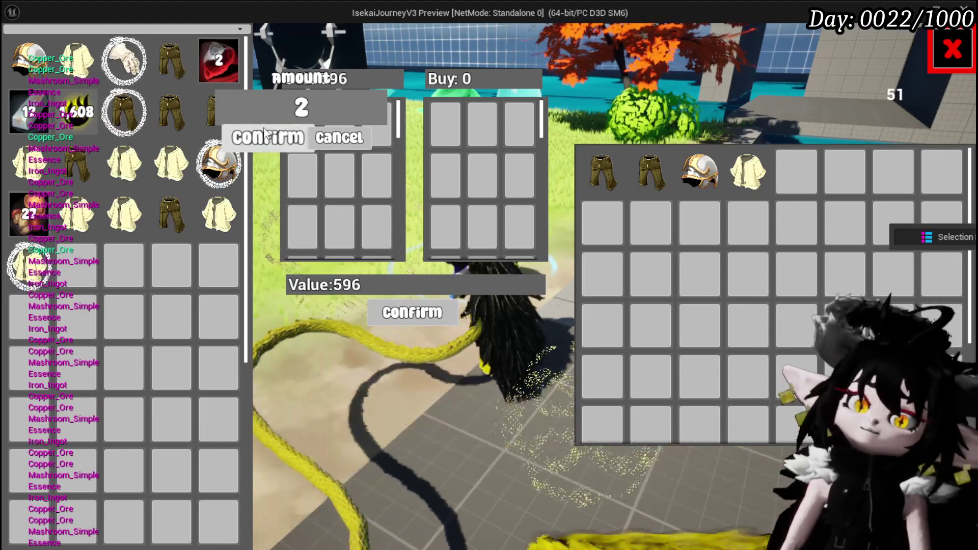
{"action": "key", "text": "Return"}
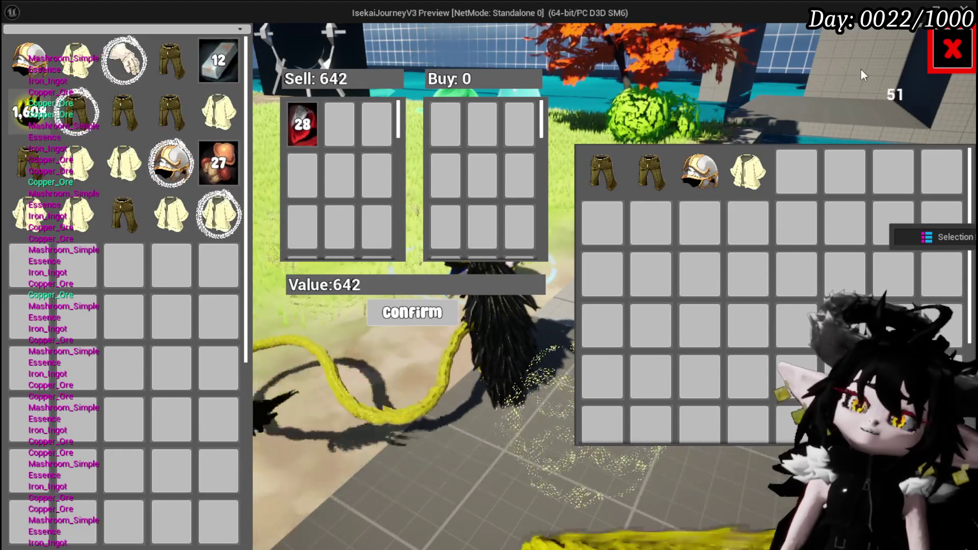
{"action": "left_click", "coordinate": [952, 49]}
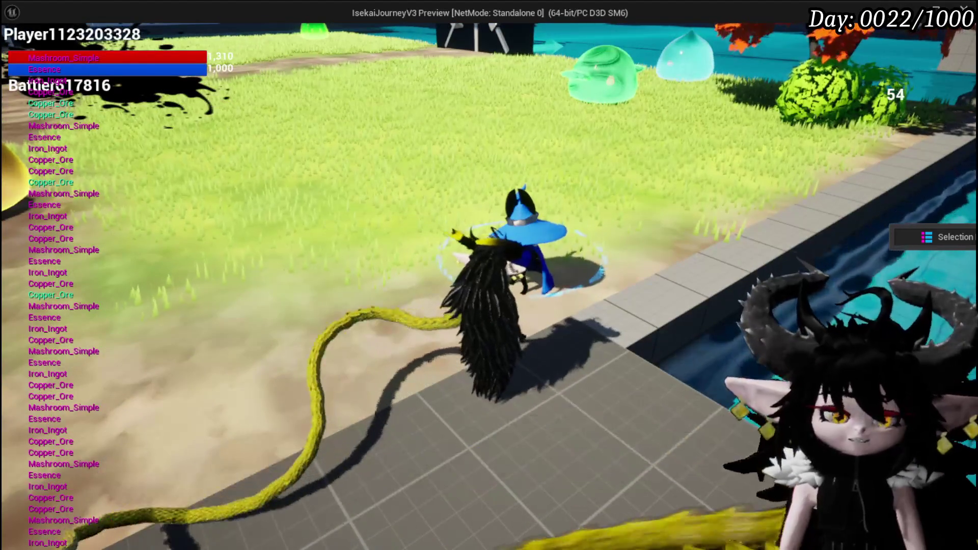
- End the play test and open FillPlayerBox, where the inventory's Item Map feeds Add Full Map
{"action": "key", "text": "Escape"}
{"action": "scroll", "coordinate": [554, 186], "scroll_direction": "down", "scroll_amount": 5}
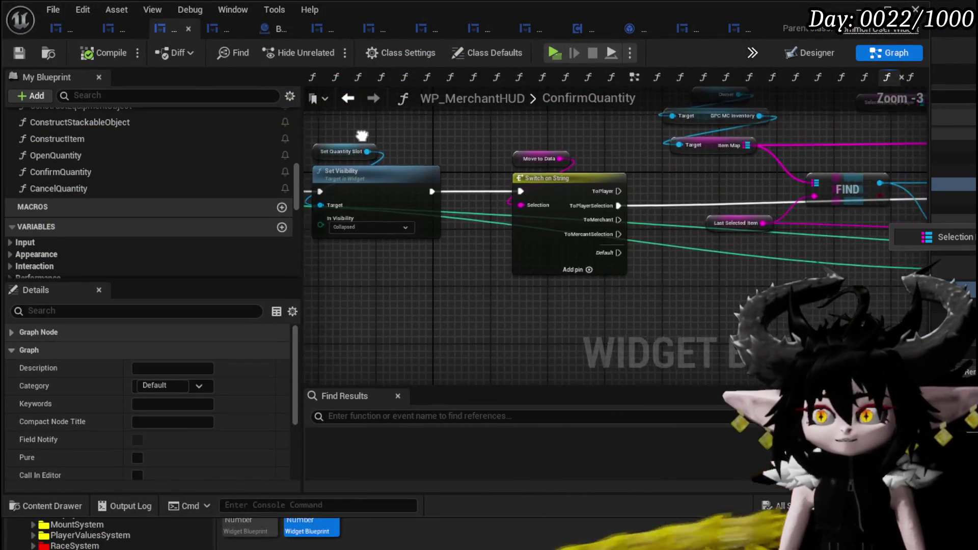
{"action": "scroll", "coordinate": [621, 184], "scroll_direction": "up", "scroll_amount": 2}
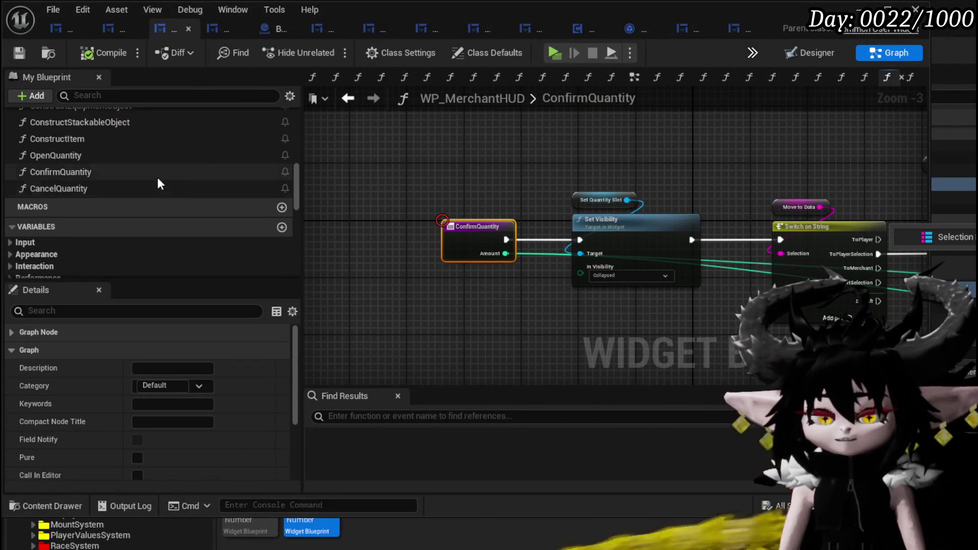
{"action": "scroll", "coordinate": [133, 155], "scroll_direction": "up", "scroll_amount": 10}
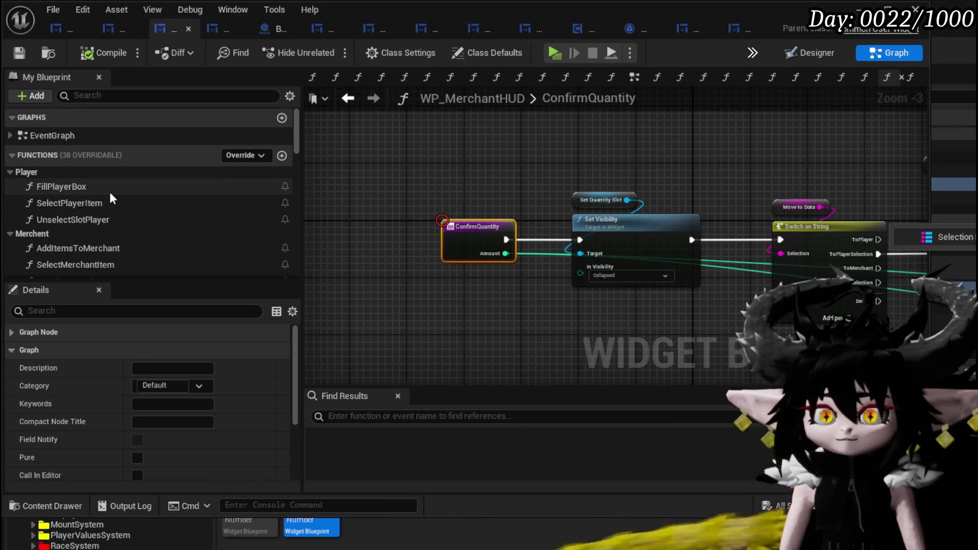
{"action": "double_click", "coordinate": [110, 191]}
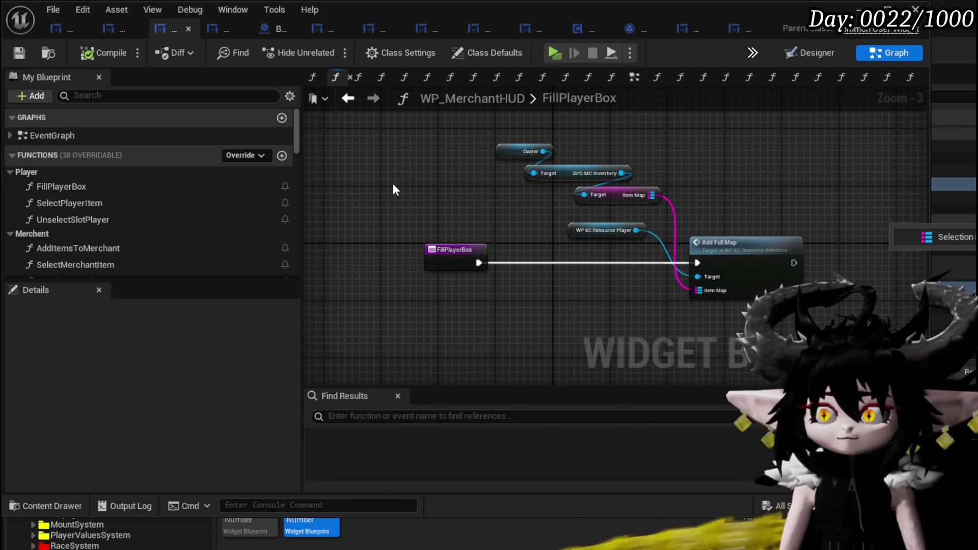
{"action": "left_click", "coordinate": [104, 202]}
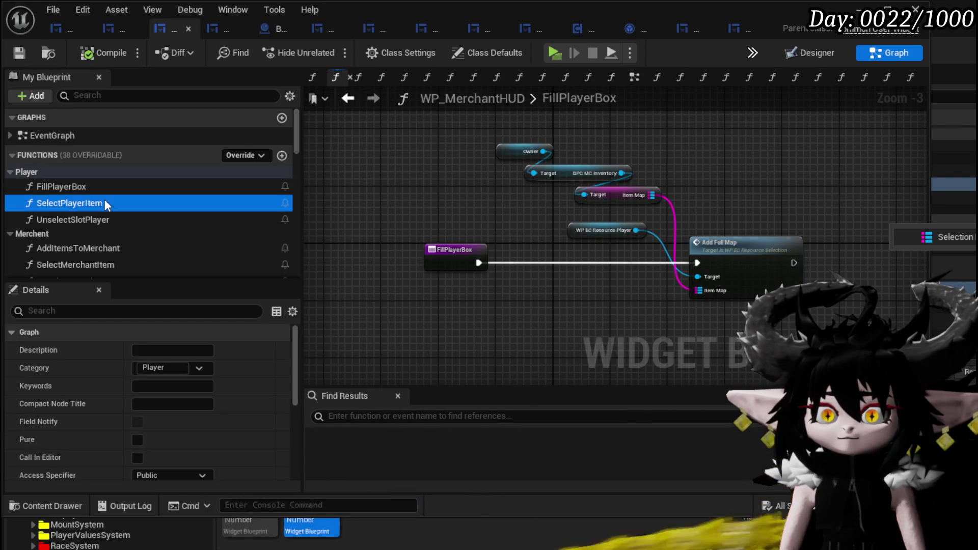
- In SelectPlayerItem, delete the Construct Stackable Object node and its upper ADD node
{"action": "double_click", "coordinate": [105, 201]}
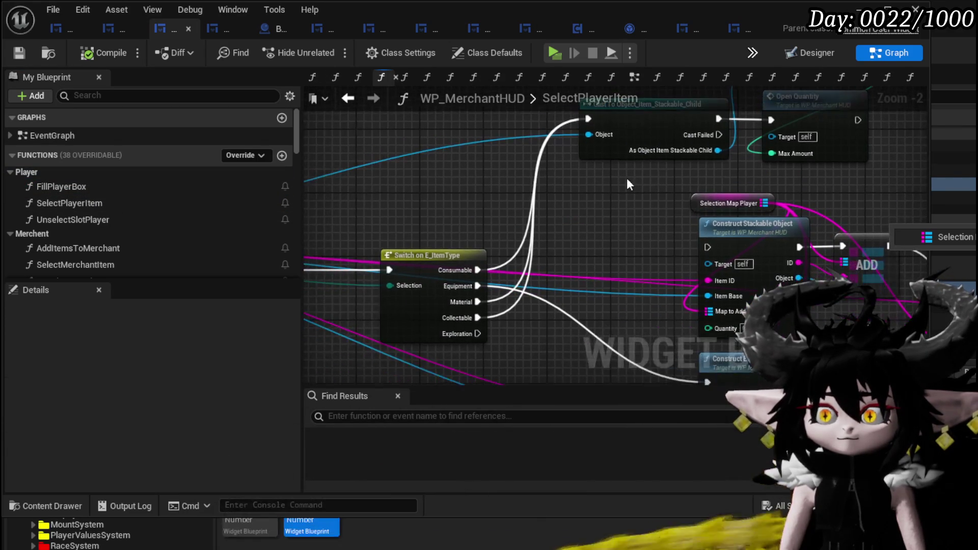
{"action": "mouse_move", "coordinate": [307, 181]}
{"action": "left_mouse_down"}
{"action": "mouse_move", "coordinate": [338, 131]}
{"action": "mouse_move", "coordinate": [460, 255]}
{"action": "mouse_move", "coordinate": [411, 203]}
{"action": "left_mouse_up"}
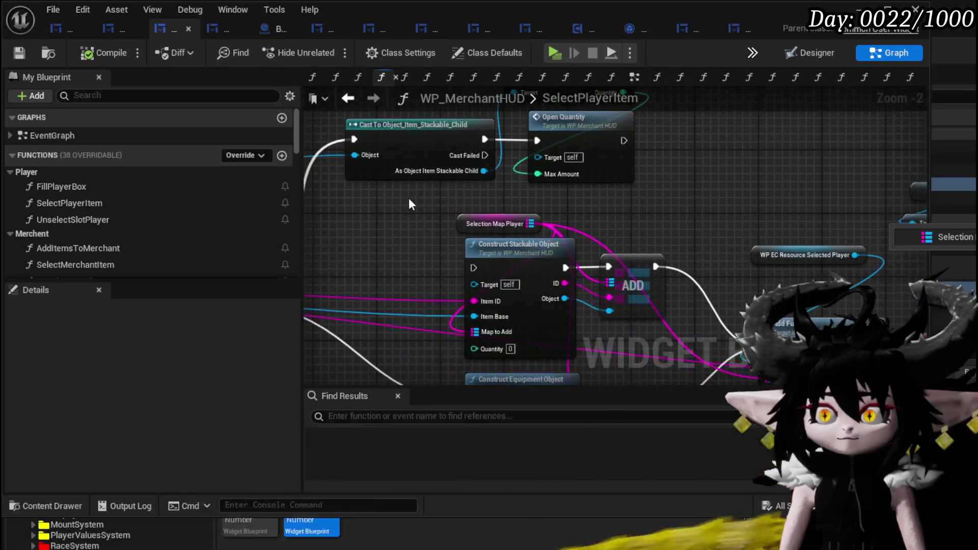
{"action": "left_click_drag", "start_coordinate": [637, 274], "coordinate": [619, 178]}
{"action": "key", "text": "Delete"}
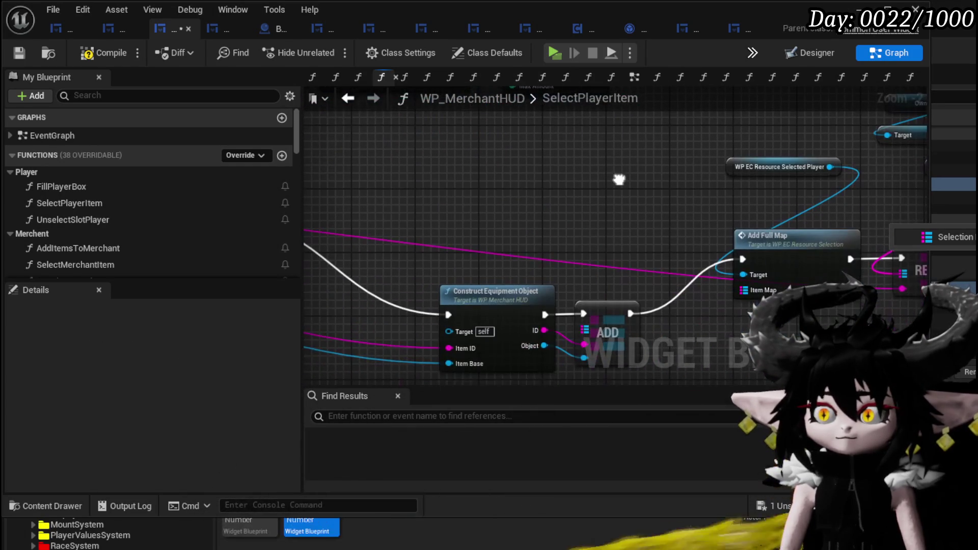
{"action": "key", "text": "ctrl+z"}
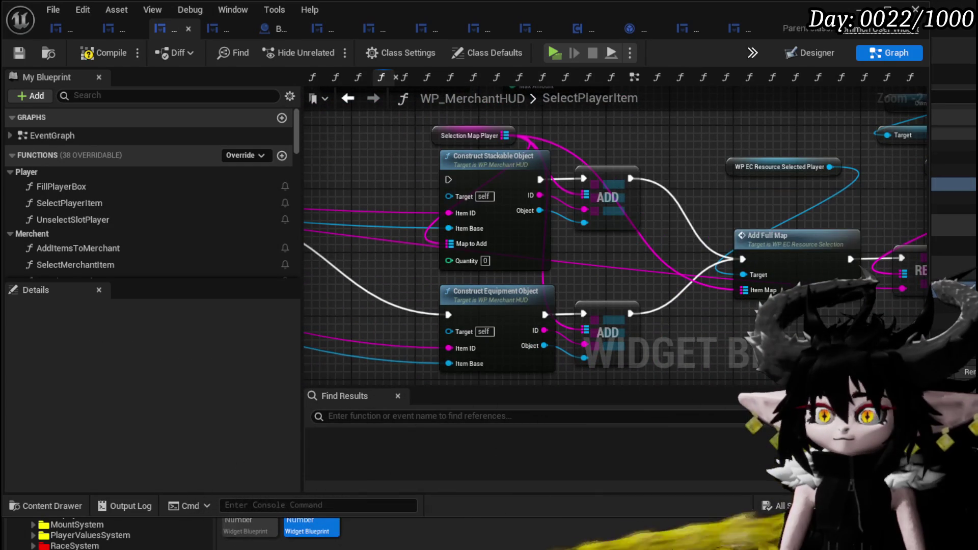
{"action": "left_click", "coordinate": [484, 206]}
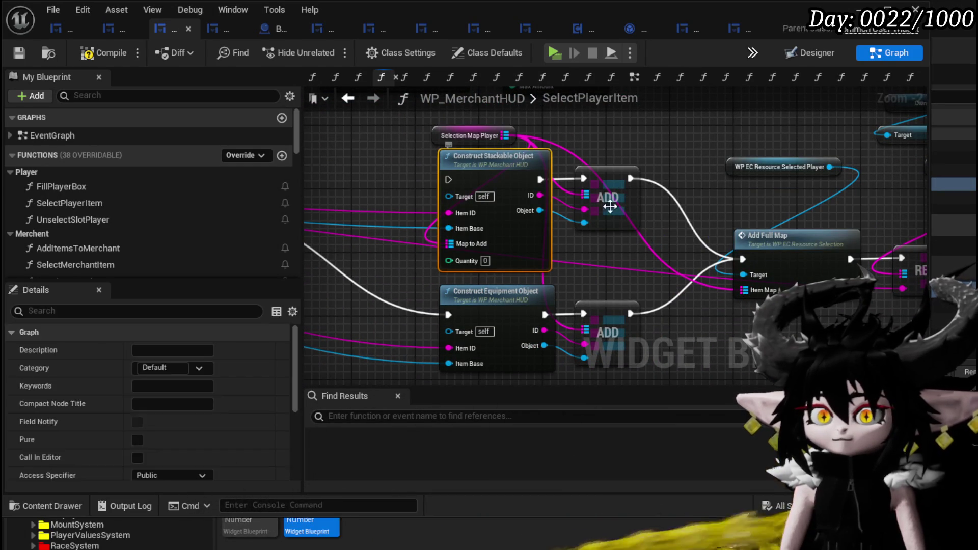
{"action": "key", "text": "Delete"}
{"action": "left_click", "coordinate": [590, 219]}
{"action": "key", "text": "Delete"}
- Line up the Add Full Map chain and Fill Player Box with the remaining ADD
{"action": "scroll", "coordinate": [588, 218], "scroll_direction": "down", "scroll_amount": 3}
{"action": "left_click_drag", "start_coordinate": [550, 284], "coordinate": [726, 148]}
{"action": "left_click_drag", "start_coordinate": [579, 223], "coordinate": [559, 259]}
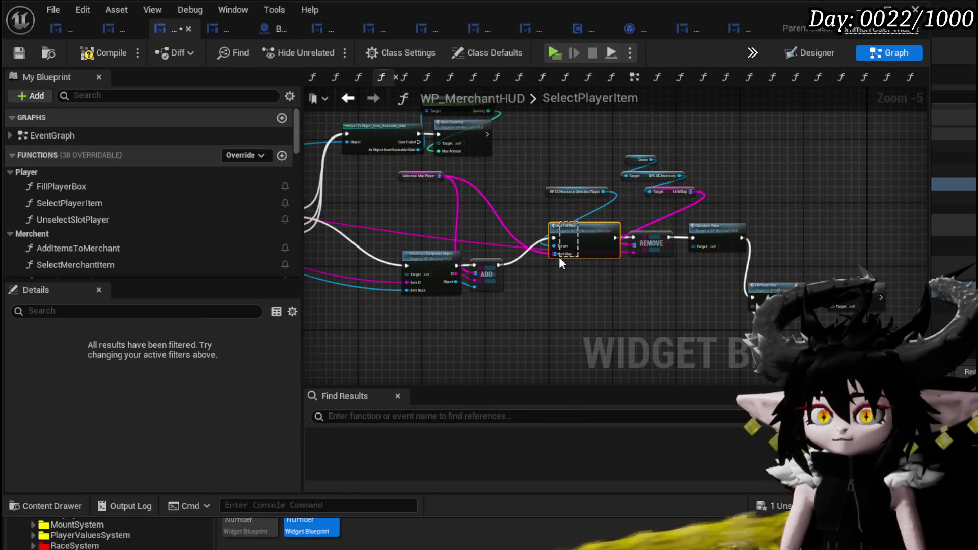
{"action": "left_click_drag", "start_coordinate": [669, 249], "coordinate": [636, 277]}
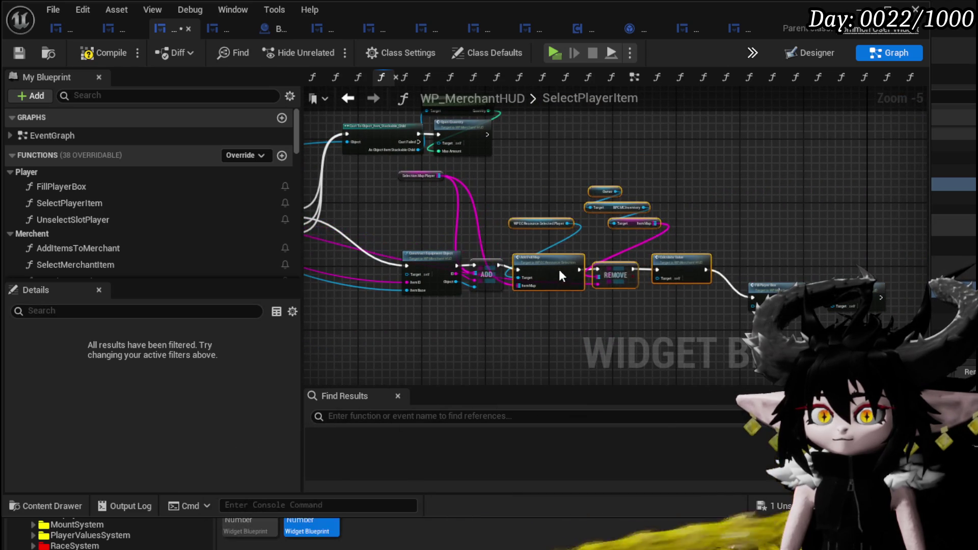
{"action": "left_click_drag", "start_coordinate": [768, 273], "coordinate": [850, 313]}
{"action": "left_click_drag", "start_coordinate": [777, 290], "coordinate": [757, 259]}
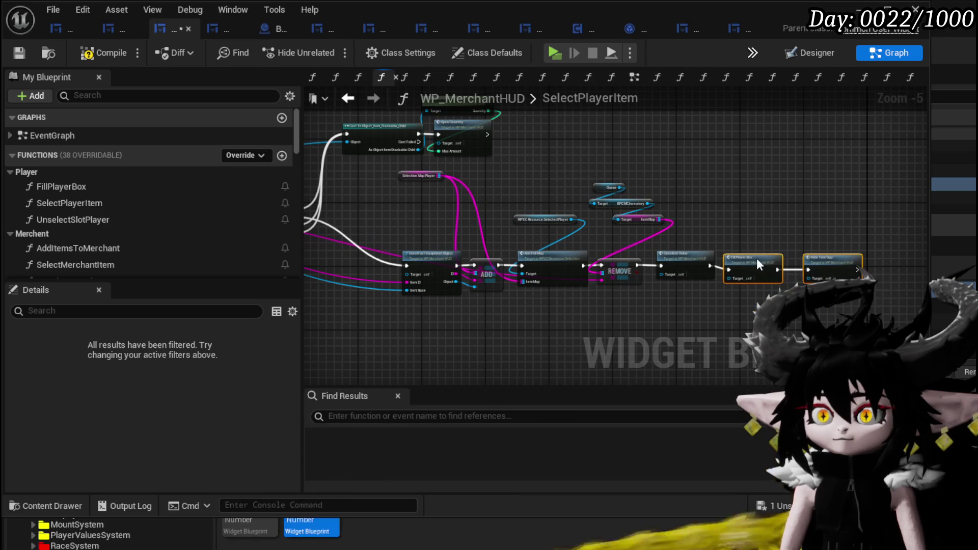
- Return to the SelectPlayerItem entry node and compile and save the blueprint
{"action": "mouse_move", "coordinate": [379, 186]}
{"action": "left_mouse_down"}
{"action": "mouse_move", "coordinate": [559, 233]}
{"action": "mouse_move", "coordinate": [850, 181]}
{"action": "left_mouse_up"}
{"action": "scroll", "coordinate": [559, 235], "scroll_direction": "up", "scroll_amount": 1}
{"action": "left_click_drag", "start_coordinate": [555, 176], "coordinate": [708, 179]}
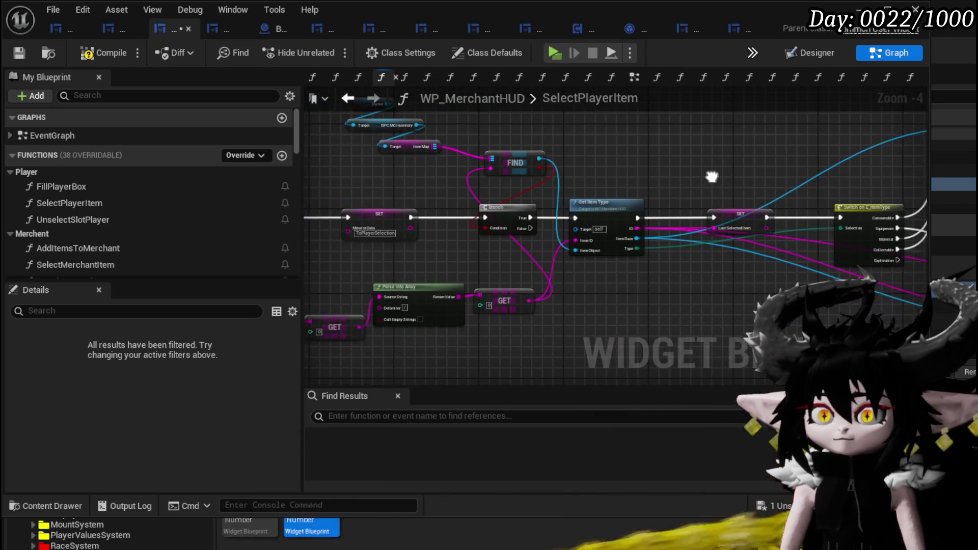
{"action": "left_click_drag", "start_coordinate": [521, 191], "coordinate": [626, 195]}
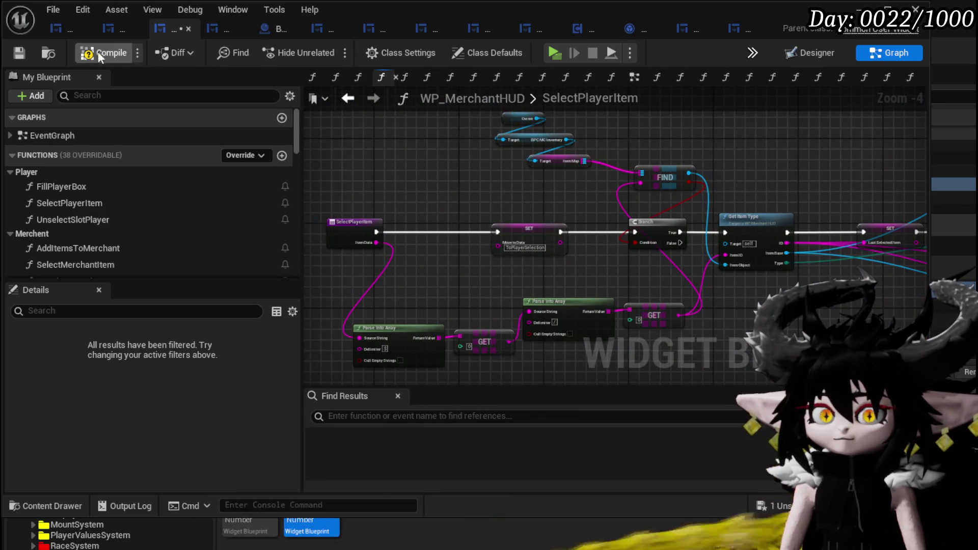
{"action": "left_click", "coordinate": [13, 56]}
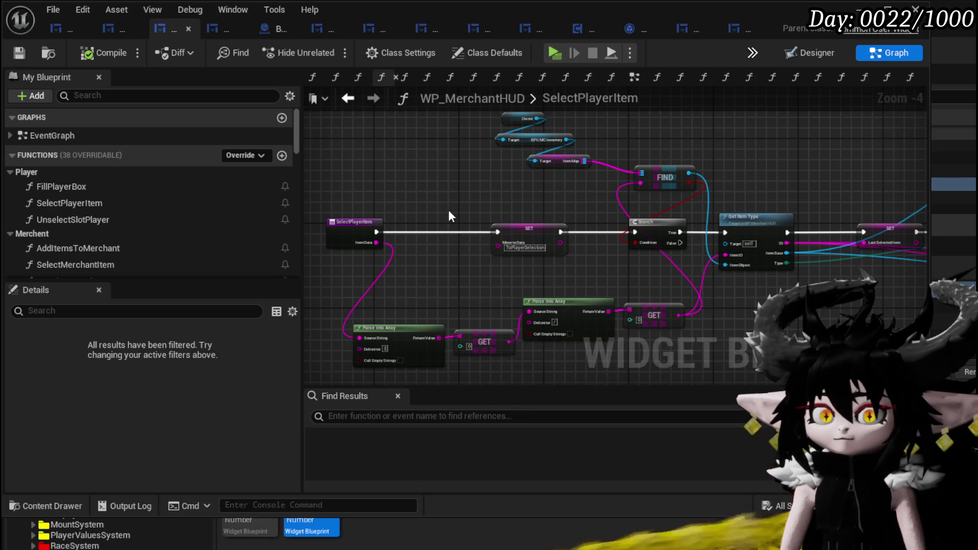
- Select the SelectPlayerItem nodes from the entry through FIND and Branch for copying
{"action": "scroll", "coordinate": [557, 204], "scroll_direction": "up", "scroll_amount": 2}
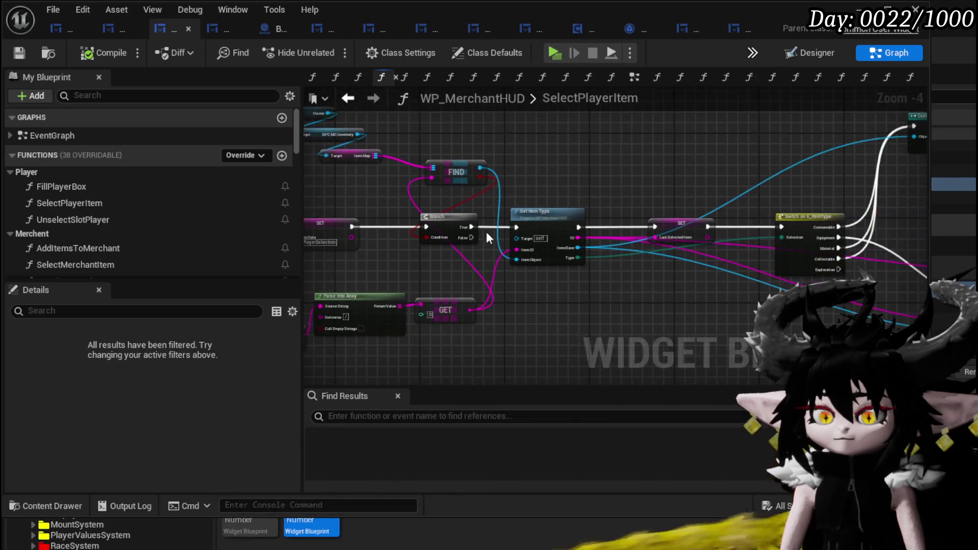
{"action": "mouse_move", "coordinate": [527, 268]}
{"action": "left_mouse_down"}
{"action": "mouse_move", "coordinate": [603, 308]}
{"action": "mouse_move", "coordinate": [667, 315]}
{"action": "left_mouse_up"}
{"action": "scroll", "coordinate": [382, 212], "scroll_direction": "down", "scroll_amount": 2}
{"action": "left_click_drag", "start_coordinate": [382, 212], "coordinate": [747, 211]}
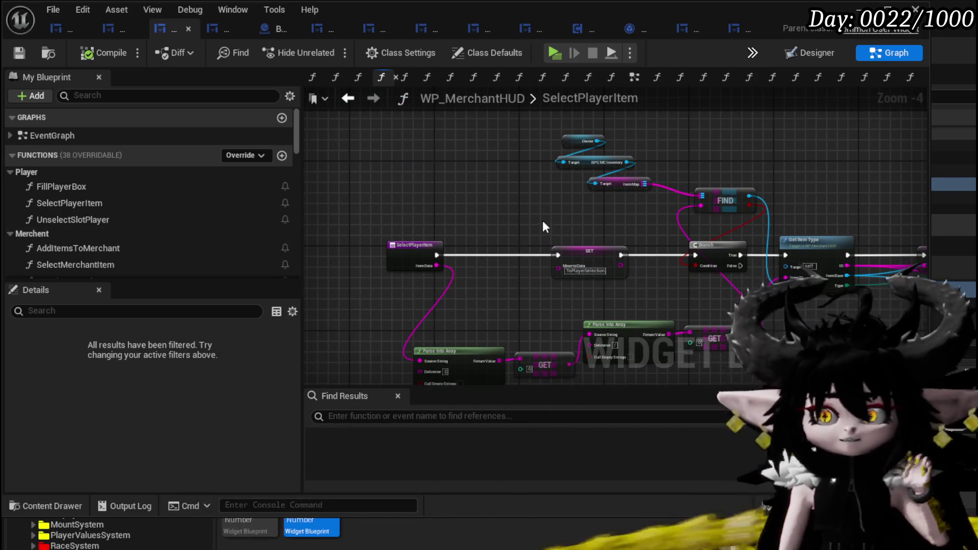
{"action": "scroll", "coordinate": [387, 168], "scroll_direction": "down", "scroll_amount": 2}
{"action": "left_click_drag", "start_coordinate": [386, 137], "coordinate": [519, 284]}
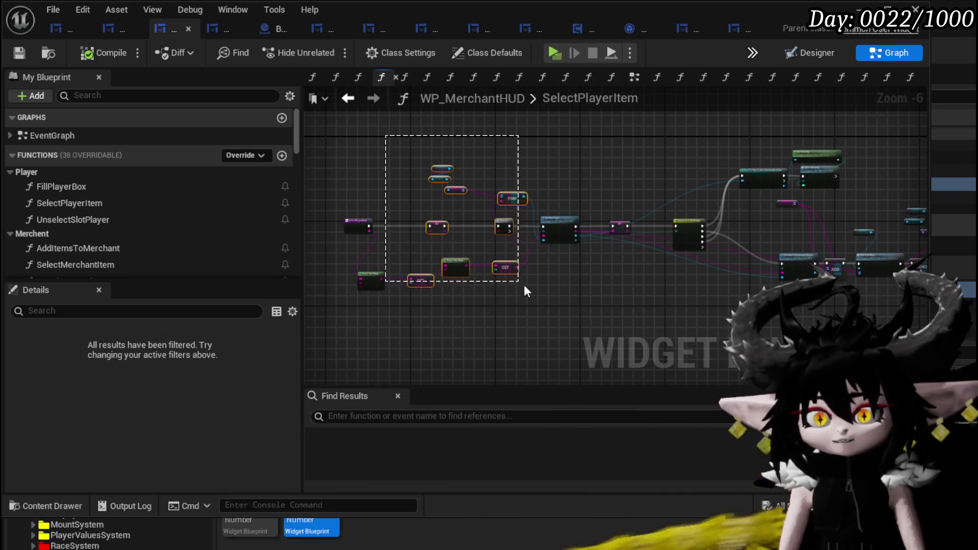
{"action": "mouse_move", "coordinate": [451, 262]}
{"action": "left_mouse_down"}
{"action": "mouse_move", "coordinate": [572, 186]}
{"action": "mouse_move", "coordinate": [891, 138]}
{"action": "mouse_move", "coordinate": [688, 181]}
{"action": "left_mouse_up"}
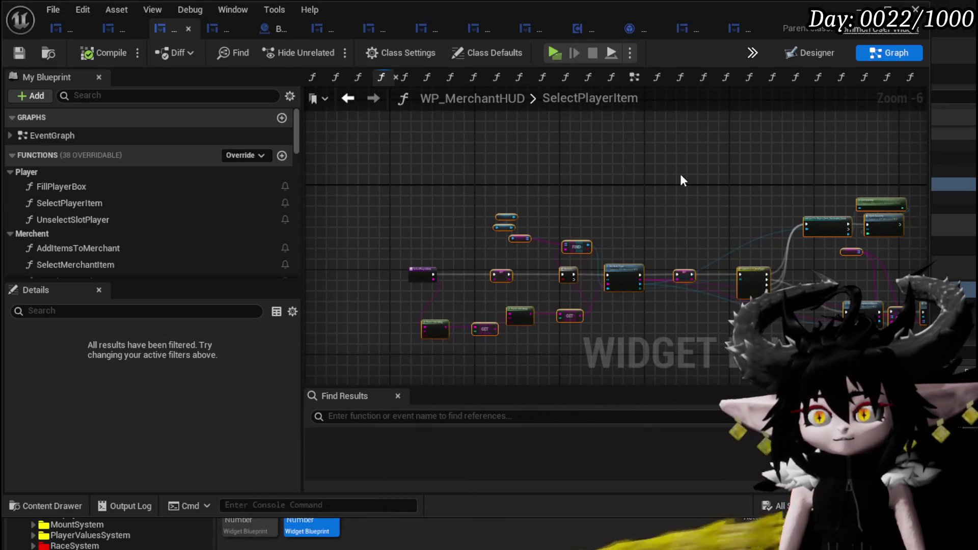
{"action": "scroll", "coordinate": [131, 220], "scroll_direction": "down", "scroll_amount": 1}
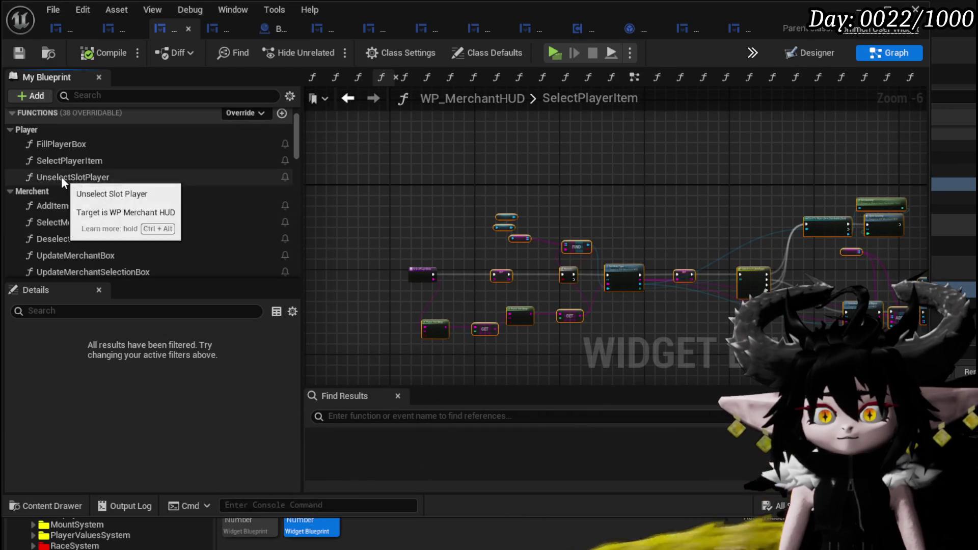
- Rename the UnselectSlotPlayer function to DeselectPlayerItem
{"action": "right_click", "coordinate": [61, 177]}
{"action": "left_click", "coordinate": [110, 232]}
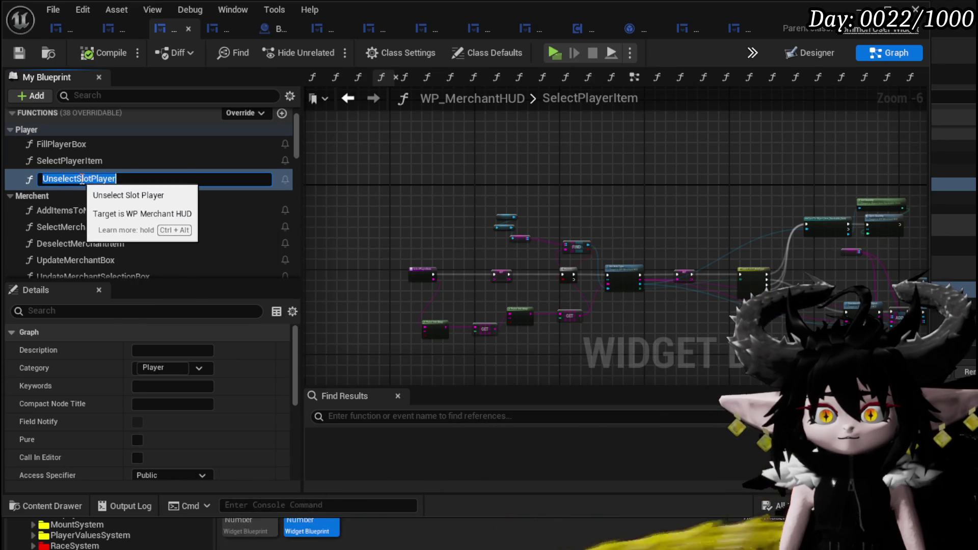
{"action": "left_click_drag", "start_coordinate": [92, 176], "coordinate": [5, 174]}
{"action": "type", "text": "Des"}
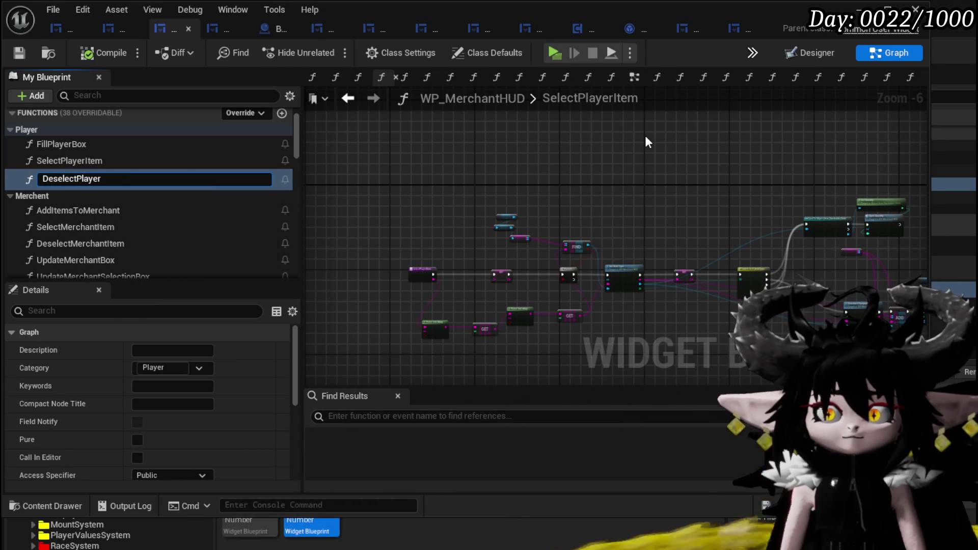
{"action": "type", "text": "tem"}
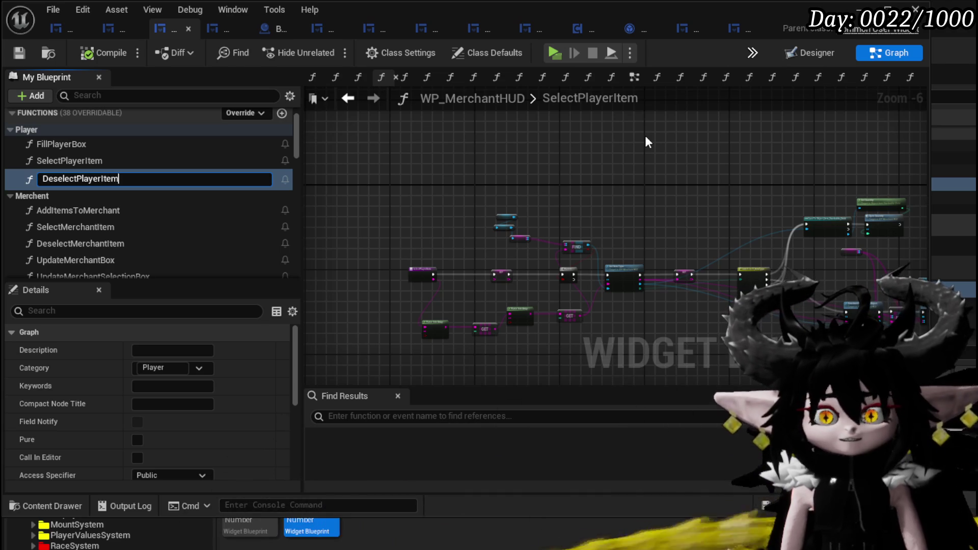
{"action": "key", "text": "Return"}
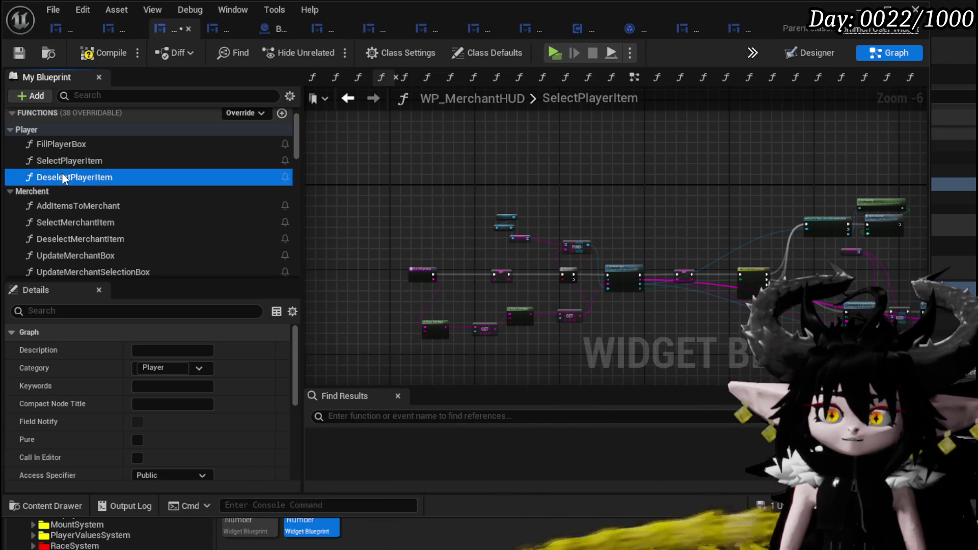
- Paste the copied nodes into the DeselectPlayerItem graph
{"action": "double_click", "coordinate": [82, 177]}
{"action": "scroll", "coordinate": [441, 160], "scroll_direction": "down", "scroll_amount": 8}
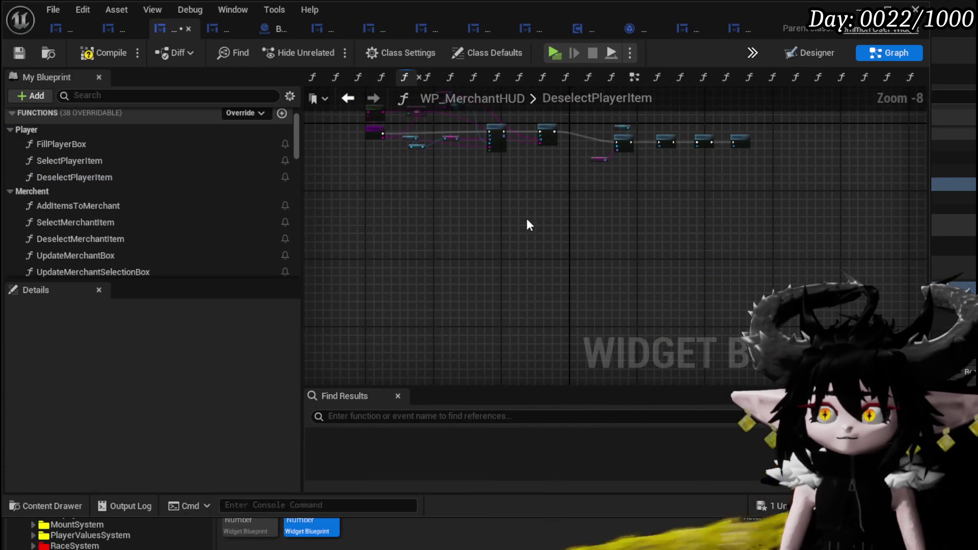
{"action": "key", "text": "ctrl+v"}
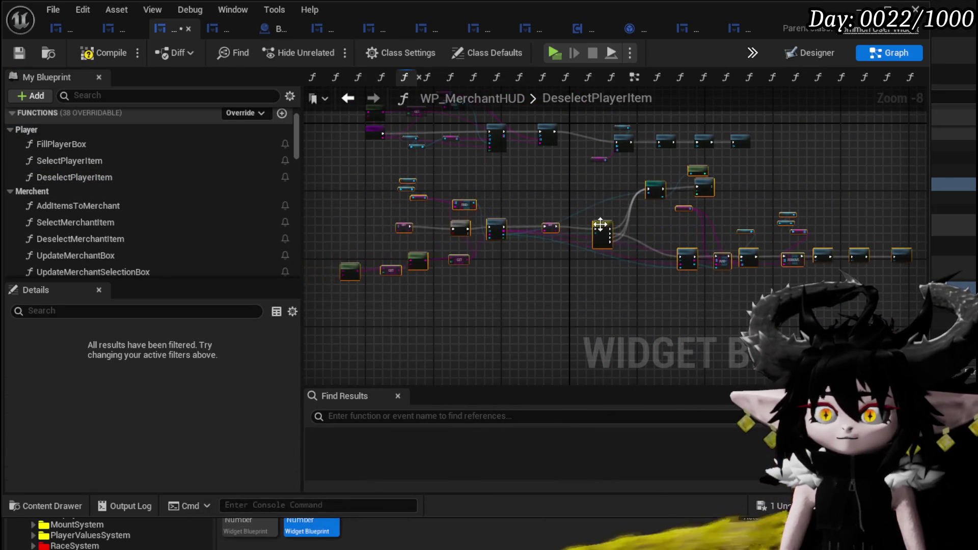
{"action": "scroll", "coordinate": [390, 159], "scroll_direction": "up", "scroll_amount": 2}
{"action": "scroll", "coordinate": [410, 159], "scroll_direction": "up", "scroll_amount": 3}
- Move the entry node down and wire Item Data into Parse Into Array's Source String
{"action": "mouse_move", "coordinate": [437, 126]}
{"action": "left_mouse_down"}
{"action": "mouse_move", "coordinate": [374, 252]}
{"action": "mouse_move", "coordinate": [379, 365]}
{"action": "mouse_move", "coordinate": [500, 176]}
{"action": "mouse_move", "coordinate": [442, 171]}
{"action": "mouse_move", "coordinate": [628, 178]}
{"action": "left_mouse_up"}
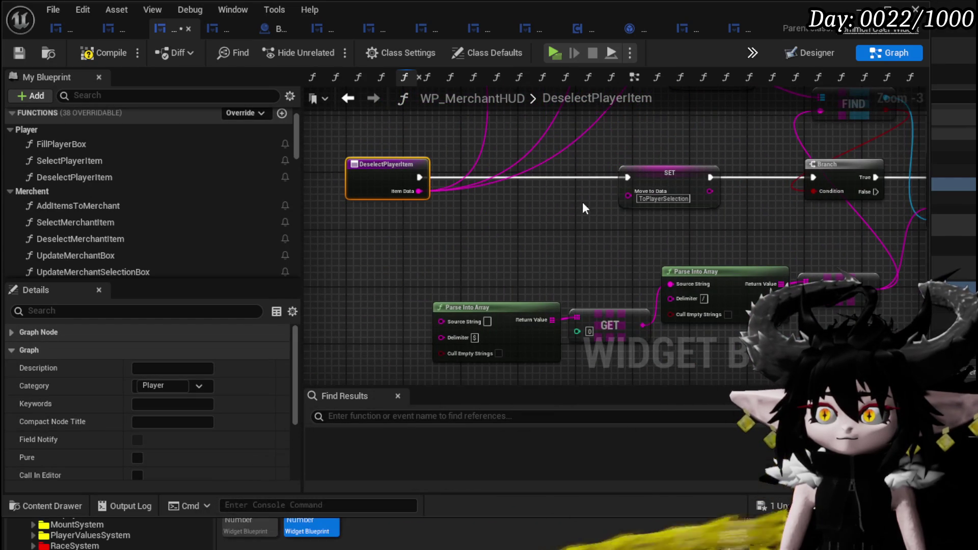
{"action": "left_click_drag", "start_coordinate": [441, 328], "coordinate": [440, 322]}
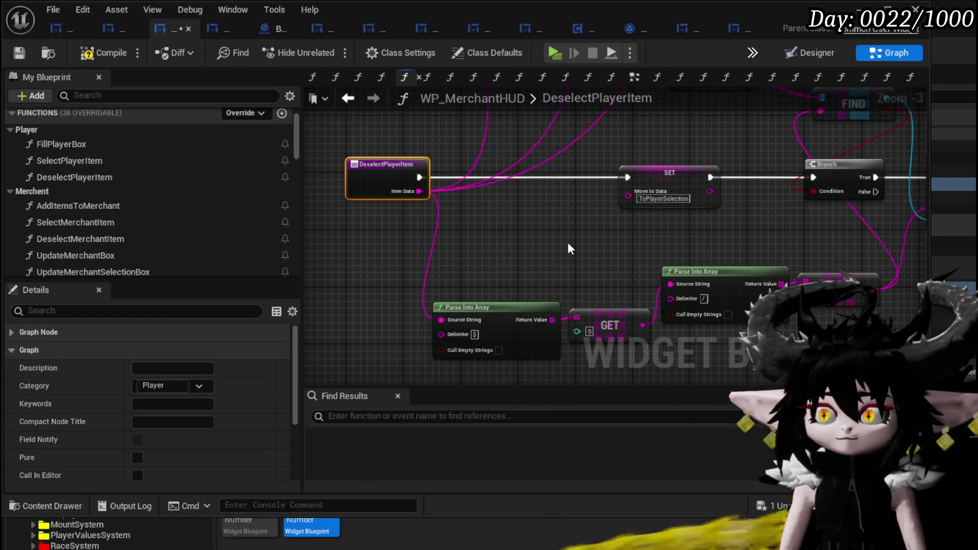
{"action": "left_click_drag", "start_coordinate": [562, 247], "coordinate": [450, 248]}
- Change the SET node's Move to Data from ToPlayerSelection to ToPlayer
{"action": "scroll", "coordinate": [450, 247], "scroll_direction": "up", "scroll_amount": 1}
{"action": "scroll", "coordinate": [476, 238], "scroll_direction": "up", "scroll_amount": 2}
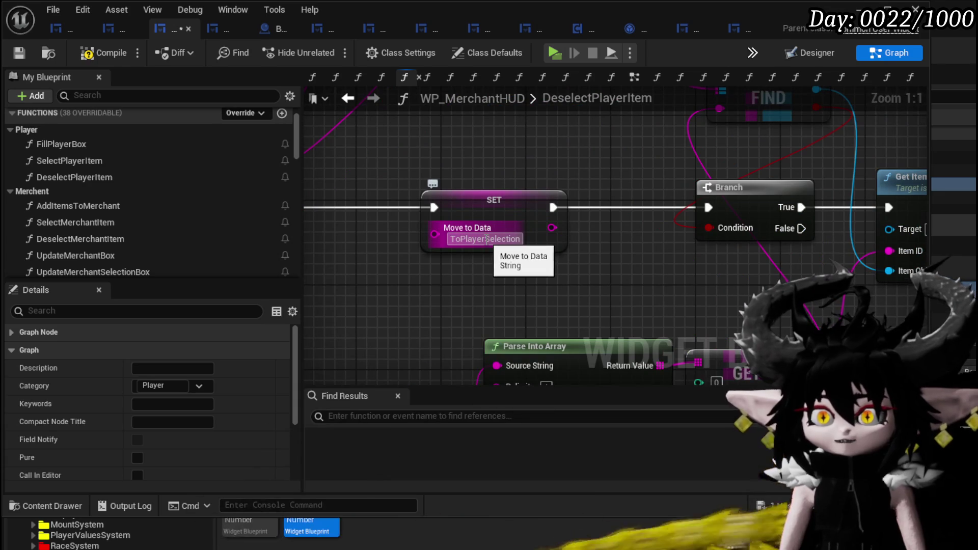
{"action": "key", "text": "BackSpace"}
{"action": "left_click", "coordinate": [571, 273]}
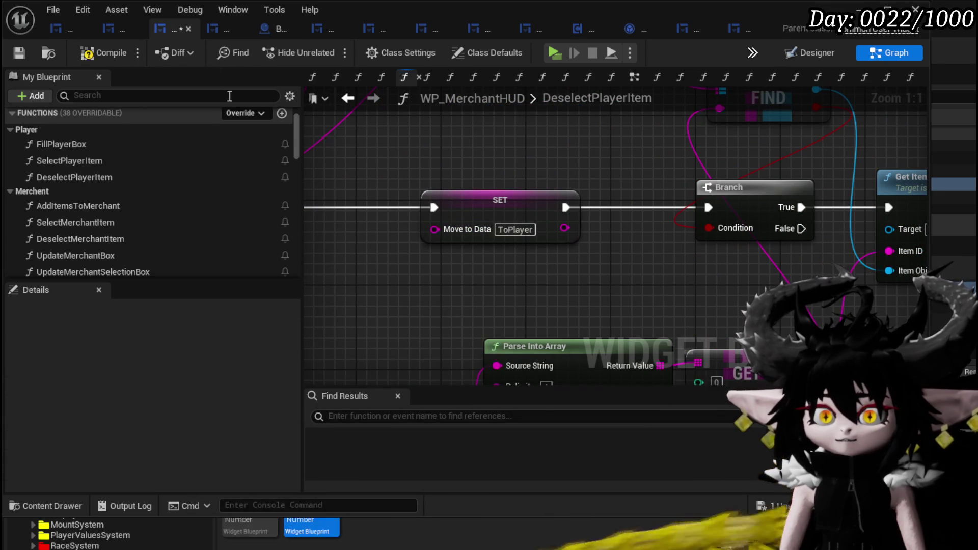
{"action": "scroll", "coordinate": [594, 158], "scroll_direction": "down", "scroll_amount": 4}
{"action": "mouse_move", "coordinate": [597, 166]}
{"action": "left_mouse_down"}
{"action": "mouse_move", "coordinate": [474, 256]}
{"action": "mouse_move", "coordinate": [531, 220]}
{"action": "mouse_move", "coordinate": [407, 204]}
{"action": "mouse_move", "coordinate": [602, 227]}
{"action": "mouse_move", "coordinate": [623, 244]}
{"action": "left_mouse_up"}
{"action": "scroll", "coordinate": [534, 189], "scroll_direction": "down", "scroll_amount": 4}
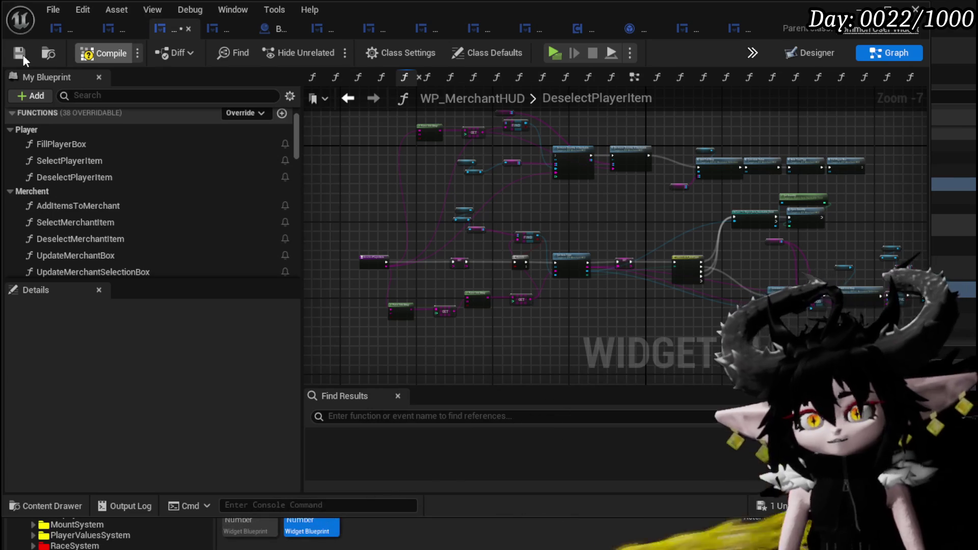
- Paste a Selection Map Player getter above FIND and wire it into FIND's map input
{"action": "left_click", "coordinate": [23, 54]}
{"action": "scroll", "coordinate": [507, 226], "scroll_direction": "up", "scroll_amount": 4}
{"action": "left_click_drag", "start_coordinate": [507, 226], "coordinate": [503, 123]}
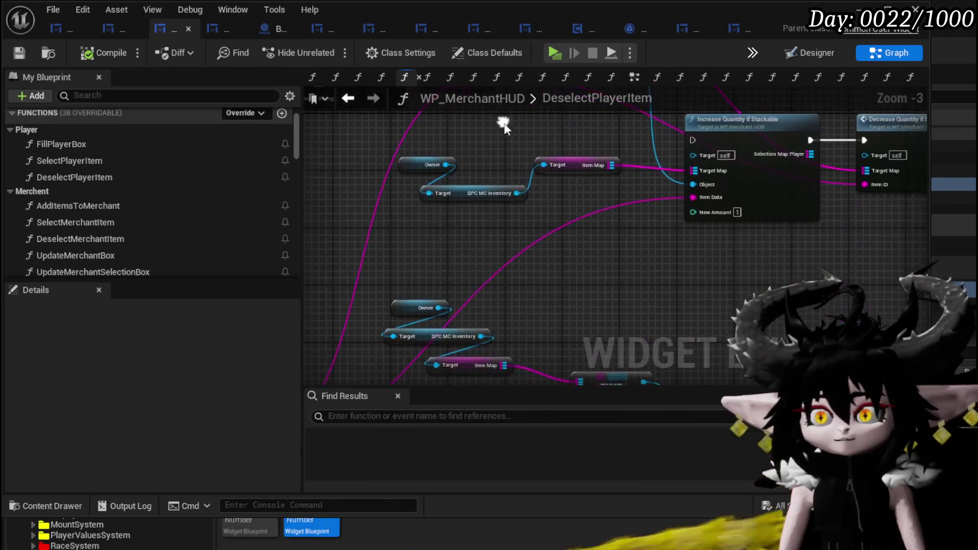
{"action": "left_click_drag", "start_coordinate": [413, 217], "coordinate": [594, 155]}
{"action": "mouse_move", "coordinate": [605, 228]}
{"action": "left_mouse_down"}
{"action": "mouse_move", "coordinate": [553, 329]}
{"action": "mouse_move", "coordinate": [526, 237]}
{"action": "left_mouse_up"}
{"action": "left_click_drag", "start_coordinate": [520, 128], "coordinate": [520, 134]}
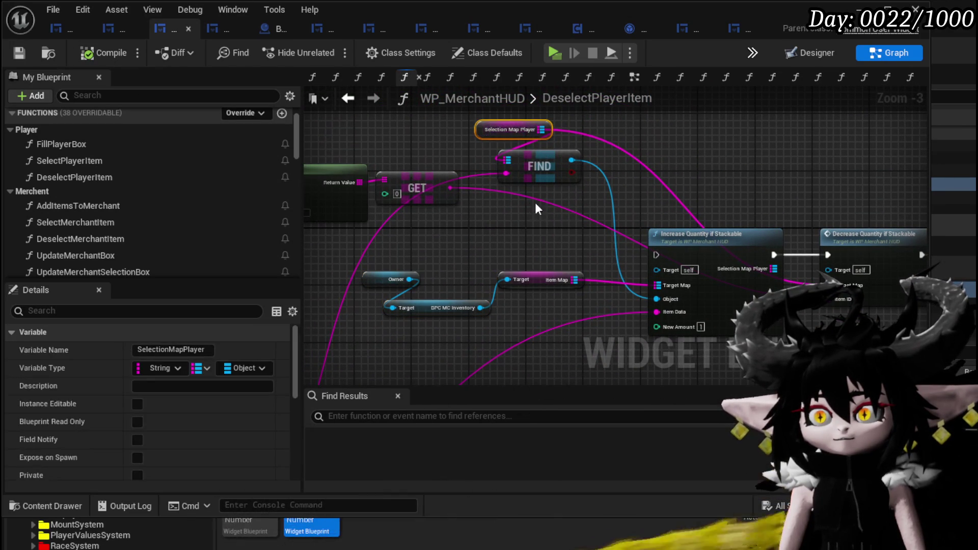
{"action": "left_click_drag", "start_coordinate": [568, 286], "coordinate": [571, 234]}
{"action": "key", "text": "ctrl+x"}
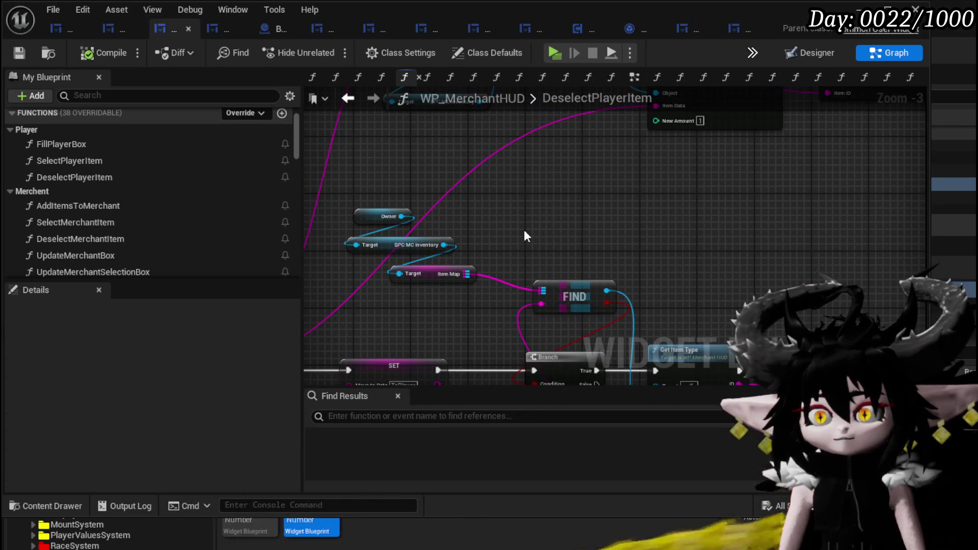
{"action": "key", "text": "ctrl+v"}
{"action": "left_click_drag", "start_coordinate": [543, 289], "coordinate": [542, 289]}
{"action": "mouse_move", "coordinate": [415, 310]}
{"action": "left_mouse_down"}
{"action": "mouse_move", "coordinate": [467, 258]}
{"action": "mouse_move", "coordinate": [753, 295]}
{"action": "mouse_move", "coordinate": [662, 178]}
{"action": "mouse_move", "coordinate": [735, 206]}
{"action": "left_mouse_up"}
- Connect Selection Map Player to REMOVE's map pin instead of the inventory Item Map, then save
{"action": "key", "text": "ctrl+c"}
{"action": "key", "text": "ctrl+v"}
{"action": "left_click_drag", "start_coordinate": [479, 220], "coordinate": [670, 234]}
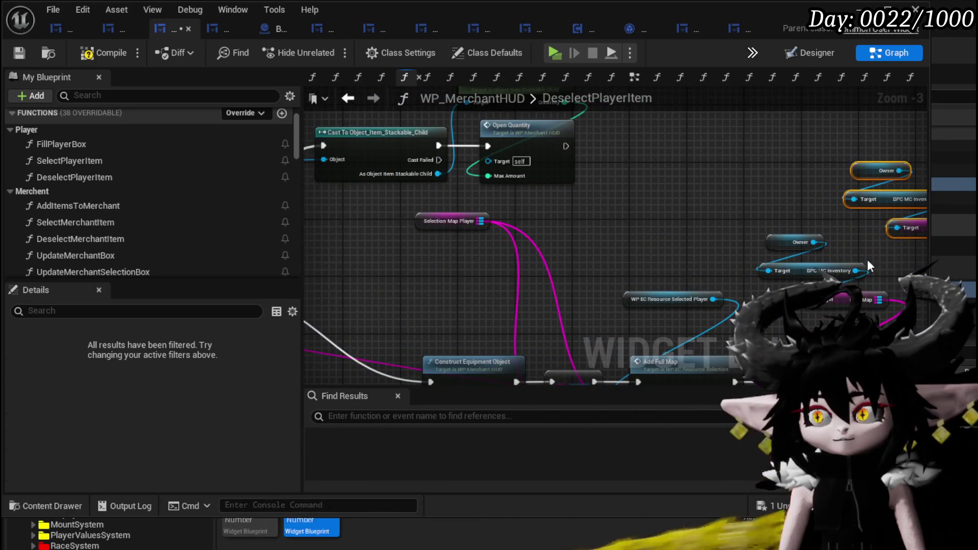
{"action": "mouse_move", "coordinate": [845, 208]}
{"action": "left_mouse_down"}
{"action": "mouse_move", "coordinate": [383, 252]}
{"action": "mouse_move", "coordinate": [429, 281]}
{"action": "mouse_move", "coordinate": [444, 213]}
{"action": "left_mouse_up"}
{"action": "left_click_drag", "start_coordinate": [438, 124], "coordinate": [428, 202]}
{"action": "mouse_move", "coordinate": [400, 129]}
{"action": "left_mouse_down"}
{"action": "mouse_move", "coordinate": [377, 166]}
{"action": "mouse_move", "coordinate": [738, 140]}
{"action": "left_mouse_up"}
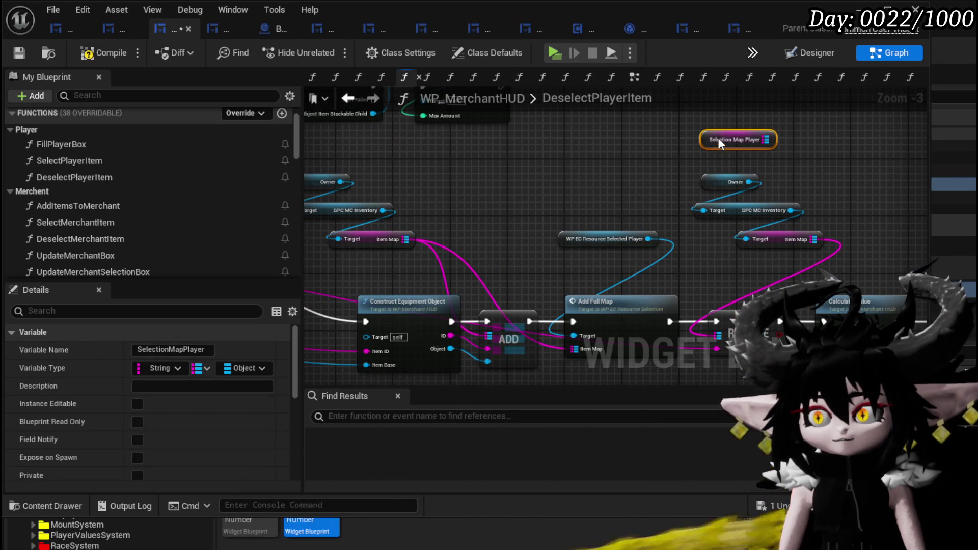
{"action": "left_click_drag", "start_coordinate": [708, 297], "coordinate": [718, 335]}
{"action": "mouse_move", "coordinate": [620, 151]}
{"action": "left_mouse_down"}
{"action": "mouse_move", "coordinate": [625, 219]}
{"action": "mouse_move", "coordinate": [526, 186]}
{"action": "mouse_move", "coordinate": [440, 269]}
{"action": "left_mouse_up"}
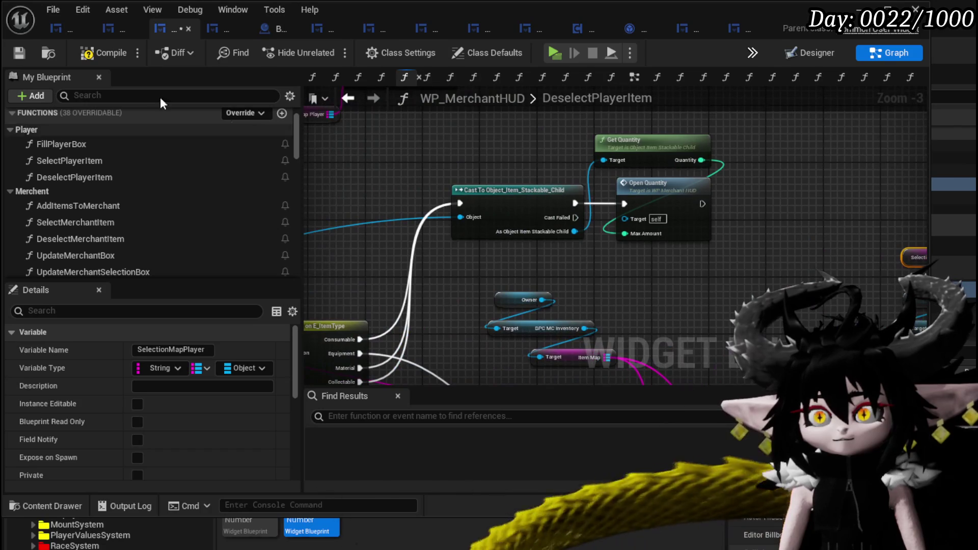
{"action": "left_click", "coordinate": [17, 54]}
- Delete the unused inventory and Item Map nodes, tidy the graph, and compile
{"action": "left_click_drag", "start_coordinate": [764, 207], "coordinate": [448, 140]}
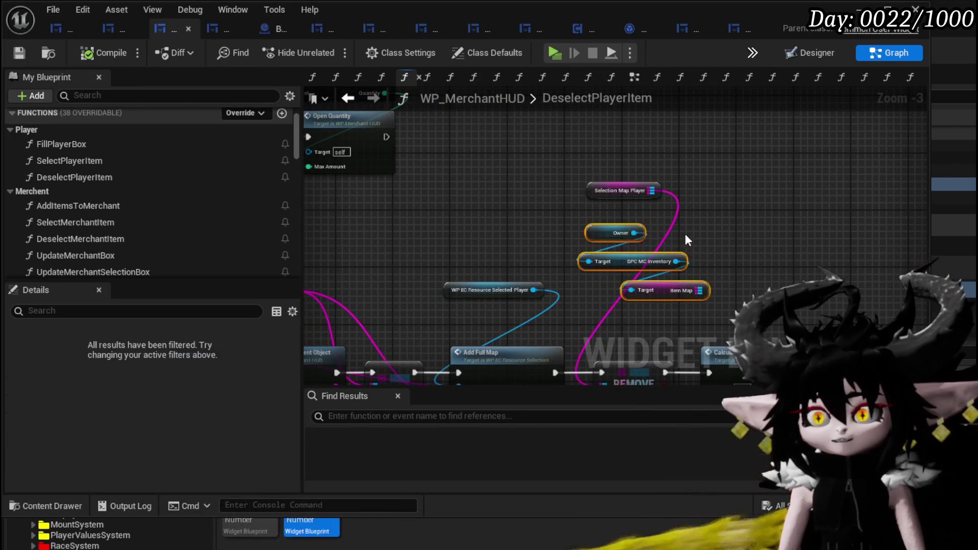
{"action": "key", "text": "Delete"}
{"action": "mouse_move", "coordinate": [624, 191]}
{"action": "left_mouse_down"}
{"action": "mouse_move", "coordinate": [637, 285]}
{"action": "mouse_move", "coordinate": [907, 271]}
{"action": "left_mouse_up"}
{"action": "left_click_drag", "start_coordinate": [537, 238], "coordinate": [331, 173]}
{"action": "mouse_move", "coordinate": [835, 306]}
{"action": "left_mouse_down"}
{"action": "mouse_move", "coordinate": [540, 229]}
{"action": "mouse_move", "coordinate": [641, 267]}
{"action": "mouse_move", "coordinate": [453, 268]}
{"action": "left_mouse_up"}
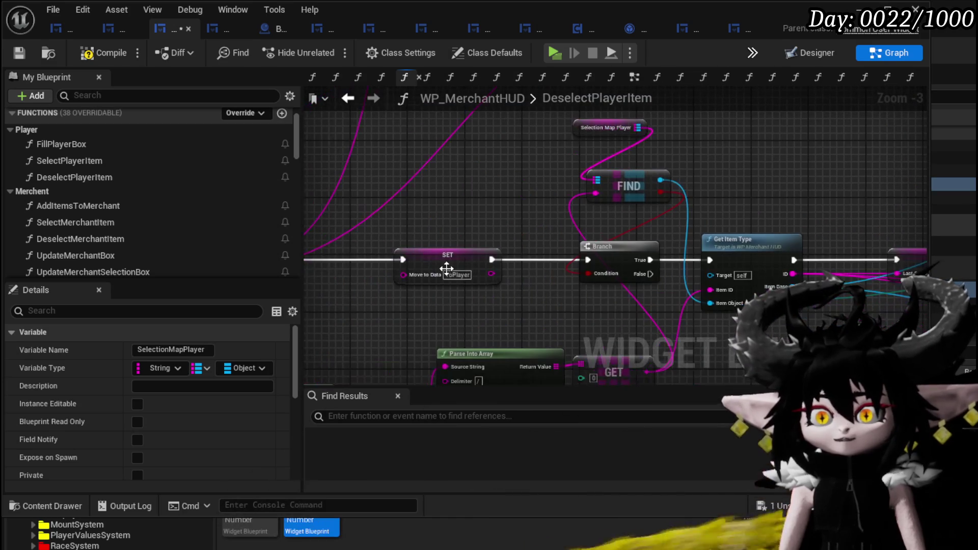
{"action": "left_click_drag", "start_coordinate": [645, 225], "coordinate": [580, 232]}
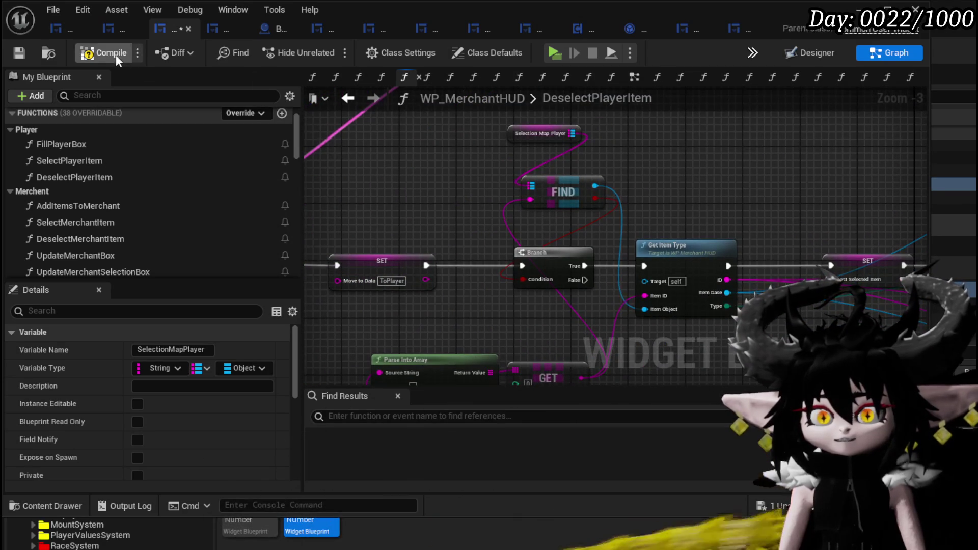
{"action": "left_click", "coordinate": [16, 56]}
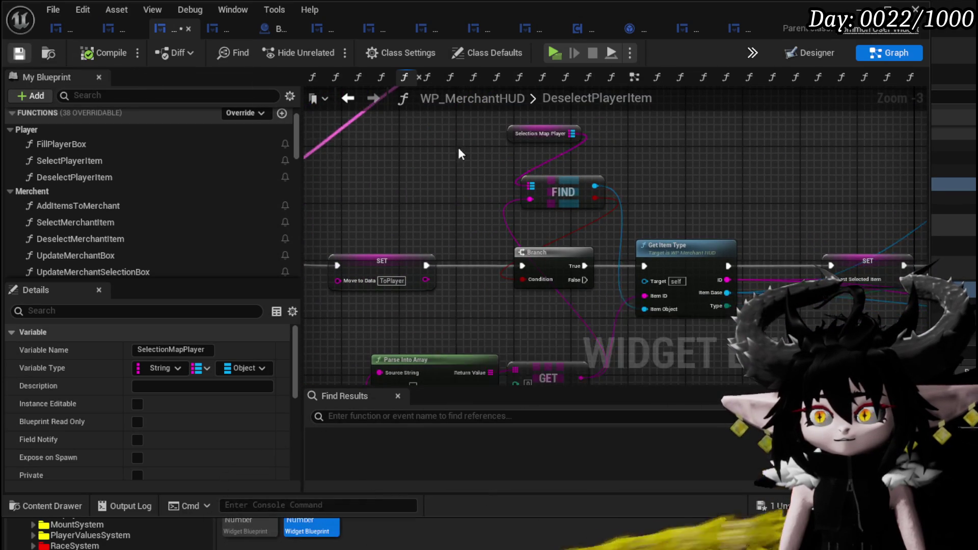
{"action": "scroll", "coordinate": [469, 192], "scroll_direction": "down", "scroll_amount": 4}
- Open the ConfirmQuantity function graph and duplicate its node chain
{"action": "double_click", "coordinate": [643, 183]}
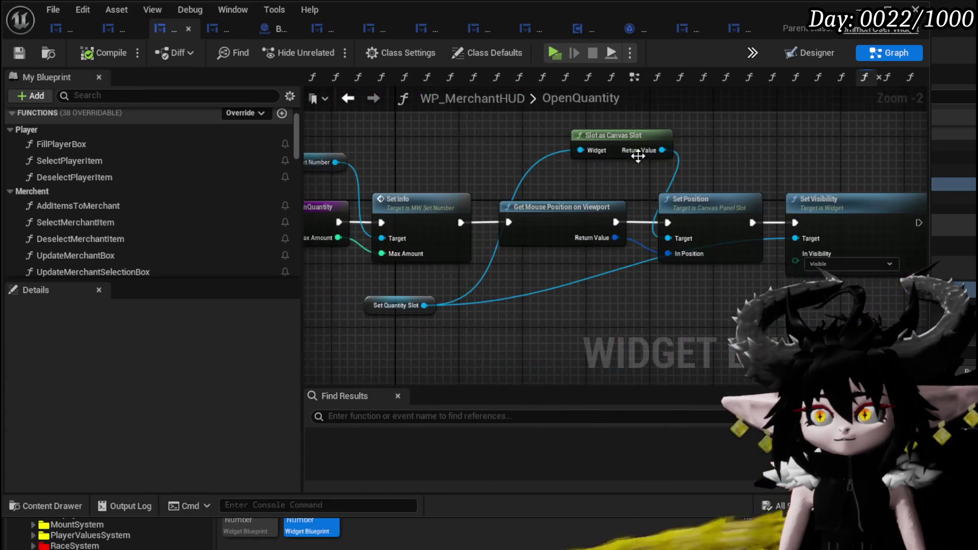
{"action": "scroll", "coordinate": [502, 170], "scroll_direction": "down", "scroll_amount": 3}
{"action": "scroll", "coordinate": [568, 194], "scroll_direction": "up", "scroll_amount": 4}
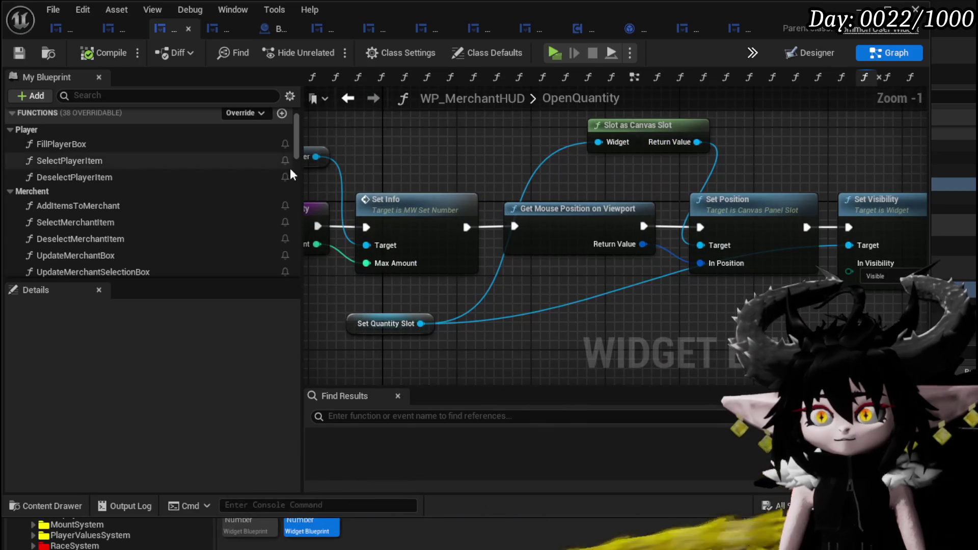
{"action": "scroll", "coordinate": [126, 207], "scroll_direction": "down", "scroll_amount": 3}
{"action": "scroll", "coordinate": [121, 197], "scroll_direction": "down", "scroll_amount": 5}
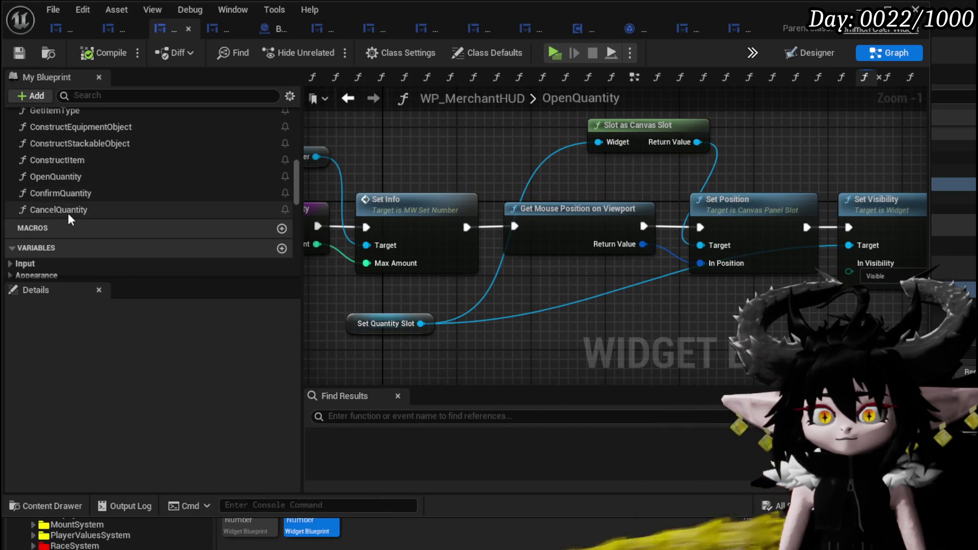
{"action": "double_click", "coordinate": [64, 192]}
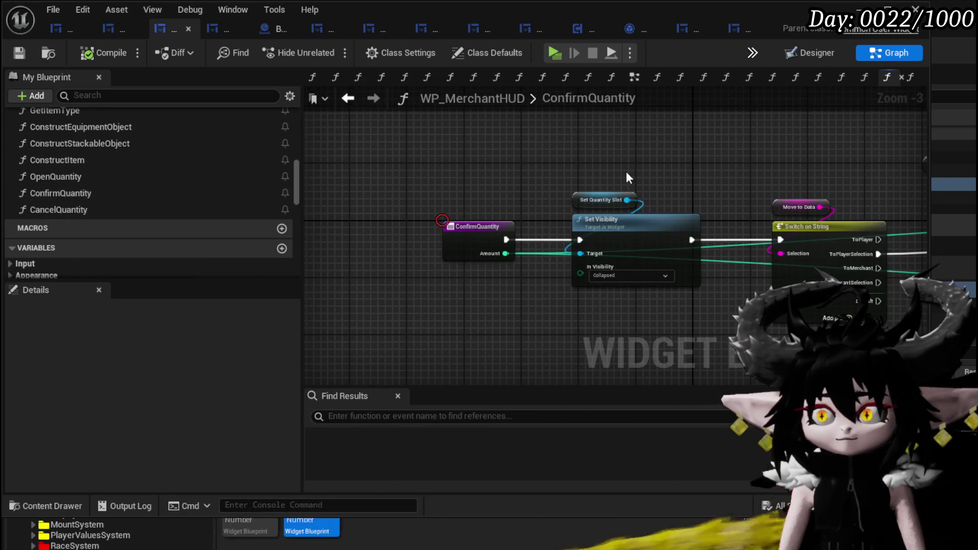
{"action": "scroll", "coordinate": [310, 189], "scroll_direction": "down", "scroll_amount": 3}
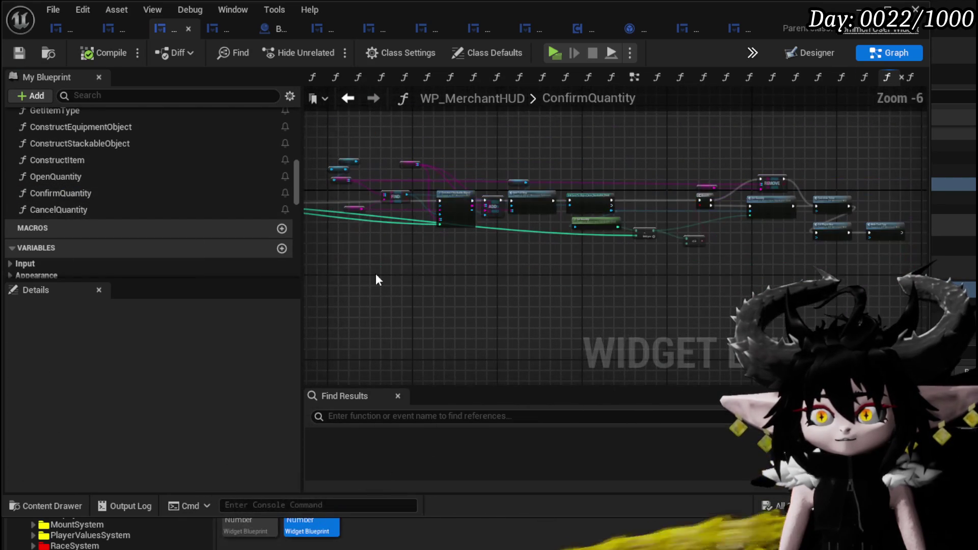
{"action": "mouse_move", "coordinate": [814, 150]}
{"action": "left_mouse_down"}
{"action": "mouse_move", "coordinate": [469, 218]}
{"action": "mouse_move", "coordinate": [517, 186]}
{"action": "left_mouse_up"}
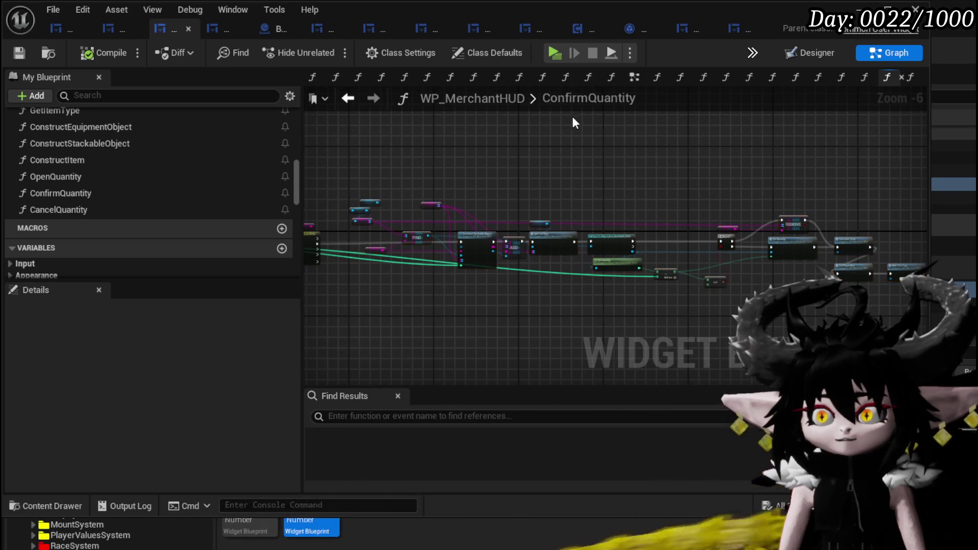
{"action": "key", "text": "ctrl+v"}
- Hook the ToPlayer branch into the copied chain and rewire its Add nodes
{"action": "scroll", "coordinate": [471, 286], "scroll_direction": "up", "scroll_amount": 3}
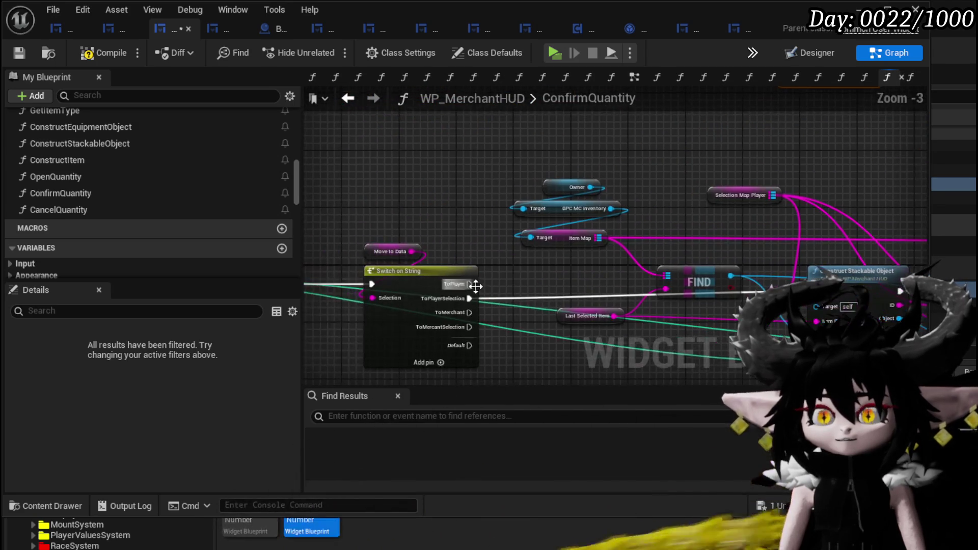
{"action": "mouse_move", "coordinate": [464, 283]}
{"action": "left_mouse_down"}
{"action": "mouse_move", "coordinate": [655, 156]}
{"action": "mouse_move", "coordinate": [643, 139]}
{"action": "mouse_move", "coordinate": [814, 170]}
{"action": "mouse_move", "coordinate": [790, 156]}
{"action": "left_mouse_up"}
{"action": "mouse_move", "coordinate": [727, 205]}
{"action": "left_mouse_down"}
{"action": "mouse_move", "coordinate": [719, 91]}
{"action": "mouse_move", "coordinate": [512, 238]}
{"action": "left_mouse_up"}
{"action": "mouse_move", "coordinate": [617, 316]}
{"action": "left_mouse_down"}
{"action": "mouse_move", "coordinate": [662, 70]}
{"action": "mouse_move", "coordinate": [625, 210]}
{"action": "mouse_move", "coordinate": [601, 230]}
{"action": "mouse_move", "coordinate": [557, 220]}
{"action": "left_mouse_up"}
{"action": "scroll", "coordinate": [557, 220], "scroll_direction": "down", "scroll_amount": 2}
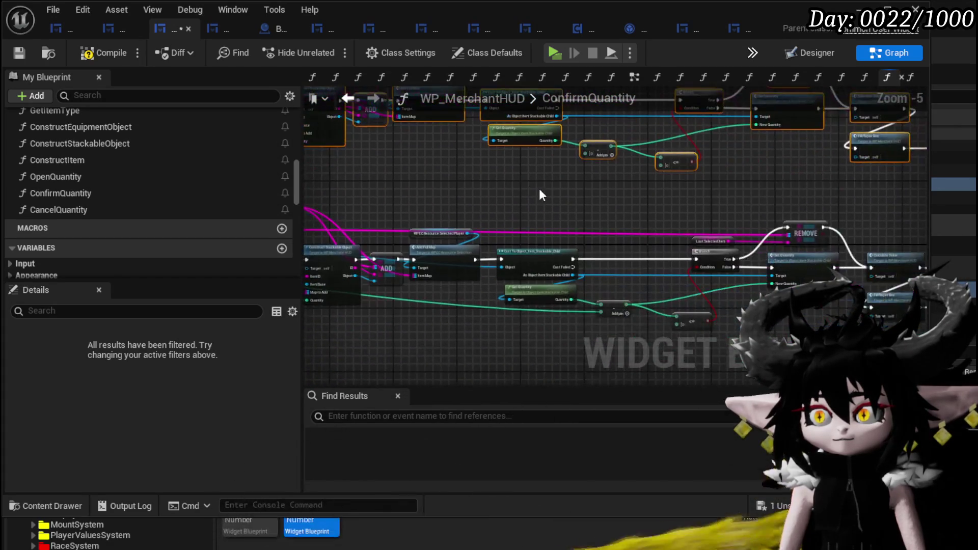
{"action": "mouse_move", "coordinate": [579, 294]}
{"action": "left_mouse_down"}
{"action": "mouse_move", "coordinate": [580, 211]}
{"action": "mouse_move", "coordinate": [572, 138]}
{"action": "mouse_move", "coordinate": [562, 138]}
{"action": "left_mouse_up"}
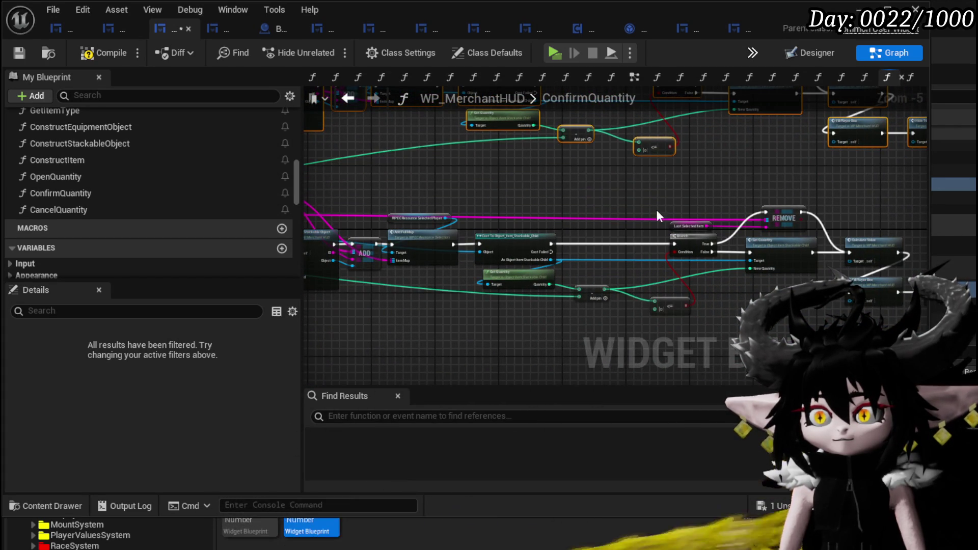
{"action": "left_click_drag", "start_coordinate": [649, 217], "coordinate": [736, 257]}
{"action": "left_click_drag", "start_coordinate": [646, 256], "coordinate": [717, 288]}
{"action": "scroll", "coordinate": [652, 246], "scroll_direction": "up", "scroll_amount": 3}
{"action": "mouse_move", "coordinate": [507, 281]}
{"action": "left_mouse_down"}
{"action": "mouse_move", "coordinate": [598, 253]}
{"action": "mouse_move", "coordinate": [552, 200]}
{"action": "left_mouse_up"}
- Paste a Selection Map Player getter and connect it to the copied FIND's map input
{"action": "left_click", "coordinate": [594, 228]}
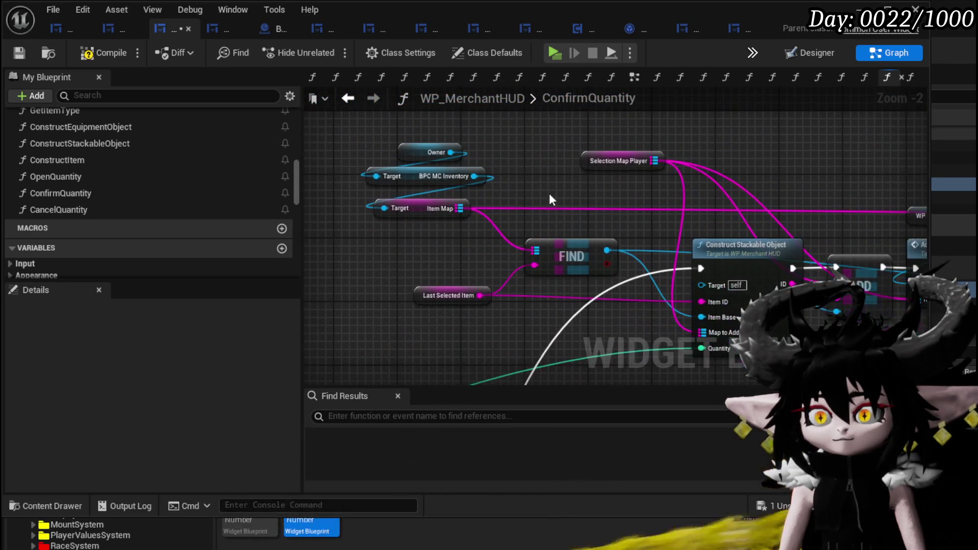
{"action": "left_click", "coordinate": [618, 161]}
{"action": "key", "text": "ctrl+c"}
{"action": "key", "text": "ctrl+v"}
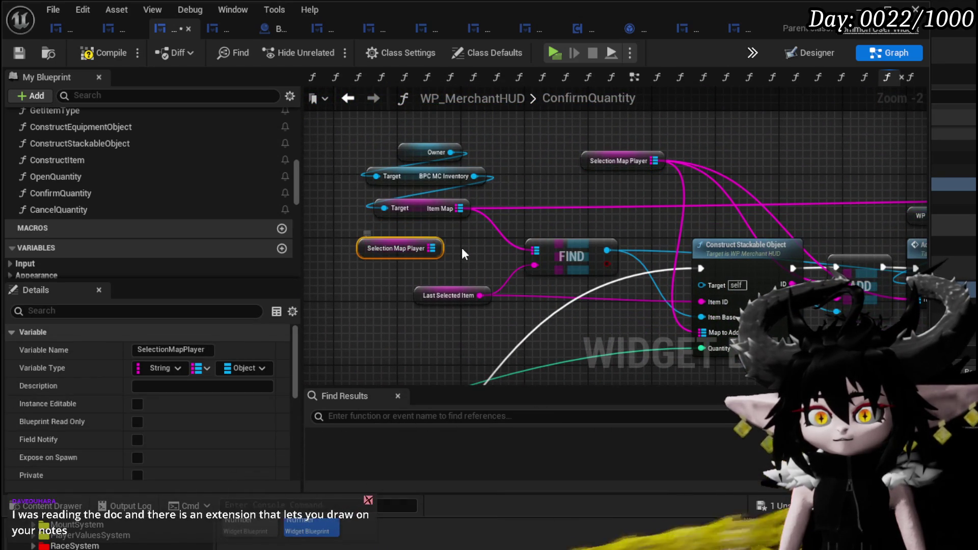
{"action": "left_click_drag", "start_coordinate": [426, 248], "coordinate": [535, 250]}
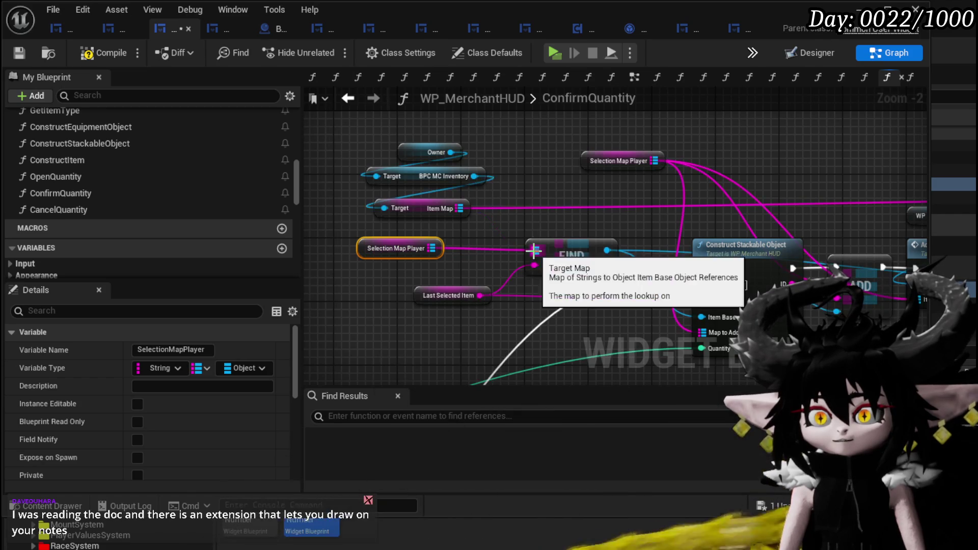
{"action": "mouse_move", "coordinate": [431, 248]}
{"action": "left_mouse_down"}
{"action": "mouse_move", "coordinate": [446, 248]}
{"action": "mouse_move", "coordinate": [431, 249]}
{"action": "left_mouse_up"}
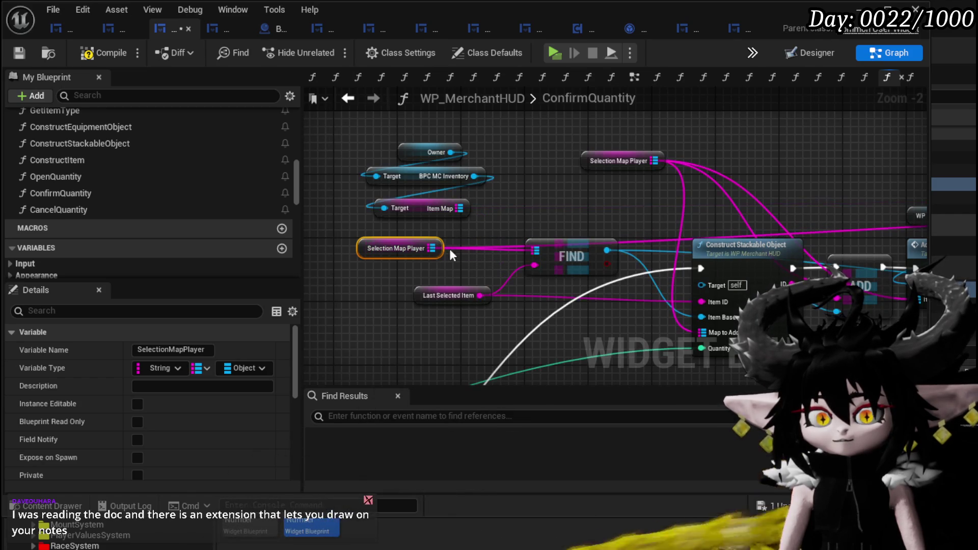
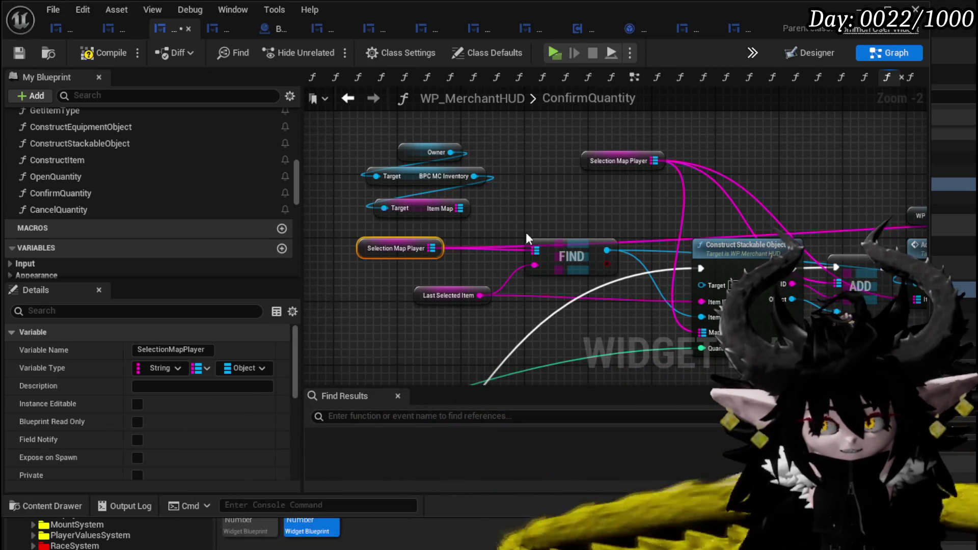
- Place the Selection Map Player getter beside REMOVE and wire it into the map pin
{"action": "mouse_move", "coordinate": [509, 203]}
{"action": "left_mouse_down"}
{"action": "mouse_move", "coordinate": [498, 236]}
{"action": "mouse_move", "coordinate": [460, 219]}
{"action": "mouse_move", "coordinate": [661, 152]}
{"action": "mouse_move", "coordinate": [680, 176]}
{"action": "mouse_move", "coordinate": [671, 157]}
{"action": "left_mouse_up"}
{"action": "left_click_drag", "start_coordinate": [743, 194], "coordinate": [541, 195]}
{"action": "mouse_move", "coordinate": [379, 193]}
{"action": "left_mouse_down"}
{"action": "mouse_move", "coordinate": [867, 200]}
{"action": "mouse_move", "coordinate": [607, 212]}
{"action": "mouse_move", "coordinate": [659, 203]}
{"action": "left_mouse_up"}
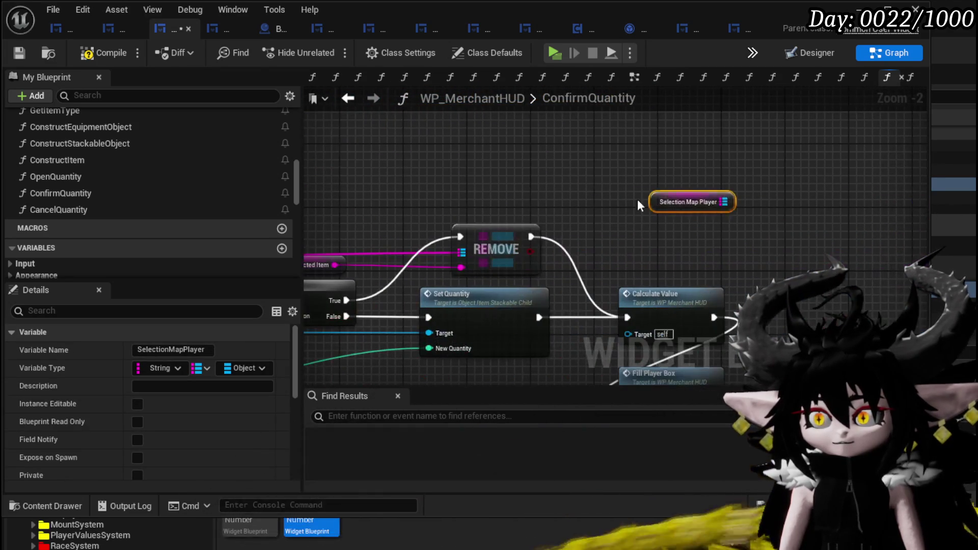
{"action": "mouse_move", "coordinate": [565, 195]}
{"action": "left_mouse_down"}
{"action": "mouse_move", "coordinate": [192, 170]}
{"action": "mouse_move", "coordinate": [698, 203]}
{"action": "left_mouse_up"}
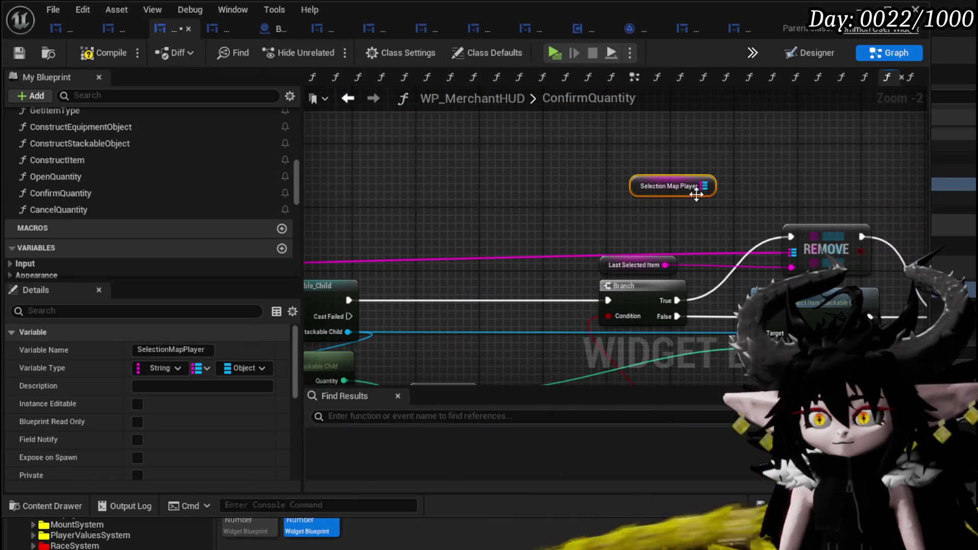
{"action": "left_click_drag", "start_coordinate": [808, 246], "coordinate": [793, 250]}
{"action": "mouse_move", "coordinate": [684, 243]}
{"action": "left_mouse_down"}
{"action": "mouse_move", "coordinate": [579, 159]}
{"action": "mouse_move", "coordinate": [546, 145]}
{"action": "left_mouse_up"}
- Check the REMOVE, Branch, Set Quantity and Fill Player Box nodes of the chain
{"action": "scroll", "coordinate": [547, 145], "scroll_direction": "down", "scroll_amount": 2}
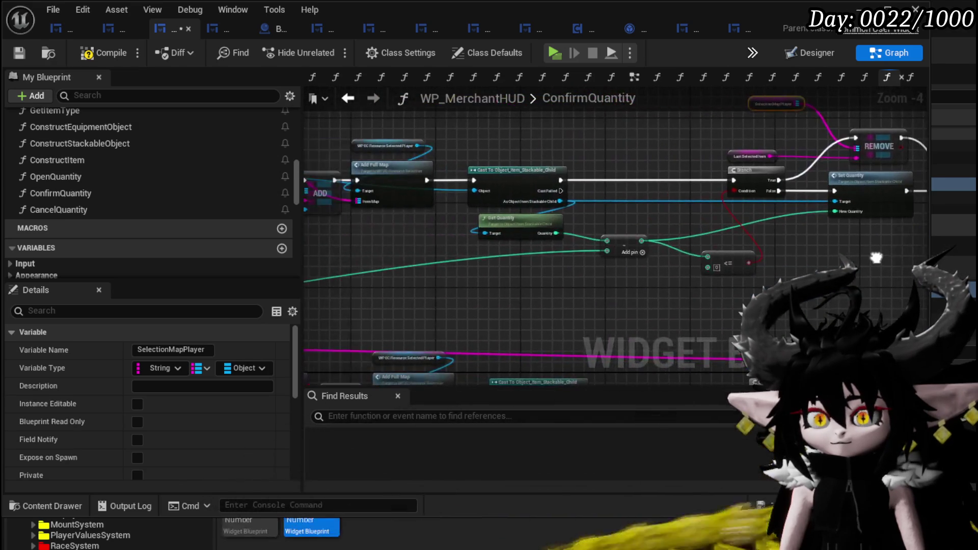
{"action": "mouse_move", "coordinate": [684, 213]}
{"action": "left_mouse_down"}
{"action": "mouse_move", "coordinate": [560, 285]}
{"action": "mouse_move", "coordinate": [357, 316]}
{"action": "mouse_move", "coordinate": [408, 244]}
{"action": "mouse_move", "coordinate": [365, 207]}
{"action": "left_mouse_up"}
{"action": "scroll", "coordinate": [648, 255], "scroll_direction": "up", "scroll_amount": 2}
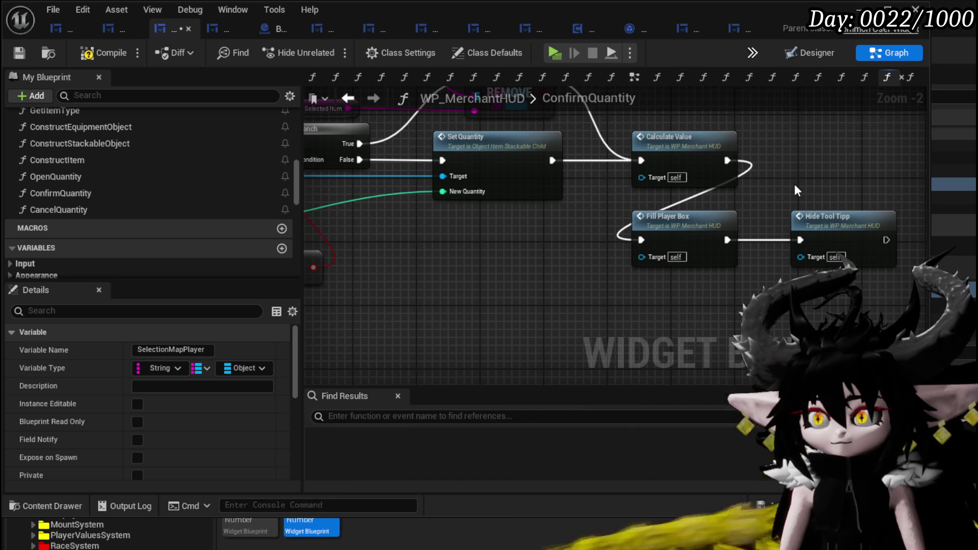
{"action": "left_click", "coordinate": [667, 220]}
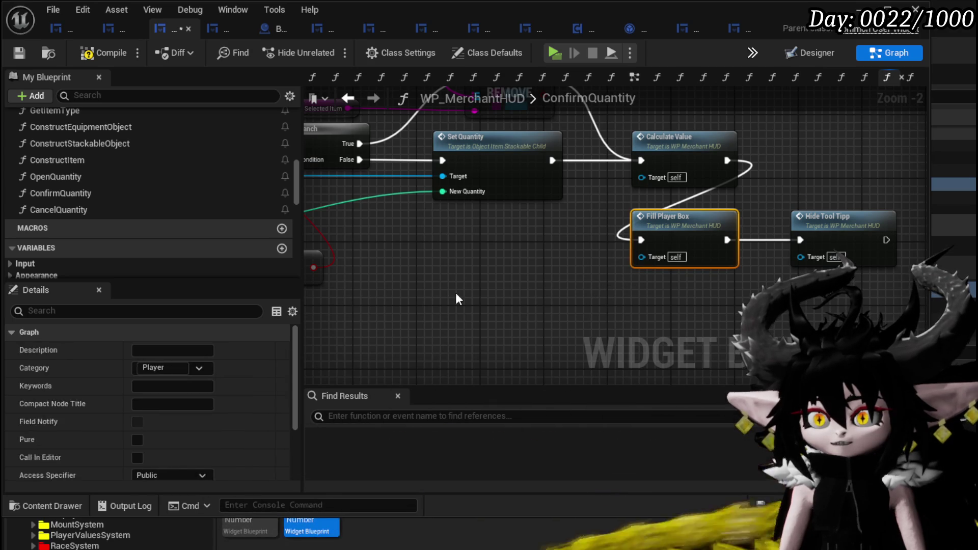
{"action": "left_click", "coordinate": [489, 309]}
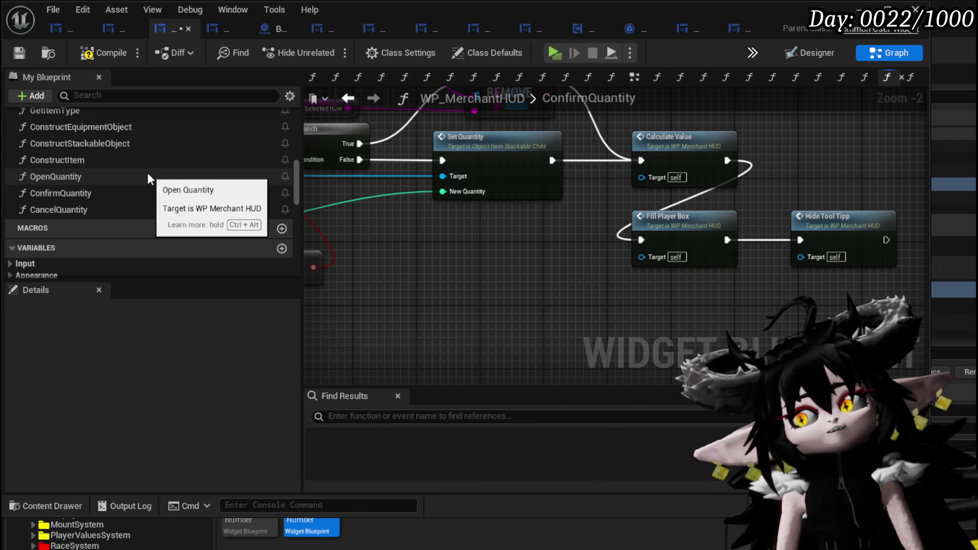
- Check the final Hide Tool Tipp node, save the blueprint and return to the level editor
{"action": "scroll", "coordinate": [148, 173], "scroll_direction": "down", "scroll_amount": 3}
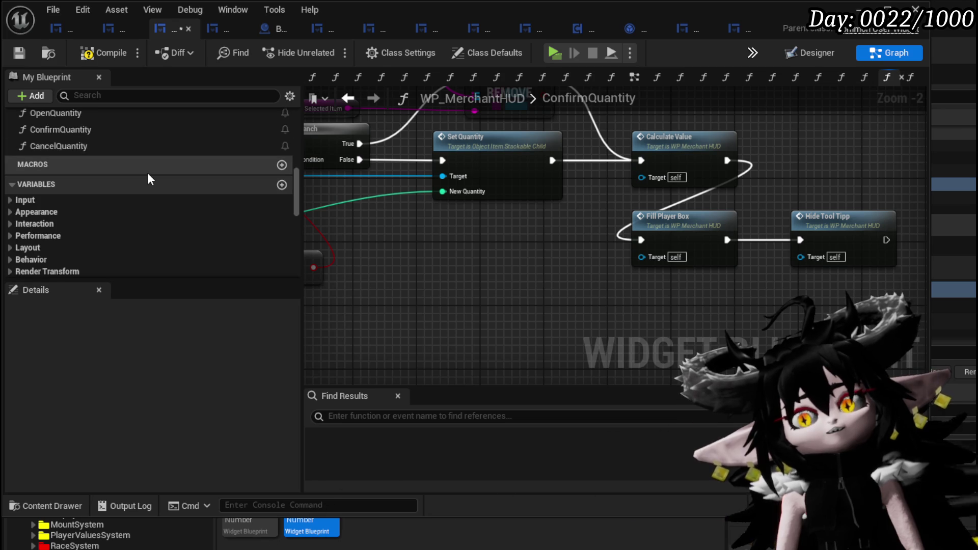
{"action": "scroll", "coordinate": [149, 176], "scroll_direction": "down", "scroll_amount": 5}
{"action": "scroll", "coordinate": [148, 176], "scroll_direction": "up", "scroll_amount": 5}
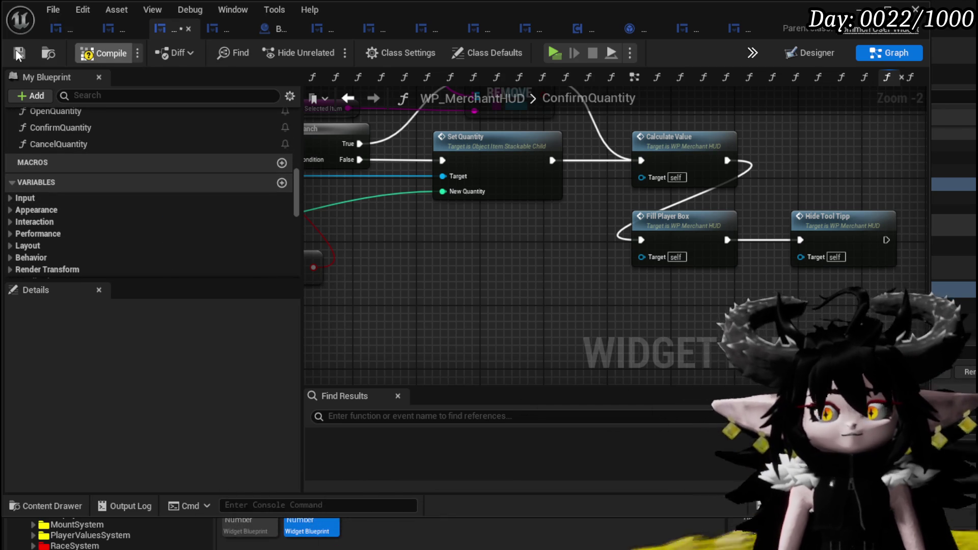
{"action": "scroll", "coordinate": [534, 248], "scroll_direction": "down", "scroll_amount": 3}
{"action": "scroll", "coordinate": [513, 177], "scroll_direction": "up", "scroll_amount": 3}
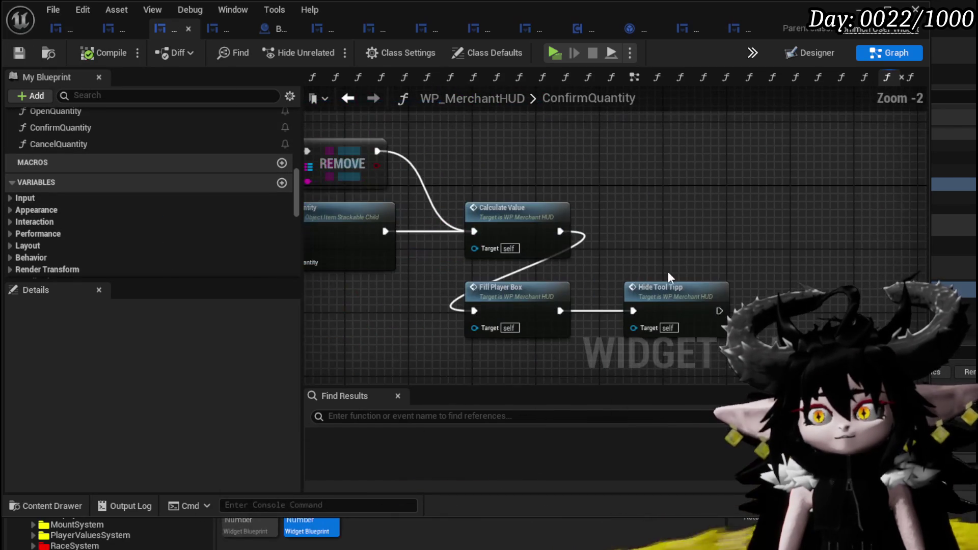
{"action": "left_click", "coordinate": [646, 297]}
{"action": "scroll", "coordinate": [645, 295], "scroll_direction": "down", "scroll_amount": 3}
{"action": "scroll", "coordinate": [479, 170], "scroll_direction": "up", "scroll_amount": 4}
{"action": "scroll", "coordinate": [502, 227], "scroll_direction": "down", "scroll_amount": 6}
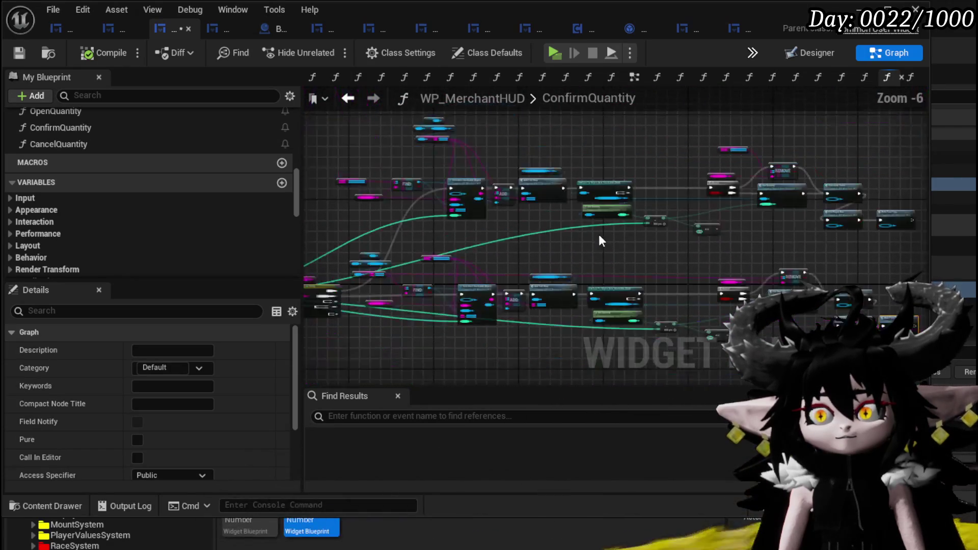
{"action": "left_click", "coordinate": [19, 53]}
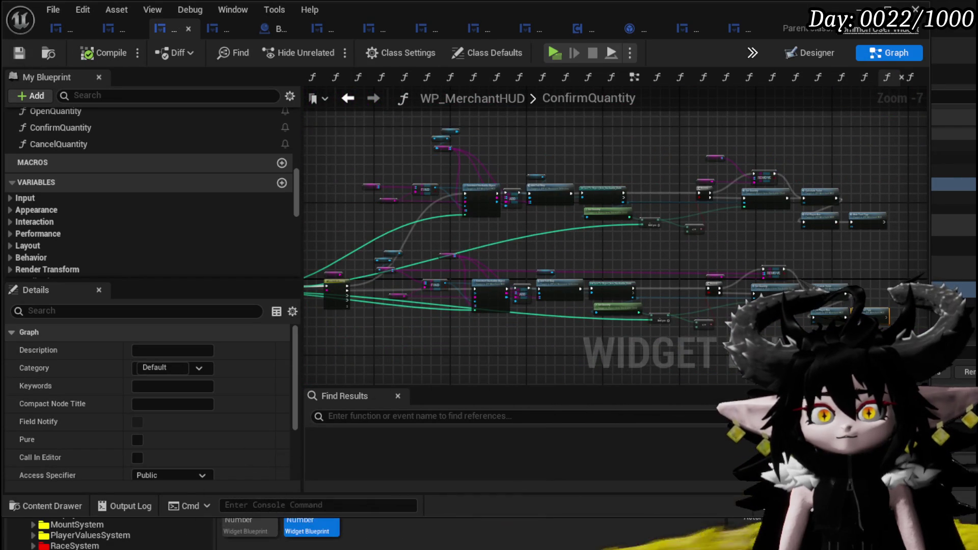
{"action": "key", "text": "alt+Tab"}
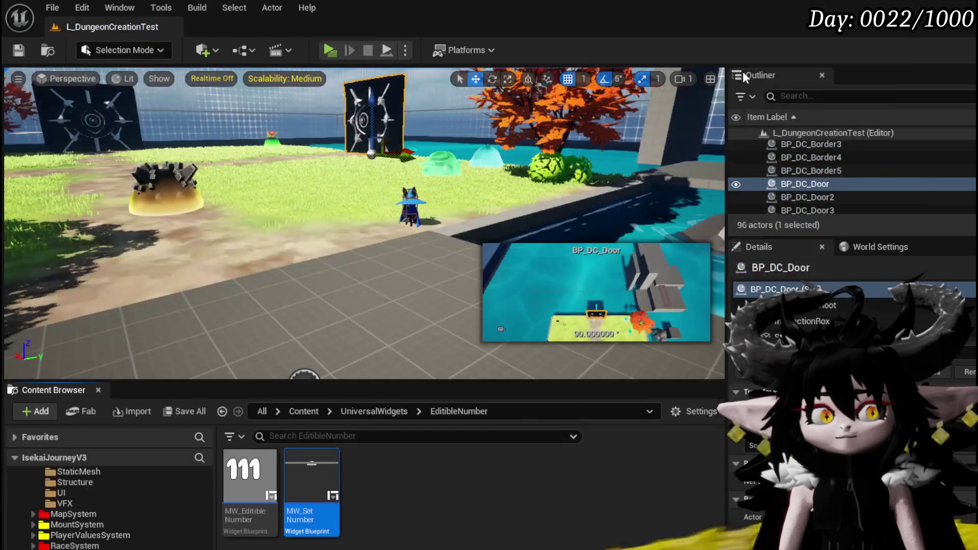
- In the game preview, trade with the merchant: sell 8 ore, then take 4 back
{"action": "key", "text": "w"}
{"action": "key", "text": "e"}
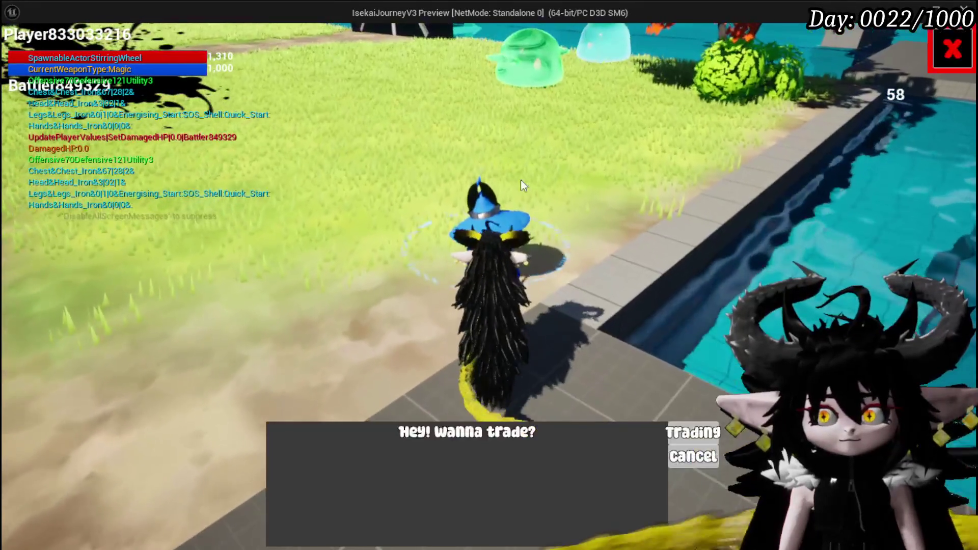
{"action": "left_click", "coordinate": [692, 433]}
{"action": "left_click", "coordinate": [217, 63]}
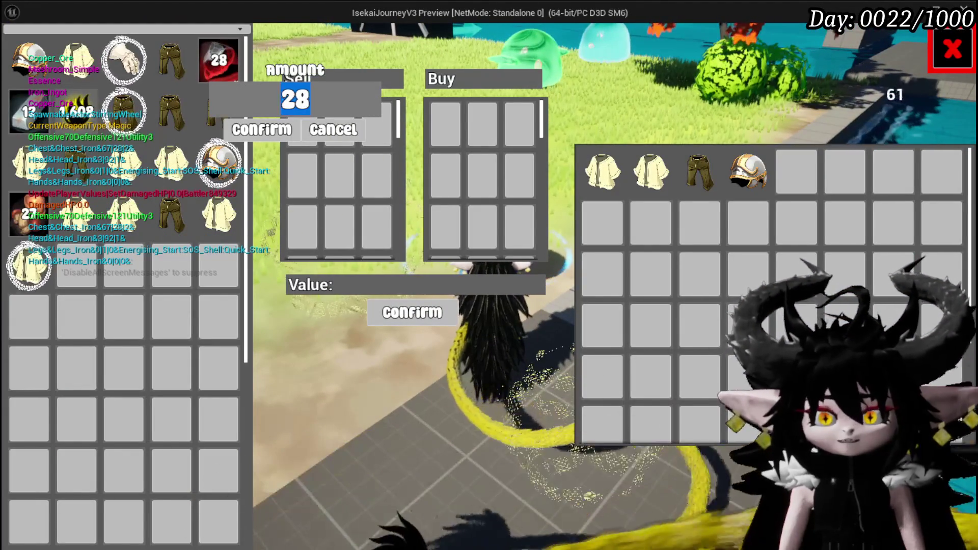
{"action": "left_click", "coordinate": [270, 130]}
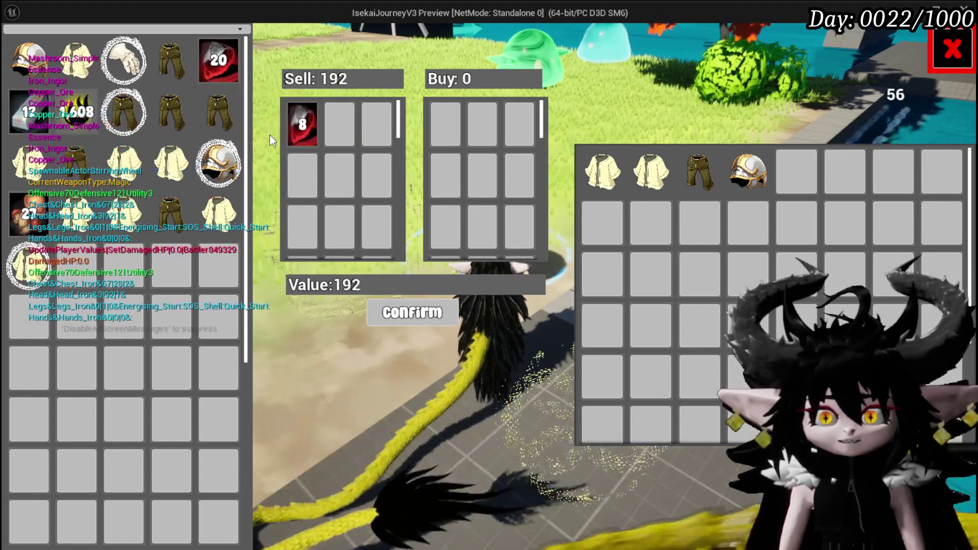
{"action": "left_click", "coordinate": [310, 120]}
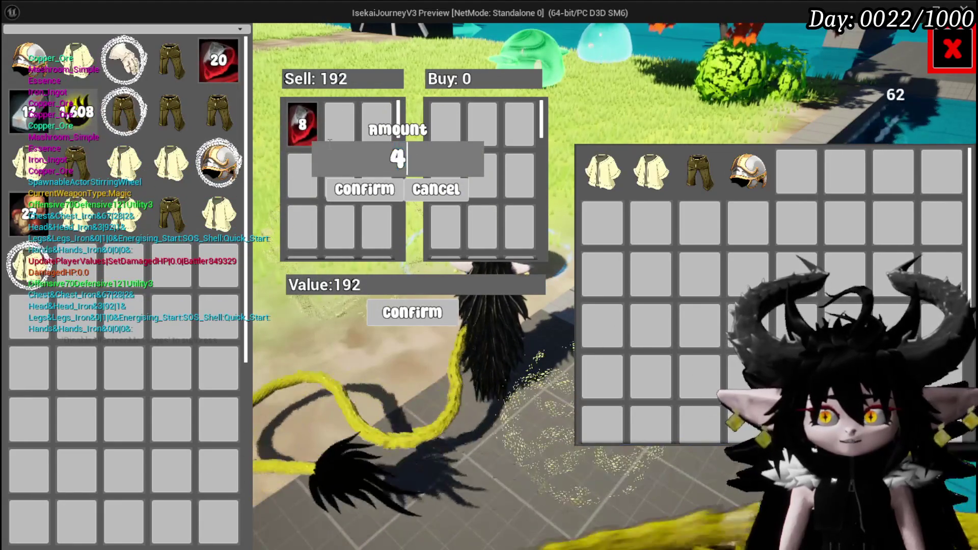
{"action": "left_click", "coordinate": [333, 191]}
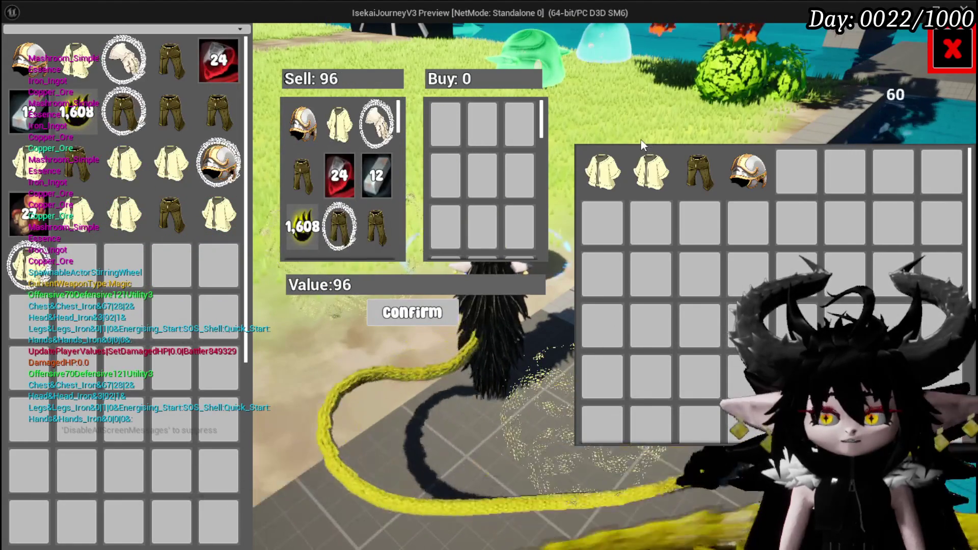
- Close the trade window, end the game preview and save the level
{"action": "scroll", "coordinate": [336, 139], "scroll_direction": "down", "scroll_amount": 5}
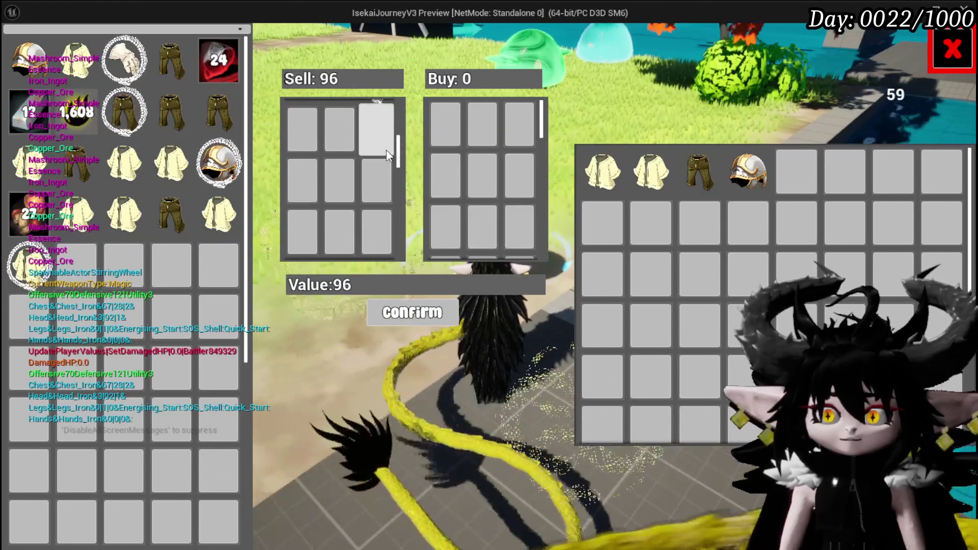
{"action": "scroll", "coordinate": [390, 153], "scroll_direction": "up", "scroll_amount": 5}
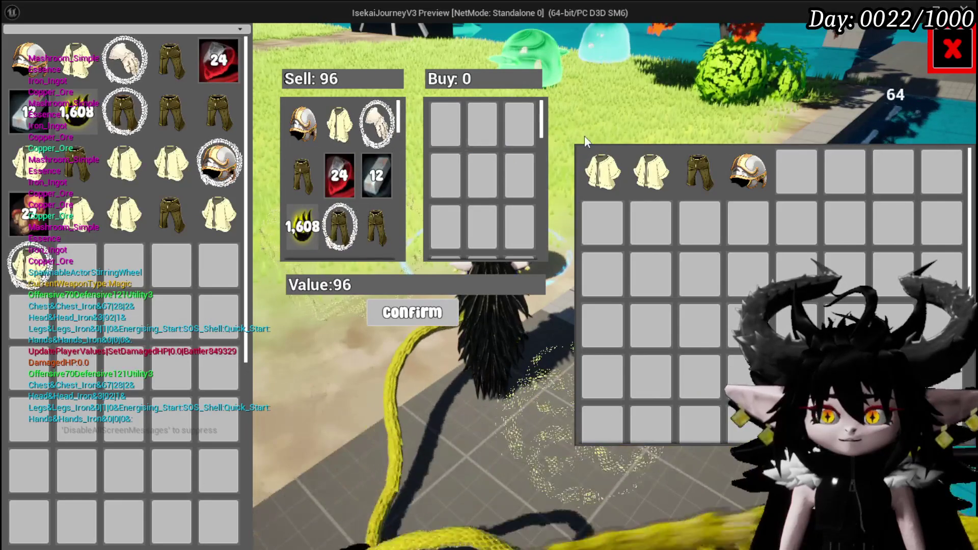
{"action": "key", "text": "Escape"}
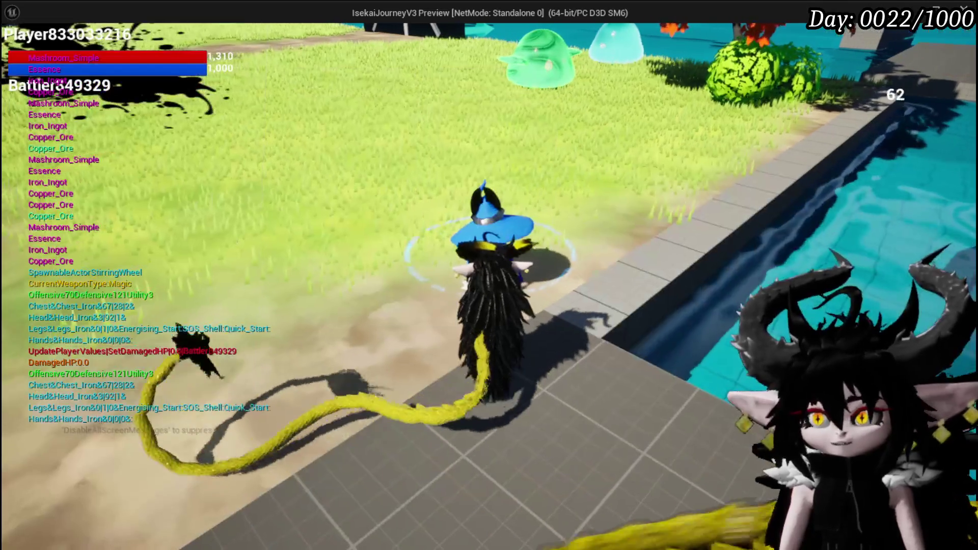
{"action": "key", "text": "Escape"}
{"action": "left_click", "coordinate": [20, 50]}
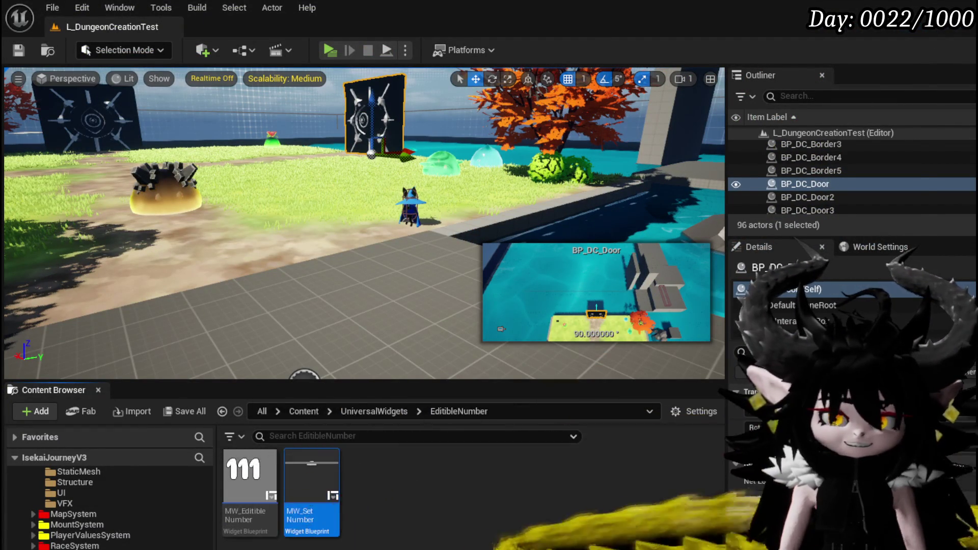
- Back in WP_MerchantHUD, review ConfirmQuantity from its start through Fill Player Box and the Cast node
{"action": "key", "text": "alt+Tab"}
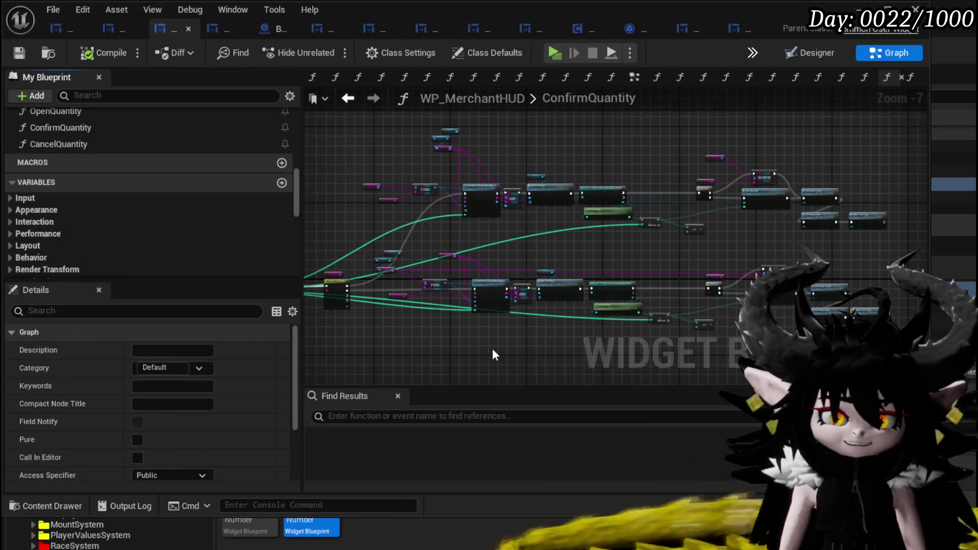
{"action": "scroll", "coordinate": [682, 251], "scroll_direction": "up", "scroll_amount": 5}
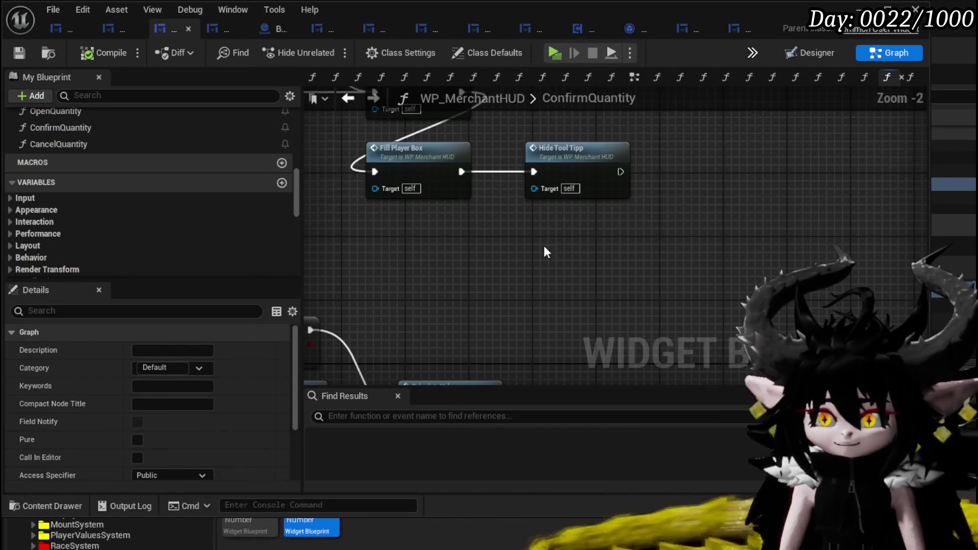
{"action": "scroll", "coordinate": [703, 257], "scroll_direction": "down", "scroll_amount": 2}
{"action": "mouse_move", "coordinate": [552, 197]}
{"action": "left_mouse_down"}
{"action": "mouse_move", "coordinate": [694, 290]}
{"action": "mouse_move", "coordinate": [542, 317]}
{"action": "mouse_move", "coordinate": [527, 303]}
{"action": "left_mouse_up"}
{"action": "mouse_move", "coordinate": [416, 288]}
{"action": "left_mouse_down"}
{"action": "mouse_move", "coordinate": [535, 265]}
{"action": "mouse_move", "coordinate": [561, 246]}
{"action": "mouse_move", "coordinate": [455, 212]}
{"action": "mouse_move", "coordinate": [569, 215]}
{"action": "mouse_move", "coordinate": [607, 228]}
{"action": "mouse_move", "coordinate": [510, 324]}
{"action": "left_mouse_up"}
{"action": "mouse_move", "coordinate": [640, 279]}
{"action": "left_mouse_down"}
{"action": "mouse_move", "coordinate": [574, 268]}
{"action": "mouse_move", "coordinate": [645, 334]}
{"action": "mouse_move", "coordinate": [550, 319]}
{"action": "mouse_move", "coordinate": [416, 274]}
{"action": "left_mouse_up"}
{"action": "scroll", "coordinate": [532, 270], "scroll_direction": "up", "scroll_amount": 2}
{"action": "scroll", "coordinate": [534, 278], "scroll_direction": "down", "scroll_amount": 1}
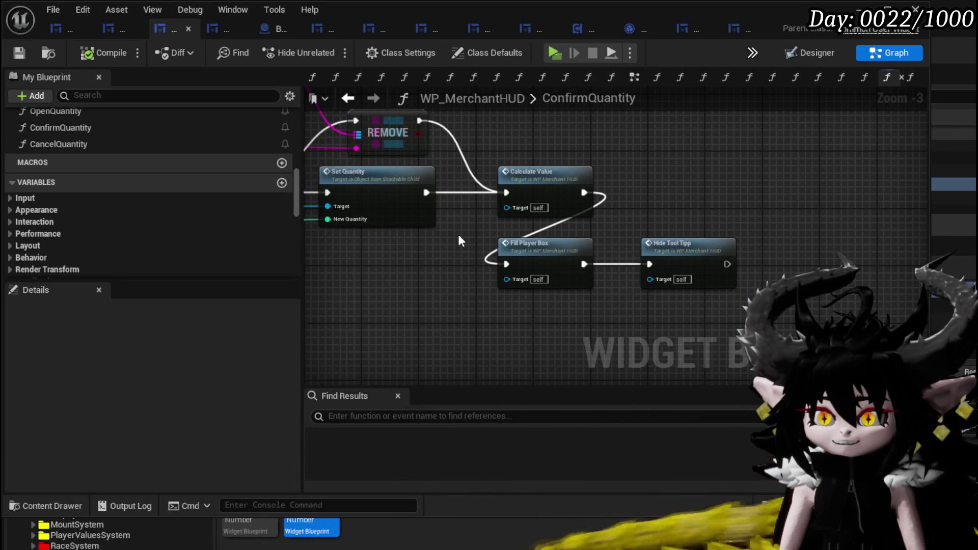
{"action": "left_click", "coordinate": [509, 255]}
{"action": "mouse_move", "coordinate": [509, 275]}
{"action": "left_mouse_down"}
{"action": "mouse_move", "coordinate": [558, 303]}
{"action": "mouse_move", "coordinate": [590, 283]}
{"action": "mouse_move", "coordinate": [746, 305]}
{"action": "left_mouse_up"}
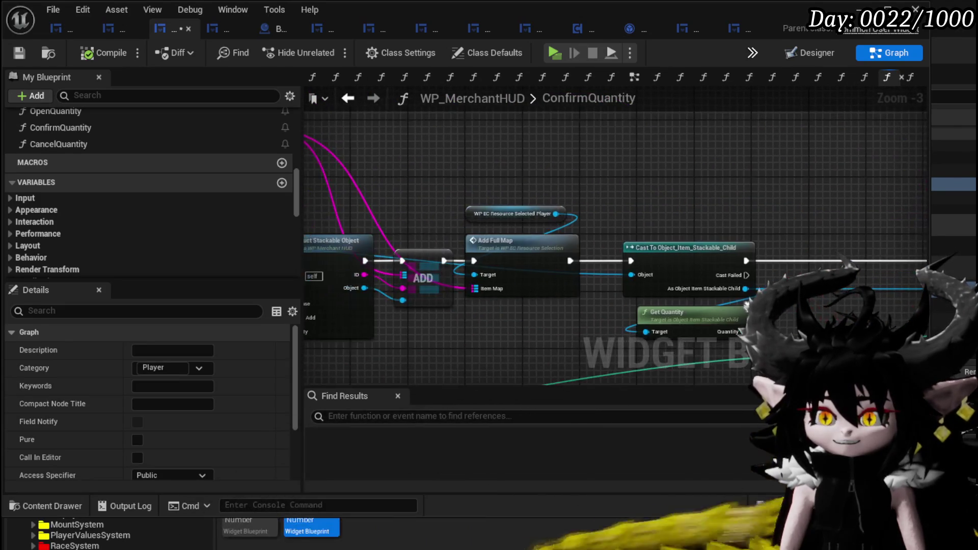
- Lift Add Full Map and its variable out of line, link ADD directly to the Cast node, and compile
{"action": "left_click_drag", "start_coordinate": [515, 221], "coordinate": [514, 219]}
{"action": "mouse_move", "coordinate": [504, 377]}
{"action": "left_mouse_down"}
{"action": "mouse_move", "coordinate": [618, 301]}
{"action": "mouse_move", "coordinate": [645, 376]}
{"action": "left_mouse_up"}
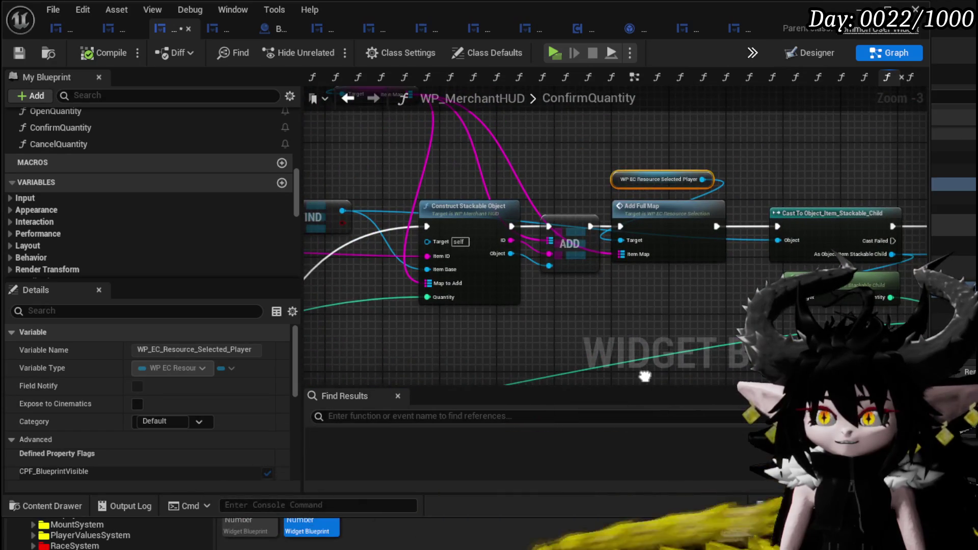
{"action": "mouse_move", "coordinate": [616, 90]}
{"action": "left_mouse_down"}
{"action": "mouse_move", "coordinate": [506, 179]}
{"action": "mouse_move", "coordinate": [510, 76]}
{"action": "mouse_move", "coordinate": [578, 172]}
{"action": "mouse_move", "coordinate": [567, 187]}
{"action": "mouse_move", "coordinate": [618, 250]}
{"action": "mouse_move", "coordinate": [594, 240]}
{"action": "mouse_move", "coordinate": [578, 192]}
{"action": "mouse_move", "coordinate": [437, 134]}
{"action": "mouse_move", "coordinate": [458, 263]}
{"action": "mouse_move", "coordinate": [741, 198]}
{"action": "mouse_move", "coordinate": [727, 221]}
{"action": "mouse_move", "coordinate": [670, 164]}
{"action": "mouse_move", "coordinate": [575, 358]}
{"action": "left_mouse_up"}
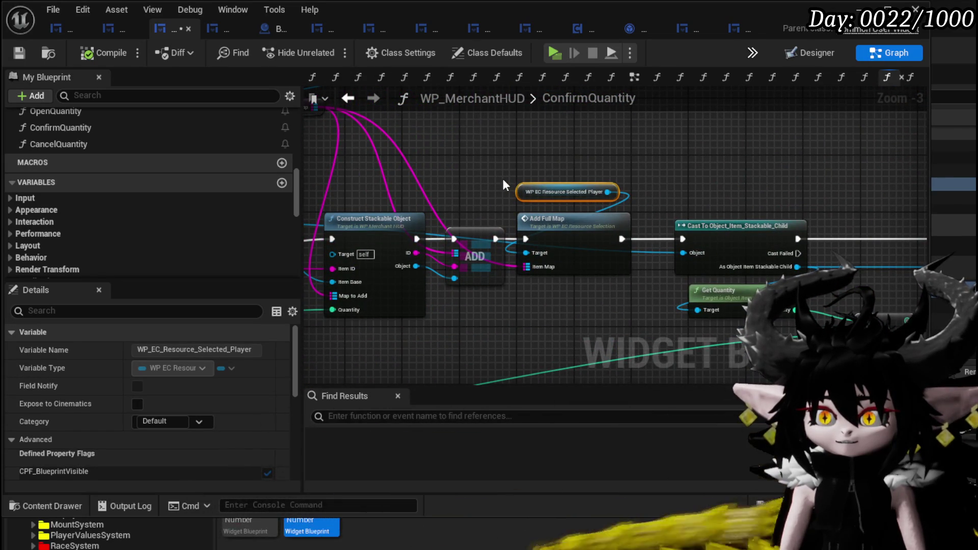
{"action": "mouse_move", "coordinate": [550, 170]}
{"action": "left_mouse_down"}
{"action": "mouse_move", "coordinate": [579, 236]}
{"action": "mouse_move", "coordinate": [593, 150]}
{"action": "left_mouse_up"}
{"action": "left_click", "coordinate": [573, 239]}
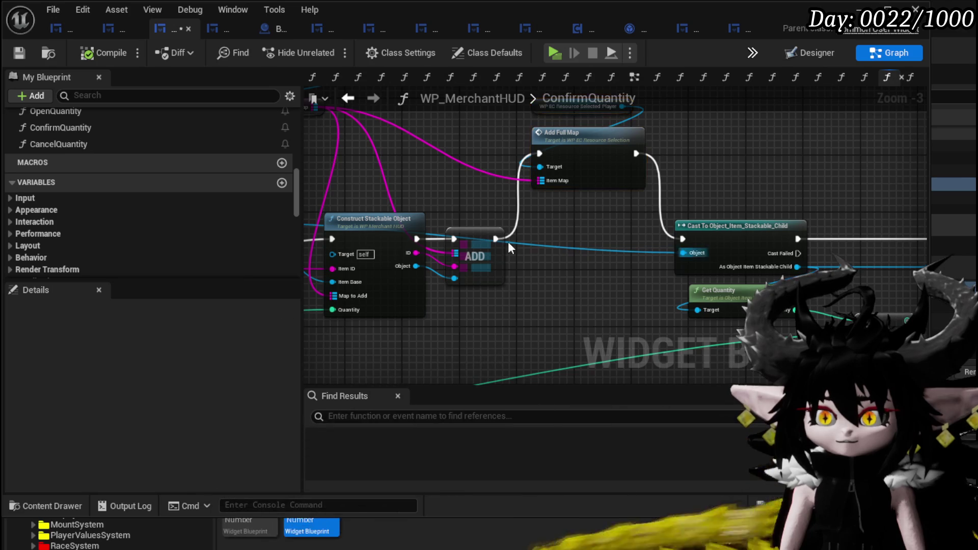
{"action": "left_click_drag", "start_coordinate": [495, 238], "coordinate": [686, 242]}
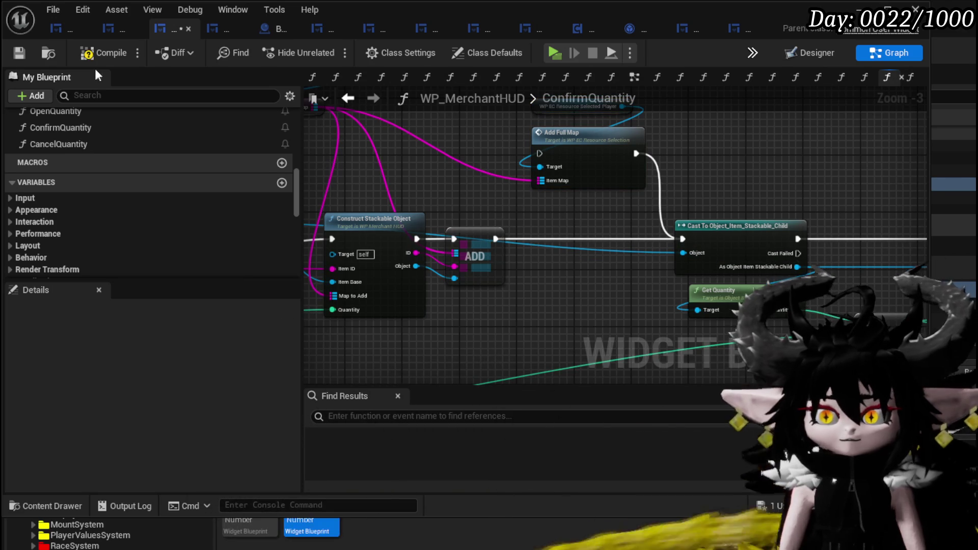
{"action": "left_click", "coordinate": [18, 52]}
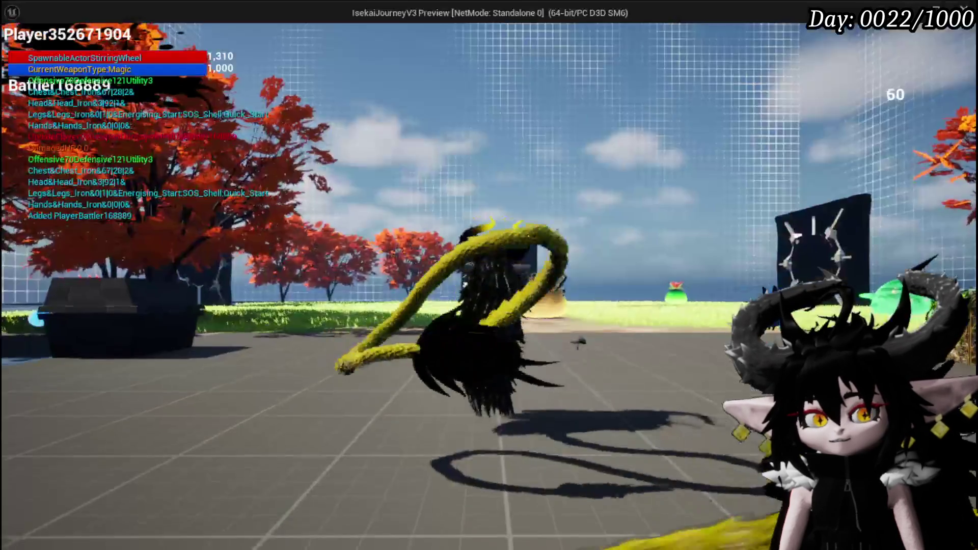
- In a new game preview, trade with the merchant and sell 8 Copper Ore
{"action": "key", "text": "w"}
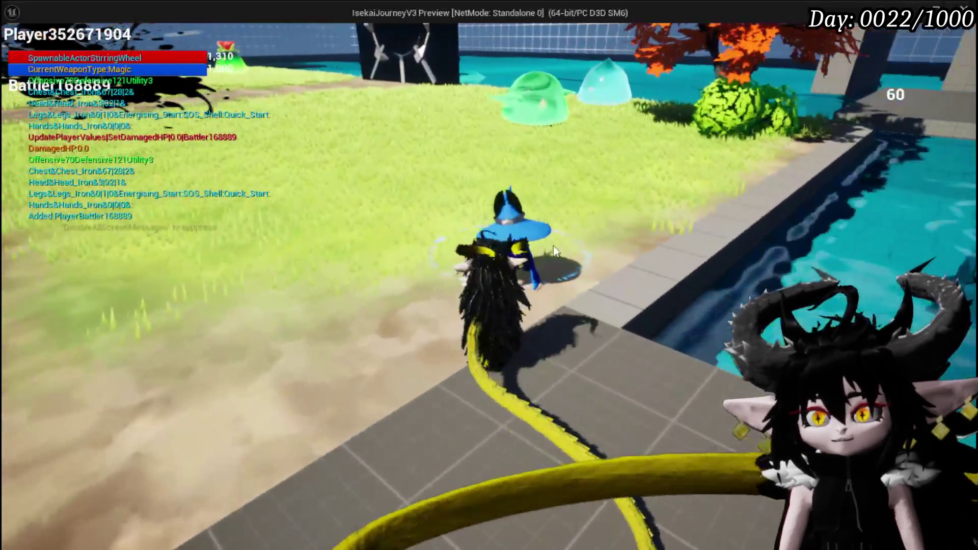
{"action": "left_click", "coordinate": [555, 250]}
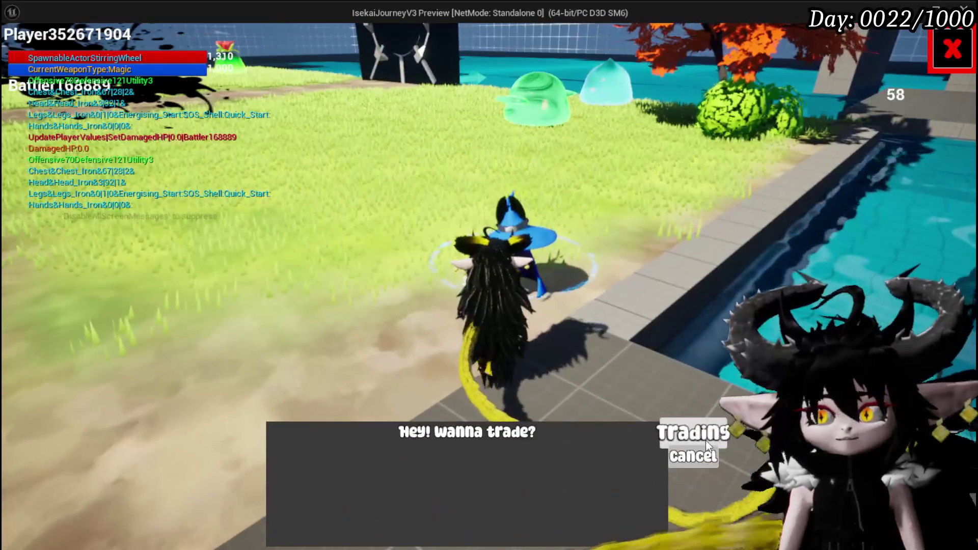
{"action": "left_click", "coordinate": [692, 431]}
{"action": "left_click", "coordinate": [222, 61]}
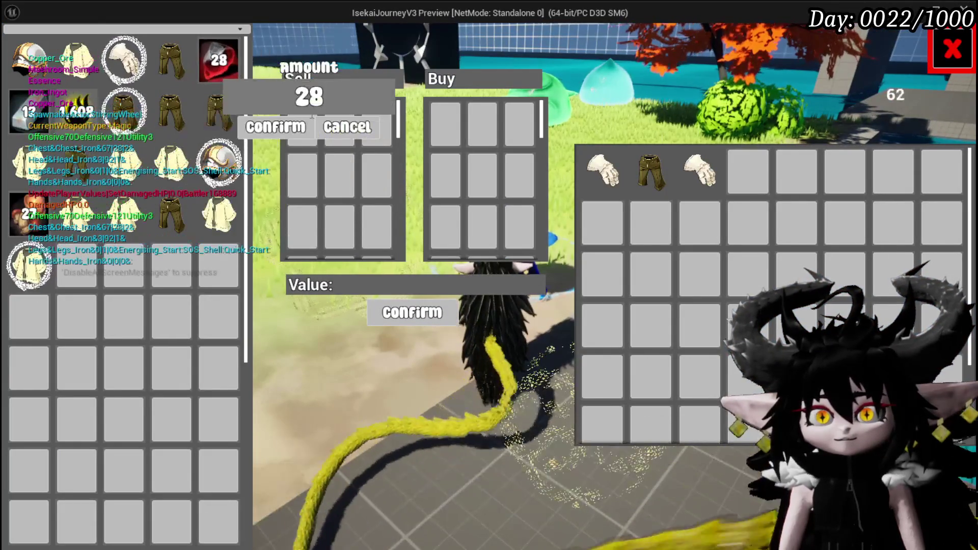
{"action": "type", "text": "8"}
{"action": "left_click", "coordinate": [281, 127]}
- Lower the sold Copper Ore to 4, stop the preview and save the packages
{"action": "left_click", "coordinate": [304, 127]}
{"action": "type", "text": "4"}
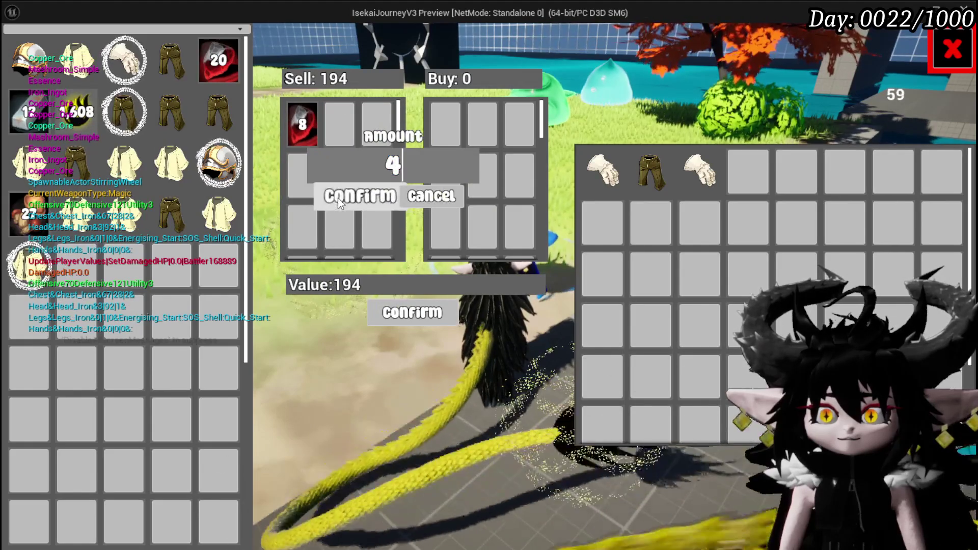
{"action": "left_click", "coordinate": [338, 198]}
{"action": "mouse_move", "coordinate": [295, 127]}
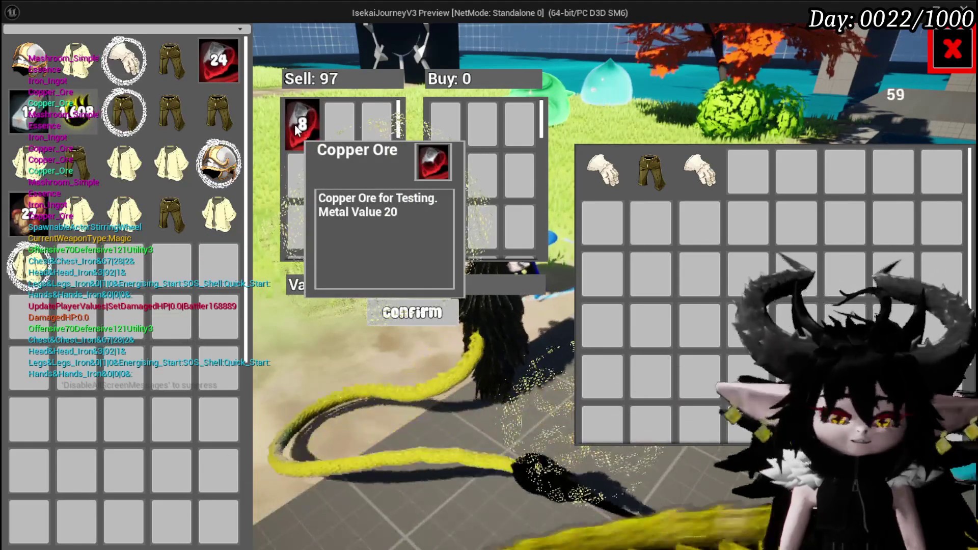
{"action": "key", "text": "Escape"}
{"action": "key", "text": "ctrl+s"}
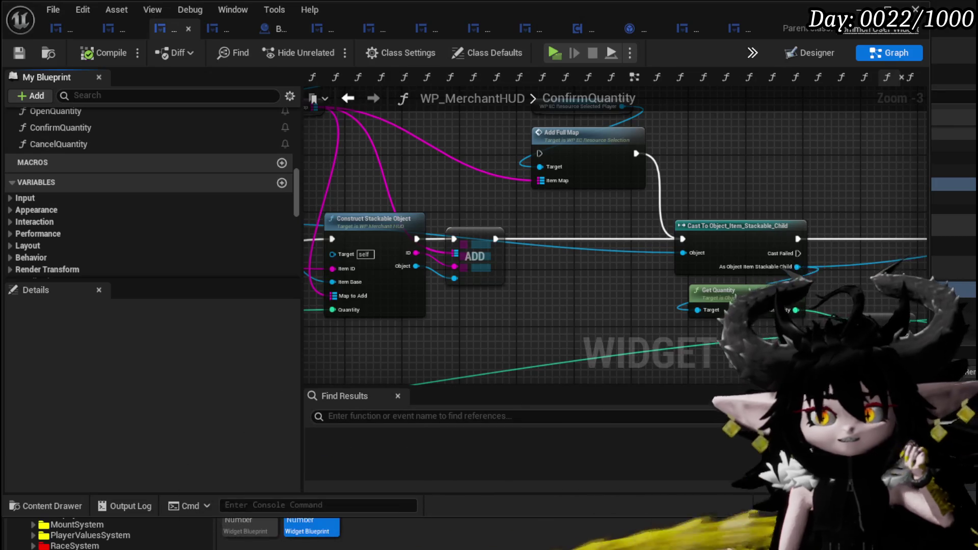
- Inspect the Fill Player Box call and browse the My Blueprint functions list
{"action": "left_click", "coordinate": [568, 253]}
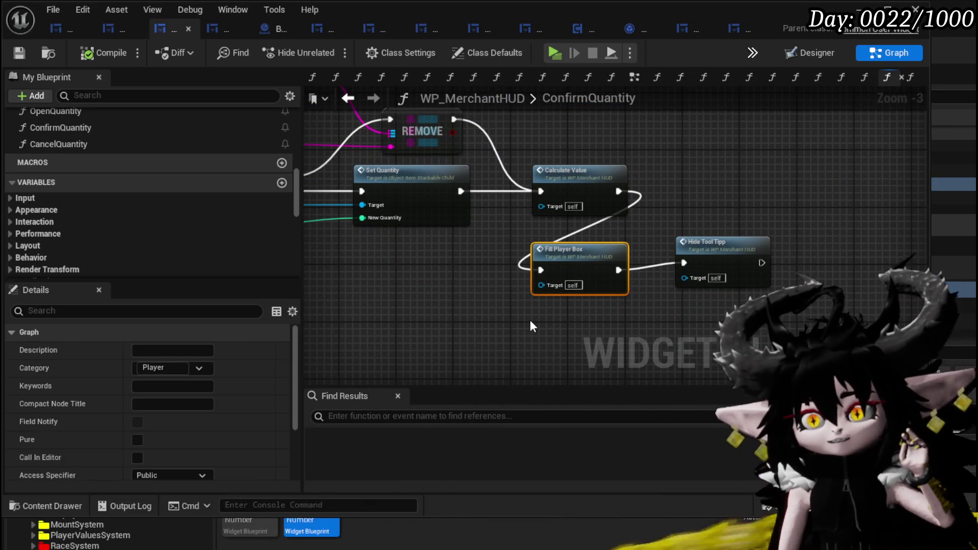
{"action": "left_click_drag", "start_coordinate": [530, 320], "coordinate": [540, 299]}
{"action": "scroll", "coordinate": [173, 197], "scroll_direction": "up", "scroll_amount": 5}
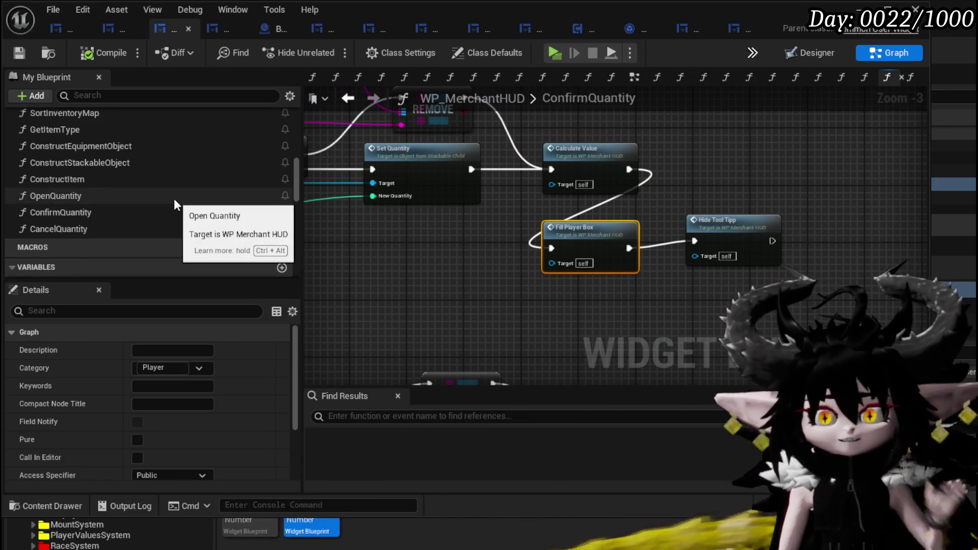
{"action": "scroll", "coordinate": [174, 201], "scroll_direction": "up", "scroll_amount": 8}
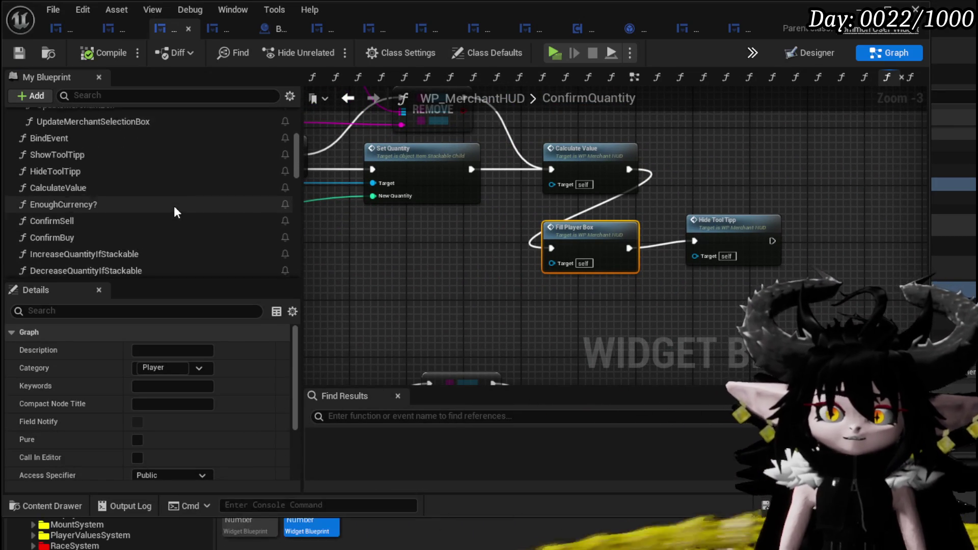
{"action": "scroll", "coordinate": [174, 211], "scroll_direction": "up", "scroll_amount": 2}
{"action": "scroll", "coordinate": [174, 211], "scroll_direction": "down", "scroll_amount": 8}
{"action": "scroll", "coordinate": [174, 212], "scroll_direction": "down", "scroll_amount": 3}
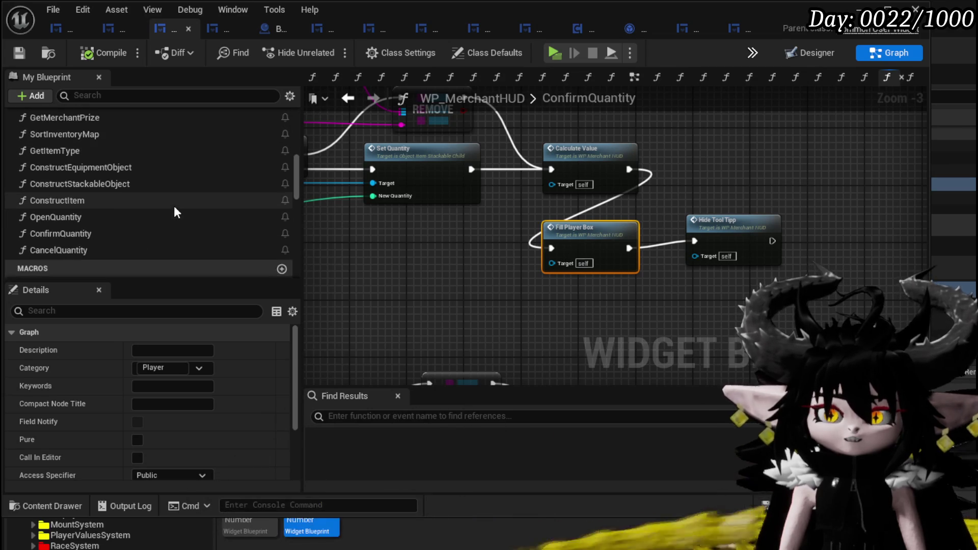
{"action": "scroll", "coordinate": [174, 211], "scroll_direction": "up", "scroll_amount": 4}
{"action": "scroll", "coordinate": [173, 206], "scroll_direction": "up", "scroll_amount": 5}
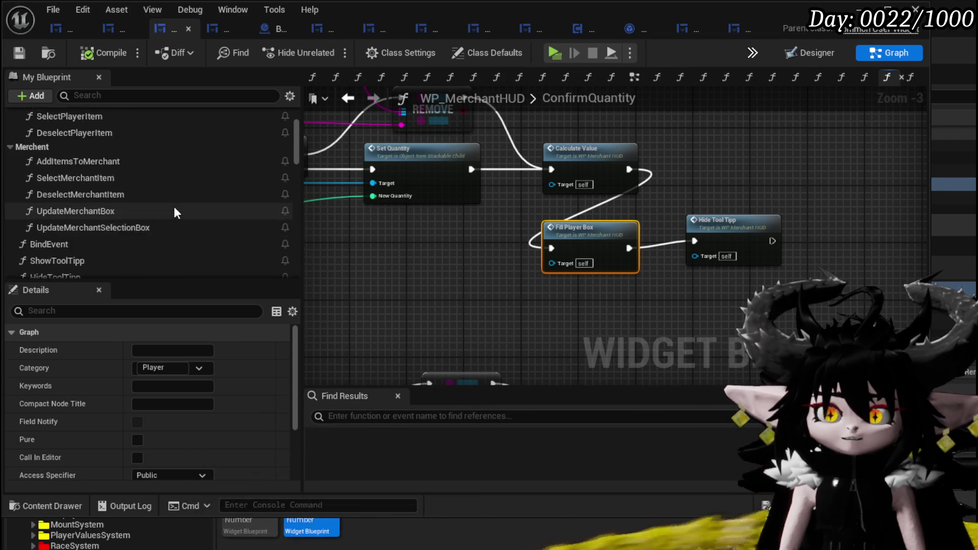
{"action": "scroll", "coordinate": [173, 206], "scroll_direction": "up", "scroll_amount": 2}
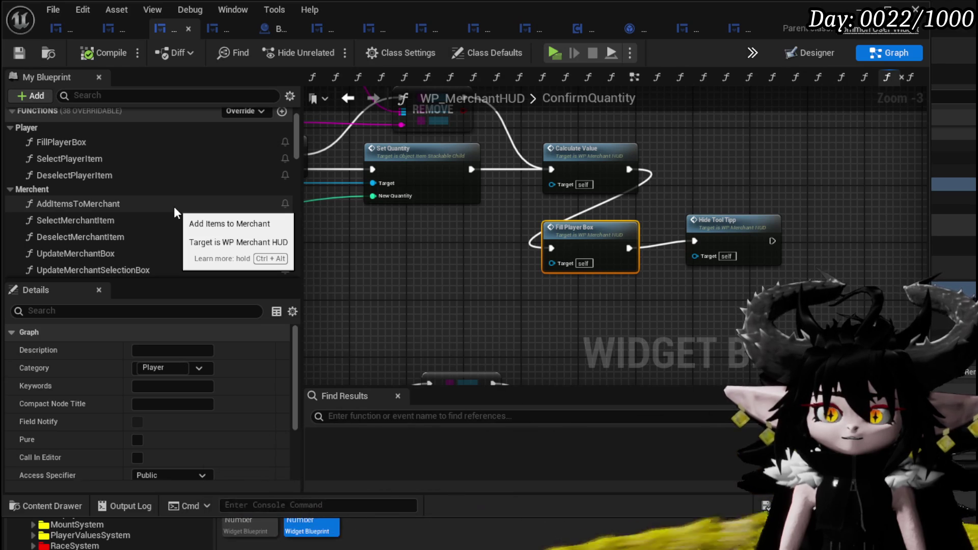
{"action": "scroll", "coordinate": [175, 209], "scroll_direction": "down", "scroll_amount": 2}
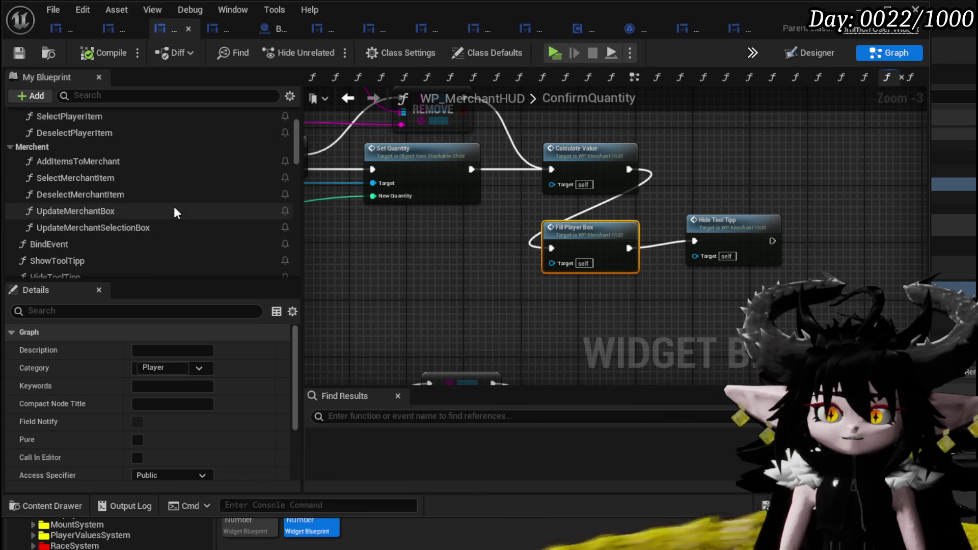
{"action": "scroll", "coordinate": [174, 212], "scroll_direction": "down", "scroll_amount": 3}
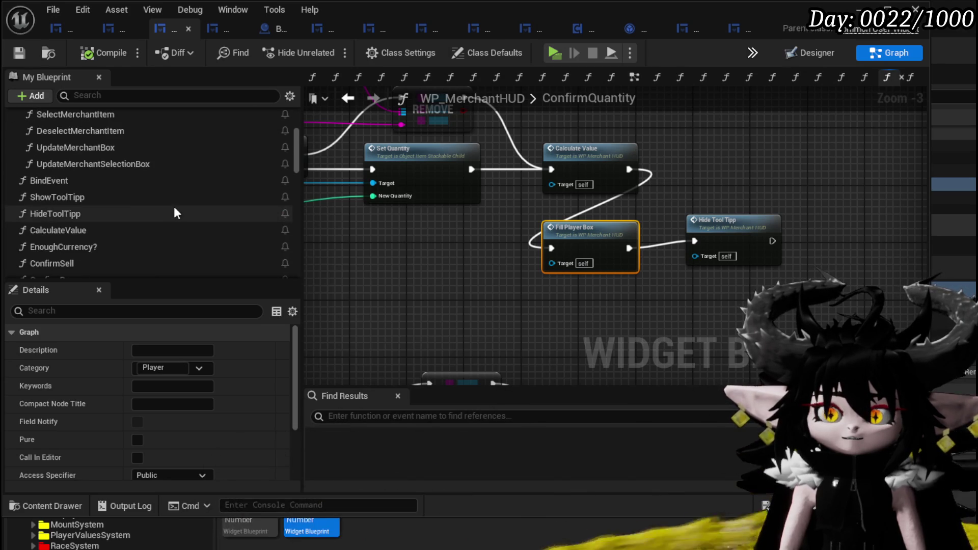
{"action": "scroll", "coordinate": [174, 212], "scroll_direction": "down", "scroll_amount": 4}
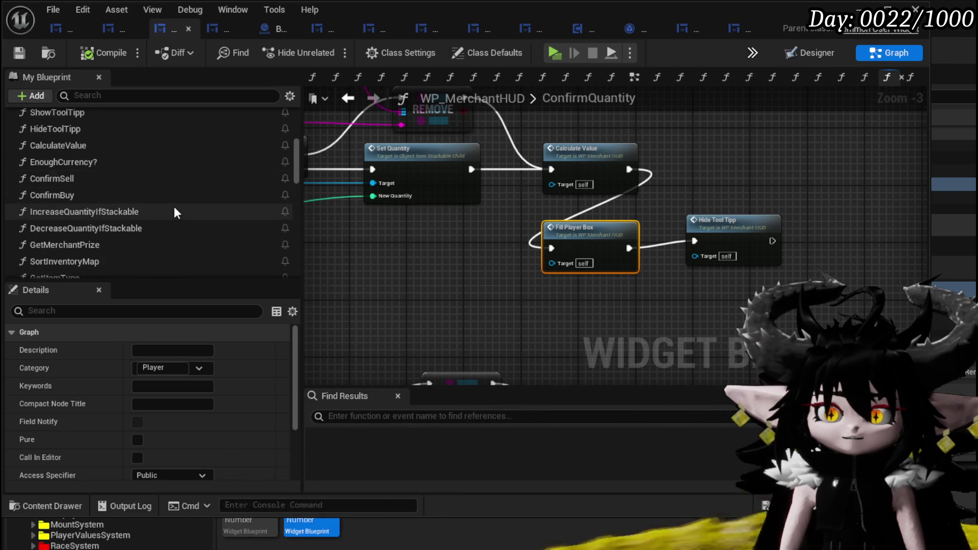
- Open the FillPlayerBox function graph and frame its Owner node
{"action": "double_click", "coordinate": [593, 231]}
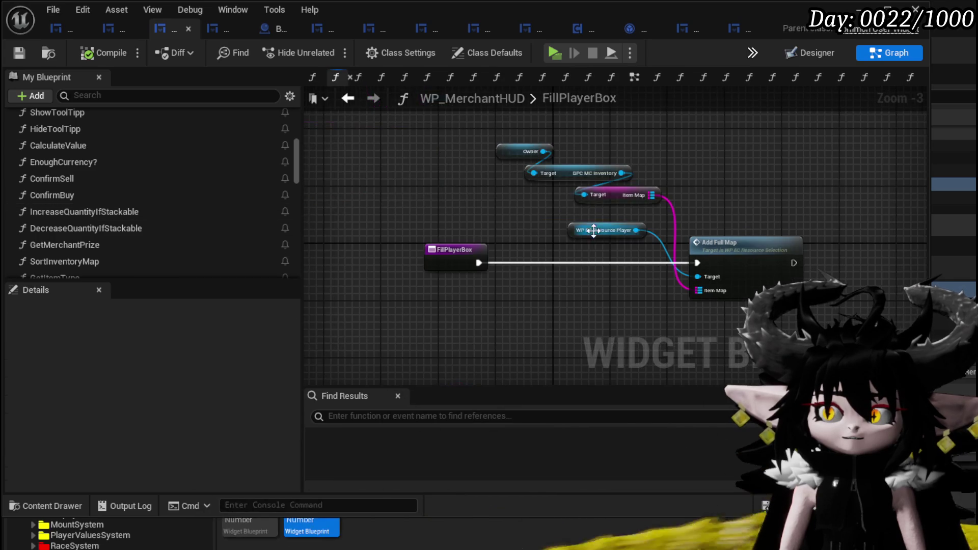
{"action": "scroll", "coordinate": [408, 267], "scroll_direction": "up", "scroll_amount": 3}
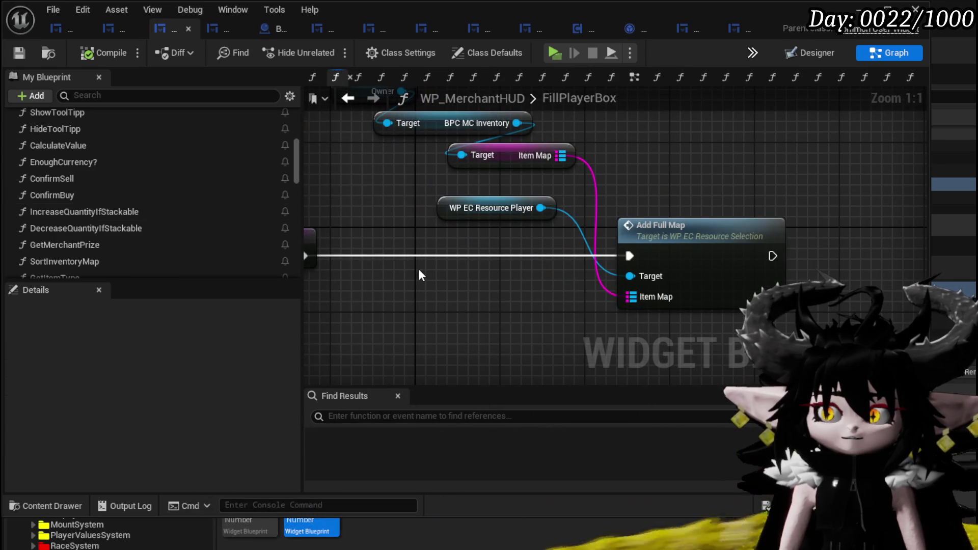
{"action": "mouse_move", "coordinate": [418, 275]}
{"action": "left_mouse_down"}
{"action": "mouse_move", "coordinate": [459, 333]}
{"action": "mouse_move", "coordinate": [435, 314]}
{"action": "mouse_move", "coordinate": [537, 313]}
{"action": "mouse_move", "coordinate": [438, 299]}
{"action": "mouse_move", "coordinate": [368, 275]}
{"action": "mouse_move", "coordinate": [616, 94]}
{"action": "left_mouse_up"}
- Duplicate the Owner, inventory and Item Map getter nodes into empty graph space
{"action": "key", "text": "ctrl+c"}
{"action": "left_click_drag", "start_coordinate": [757, 201], "coordinate": [539, 145]}
{"action": "key", "text": "ctrl+v"}
{"action": "scroll", "coordinate": [195, 213], "scroll_direction": "down", "scroll_amount": 10}
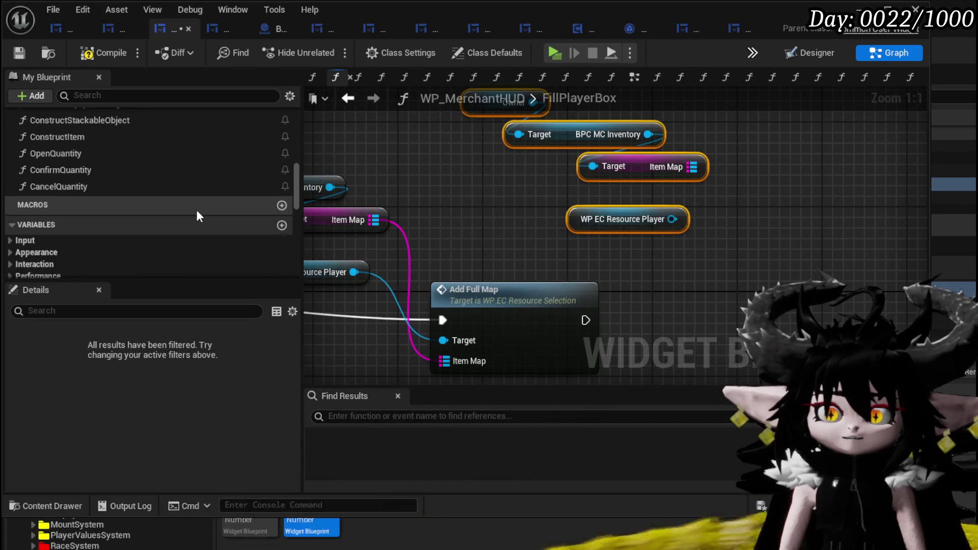
{"action": "scroll", "coordinate": [196, 216], "scroll_direction": "down", "scroll_amount": 3}
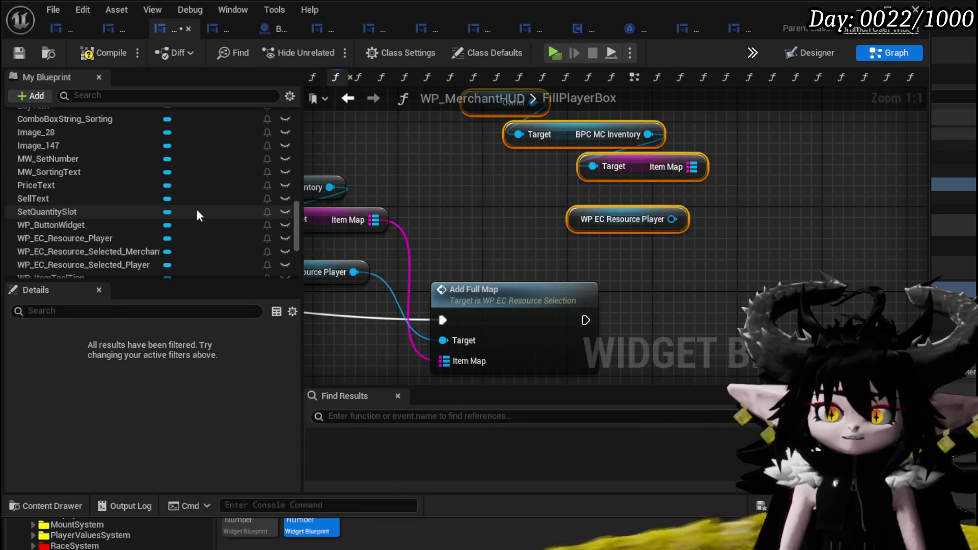
- Add Get nodes for Selected_Merchant, Selected_Player and WP_LootContainer
{"action": "left_click_drag", "start_coordinate": [118, 229], "coordinate": [541, 240]}
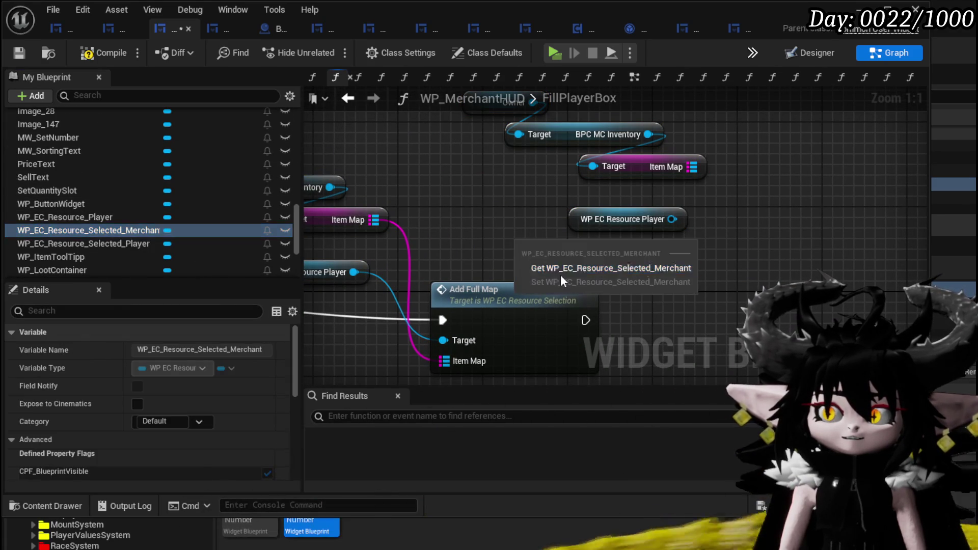
{"action": "left_click", "coordinate": [560, 265]}
{"action": "mouse_move", "coordinate": [108, 243]}
{"action": "left_mouse_down"}
{"action": "mouse_move", "coordinate": [753, 259]}
{"action": "mouse_move", "coordinate": [744, 260]}
{"action": "left_mouse_up"}
{"action": "left_click", "coordinate": [748, 275]}
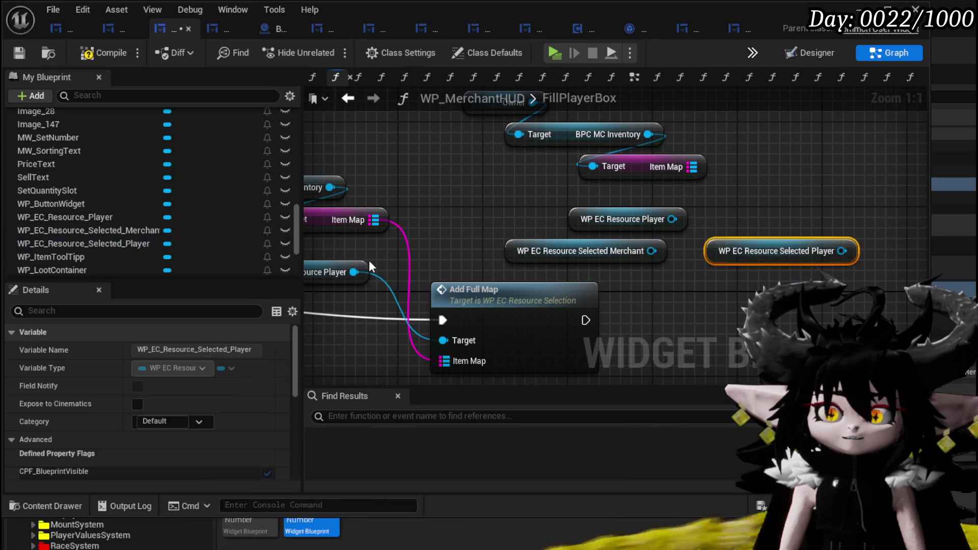
{"action": "scroll", "coordinate": [75, 222], "scroll_direction": "down", "scroll_amount": 2}
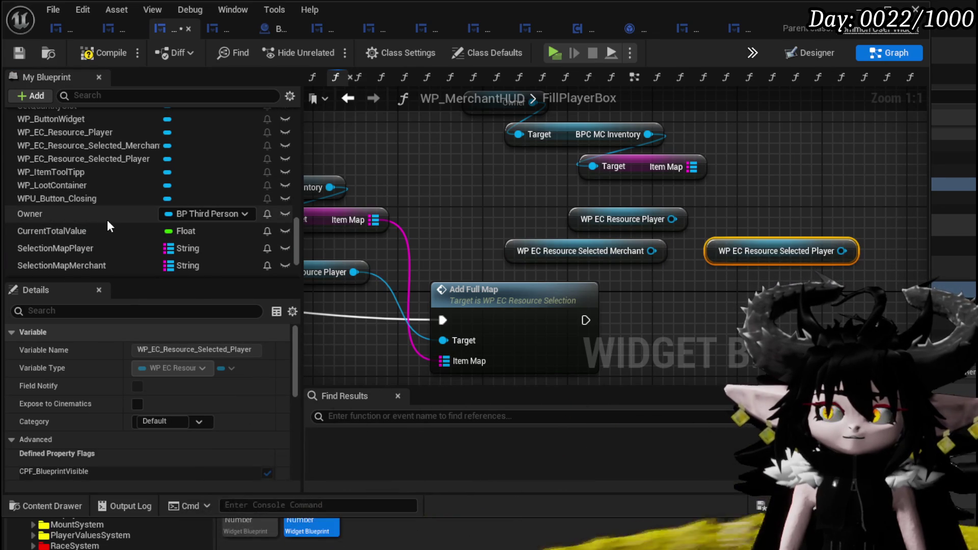
{"action": "mouse_move", "coordinate": [71, 186]}
{"action": "left_mouse_down"}
{"action": "mouse_move", "coordinate": [611, 294]}
{"action": "mouse_move", "coordinate": [711, 298]}
{"action": "left_mouse_up"}
- Paste an Add Full Map copy targeting the loot container's Loot Box and reposition it
{"action": "left_click_drag", "start_coordinate": [566, 280], "coordinate": [627, 237]}
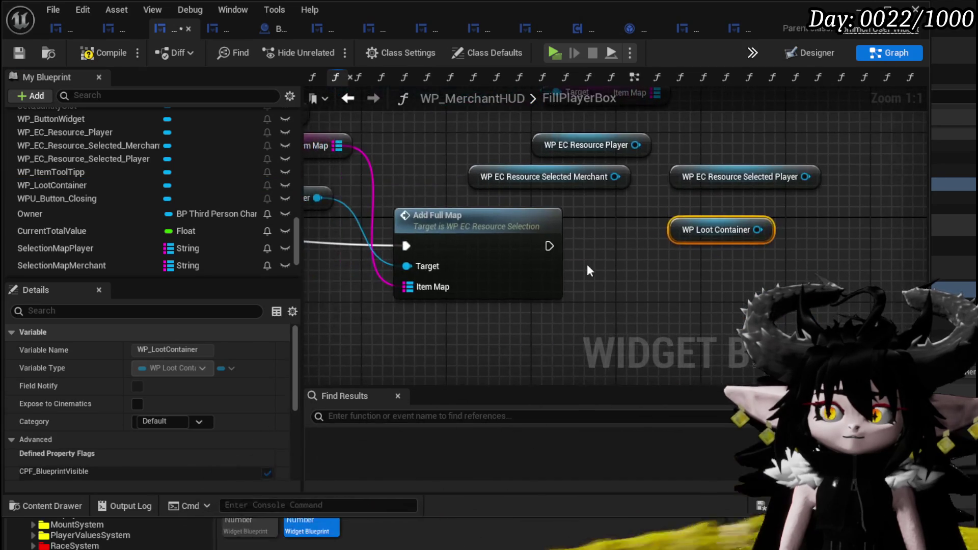
{"action": "left_click", "coordinate": [540, 290]}
{"action": "key", "text": "ctrl+c"}
{"action": "key", "text": "ctrl+v"}
{"action": "mouse_move", "coordinate": [758, 229]}
{"action": "left_mouse_down"}
{"action": "mouse_move", "coordinate": [720, 332]}
{"action": "mouse_move", "coordinate": [716, 321]}
{"action": "left_mouse_up"}
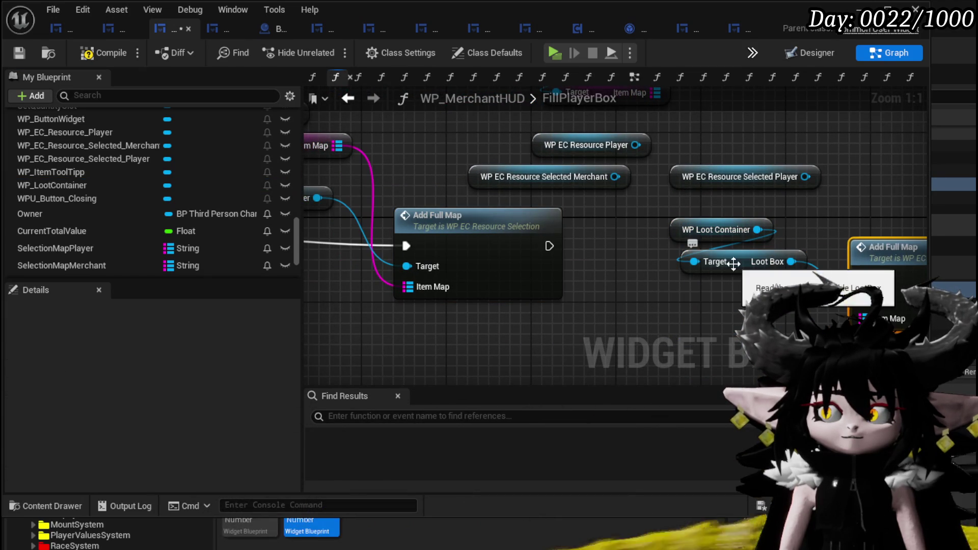
{"action": "mouse_move", "coordinate": [759, 266]}
{"action": "left_mouse_down"}
{"action": "mouse_move", "coordinate": [551, 262]}
{"action": "mouse_move", "coordinate": [550, 242]}
{"action": "mouse_move", "coordinate": [774, 165]}
{"action": "left_mouse_up"}
{"action": "mouse_move", "coordinate": [688, 243]}
{"action": "left_mouse_down"}
{"action": "mouse_move", "coordinate": [551, 217]}
{"action": "mouse_move", "coordinate": [476, 237]}
{"action": "mouse_move", "coordinate": [259, 225]}
{"action": "left_mouse_up"}
- Paste two more Add Full Map copies and chain all the calls' exec pins in sequence
{"action": "key", "text": "ctrl+v"}
{"action": "left_click_drag", "start_coordinate": [560, 258], "coordinate": [753, 157]}
{"action": "left_click_drag", "start_coordinate": [687, 229], "coordinate": [827, 239]}
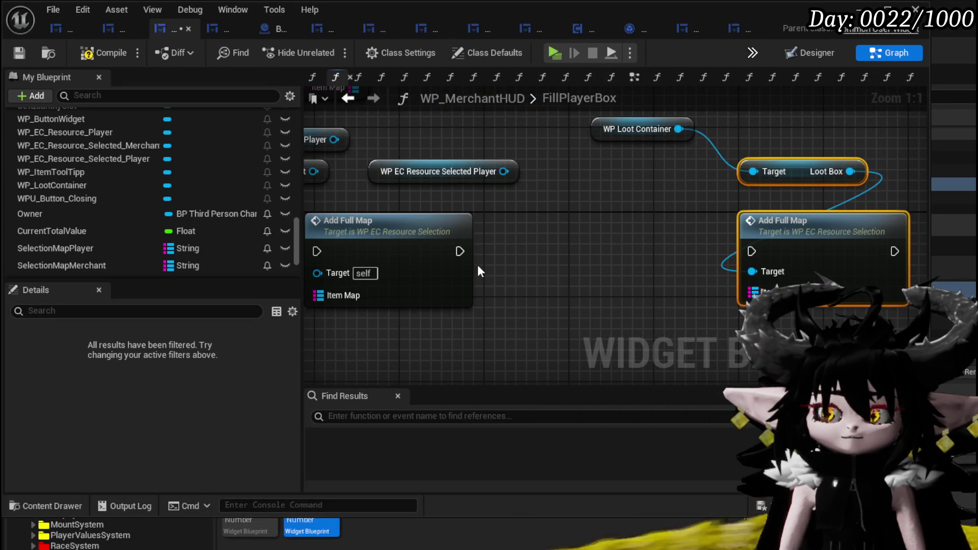
{"action": "left_click", "coordinate": [404, 265]}
{"action": "key", "text": "ctrl+v"}
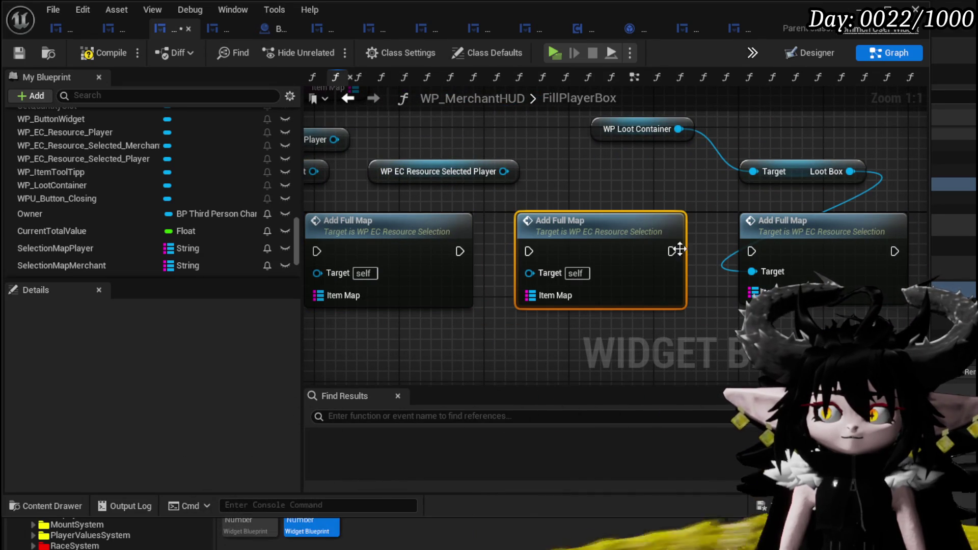
{"action": "left_click_drag", "start_coordinate": [747, 249], "coordinate": [747, 249]}
{"action": "left_click_drag", "start_coordinate": [542, 256], "coordinate": [621, 263]}
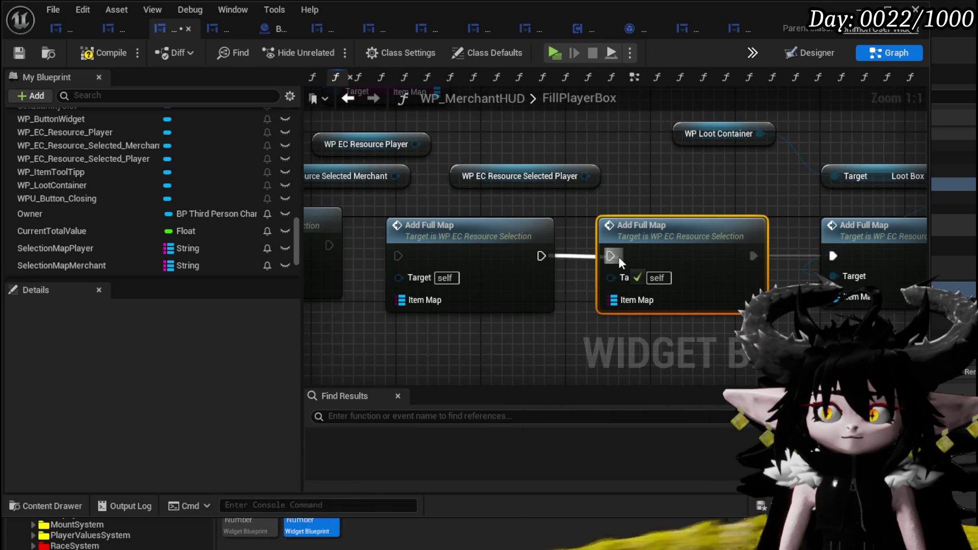
{"action": "left_click_drag", "start_coordinate": [329, 245], "coordinate": [398, 256]}
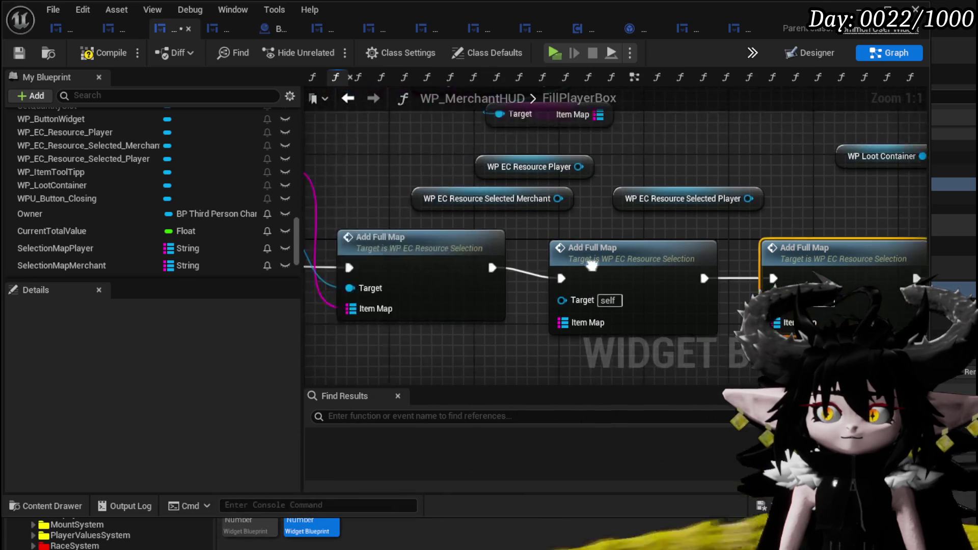
{"action": "scroll", "coordinate": [414, 244], "scroll_direction": "down", "scroll_amount": 2}
{"action": "left_click_drag", "start_coordinate": [339, 273], "coordinate": [640, 148]}
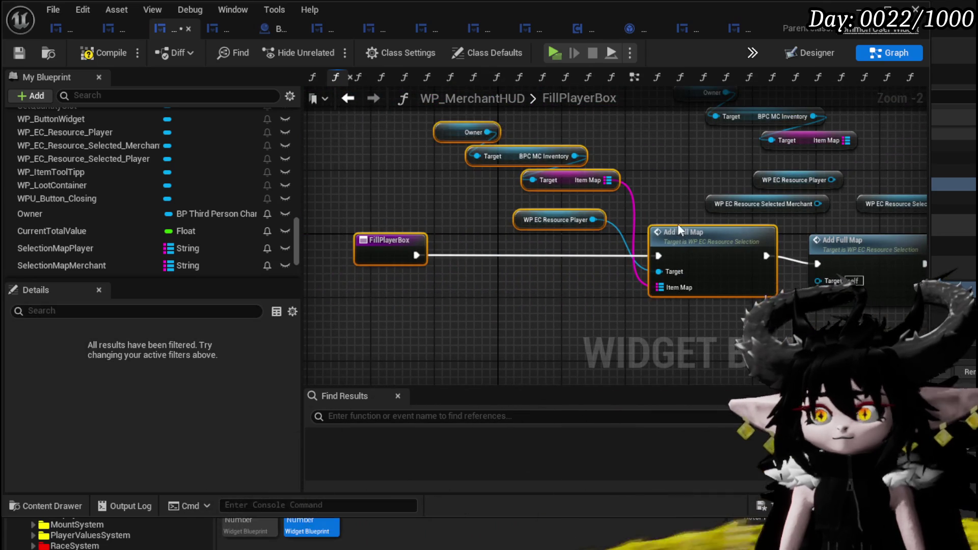
- Align the original getters with the Add Full Map chain and reposition the selected-merchant getter
{"action": "left_click", "coordinate": [677, 271], "text": "ctrl"}
{"action": "left_click_drag", "start_coordinate": [677, 271], "coordinate": [635, 249]}
{"action": "scroll", "coordinate": [600, 150], "scroll_direction": "up", "scroll_amount": 1}
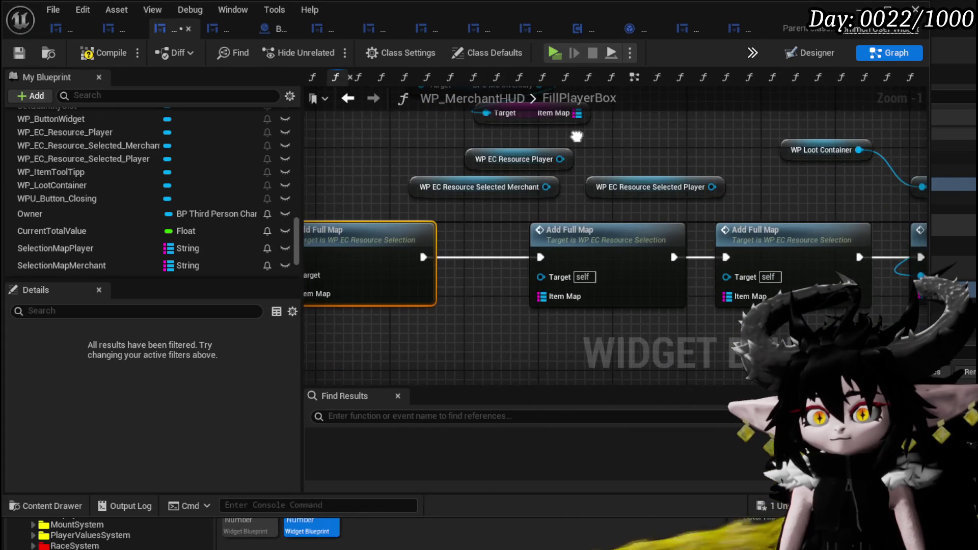
{"action": "left_click_drag", "start_coordinate": [503, 208], "coordinate": [368, 175]}
{"action": "left_click_drag", "start_coordinate": [482, 186], "coordinate": [564, 197]}
{"action": "left_click_drag", "start_coordinate": [511, 173], "coordinate": [528, 223]}
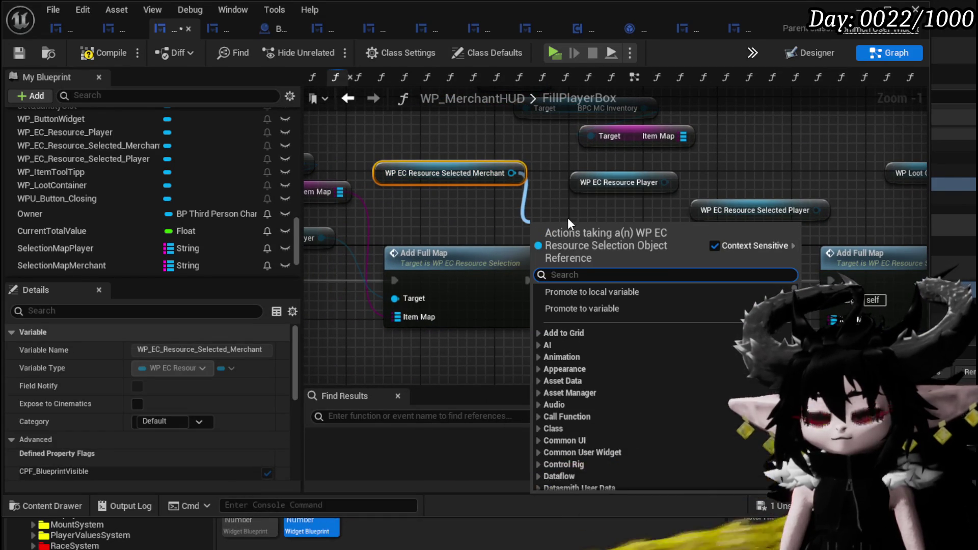
{"action": "type", "text": "Map"}
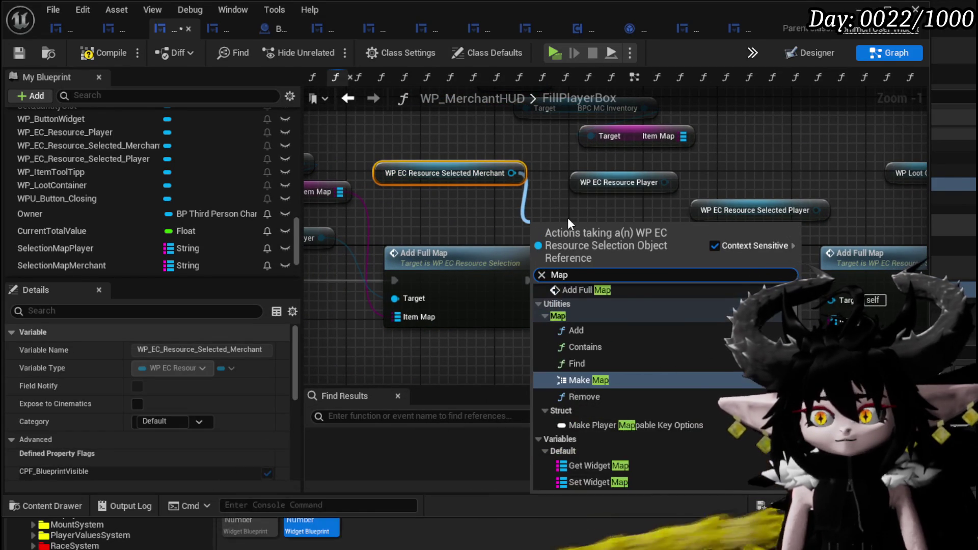
{"action": "mouse_move", "coordinate": [456, 188]}
{"action": "left_mouse_down"}
{"action": "mouse_move", "coordinate": [497, 235]}
{"action": "mouse_move", "coordinate": [544, 232]}
{"action": "left_mouse_up"}
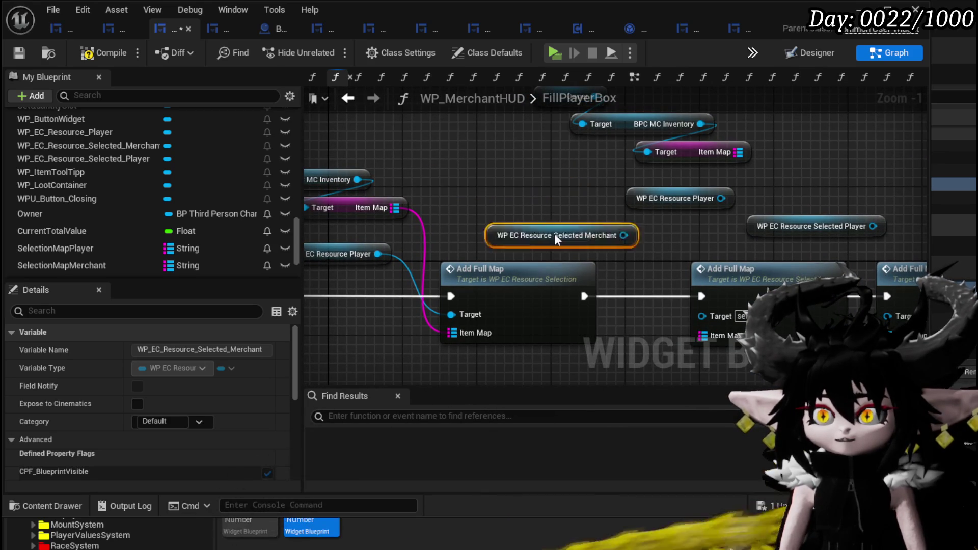
- Wire Selected Merchant and Selected Player resources into the second and third Add Full Map targets
{"action": "left_click_drag", "start_coordinate": [651, 236], "coordinate": [702, 316]}
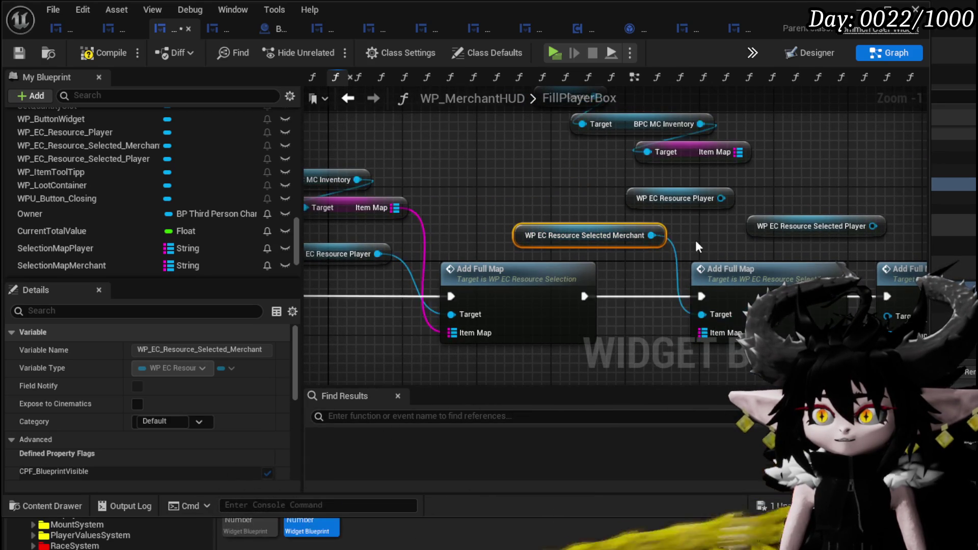
{"action": "left_click_drag", "start_coordinate": [706, 243], "coordinate": [559, 243]}
{"action": "left_click_drag", "start_coordinate": [664, 229], "coordinate": [710, 175]}
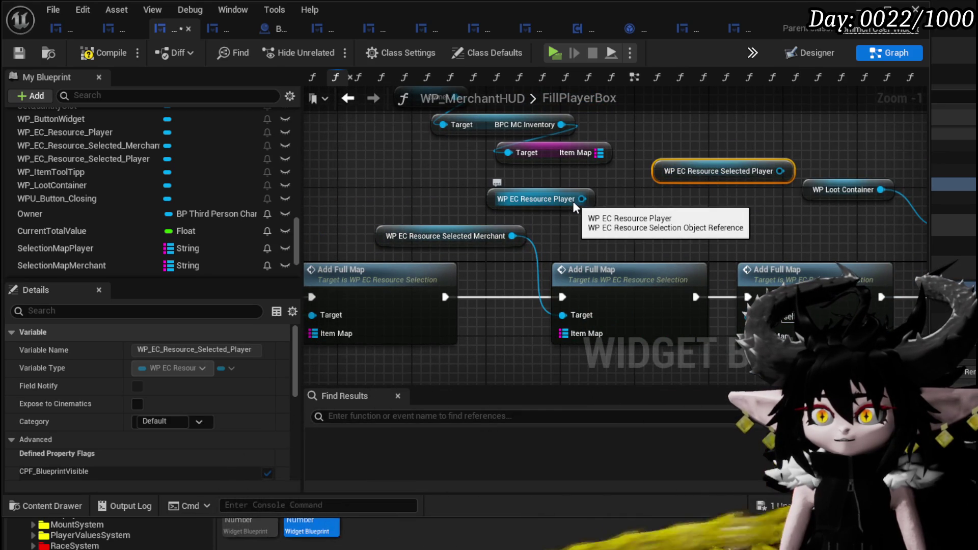
{"action": "mouse_move", "coordinate": [780, 171]}
{"action": "left_mouse_down"}
{"action": "mouse_move", "coordinate": [747, 233]}
{"action": "mouse_move", "coordinate": [747, 315]}
{"action": "left_mouse_up"}
{"action": "mouse_move", "coordinate": [455, 288]}
{"action": "left_mouse_down"}
{"action": "mouse_move", "coordinate": [658, 281]}
{"action": "mouse_move", "coordinate": [649, 281]}
{"action": "left_mouse_up"}
{"action": "left_click", "coordinate": [759, 194]}
{"action": "mouse_move", "coordinate": [846, 202]}
{"action": "left_mouse_down"}
{"action": "mouse_move", "coordinate": [402, 173]}
{"action": "mouse_move", "coordinate": [374, 184]}
{"action": "left_mouse_up"}
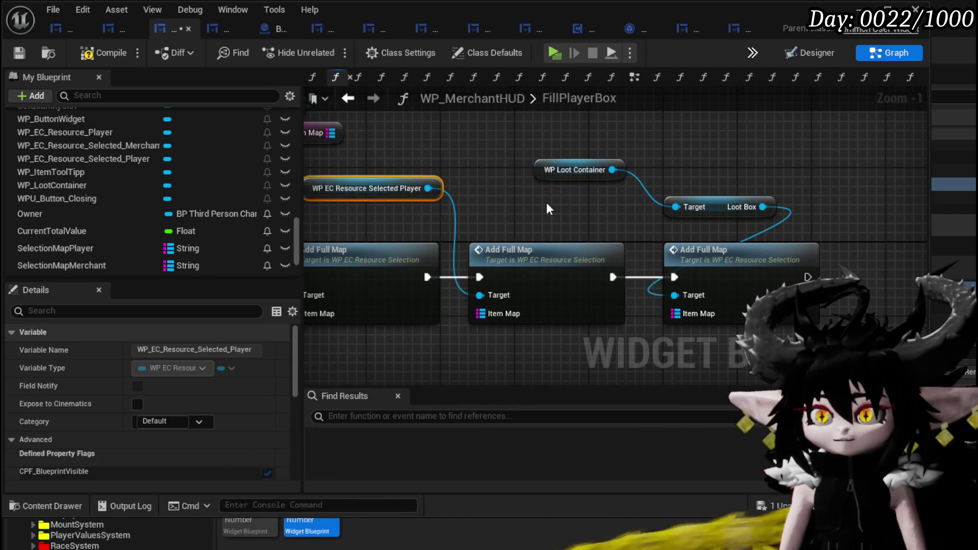
{"action": "mouse_move", "coordinate": [685, 211]}
{"action": "left_mouse_down"}
{"action": "mouse_move", "coordinate": [530, 215]}
{"action": "mouse_move", "coordinate": [751, 259]}
{"action": "left_mouse_up"}
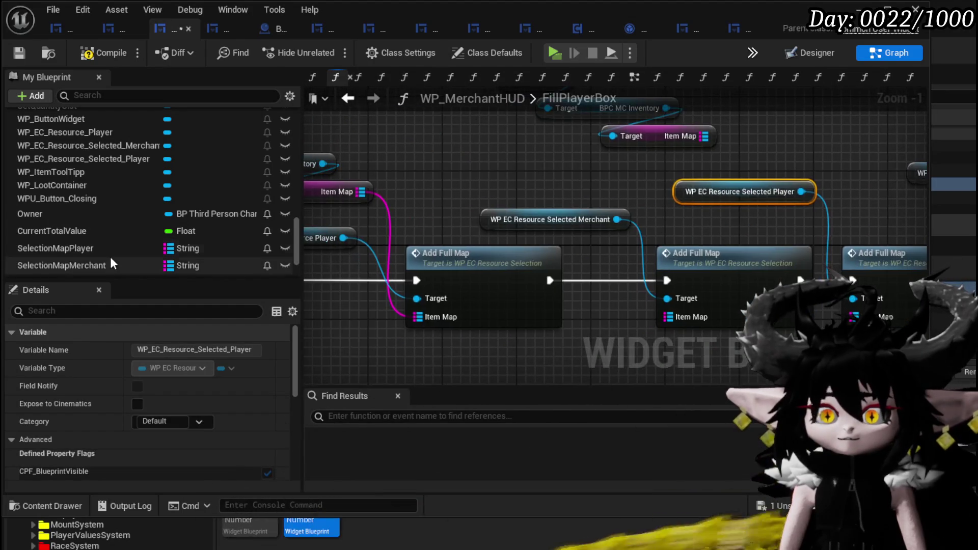
{"action": "left_click_drag", "start_coordinate": [623, 207], "coordinate": [378, 166]}
- Add a SelectionMapPlayer getter wired to Item Map, then begin a SelectionMapMerchant getter
{"action": "mouse_move", "coordinate": [81, 248]}
{"action": "left_mouse_down"}
{"action": "mouse_move", "coordinate": [526, 317]}
{"action": "mouse_move", "coordinate": [490, 305]}
{"action": "mouse_move", "coordinate": [688, 308]}
{"action": "left_mouse_up"}
{"action": "left_click", "coordinate": [708, 327]}
{"action": "left_click_drag", "start_coordinate": [745, 317], "coordinate": [727, 276]}
{"action": "mouse_move", "coordinate": [62, 265]}
{"action": "left_mouse_down"}
{"action": "mouse_move", "coordinate": [400, 324]}
{"action": "mouse_move", "coordinate": [531, 334]}
{"action": "mouse_move", "coordinate": [540, 276]}
{"action": "left_mouse_up"}
{"action": "left_click", "coordinate": [531, 339]}
- Add a Merchant getter near the loot container nodes, then delete it as unneeded
{"action": "left_click_drag", "start_coordinate": [914, 318], "coordinate": [634, 321]}
{"action": "scroll", "coordinate": [173, 231], "scroll_direction": "down", "scroll_amount": 1}
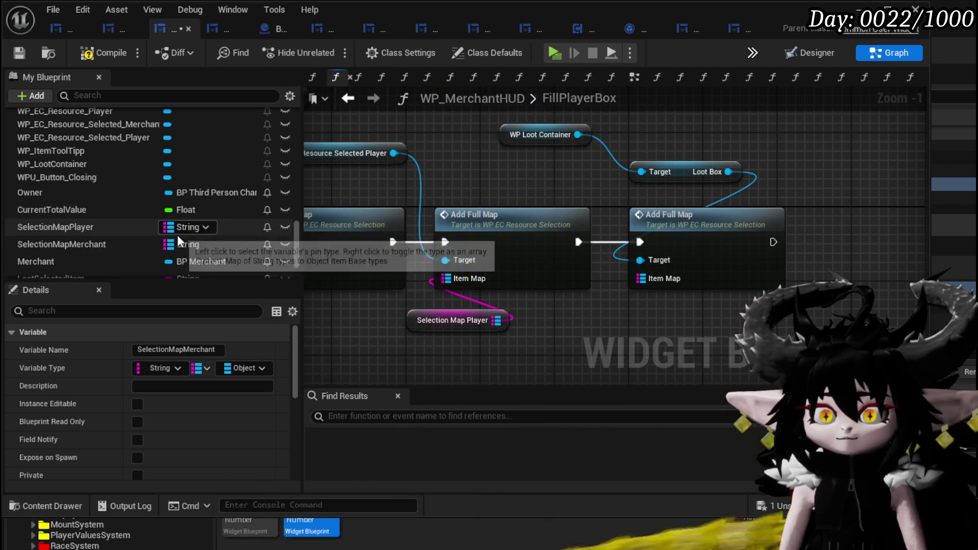
{"action": "left_click_drag", "start_coordinate": [112, 262], "coordinate": [566, 330]}
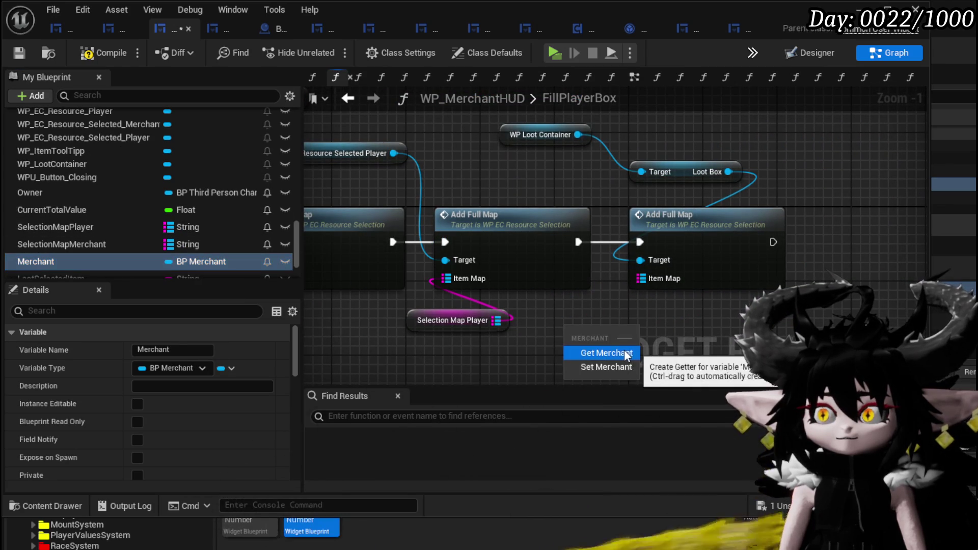
{"action": "left_click", "coordinate": [545, 273]}
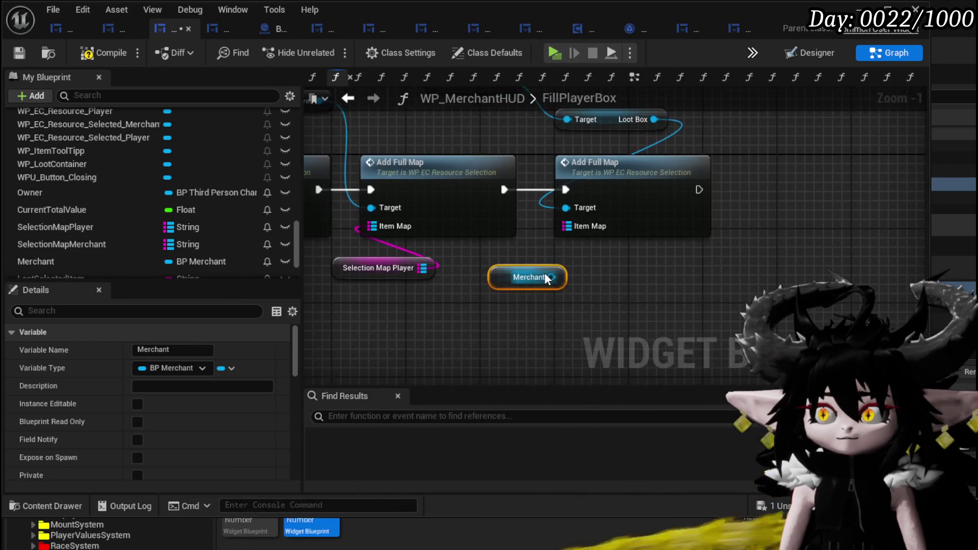
{"action": "type", "text": "Item ma"}
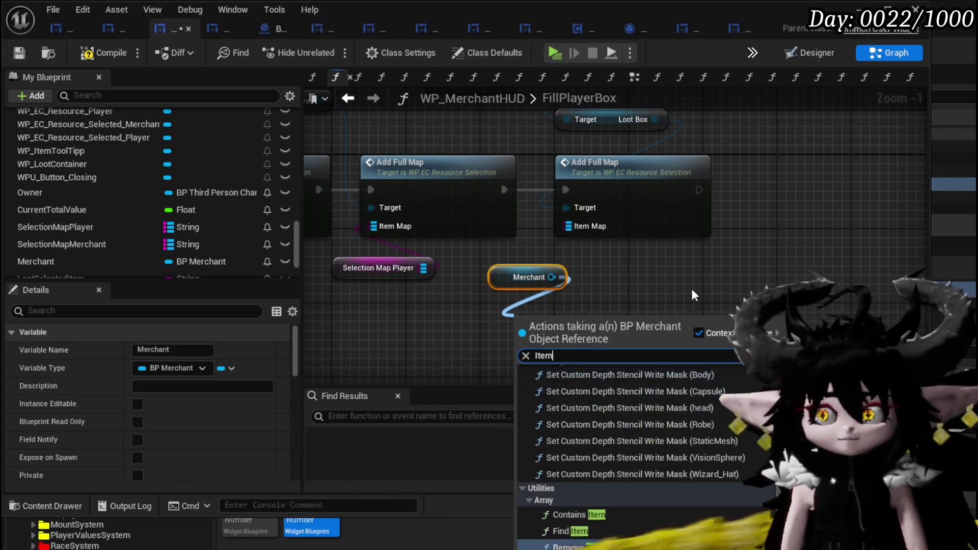
{"action": "left_click", "coordinate": [683, 262]}
{"action": "left_click", "coordinate": [533, 351]}
{"action": "key", "text": "Delete"}
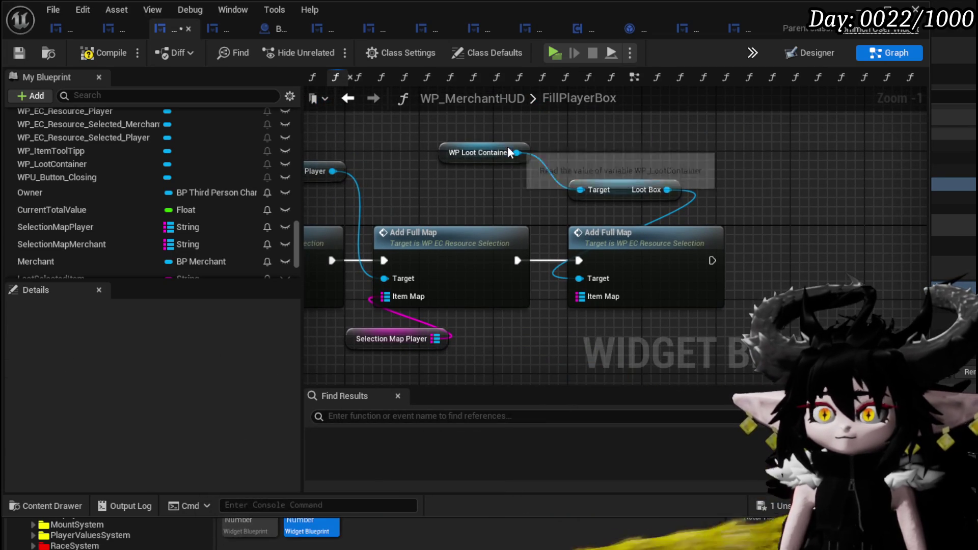
- Feed WP Loot Container's Get Item Map into the last Add Full Map and compile
{"action": "left_click_drag", "start_coordinate": [517, 152], "coordinate": [590, 148]}
{"action": "type", "text": "Map"}
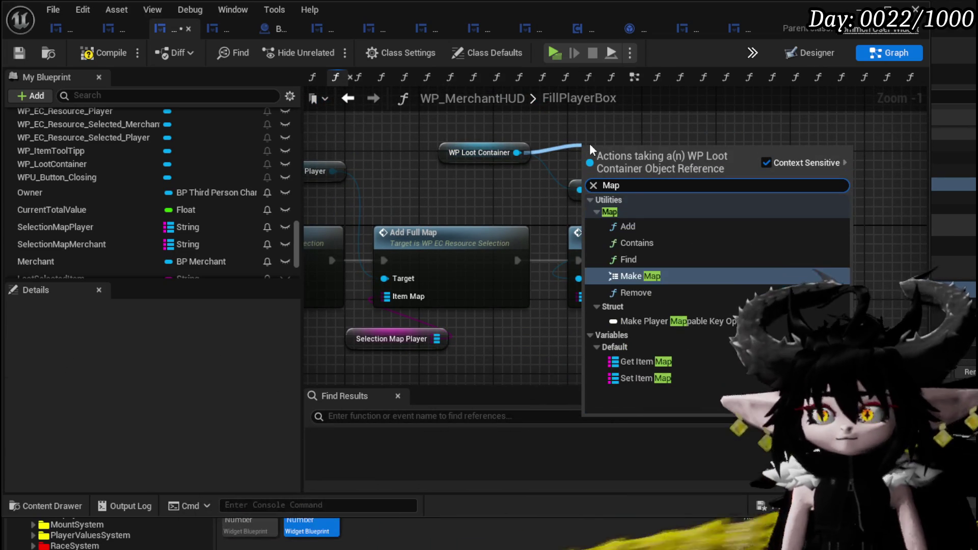
{"action": "left_click", "coordinate": [643, 362]}
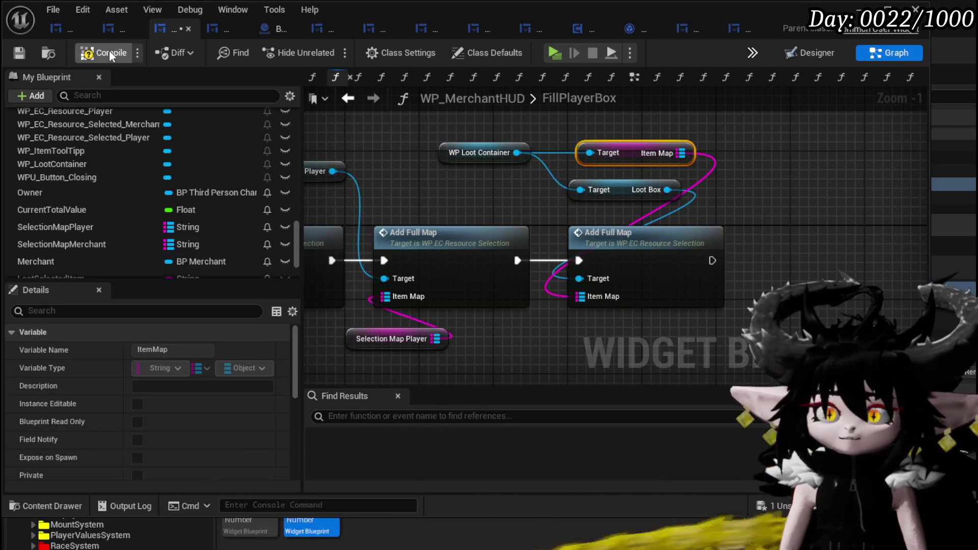
{"action": "left_click", "coordinate": [27, 50]}
- Save the blueprint and select the FillPlayerBox function
{"action": "scroll", "coordinate": [478, 185], "scroll_direction": "down", "scroll_amount": 1}
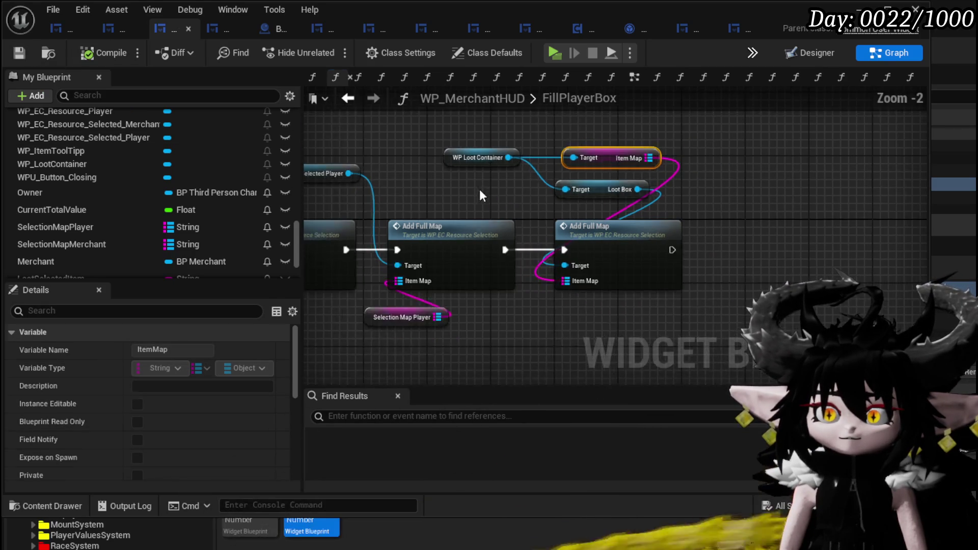
{"action": "mouse_move", "coordinate": [519, 170]}
{"action": "left_mouse_down"}
{"action": "mouse_move", "coordinate": [527, 136]}
{"action": "mouse_move", "coordinate": [494, 155]}
{"action": "left_mouse_up"}
{"action": "left_click", "coordinate": [27, 59]}
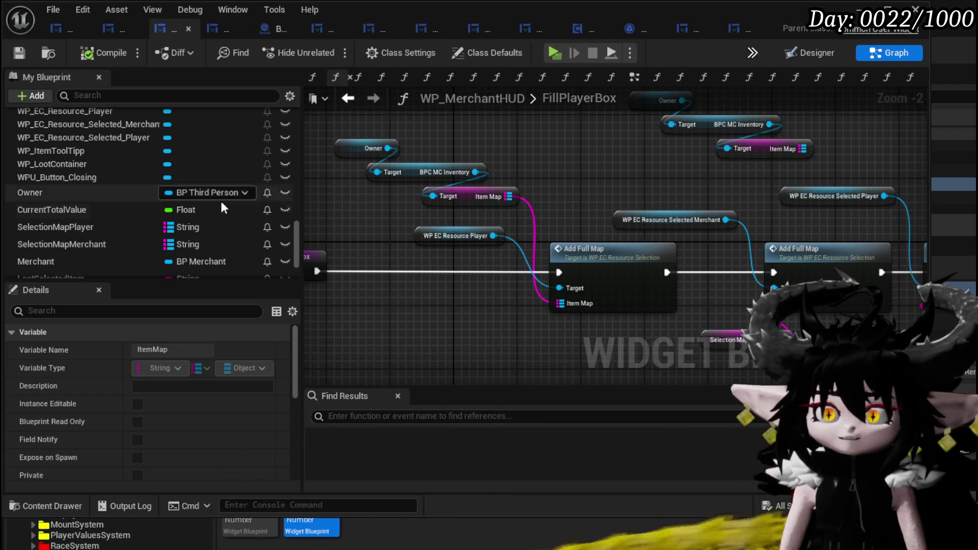
{"action": "scroll", "coordinate": [285, 244], "scroll_direction": "up", "scroll_amount": 10}
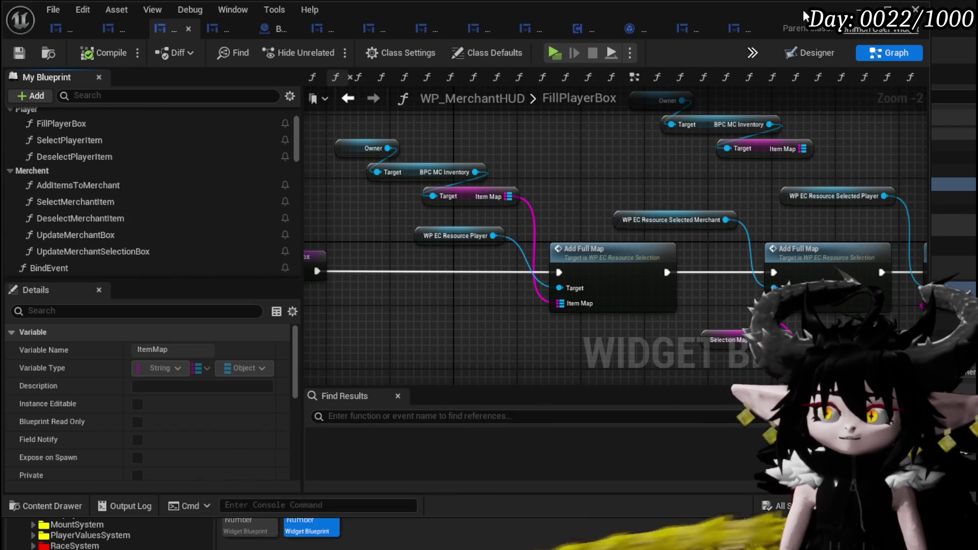
{"action": "scroll", "coordinate": [118, 191], "scroll_direction": "up", "scroll_amount": 3}
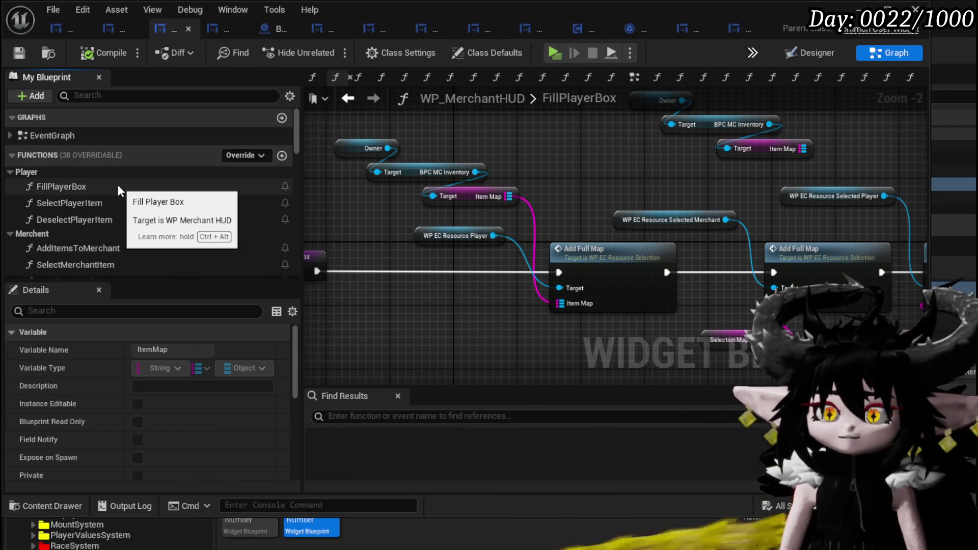
{"action": "left_click", "coordinate": [118, 184]}
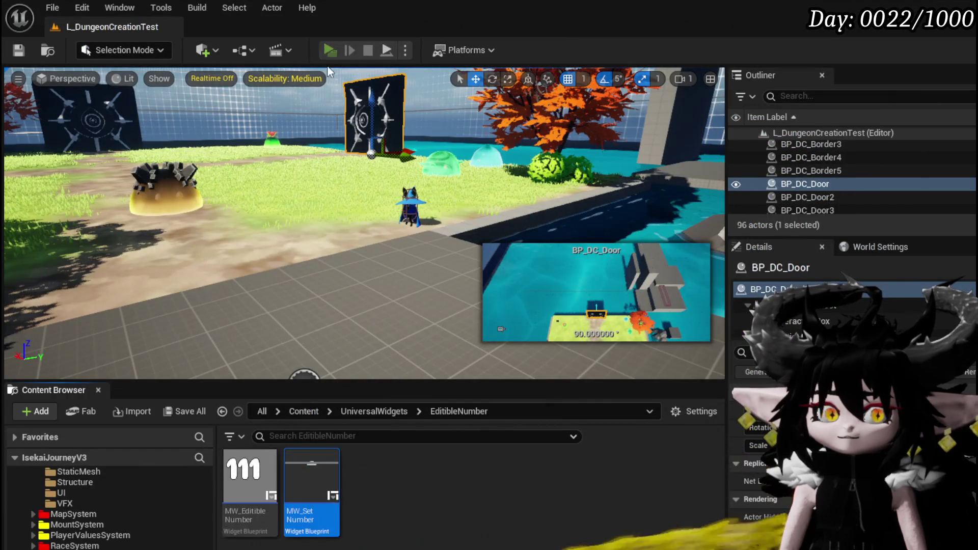
- Start a play session, walk to the wizard merchant and open the trade window
{"action": "left_click", "coordinate": [319, 52]}
{"action": "key", "text": "w"}
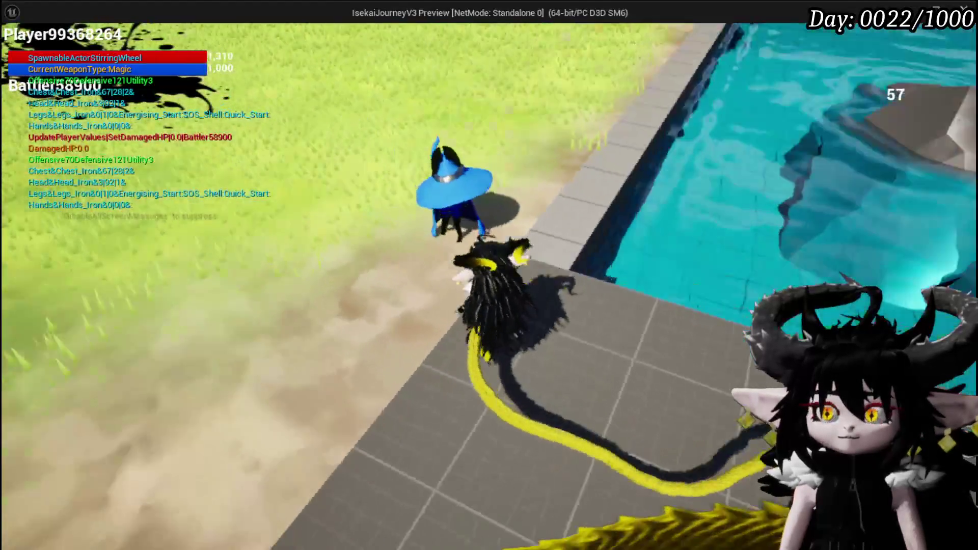
{"action": "key", "text": "e"}
{"action": "left_click", "coordinate": [694, 430]}
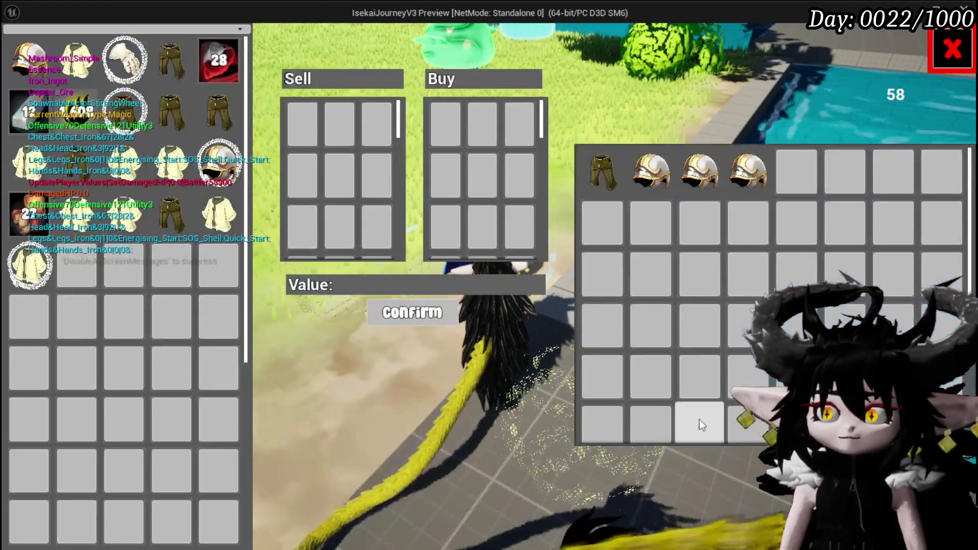
- Sell 12 Copper Ore, take back 6, then 2, then return the remaining 4
{"action": "left_click_drag", "start_coordinate": [219, 60], "coordinate": [377, 124]}
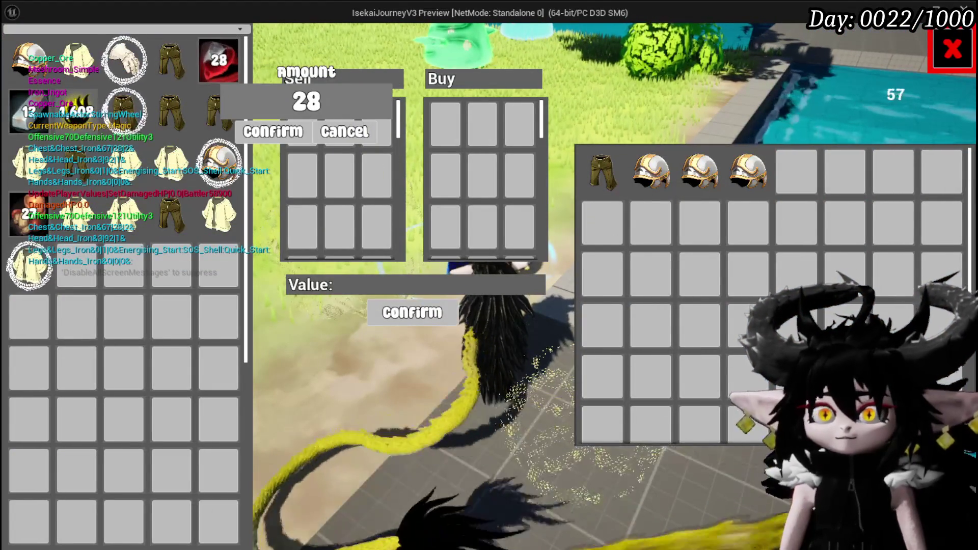
{"action": "type", "text": "12"}
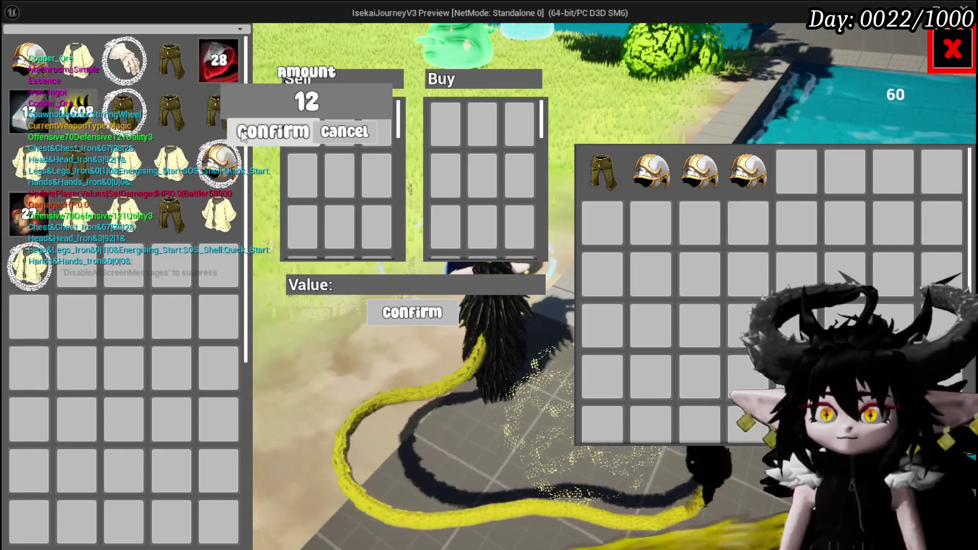
{"action": "left_click", "coordinate": [261, 133]}
{"action": "left_click", "coordinate": [302, 125]}
{"action": "type", "text": "6"}
{"action": "left_click", "coordinate": [326, 198]}
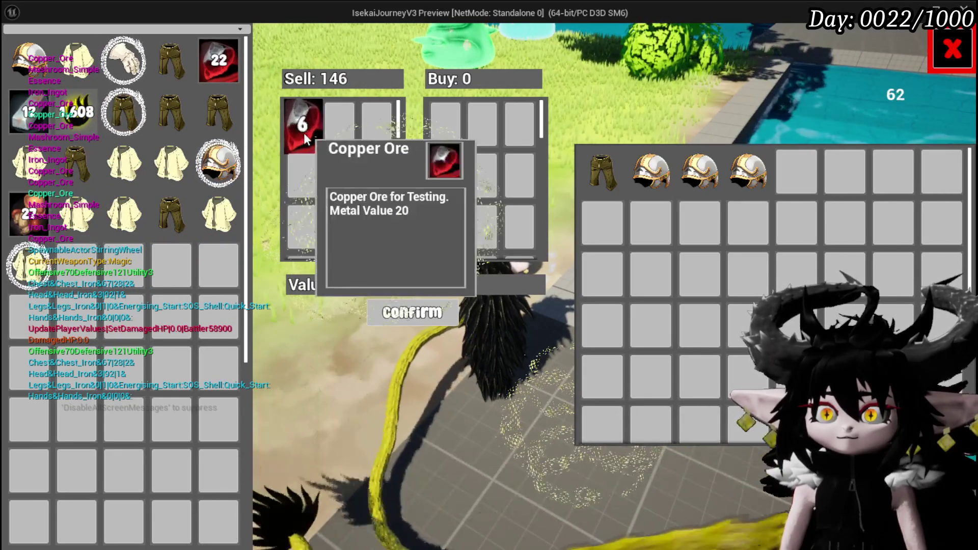
{"action": "left_click", "coordinate": [308, 133]}
{"action": "type", "text": "2"}
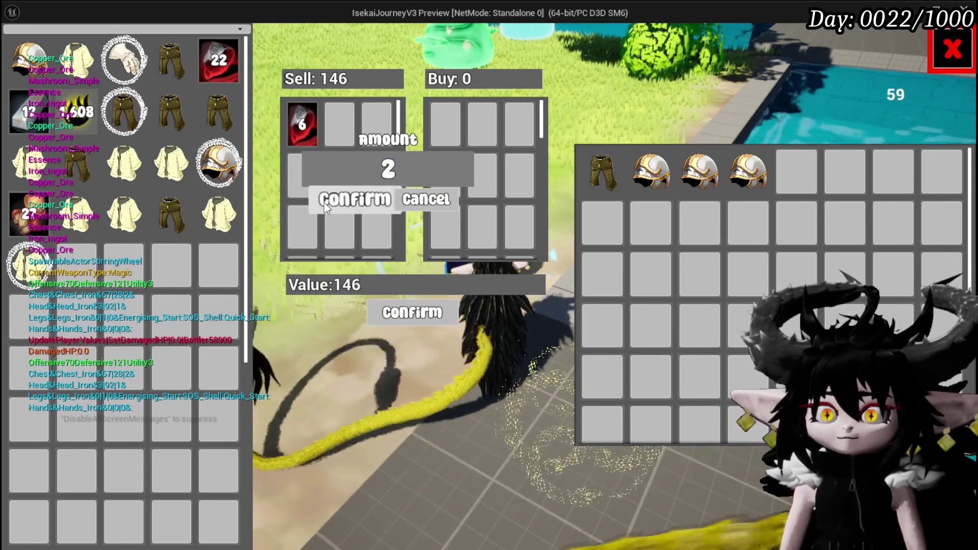
{"action": "left_click", "coordinate": [324, 203]}
{"action": "left_click", "coordinate": [326, 175]}
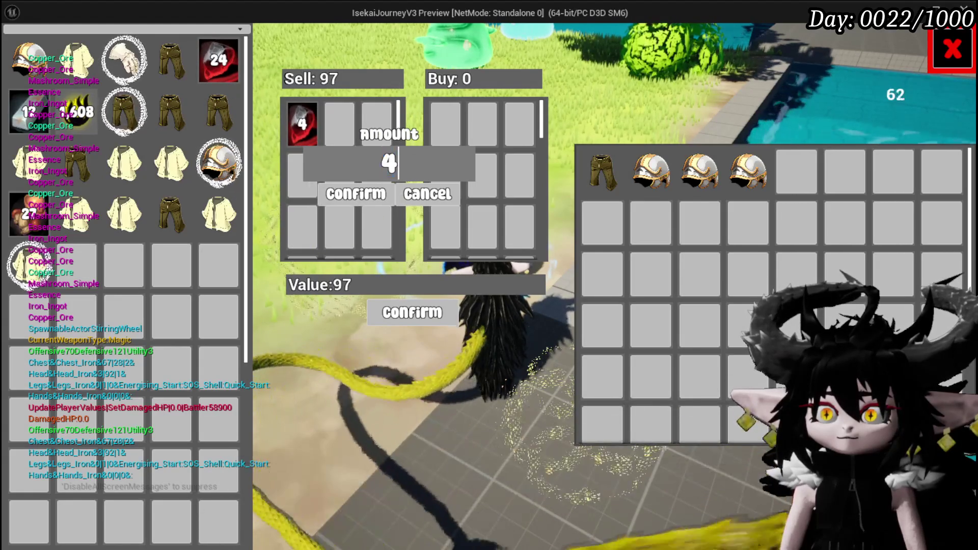
{"action": "left_click", "coordinate": [345, 200]}
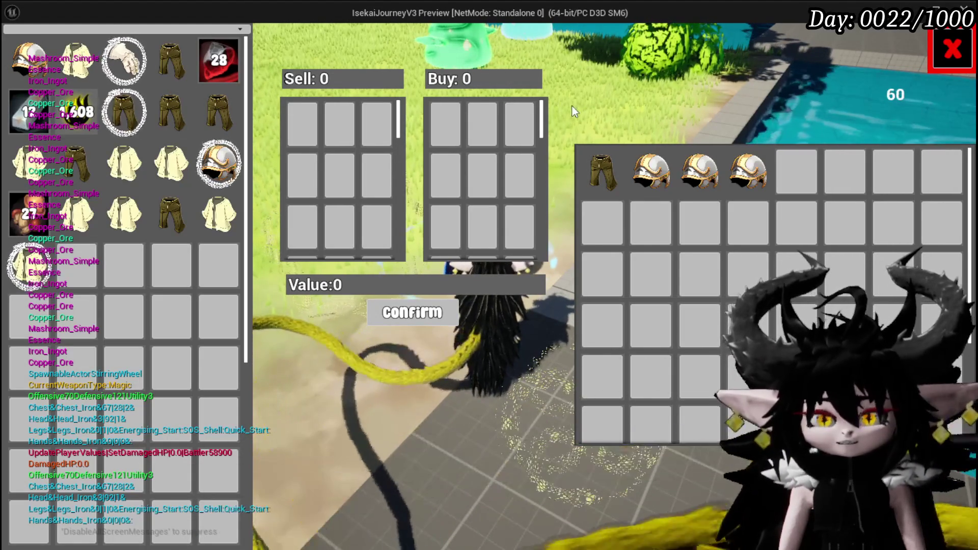
- Put the Iron Chest up for sale, then sell 14 and 10 more Copper Ore
{"action": "mouse_move", "coordinate": [38, 112]}
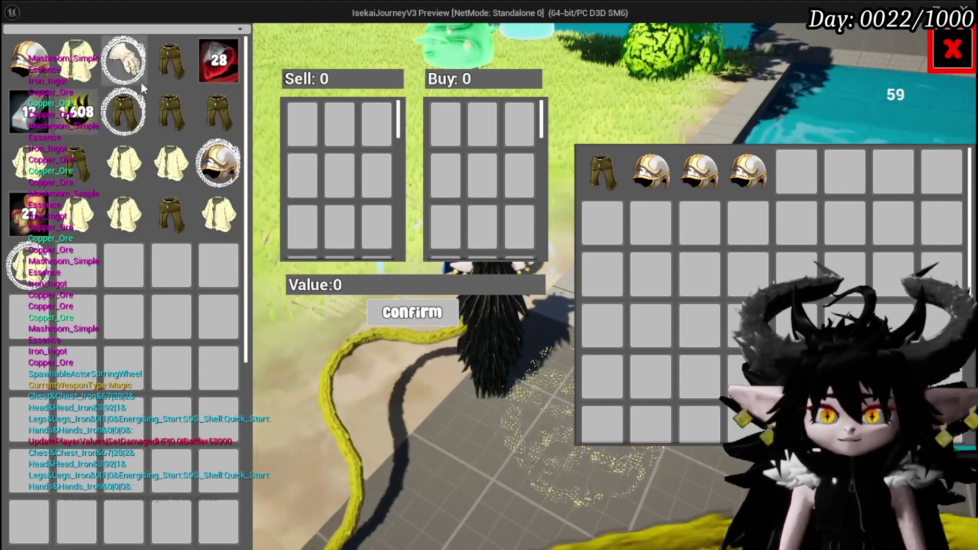
{"action": "left_click", "coordinate": [218, 214]}
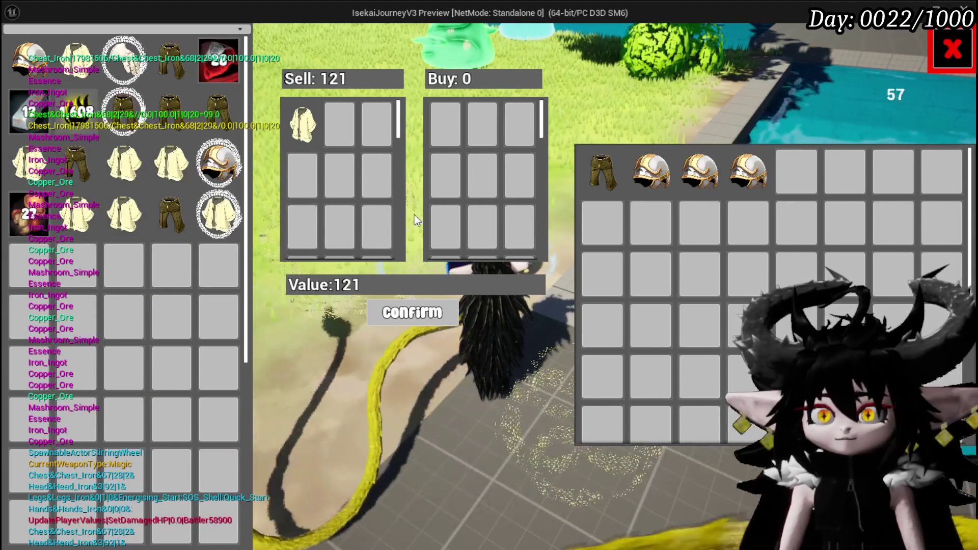
{"action": "left_click", "coordinate": [235, 64]}
{"action": "type", "text": "14"}
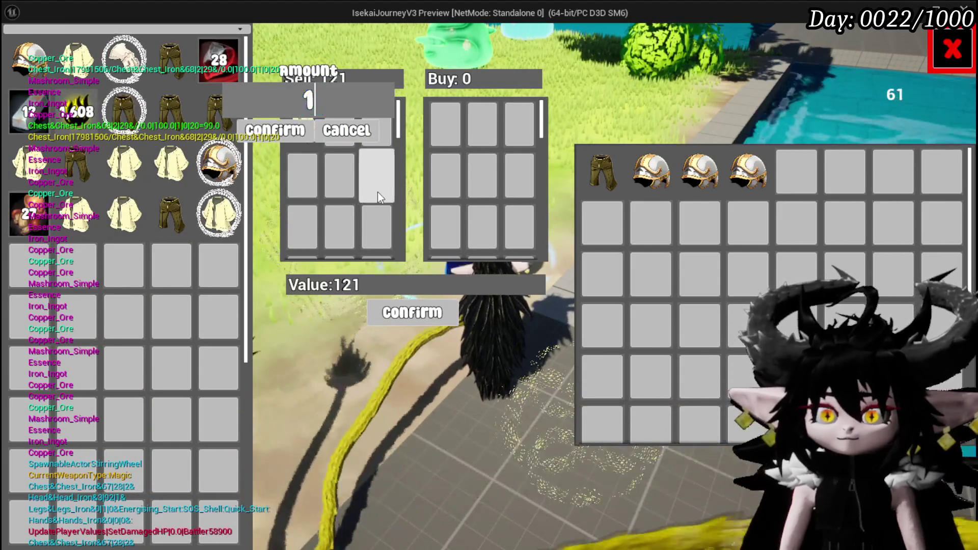
{"action": "key", "text": "Return"}
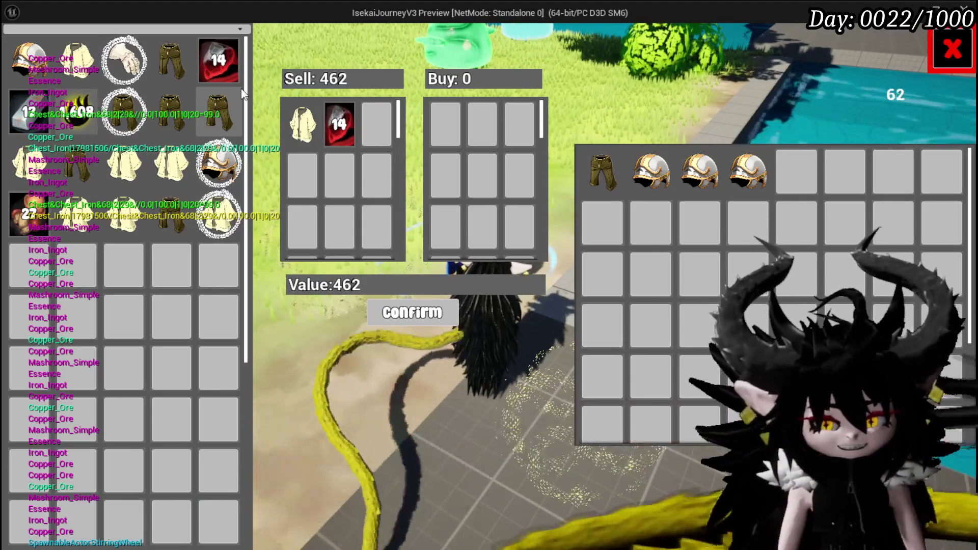
{"action": "left_click", "coordinate": [234, 69]}
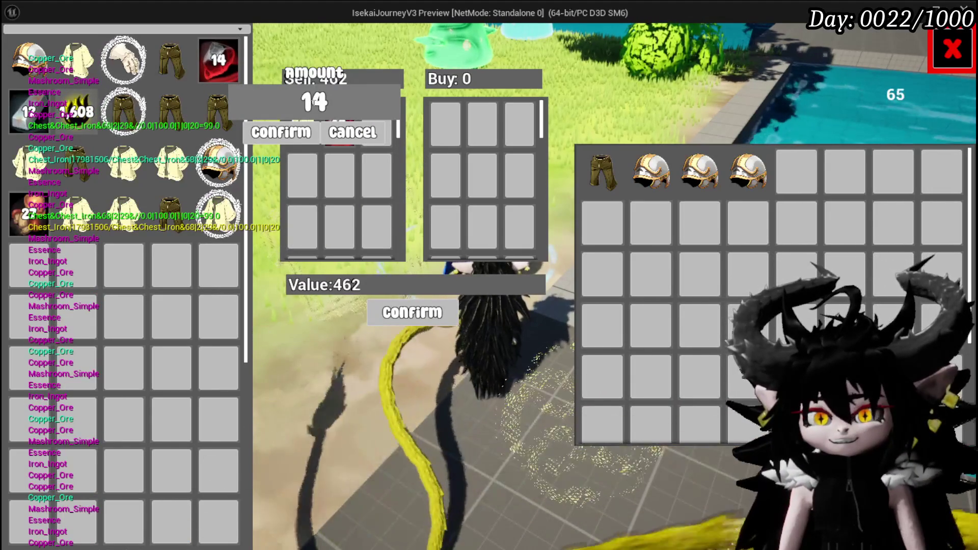
{"action": "left_click", "coordinate": [300, 130]}
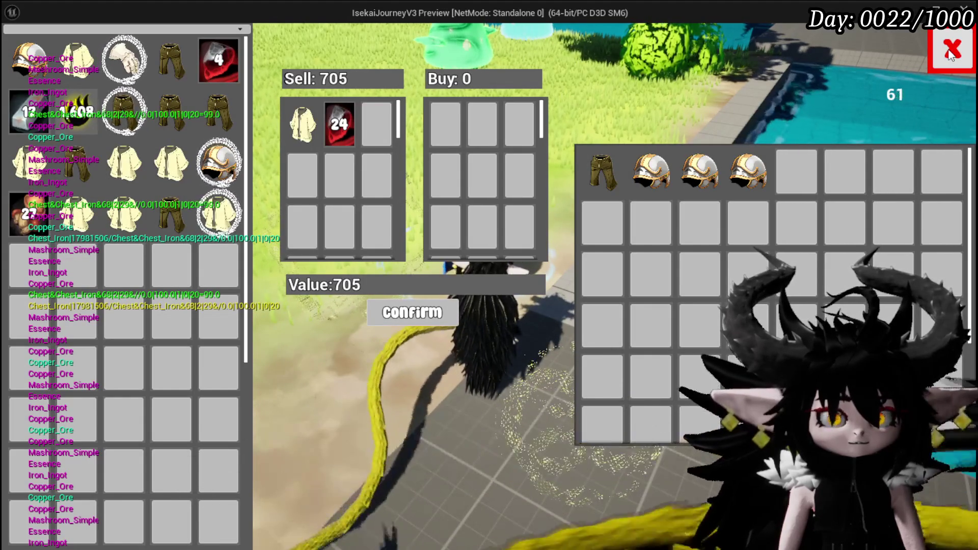
- Close the trade window, stop the game preview and save the level
{"action": "left_click", "coordinate": [951, 51]}
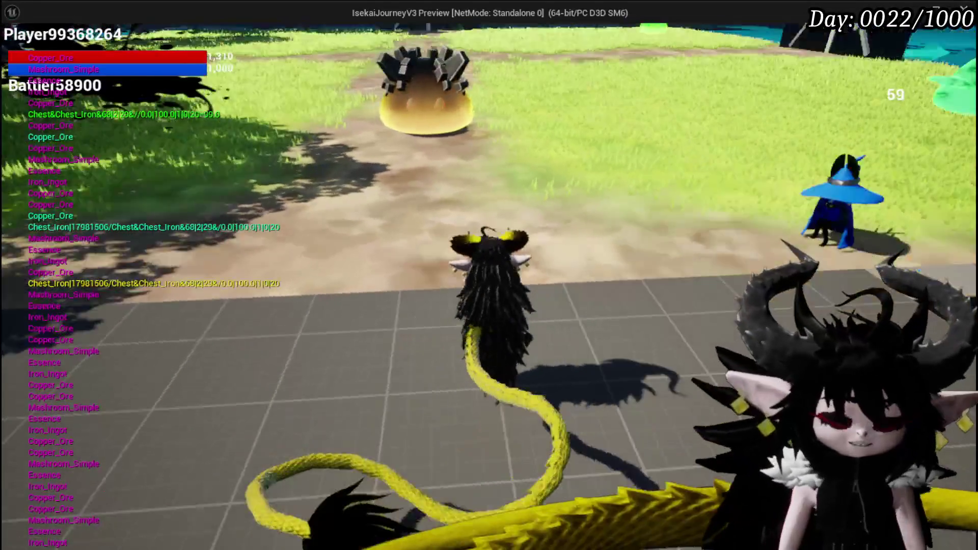
{"action": "key", "text": "Escape"}
{"action": "left_click", "coordinate": [19, 50]}
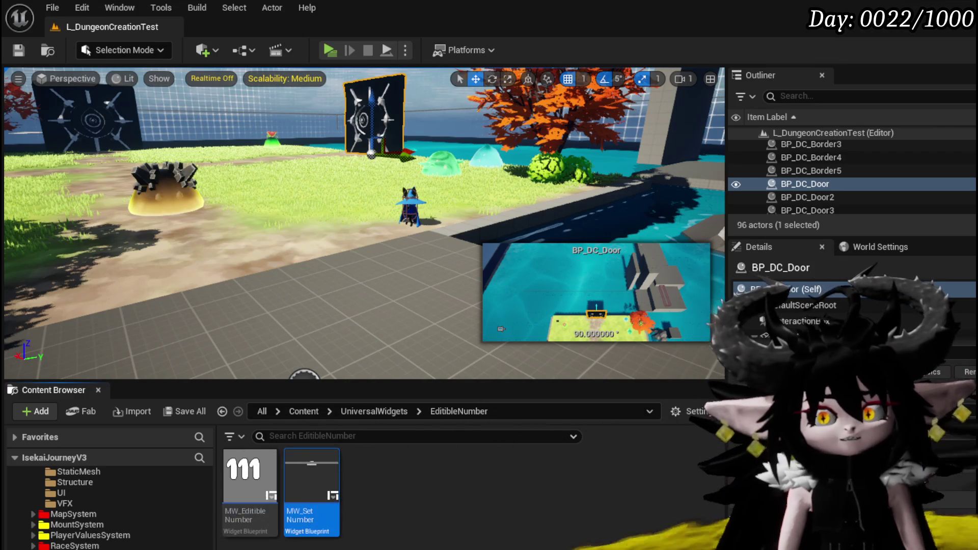
- Save all modified packages, then save the level a second time
{"action": "left_click", "coordinate": [18, 50]}
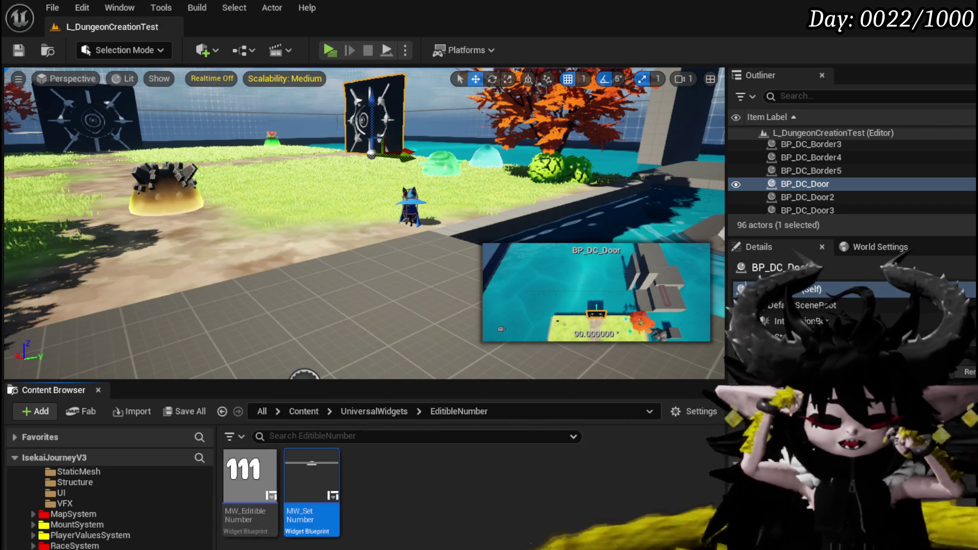
{"action": "left_click_drag", "start_coordinate": [311, 479], "coordinate": [355, 513]}
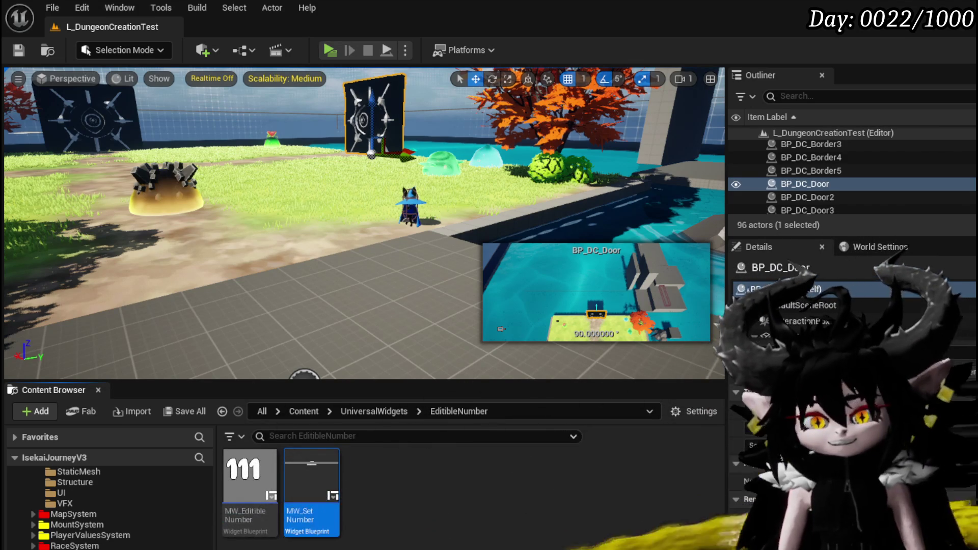
{"action": "left_click", "coordinate": [18, 50]}
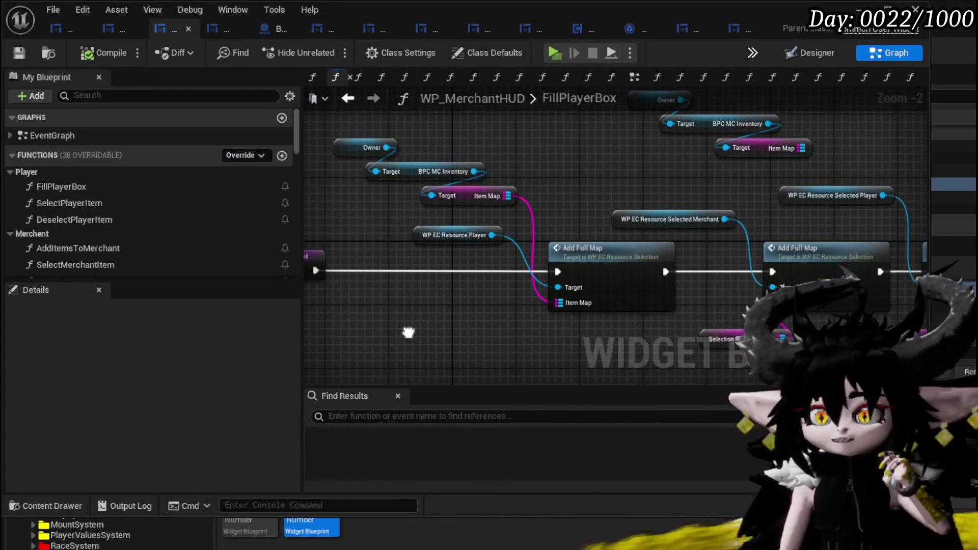
- Zoom out to show all four Add Full Map nodes, widen the editor window, and select FillPlayerBox
{"action": "scroll", "coordinate": [433, 311], "scroll_direction": "down", "scroll_amount": 1}
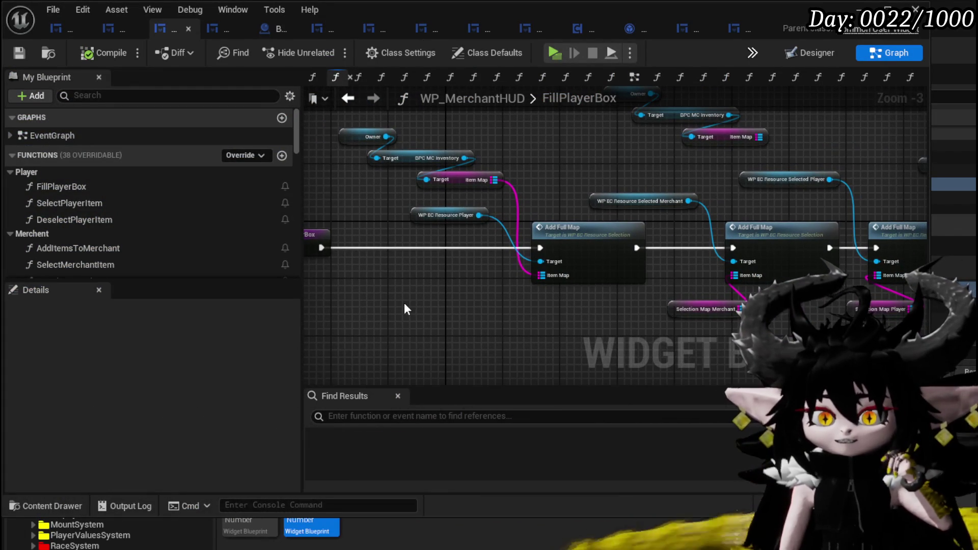
{"action": "mouse_move", "coordinate": [404, 306]}
{"action": "left_mouse_down"}
{"action": "mouse_move", "coordinate": [354, 299]}
{"action": "mouse_move", "coordinate": [430, 297]}
{"action": "mouse_move", "coordinate": [399, 301]}
{"action": "left_mouse_up"}
{"action": "scroll", "coordinate": [354, 299], "scroll_direction": "down", "scroll_amount": 1}
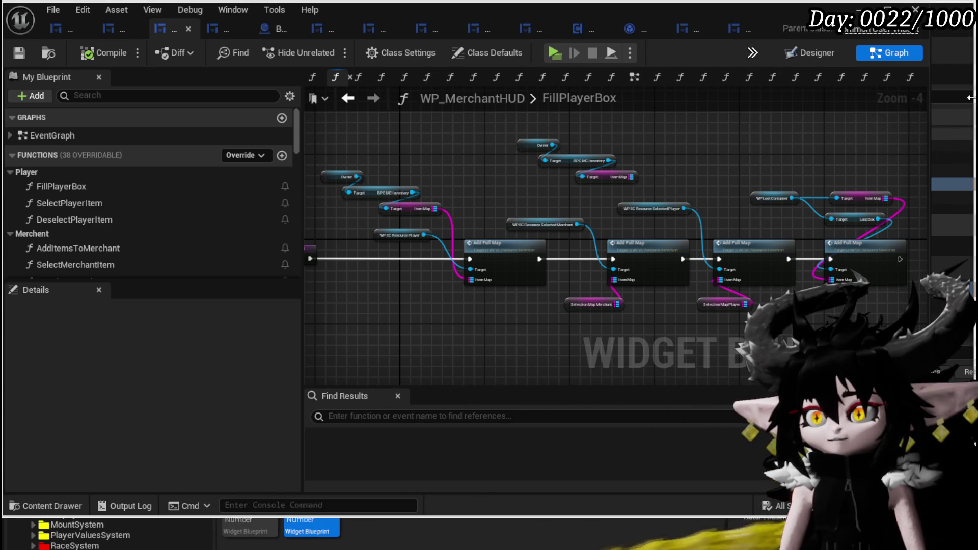
{"action": "left_click_drag", "start_coordinate": [973, 97], "coordinate": [973, 97]}
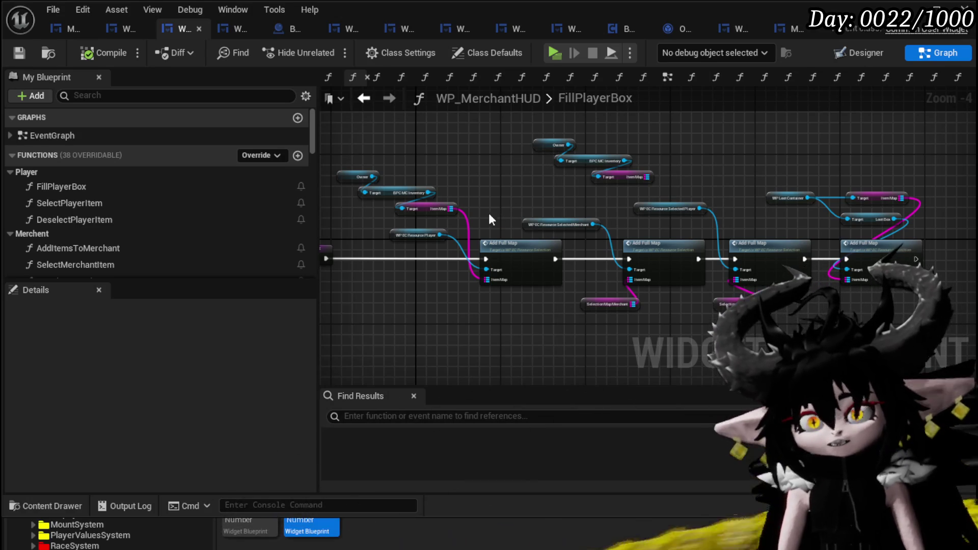
{"action": "left_click", "coordinate": [80, 186]}
- Rename FillPlayerBox to UpdateBox, then to UpdateBoxes, and compile
{"action": "right_click", "coordinate": [78, 186]}
{"action": "left_click", "coordinate": [127, 242]}
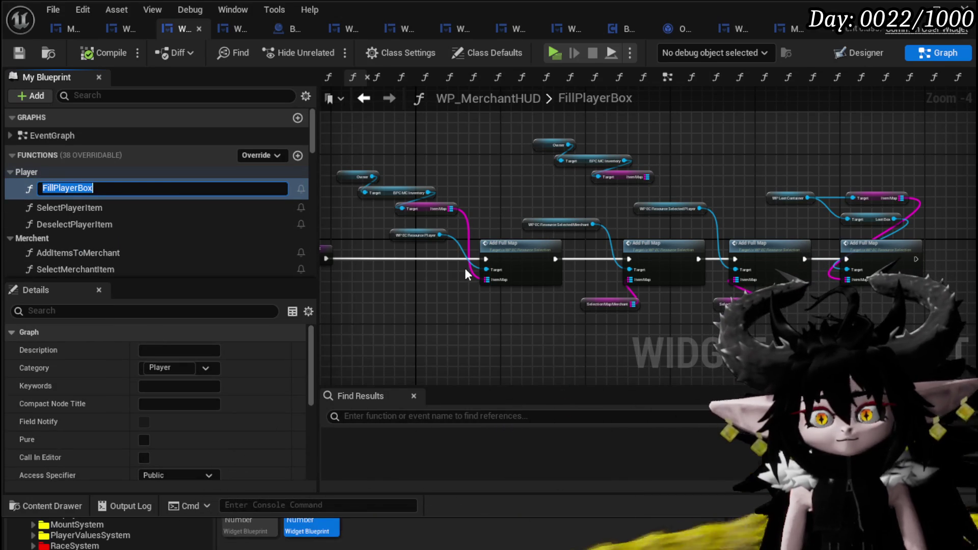
{"action": "type", "text": "UpdateBox"}
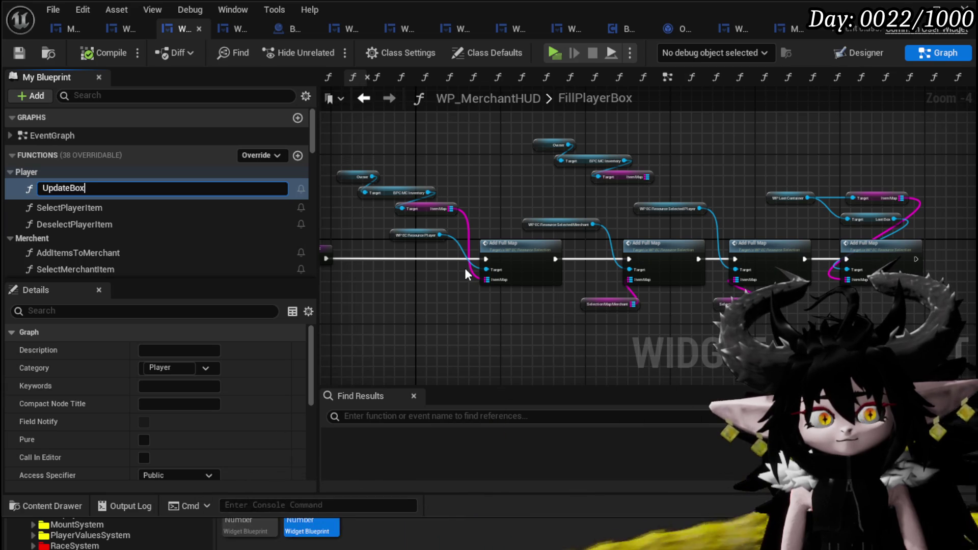
{"action": "key", "text": "Return"}
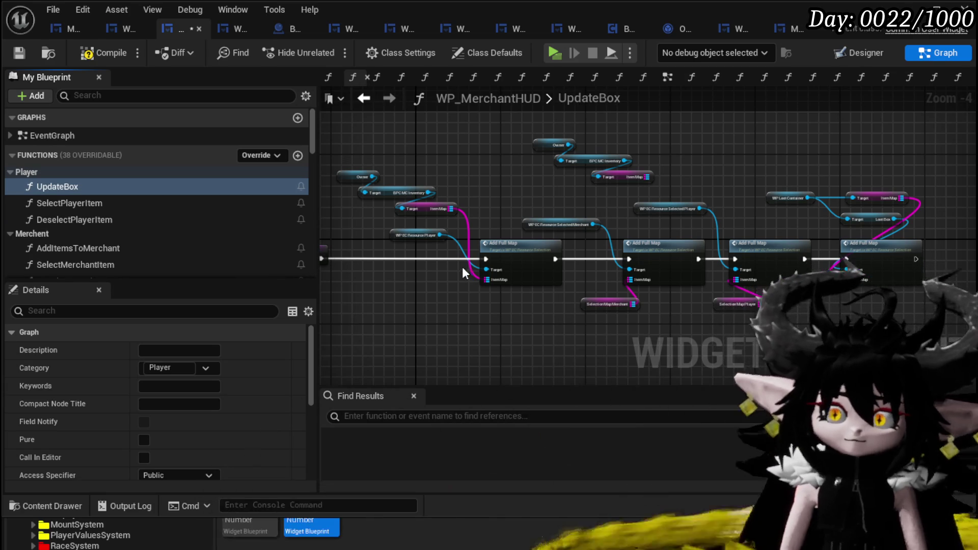
{"action": "right_click", "coordinate": [71, 189]}
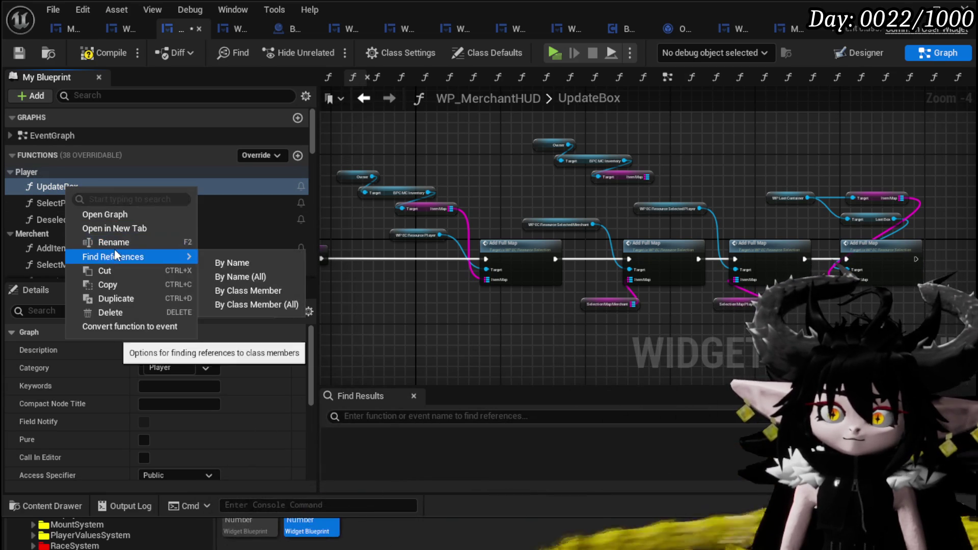
{"action": "left_click", "coordinate": [112, 240]}
{"action": "type", "text": "es"}
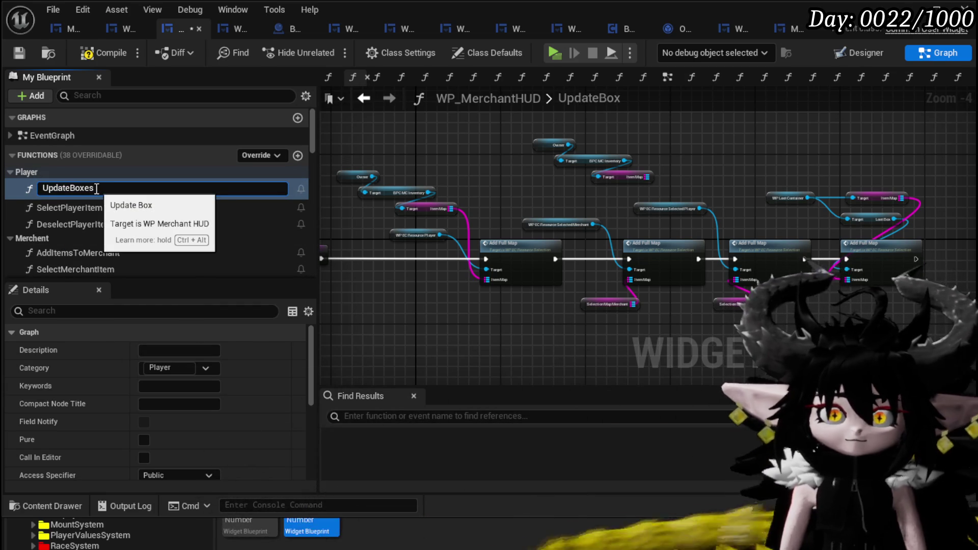
{"action": "key", "text": "Return"}
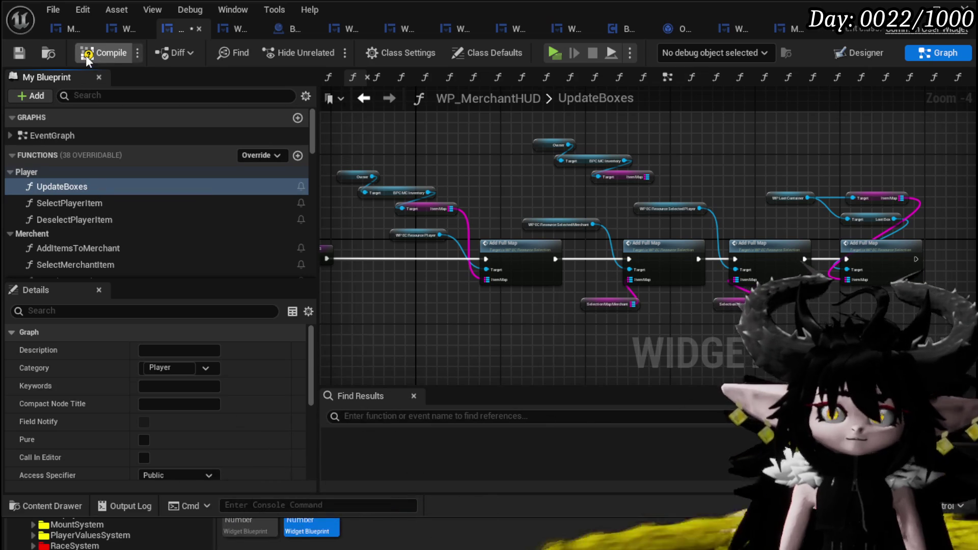
{"action": "left_click", "coordinate": [87, 56]}
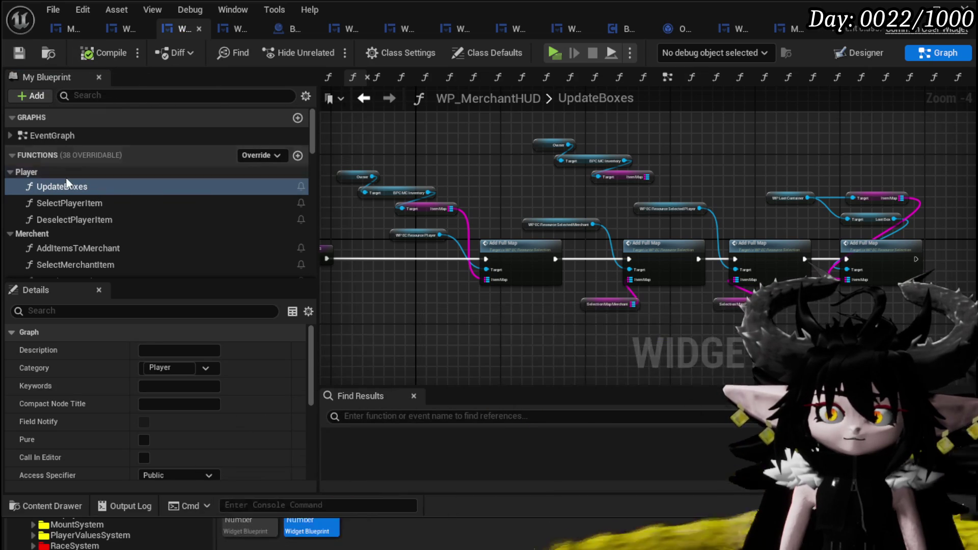
- Move UpdateBoxes below BindEvent, out of the Player category, and recompile
{"action": "mouse_move", "coordinate": [59, 187]}
{"action": "left_mouse_down"}
{"action": "mouse_move", "coordinate": [108, 197]}
{"action": "mouse_move", "coordinate": [100, 202]}
{"action": "mouse_move", "coordinate": [81, 179]}
{"action": "mouse_move", "coordinate": [59, 193]}
{"action": "left_mouse_up"}
{"action": "scroll", "coordinate": [108, 196], "scroll_direction": "down", "scroll_amount": 5}
{"action": "scroll", "coordinate": [81, 178], "scroll_direction": "up", "scroll_amount": 4}
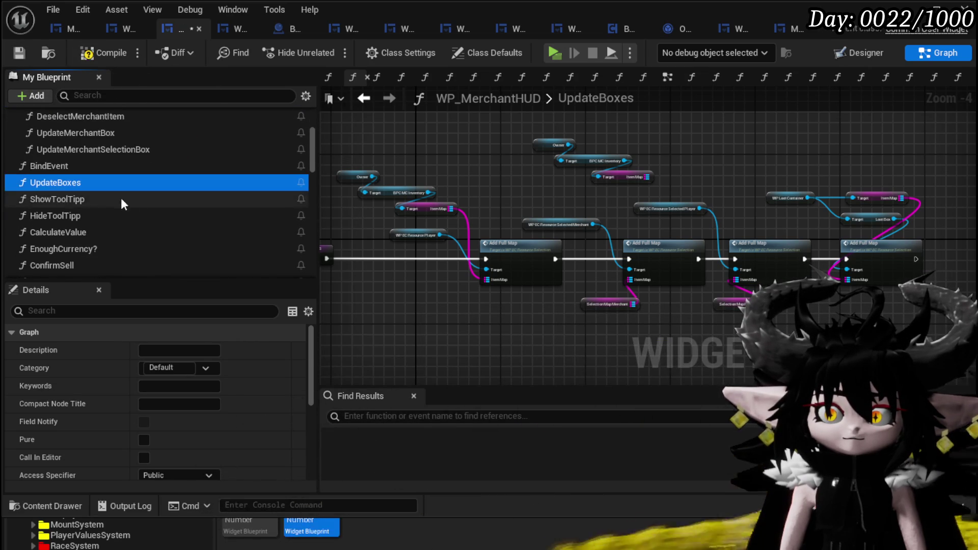
{"action": "left_click", "coordinate": [83, 54]}
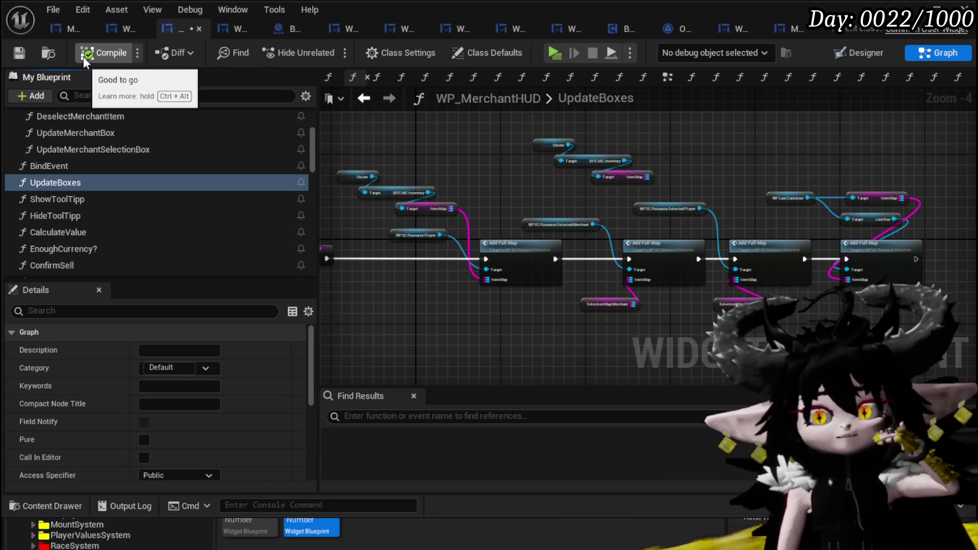
- Save WP_MerchantHUD and open the AddItemsToMerchant function graph
{"action": "left_click", "coordinate": [19, 52]}
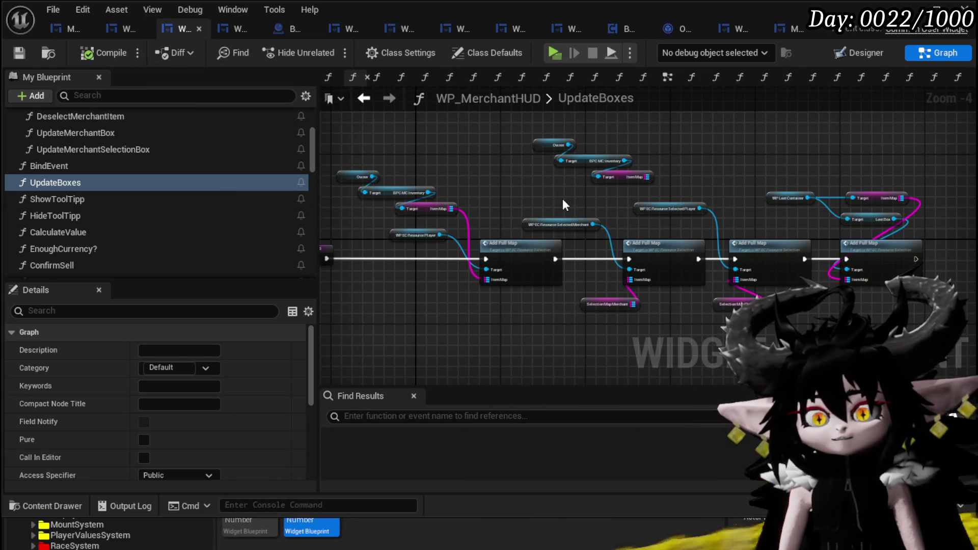
{"action": "scroll", "coordinate": [558, 198], "scroll_direction": "down", "scroll_amount": 5}
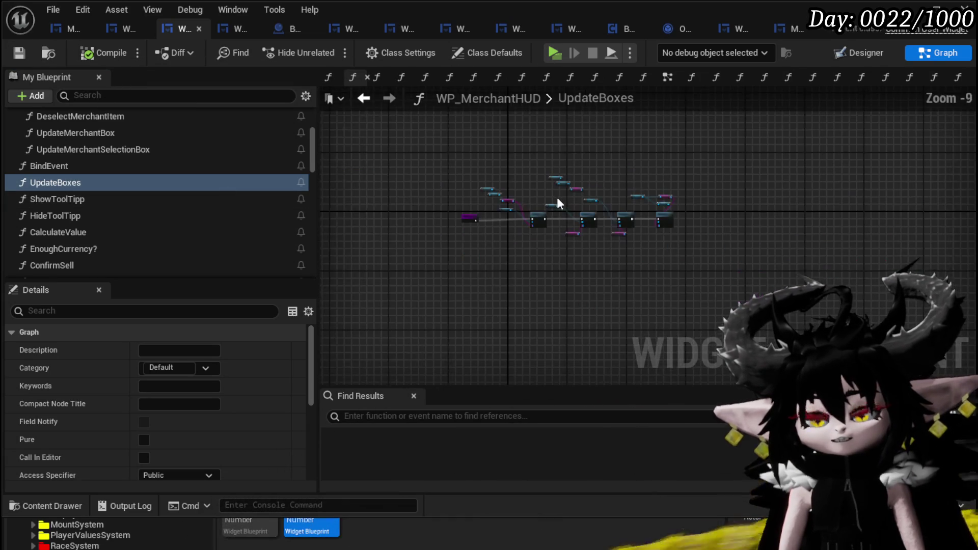
{"action": "scroll", "coordinate": [326, 206], "scroll_direction": "up", "scroll_amount": 4}
{"action": "scroll", "coordinate": [170, 189], "scroll_direction": "up", "scroll_amount": 3}
{"action": "double_click", "coordinate": [93, 168]}
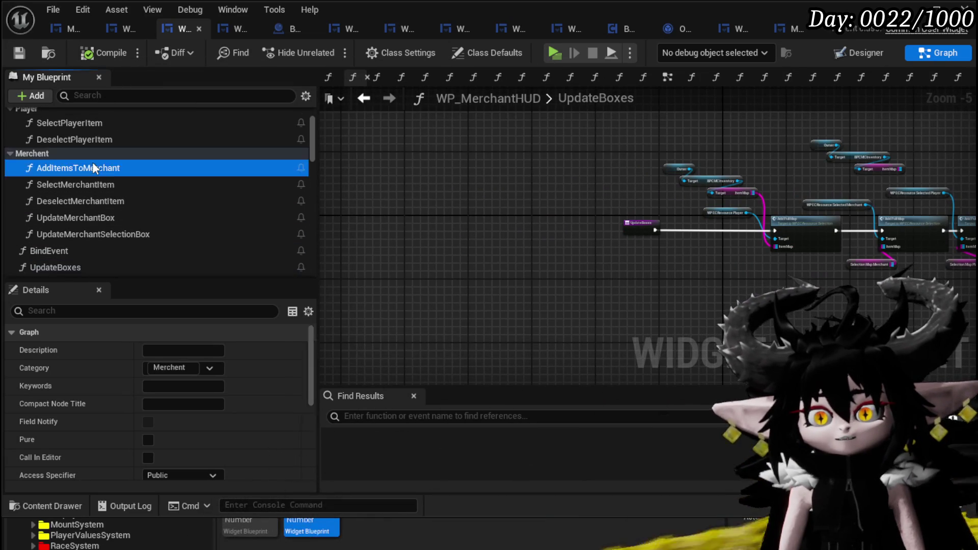
- Review the SelectMerchantItem, DeselectMerchantItem and SelectPlayerItem graphs, ending back on SelectMerchantItem
{"action": "double_click", "coordinate": [91, 184]}
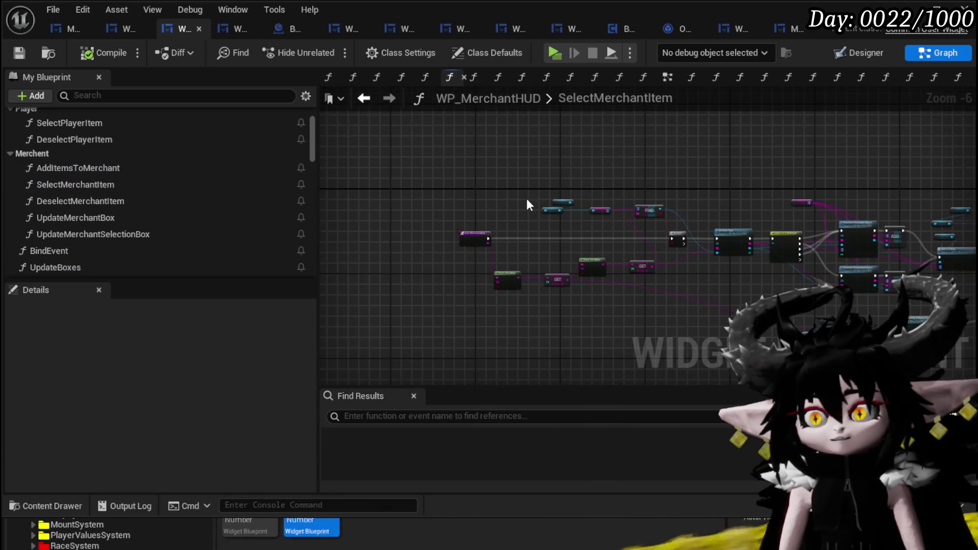
{"action": "double_click", "coordinate": [125, 201]}
{"action": "scroll", "coordinate": [805, 219], "scroll_direction": "down", "scroll_amount": 7}
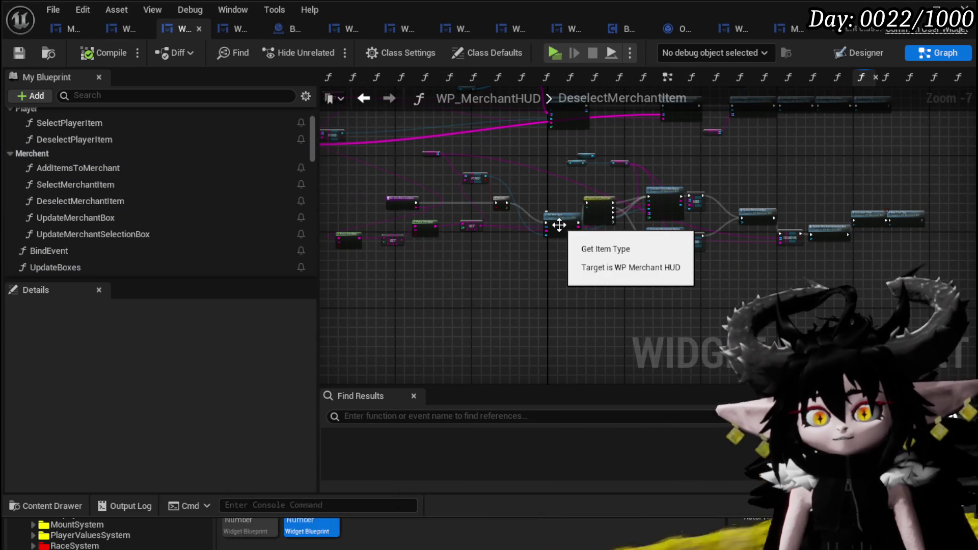
{"action": "scroll", "coordinate": [557, 219], "scroll_direction": "up", "scroll_amount": 2}
{"action": "scroll", "coordinate": [545, 262], "scroll_direction": "down", "scroll_amount": 2}
{"action": "scroll", "coordinate": [480, 253], "scroll_direction": "up", "scroll_amount": 3}
{"action": "mouse_move", "coordinate": [508, 229]}
{"action": "left_mouse_down"}
{"action": "mouse_move", "coordinate": [456, 250]}
{"action": "mouse_move", "coordinate": [583, 246]}
{"action": "mouse_move", "coordinate": [376, 229]}
{"action": "mouse_move", "coordinate": [239, 250]}
{"action": "mouse_move", "coordinate": [321, 245]}
{"action": "mouse_move", "coordinate": [533, 262]}
{"action": "left_mouse_up"}
{"action": "scroll", "coordinate": [532, 263], "scroll_direction": "down", "scroll_amount": 2}
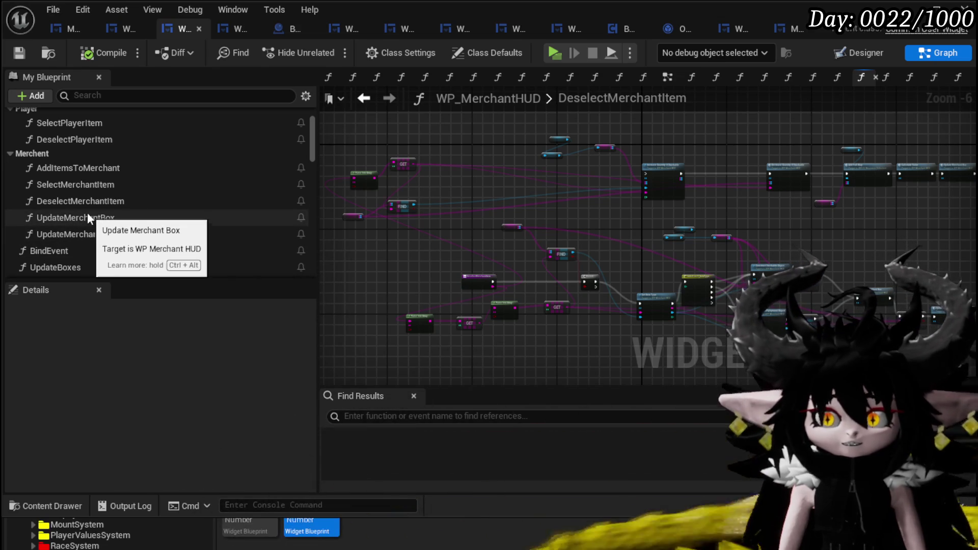
{"action": "left_click", "coordinate": [69, 122]}
{"action": "double_click", "coordinate": [68, 123]}
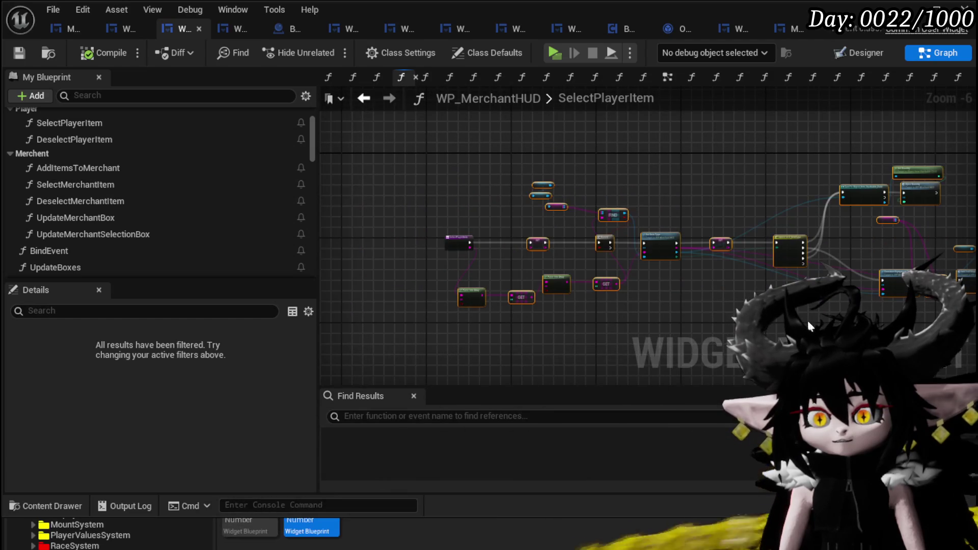
{"action": "double_click", "coordinate": [130, 178]}
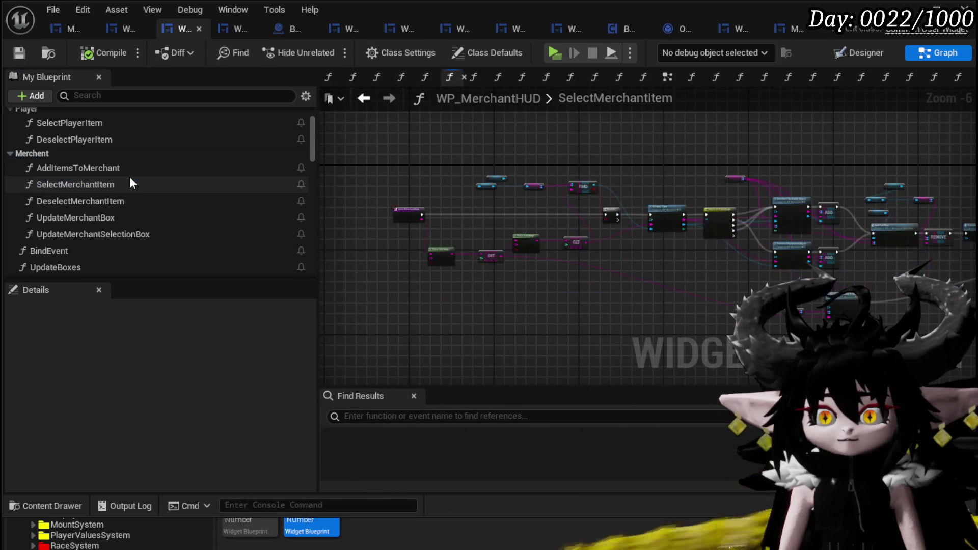
- Paste the copied nodes, reposition the entry node, and feed Item Data into Parse Into Array's Source String
{"action": "key", "text": "ctrl+v"}
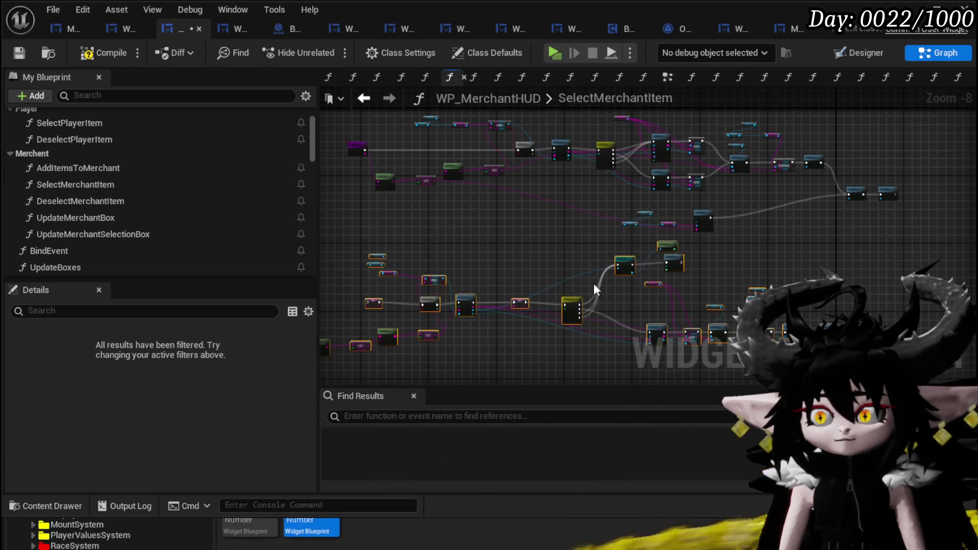
{"action": "mouse_move", "coordinate": [568, 299]}
{"action": "left_mouse_down"}
{"action": "mouse_move", "coordinate": [685, 286]}
{"action": "mouse_move", "coordinate": [661, 296]}
{"action": "left_mouse_up"}
{"action": "scroll", "coordinate": [404, 219], "scroll_direction": "up", "scroll_amount": 3}
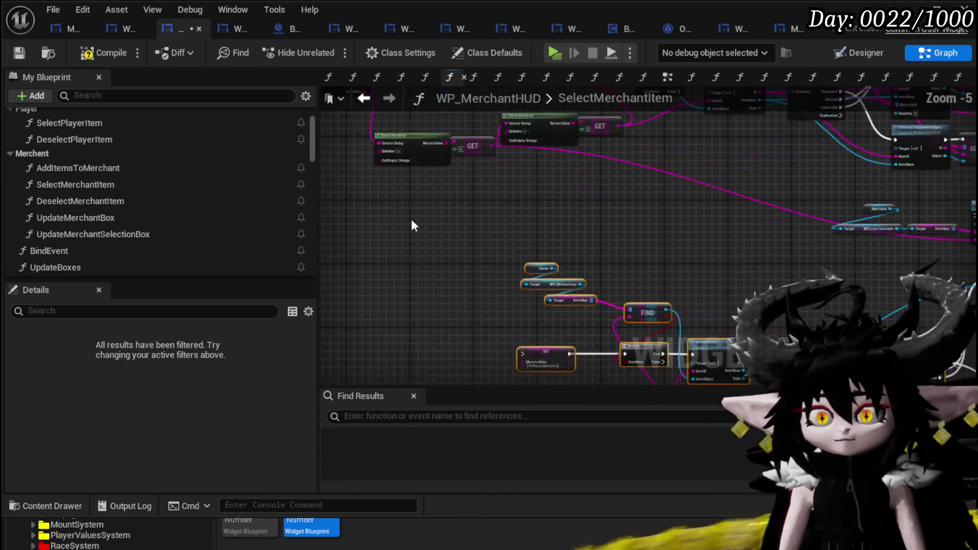
{"action": "scroll", "coordinate": [396, 188], "scroll_direction": "down", "scroll_amount": 2}
{"action": "left_click", "coordinate": [405, 208]}
{"action": "mouse_move", "coordinate": [405, 204]}
{"action": "left_mouse_down"}
{"action": "mouse_move", "coordinate": [419, 376]}
{"action": "mouse_move", "coordinate": [449, 185]}
{"action": "mouse_move", "coordinate": [664, 173]}
{"action": "left_mouse_up"}
{"action": "scroll", "coordinate": [451, 191], "scroll_direction": "up", "scroll_amount": 4}
{"action": "left_click_drag", "start_coordinate": [437, 194], "coordinate": [479, 316]}
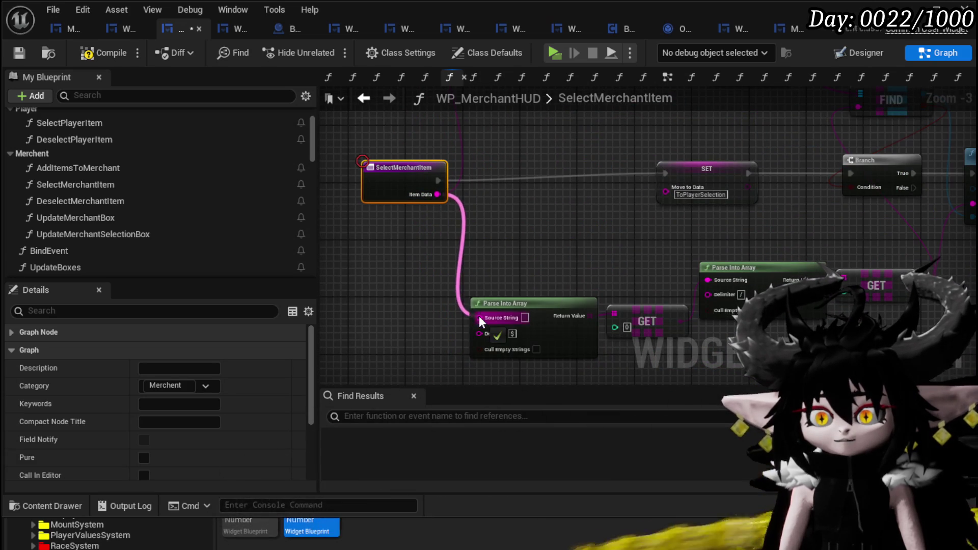
- Change the SET node's Move to Data from ToPlayerSelection to ToMerchantSelection and save
{"action": "scroll", "coordinate": [576, 261], "scroll_direction": "up", "scroll_amount": 3}
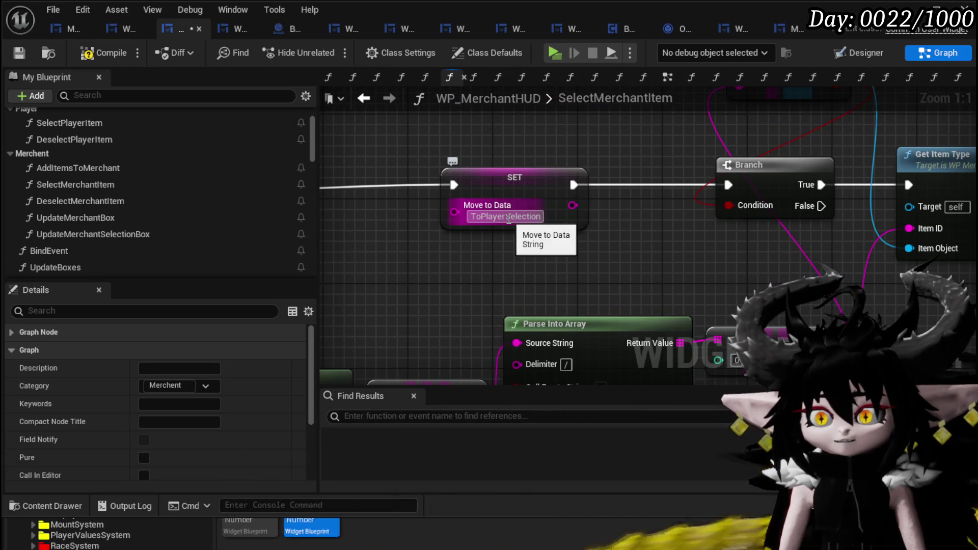
{"action": "left_click_drag", "start_coordinate": [481, 218], "coordinate": [498, 218]}
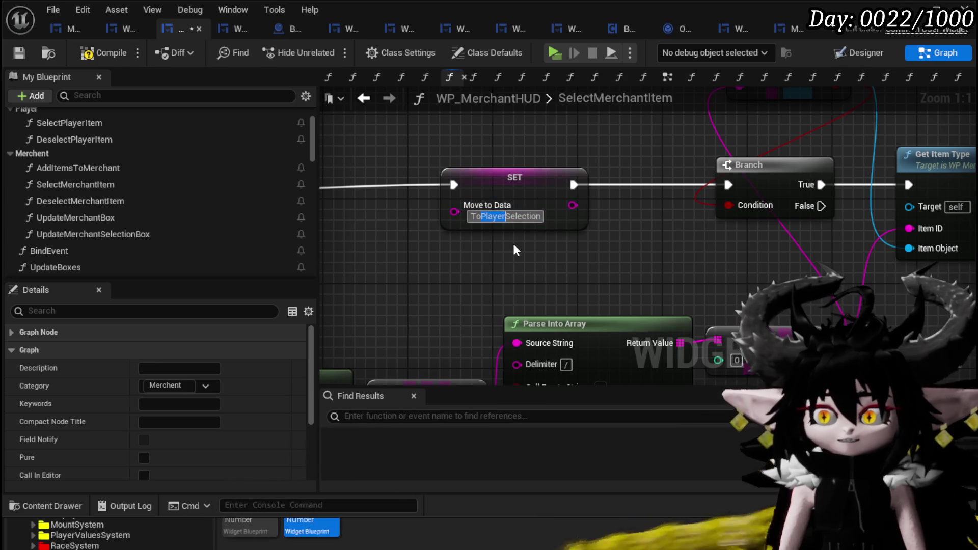
{"action": "type", "text": "Merchant"}
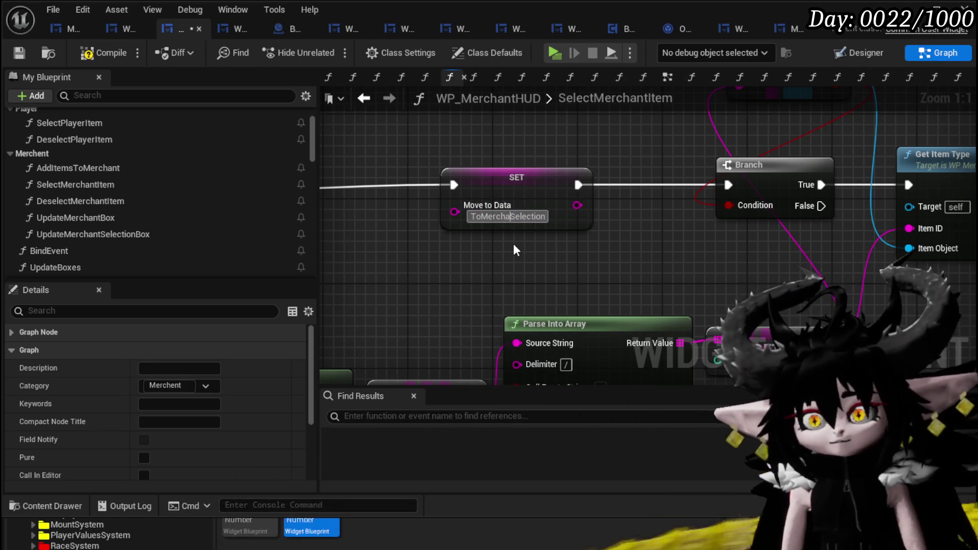
{"action": "key", "text": "Return"}
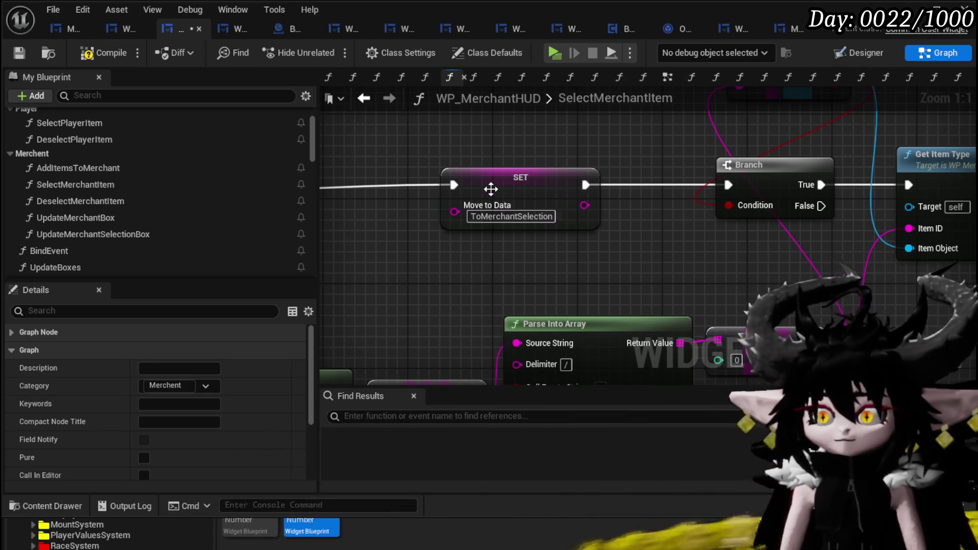
{"action": "left_click", "coordinate": [19, 53]}
{"action": "scroll", "coordinate": [662, 142], "scroll_direction": "down", "scroll_amount": 5}
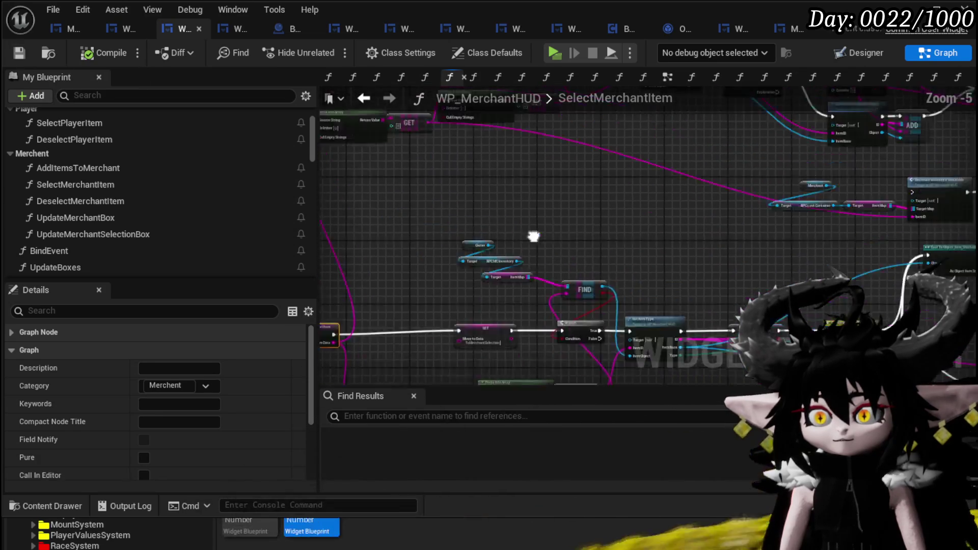
- Plug the loot container's Item Map into FIND and delete the unused Owner and MC Inventory nodes
{"action": "left_click_drag", "start_coordinate": [500, 318], "coordinate": [496, 376]}
{"action": "left_click_drag", "start_coordinate": [559, 171], "coordinate": [596, 200]}
{"action": "left_click_drag", "start_coordinate": [556, 246], "coordinate": [748, 275]}
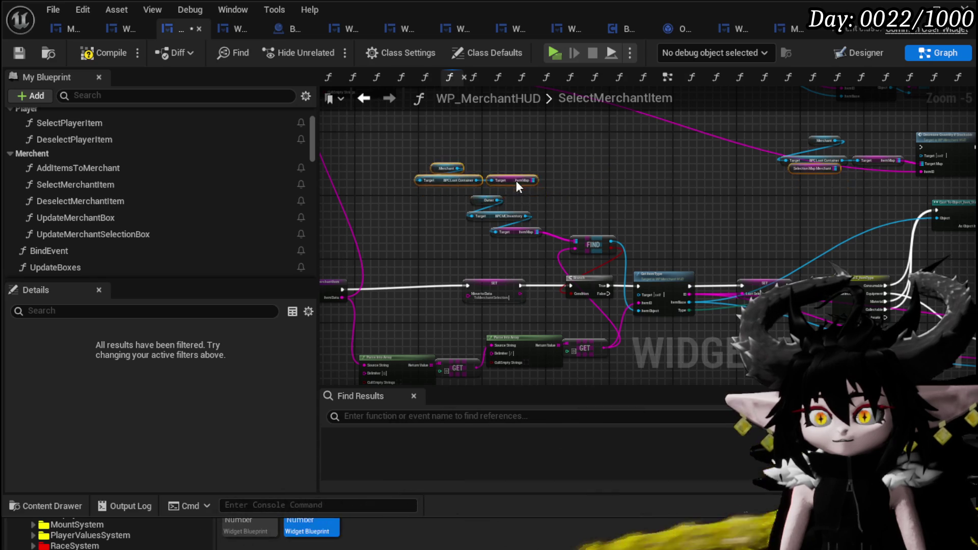
{"action": "scroll", "coordinate": [516, 181], "scroll_direction": "up", "scroll_amount": 3}
{"action": "left_click_drag", "start_coordinate": [552, 172], "coordinate": [563, 253]}
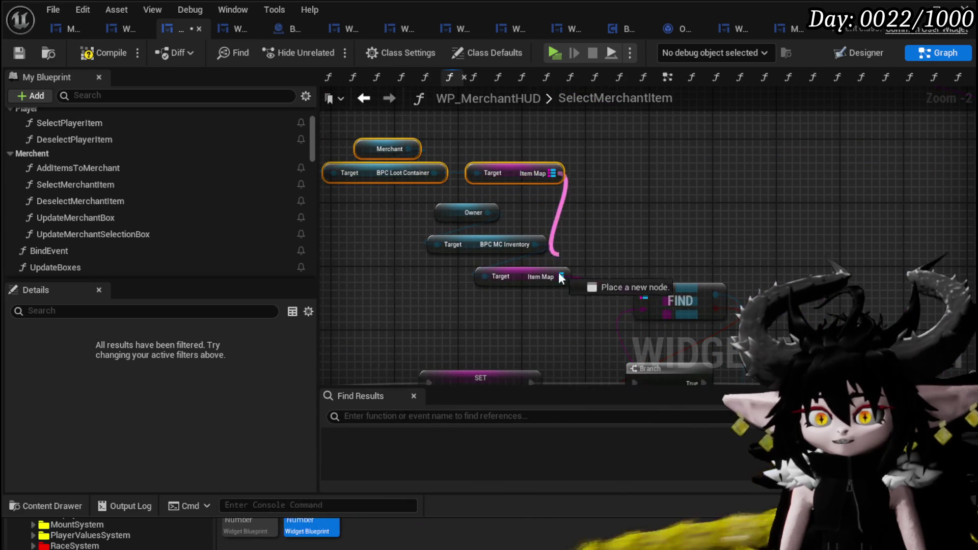
{"action": "left_click_drag", "start_coordinate": [641, 299], "coordinate": [641, 299]}
{"action": "left_click_drag", "start_coordinate": [454, 301], "coordinate": [534, 215]}
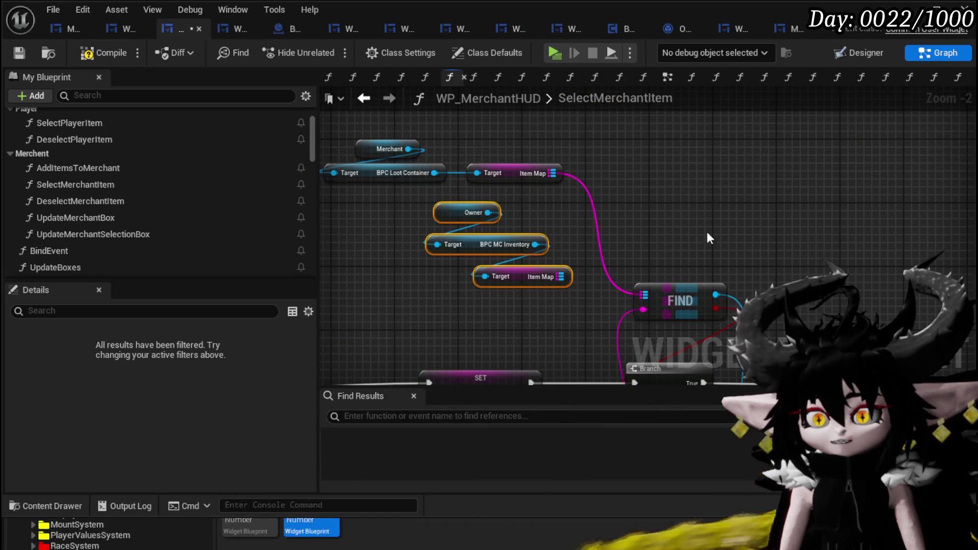
{"action": "key", "text": "Delete"}
- Move Selection Map Player's wires onto the Selection Map Merchant getter
{"action": "mouse_move", "coordinate": [774, 239]}
{"action": "left_mouse_down"}
{"action": "mouse_move", "coordinate": [487, 213]}
{"action": "mouse_move", "coordinate": [535, 287]}
{"action": "left_mouse_up"}
{"action": "scroll", "coordinate": [512, 172], "scroll_direction": "down", "scroll_amount": 3}
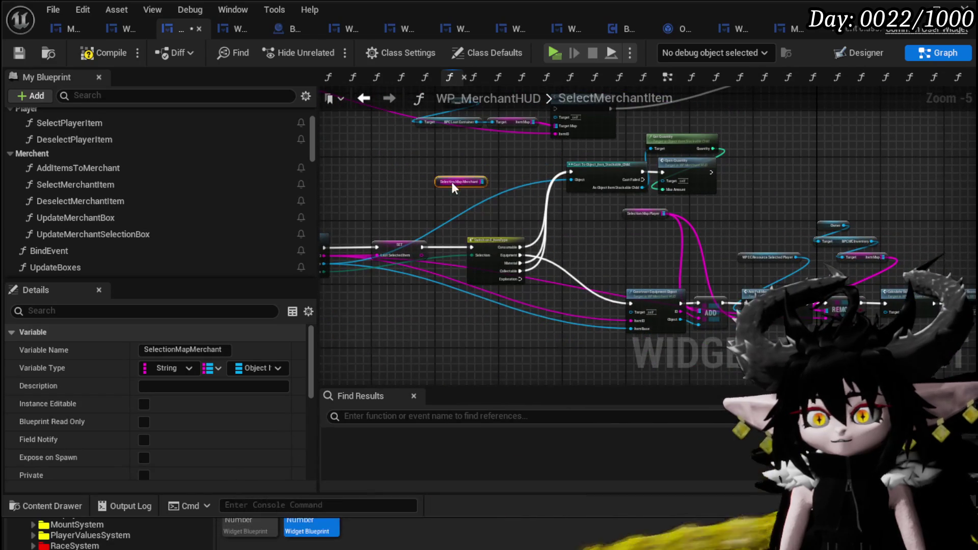
{"action": "scroll", "coordinate": [627, 234], "scroll_direction": "up", "scroll_amount": 3}
{"action": "left_click_drag", "start_coordinate": [658, 189], "coordinate": [643, 230]}
{"action": "left_click_drag", "start_coordinate": [720, 246], "coordinate": [583, 176]}
{"action": "scroll", "coordinate": [583, 176], "scroll_direction": "down", "scroll_amount": 1}
{"action": "mouse_move", "coordinate": [357, 178]}
{"action": "left_mouse_down"}
{"action": "mouse_move", "coordinate": [839, 230]}
{"action": "mouse_move", "coordinate": [353, 394]}
{"action": "left_mouse_up"}
- Delete the leftover Owner, DPC MC Inventory and Item Map nodes
{"action": "left_click", "coordinate": [372, 243]}
{"action": "mouse_move", "coordinate": [774, 227]}
{"action": "left_mouse_down"}
{"action": "mouse_move", "coordinate": [695, 238]}
{"action": "mouse_move", "coordinate": [674, 319]}
{"action": "left_mouse_up"}
{"action": "mouse_move", "coordinate": [600, 206]}
{"action": "left_mouse_down"}
{"action": "mouse_move", "coordinate": [665, 221]}
{"action": "mouse_move", "coordinate": [712, 217]}
{"action": "mouse_move", "coordinate": [687, 368]}
{"action": "mouse_move", "coordinate": [719, 308]}
{"action": "mouse_move", "coordinate": [723, 334]}
{"action": "left_mouse_up"}
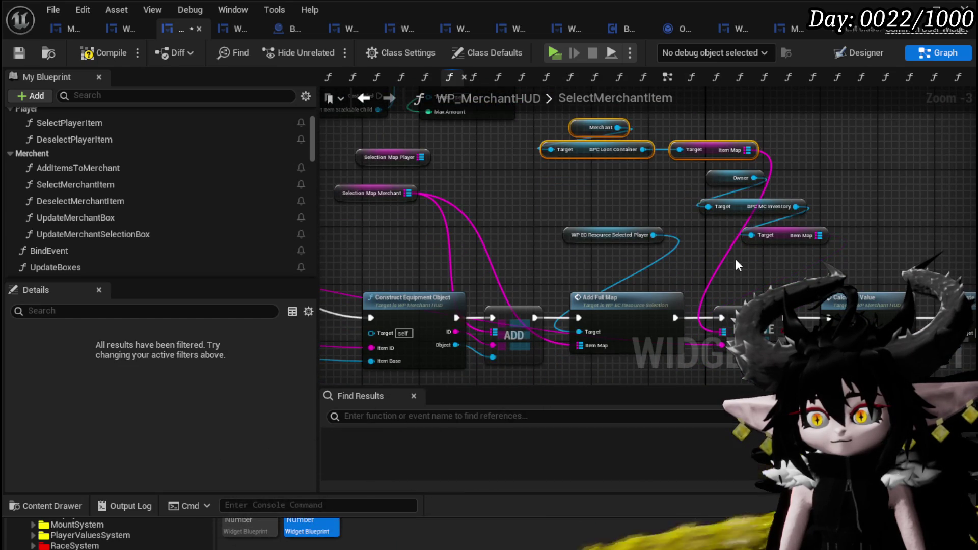
{"action": "left_click_drag", "start_coordinate": [762, 213], "coordinate": [787, 180]}
{"action": "mouse_move", "coordinate": [833, 240]}
{"action": "left_mouse_down"}
{"action": "mouse_move", "coordinate": [589, 223]}
{"action": "mouse_move", "coordinate": [790, 256]}
{"action": "left_mouse_up"}
{"action": "key", "text": "Delete"}
{"action": "scroll", "coordinate": [691, 221], "scroll_direction": "down", "scroll_amount": 1}
{"action": "mouse_move", "coordinate": [691, 222]}
{"action": "left_mouse_down"}
{"action": "mouse_move", "coordinate": [450, 199]}
{"action": "mouse_move", "coordinate": [841, 247]}
{"action": "left_mouse_up"}
{"action": "mouse_move", "coordinate": [552, 202]}
{"action": "left_mouse_down"}
{"action": "mouse_move", "coordinate": [469, 206]}
{"action": "mouse_move", "coordinate": [422, 235]}
{"action": "mouse_move", "coordinate": [421, 207]}
{"action": "left_mouse_up"}
- Inspect the OpenQuantity function graph
{"action": "double_click", "coordinate": [781, 174]}
{"action": "scroll", "coordinate": [542, 243], "scroll_direction": "down", "scroll_amount": 1}
{"action": "left_click_drag", "start_coordinate": [318, 228], "coordinate": [559, 240]}
{"action": "scroll", "coordinate": [147, 248], "scroll_direction": "down", "scroll_amount": 10}
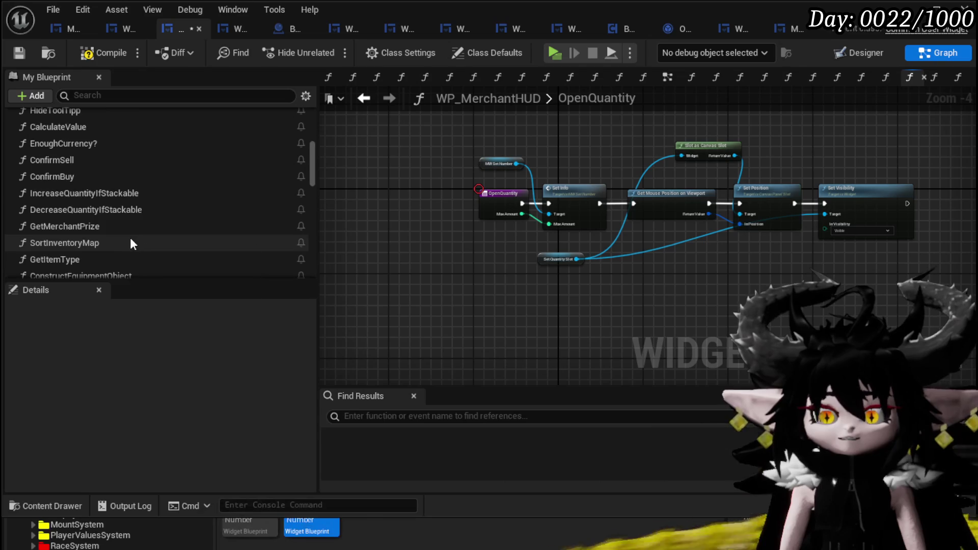
- In ConfirmQuantity, rename the Switch on String's fourth case from ToMercantSelection to ToMerchantSelection
{"action": "double_click", "coordinate": [84, 172]}
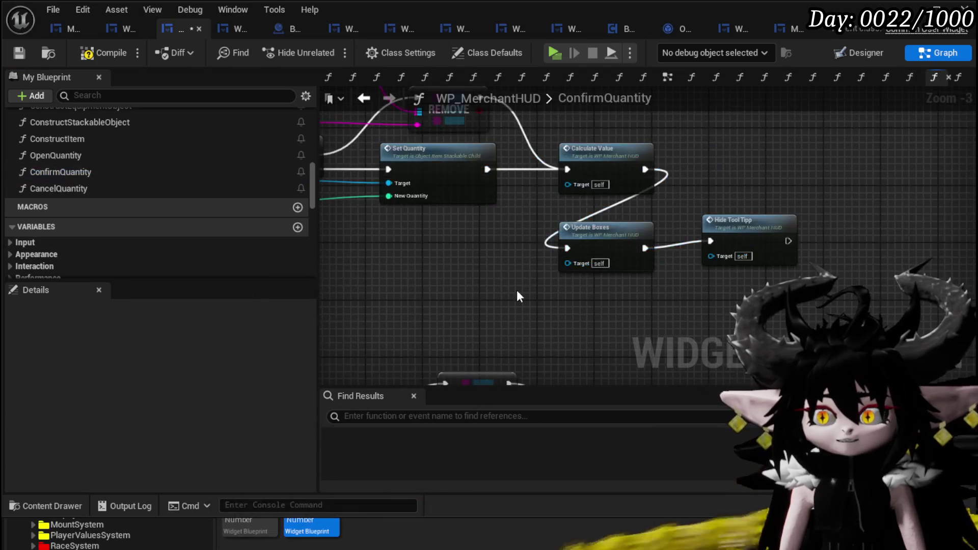
{"action": "scroll", "coordinate": [692, 274], "scroll_direction": "down", "scroll_amount": 5}
{"action": "scroll", "coordinate": [552, 275], "scroll_direction": "up", "scroll_amount": 7}
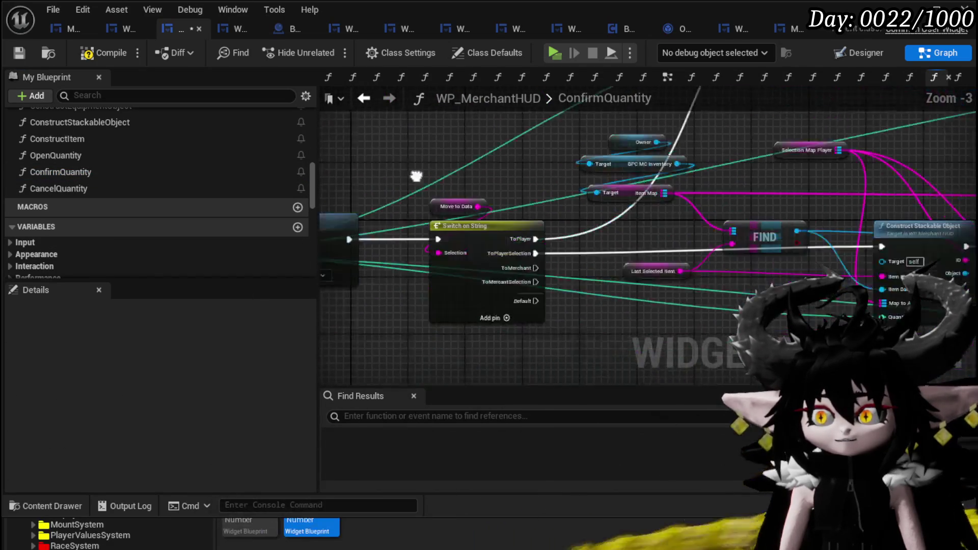
{"action": "left_click", "coordinate": [372, 314]}
{"action": "left_click", "coordinate": [170, 426]}
{"action": "type", "text": "hantSelection"}
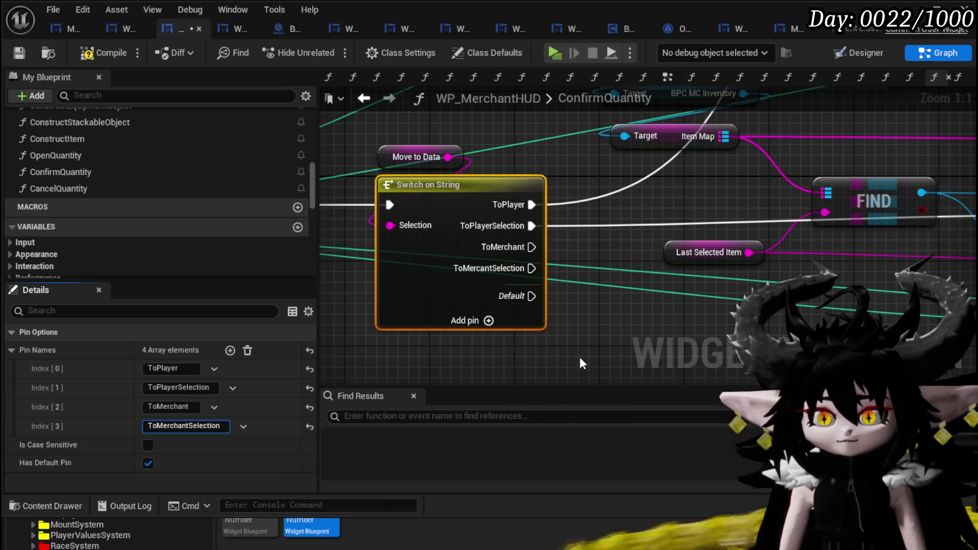
{"action": "left_click", "coordinate": [580, 359]}
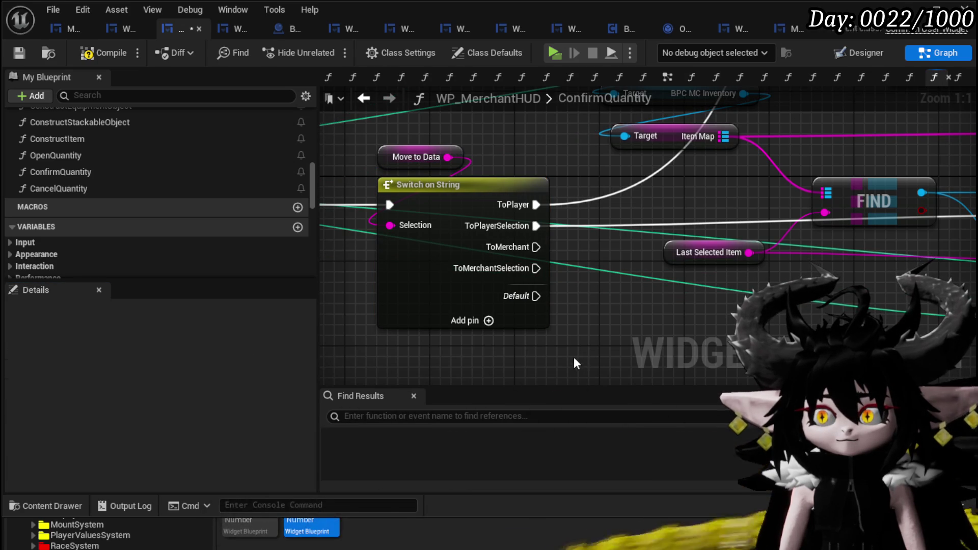
- Compile and save the blueprint
{"action": "left_click", "coordinate": [96, 58]}
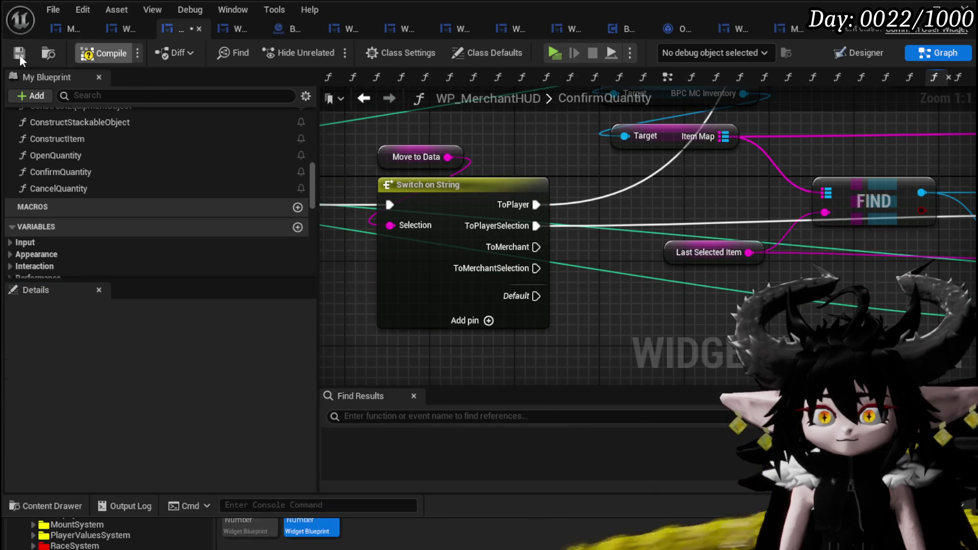
{"action": "left_click", "coordinate": [20, 54]}
{"action": "scroll", "coordinate": [552, 150], "scroll_direction": "down", "scroll_amount": 7}
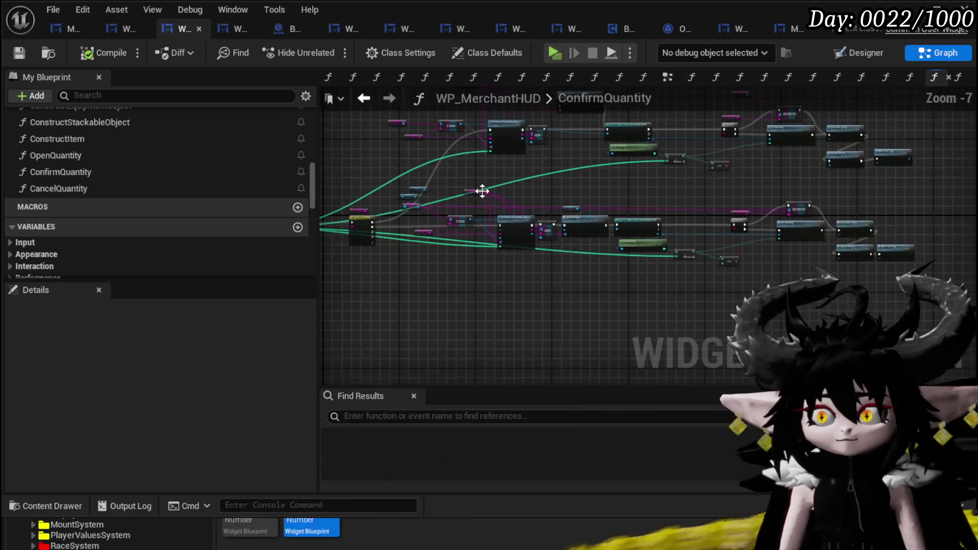
- Move a box-selected group of ConfirmQuantity nodes below the other row, then review the connected nodes
{"action": "scroll", "coordinate": [402, 183], "scroll_direction": "up", "scroll_amount": 3}
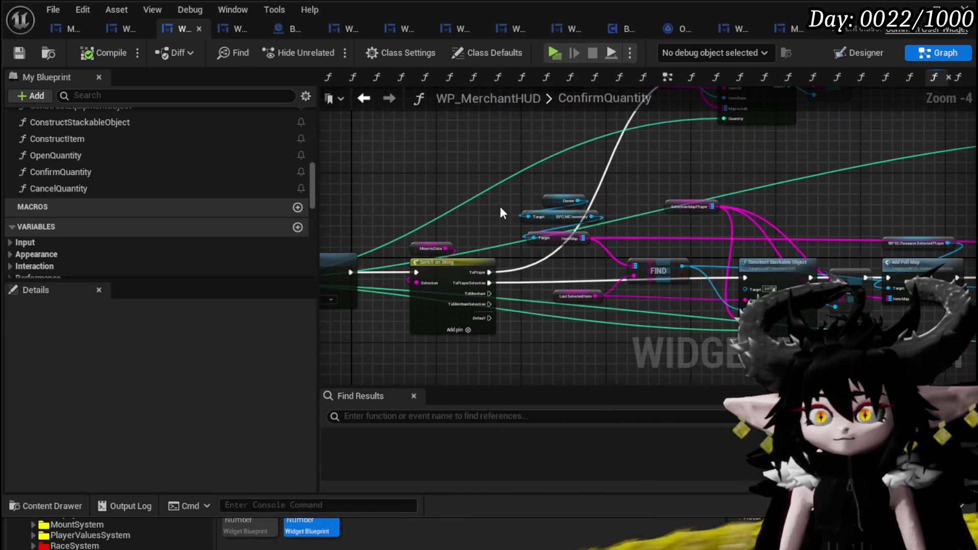
{"action": "scroll", "coordinate": [363, 189], "scroll_direction": "down", "scroll_amount": 1}
{"action": "scroll", "coordinate": [363, 189], "scroll_direction": "down", "scroll_amount": 1}
{"action": "mouse_move", "coordinate": [373, 176]}
{"action": "left_mouse_down"}
{"action": "mouse_move", "coordinate": [754, 280]}
{"action": "mouse_move", "coordinate": [940, 284]}
{"action": "left_mouse_up"}
{"action": "mouse_move", "coordinate": [546, 292]}
{"action": "left_mouse_down"}
{"action": "mouse_move", "coordinate": [536, 290]}
{"action": "mouse_move", "coordinate": [617, 350]}
{"action": "mouse_move", "coordinate": [384, 222]}
{"action": "mouse_move", "coordinate": [373, 181]}
{"action": "mouse_move", "coordinate": [566, 285]}
{"action": "mouse_move", "coordinate": [615, 289]}
{"action": "mouse_move", "coordinate": [896, 211]}
{"action": "mouse_move", "coordinate": [851, 211]}
{"action": "left_mouse_up"}
{"action": "scroll", "coordinate": [384, 222], "scroll_direction": "up", "scroll_amount": 3}
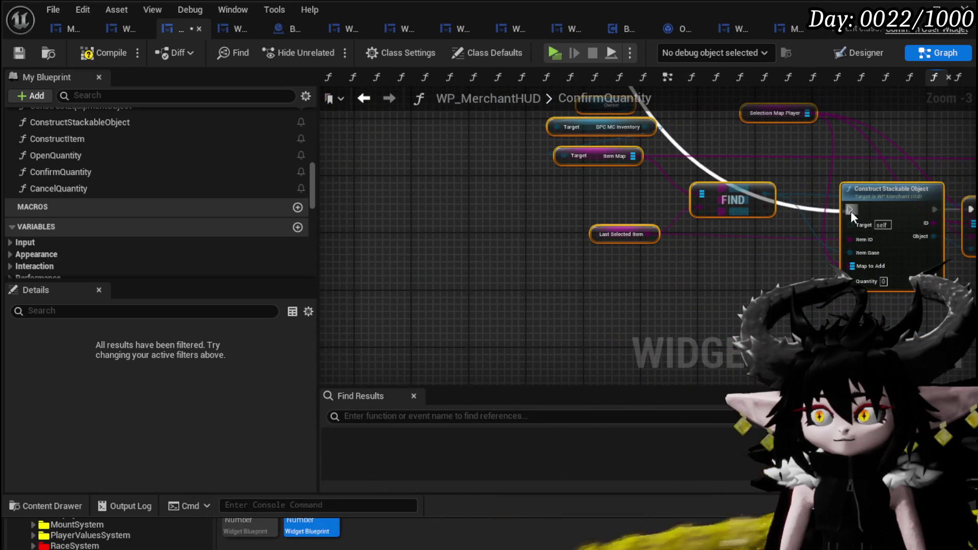
{"action": "scroll", "coordinate": [651, 271], "scroll_direction": "down", "scroll_amount": 3}
{"action": "left_click_drag", "start_coordinate": [651, 271], "coordinate": [543, 274]}
{"action": "scroll", "coordinate": [543, 274], "scroll_direction": "up", "scroll_amount": 2}
{"action": "scroll", "coordinate": [586, 244], "scroll_direction": "down", "scroll_amount": 2}
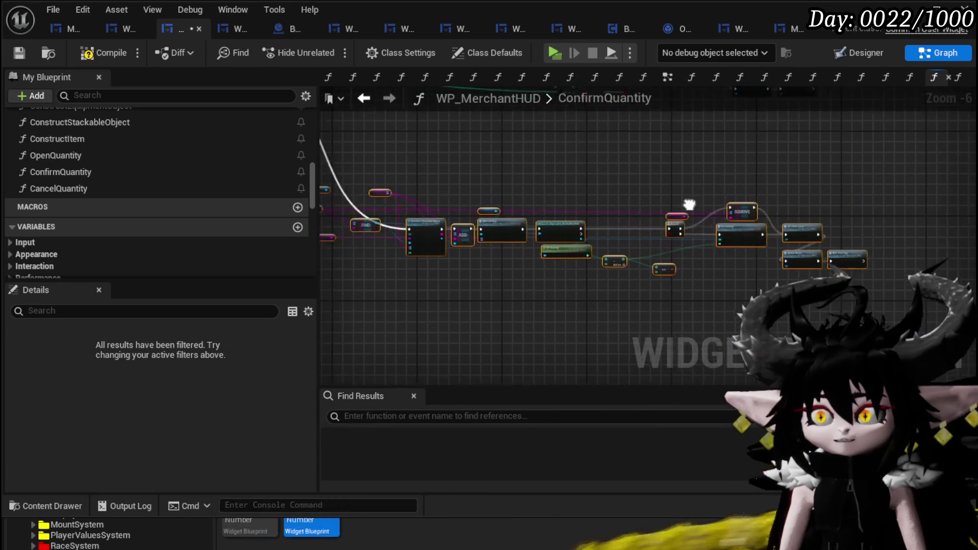
{"action": "left_click_drag", "start_coordinate": [586, 198], "coordinate": [741, 232]}
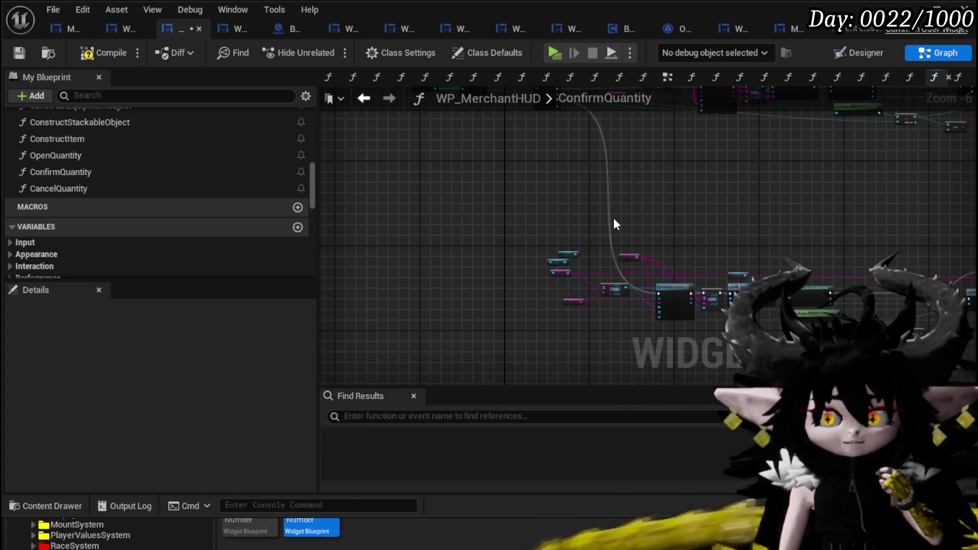
- Open the SelectMerchantItem function graph
{"action": "scroll", "coordinate": [154, 178], "scroll_direction": "up", "scroll_amount": 10}
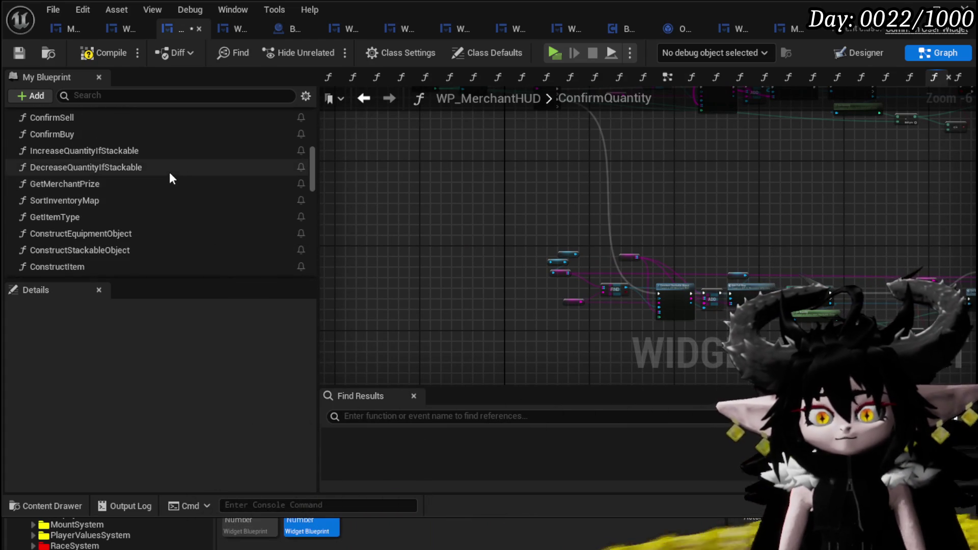
{"action": "scroll", "coordinate": [164, 174], "scroll_direction": "up", "scroll_amount": 3}
{"action": "left_click", "coordinate": [136, 164]}
{"action": "double_click", "coordinate": [136, 162]}
{"action": "scroll", "coordinate": [591, 217], "scroll_direction": "up", "scroll_amount": 2}
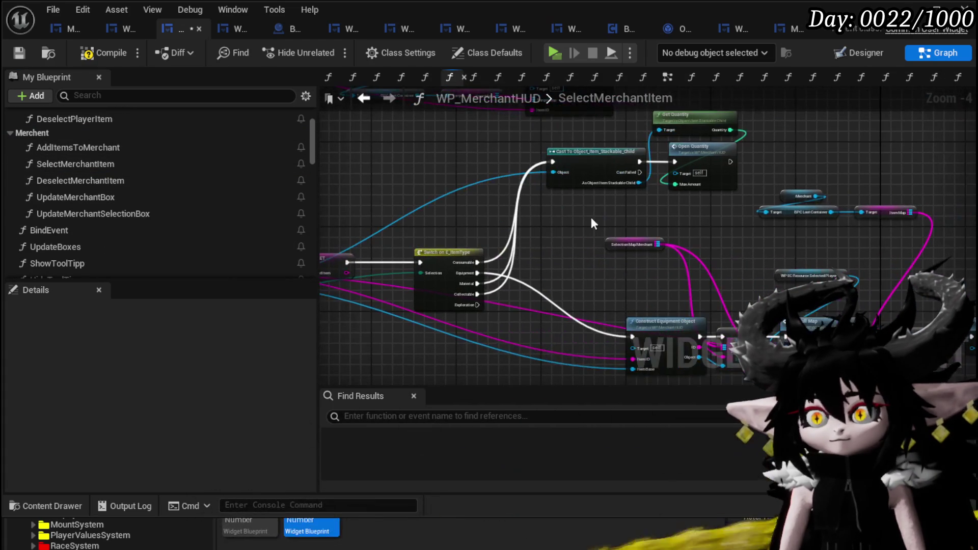
- Select the Selection Map Merchant getter and merchant loot-container nodes, then save
{"action": "left_click", "coordinate": [609, 244]}
{"action": "left_click_drag", "start_coordinate": [863, 246], "coordinate": [631, 237]}
{"action": "scroll", "coordinate": [631, 237], "scroll_direction": "up", "scroll_amount": 1}
{"action": "left_click_drag", "start_coordinate": [561, 236], "coordinate": [724, 177]}
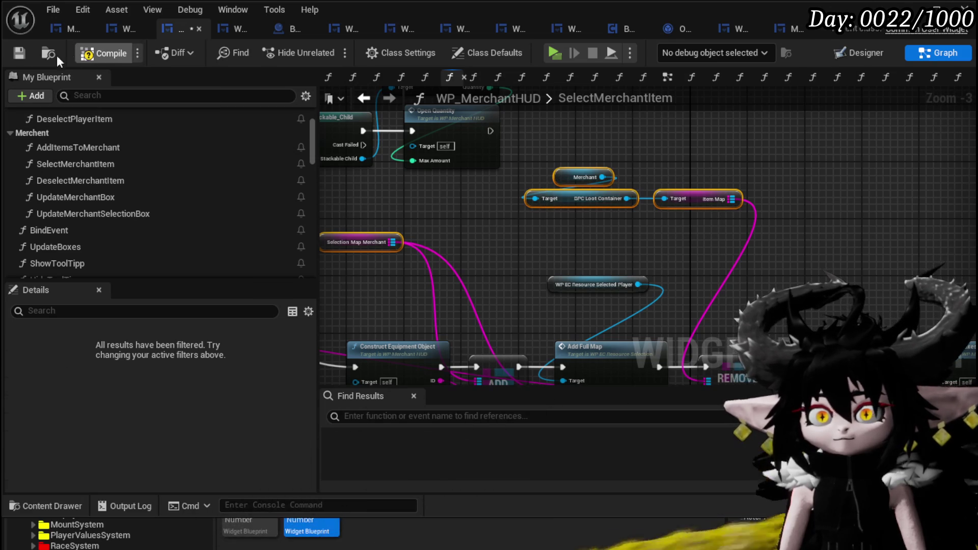
{"action": "left_click", "coordinate": [18, 56]}
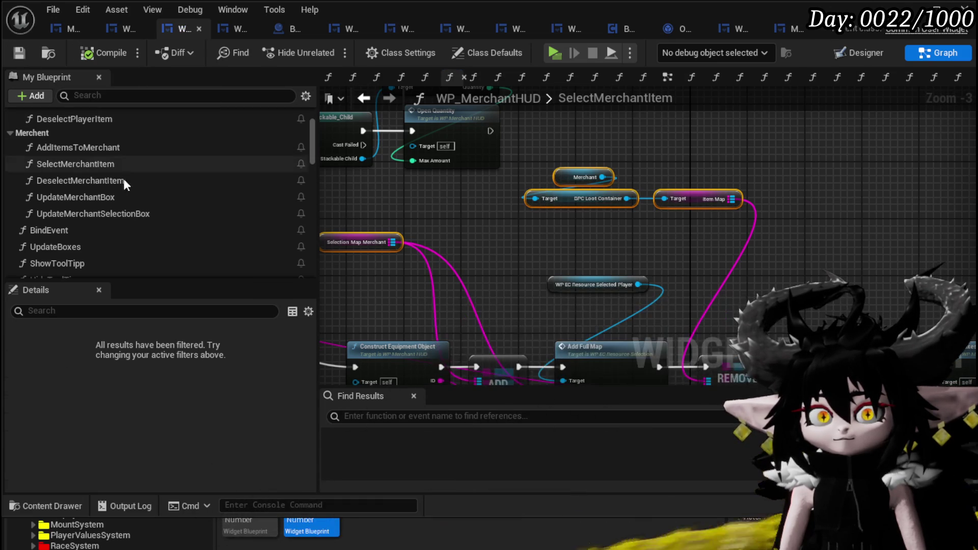
- Box-select the Merchant, DPC Loot Container and Item Map nodes and return to ConfirmQuantity
{"action": "left_click_drag", "start_coordinate": [541, 236], "coordinate": [701, 160]}
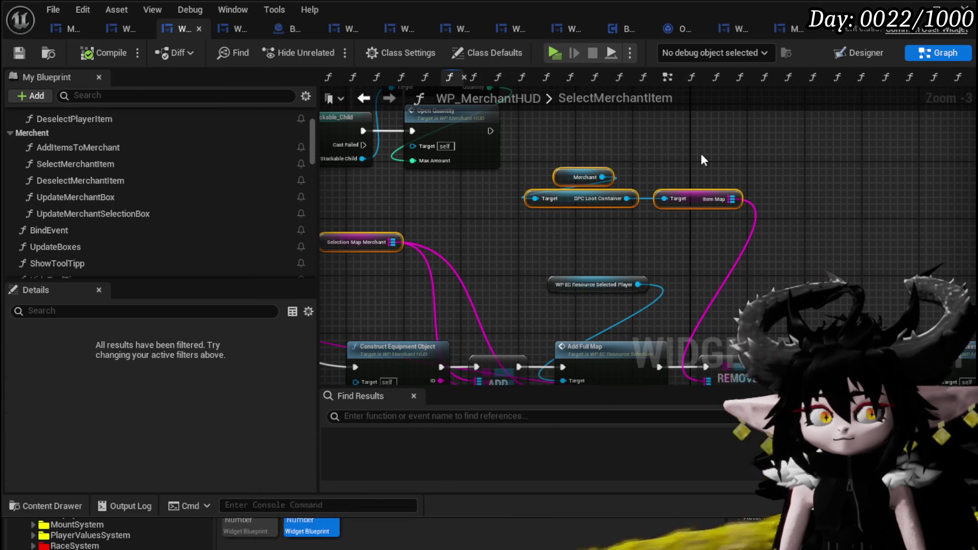
{"action": "scroll", "coordinate": [175, 231], "scroll_direction": "down", "scroll_amount": 10}
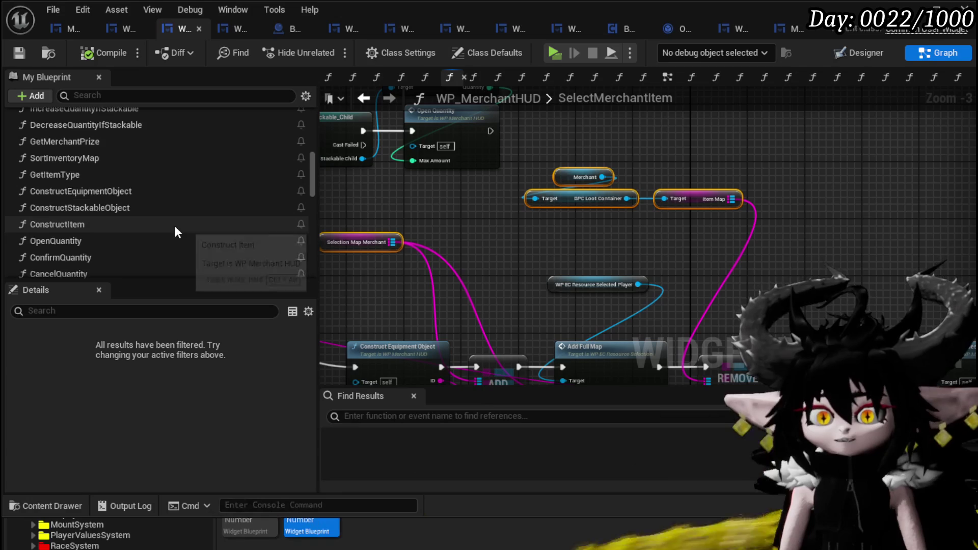
{"action": "scroll", "coordinate": [175, 225], "scroll_direction": "down", "scroll_amount": 3}
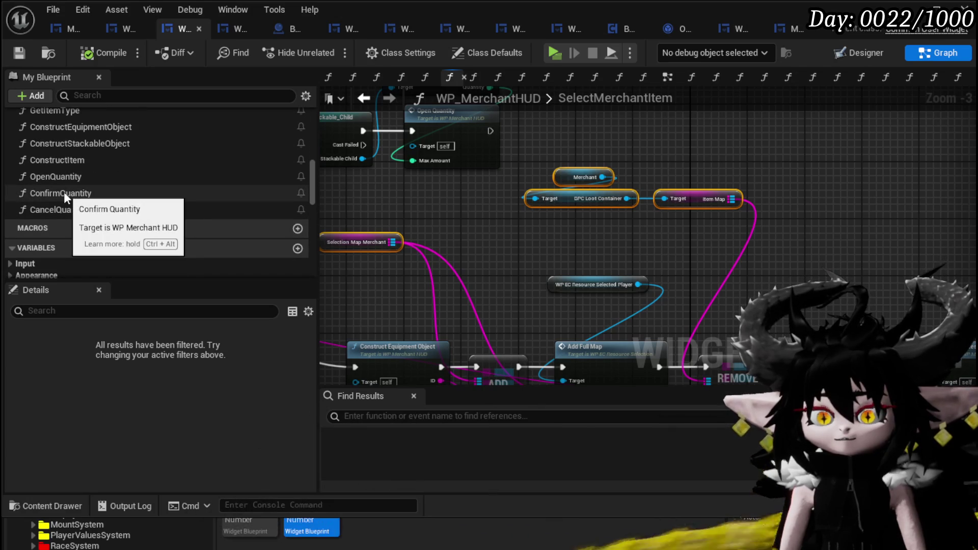
{"action": "double_click", "coordinate": [63, 193]}
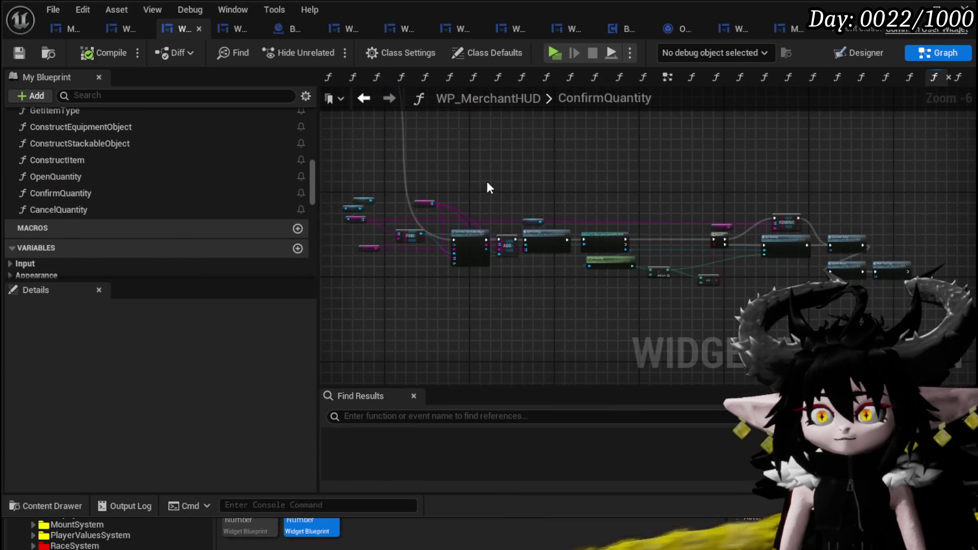
- Move the merchant loot-container nodes left beside FIND
{"action": "scroll", "coordinate": [407, 185], "scroll_direction": "up", "scroll_amount": 3}
{"action": "scroll", "coordinate": [582, 202], "scroll_direction": "up", "scroll_amount": 1}
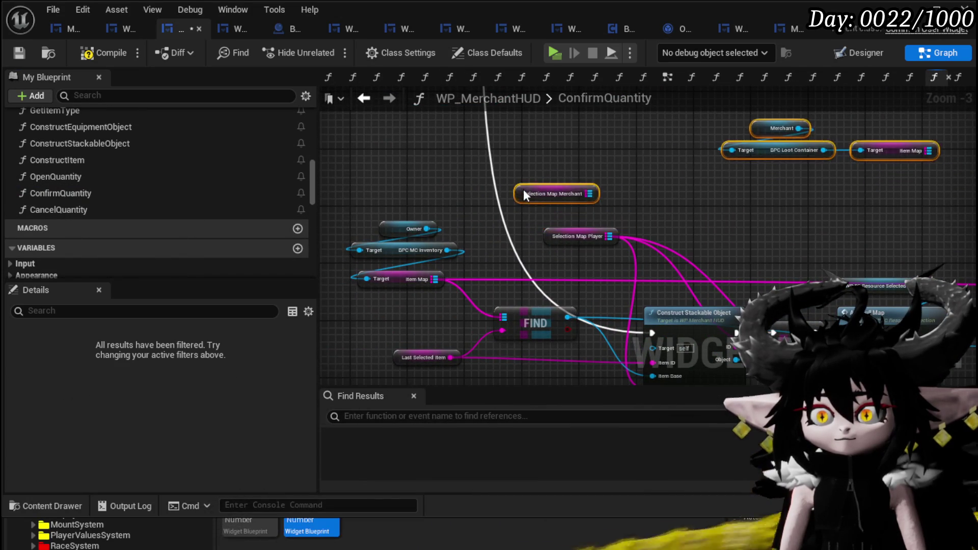
{"action": "mouse_move", "coordinate": [648, 218]}
{"action": "left_mouse_down"}
{"action": "mouse_move", "coordinate": [772, 136]}
{"action": "mouse_move", "coordinate": [795, 134]}
{"action": "left_mouse_up"}
{"action": "mouse_move", "coordinate": [833, 162]}
{"action": "left_mouse_down"}
{"action": "mouse_move", "coordinate": [547, 152]}
{"action": "mouse_move", "coordinate": [396, 210]}
{"action": "left_mouse_up"}
{"action": "mouse_move", "coordinate": [497, 178]}
{"action": "left_mouse_down"}
{"action": "mouse_move", "coordinate": [451, 258]}
{"action": "mouse_move", "coordinate": [490, 176]}
{"action": "left_mouse_up"}
- Delete the Owner, MC inventory and Item Map nodes, shifting Selection Map Player's wires onto Selection Map Merchant
{"action": "left_click_drag", "start_coordinate": [439, 267], "coordinate": [429, 215]}
{"action": "key", "text": "Delete"}
{"action": "mouse_move", "coordinate": [373, 195]}
{"action": "left_mouse_down"}
{"action": "mouse_move", "coordinate": [461, 174]}
{"action": "mouse_move", "coordinate": [446, 255]}
{"action": "left_mouse_up"}
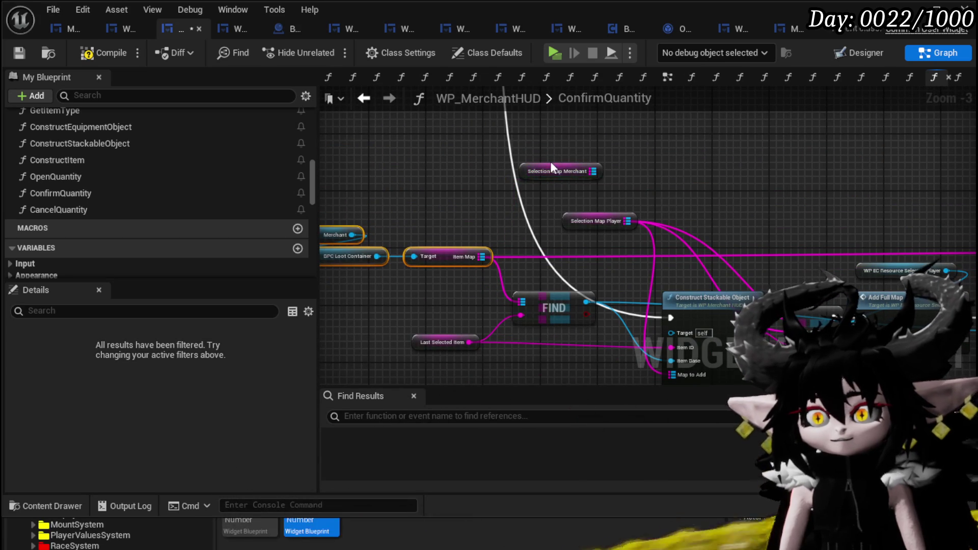
{"action": "mouse_move", "coordinate": [623, 213]}
{"action": "left_mouse_down"}
{"action": "mouse_move", "coordinate": [625, 188]}
{"action": "mouse_move", "coordinate": [592, 171]}
{"action": "left_mouse_up"}
{"action": "left_click", "coordinate": [591, 221]}
{"action": "key", "text": "Delete"}
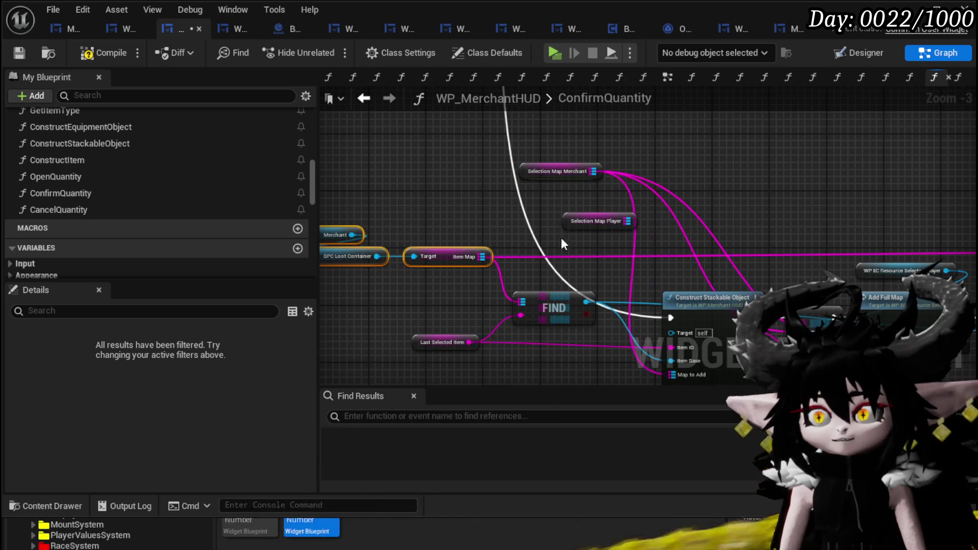
- Move Add Full Map and its target node up above the main chain
{"action": "mouse_move", "coordinate": [736, 193]}
{"action": "left_mouse_down"}
{"action": "mouse_move", "coordinate": [592, 189]}
{"action": "mouse_move", "coordinate": [437, 159]}
{"action": "mouse_move", "coordinate": [563, 149]}
{"action": "left_mouse_up"}
{"action": "scroll", "coordinate": [803, 167], "scroll_direction": "down", "scroll_amount": 2}
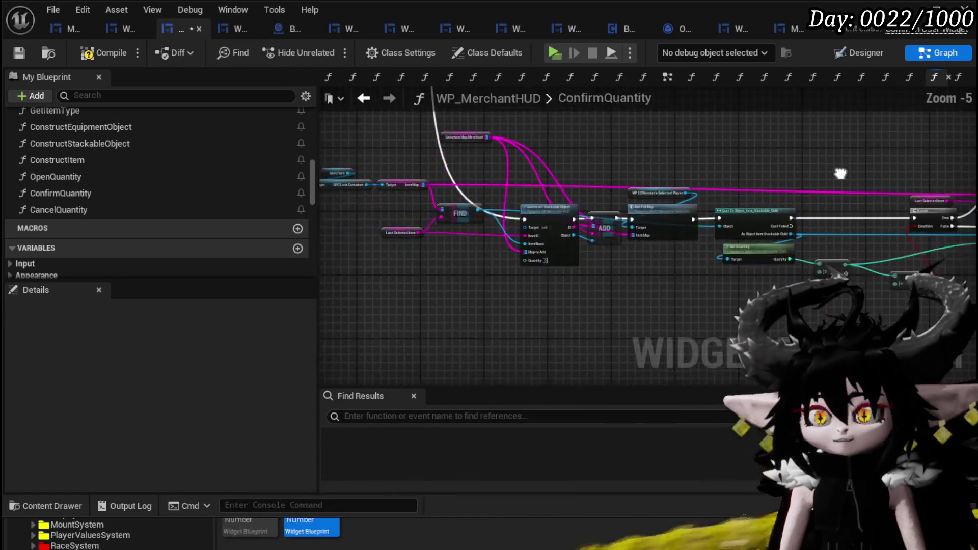
{"action": "scroll", "coordinate": [732, 188], "scroll_direction": "up", "scroll_amount": 2}
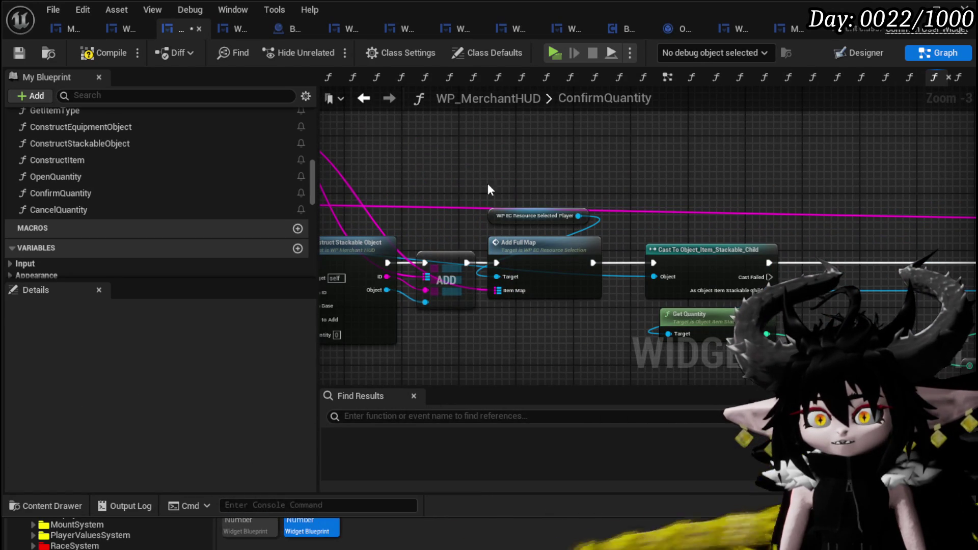
{"action": "left_click_drag", "start_coordinate": [609, 219], "coordinate": [610, 219]}
{"action": "mouse_move", "coordinate": [610, 219]}
{"action": "left_mouse_down"}
{"action": "mouse_move", "coordinate": [759, 204]}
{"action": "mouse_move", "coordinate": [624, 162]}
{"action": "mouse_move", "coordinate": [502, 157]}
{"action": "left_mouse_up"}
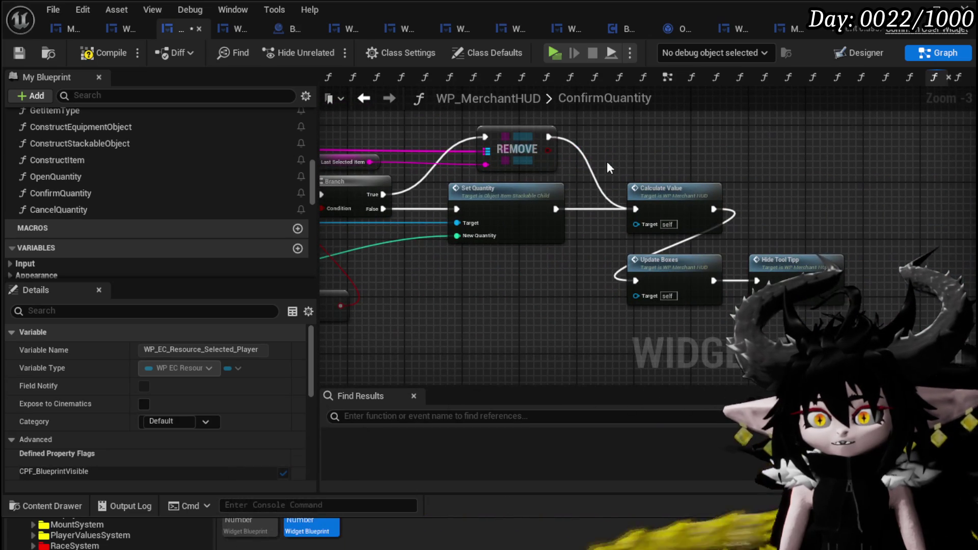
{"action": "left_click_drag", "start_coordinate": [606, 161], "coordinate": [655, 182]}
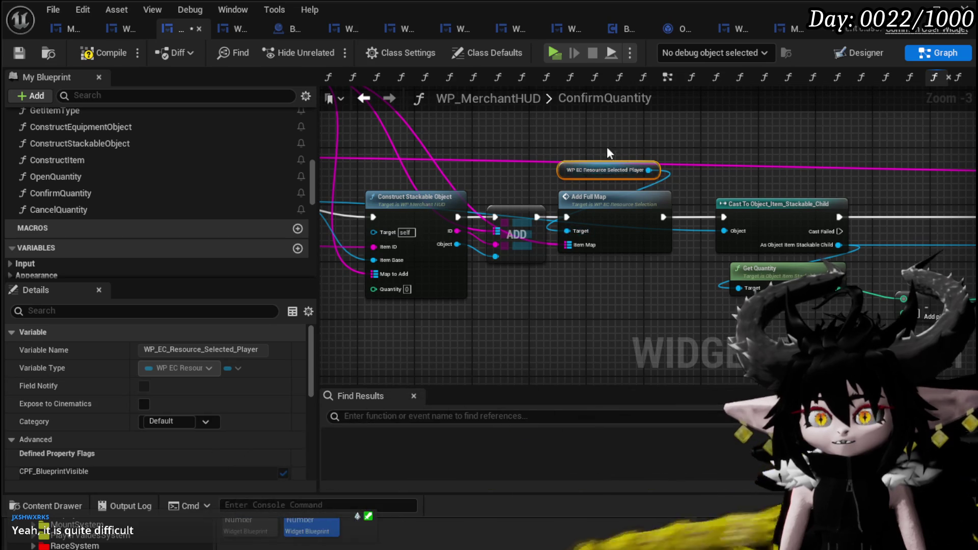
{"action": "left_click_drag", "start_coordinate": [617, 236], "coordinate": [629, 163]}
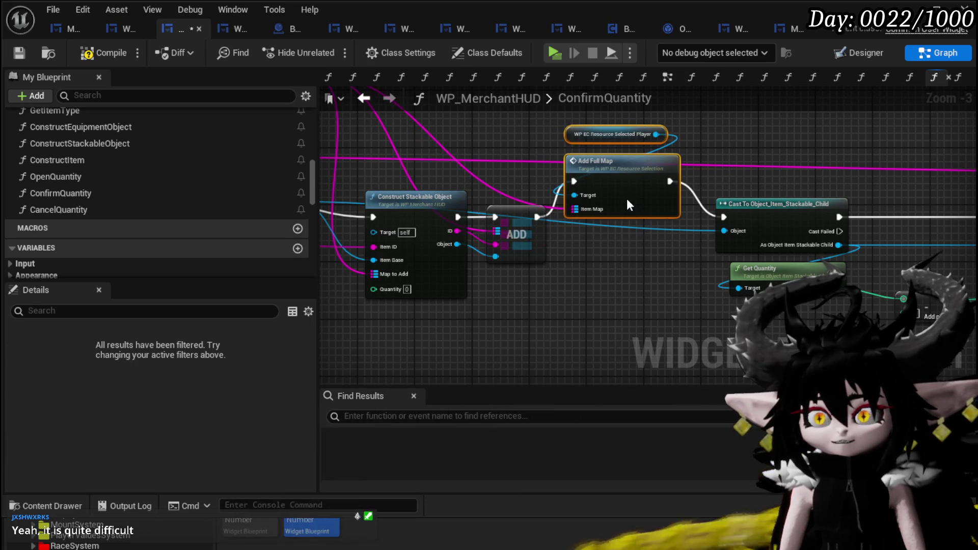
{"action": "left_click", "coordinate": [628, 271]}
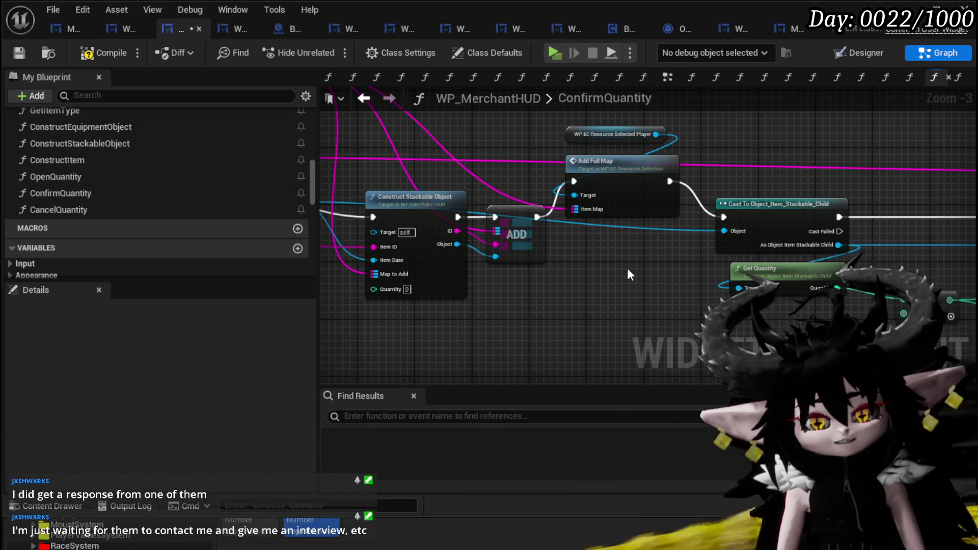
{"action": "left_click_drag", "start_coordinate": [625, 262], "coordinate": [552, 332]}
{"action": "left_click", "coordinate": [547, 249]}
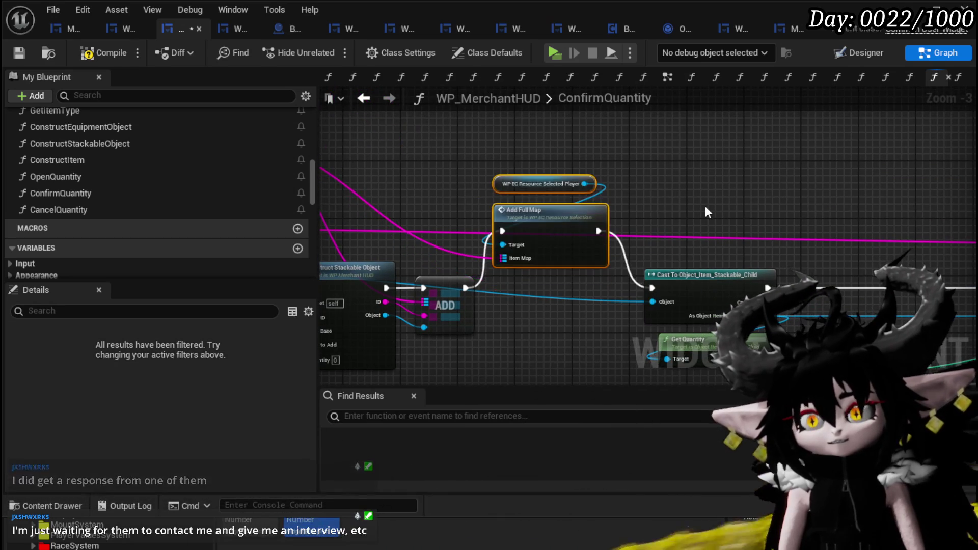
{"action": "left_click", "coordinate": [699, 210]}
{"action": "scroll", "coordinate": [805, 192], "scroll_direction": "down", "scroll_amount": 2}
- Shift the FIND and Construct Stackable Object group further left
{"action": "left_click_drag", "start_coordinate": [677, 240], "coordinate": [709, 207]}
{"action": "left_click_drag", "start_coordinate": [385, 288], "coordinate": [716, 177]}
{"action": "scroll", "coordinate": [716, 177], "scroll_direction": "up", "scroll_amount": 2}
{"action": "mouse_move", "coordinate": [610, 236]}
{"action": "left_mouse_down"}
{"action": "mouse_move", "coordinate": [578, 187]}
{"action": "mouse_move", "coordinate": [670, 169]}
{"action": "left_mouse_up"}
{"action": "scroll", "coordinate": [671, 170], "scroll_direction": "down", "scroll_amount": 1}
{"action": "left_click_drag", "start_coordinate": [586, 189], "coordinate": [663, 148]}
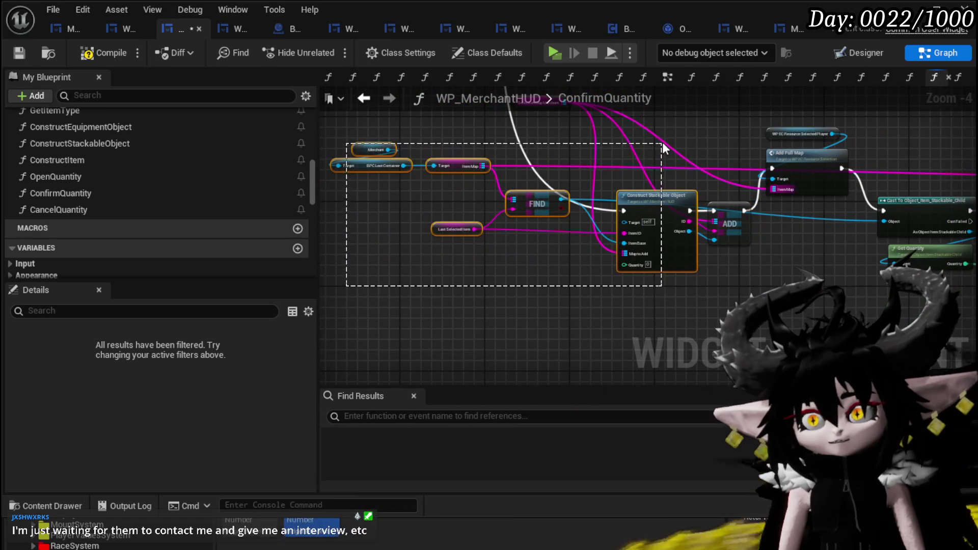
{"action": "left_click_drag", "start_coordinate": [654, 201], "coordinate": [615, 201]}
{"action": "left_click_drag", "start_coordinate": [655, 157], "coordinate": [546, 178]}
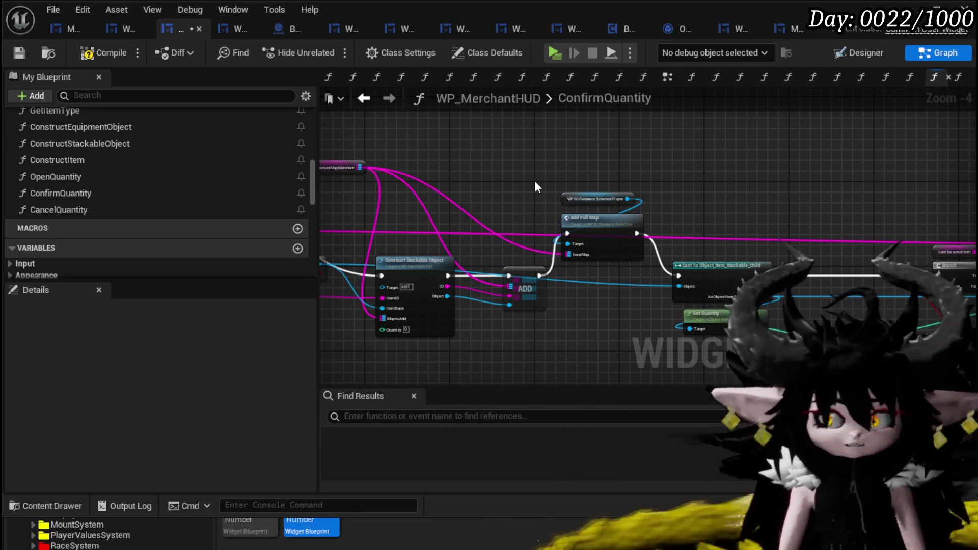
- Nudge the add and <= nodes slightly up and right
{"action": "mouse_move", "coordinate": [532, 173]}
{"action": "left_mouse_down"}
{"action": "mouse_move", "coordinate": [603, 190]}
{"action": "mouse_move", "coordinate": [524, 186]}
{"action": "mouse_move", "coordinate": [399, 158]}
{"action": "mouse_move", "coordinate": [502, 162]}
{"action": "left_mouse_up"}
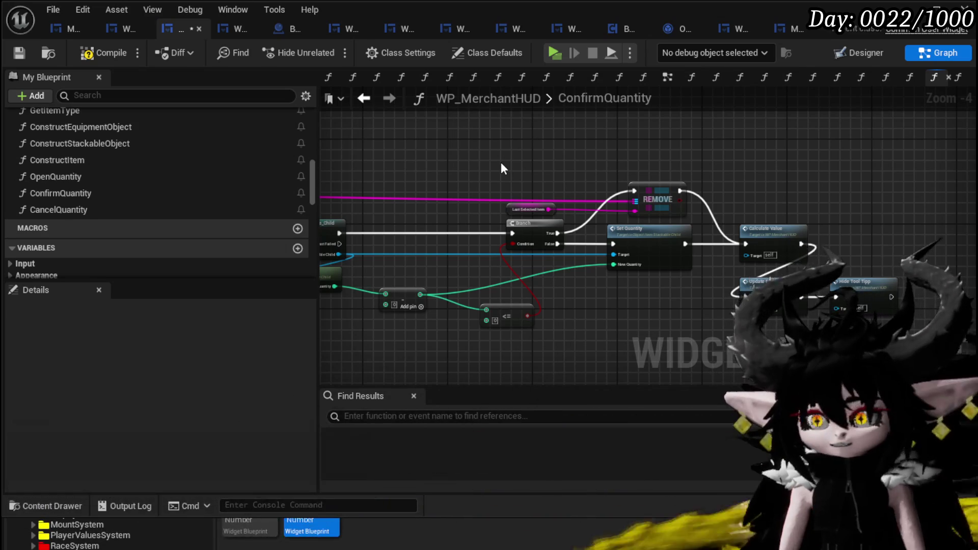
{"action": "left_click_drag", "start_coordinate": [464, 193], "coordinate": [552, 184]}
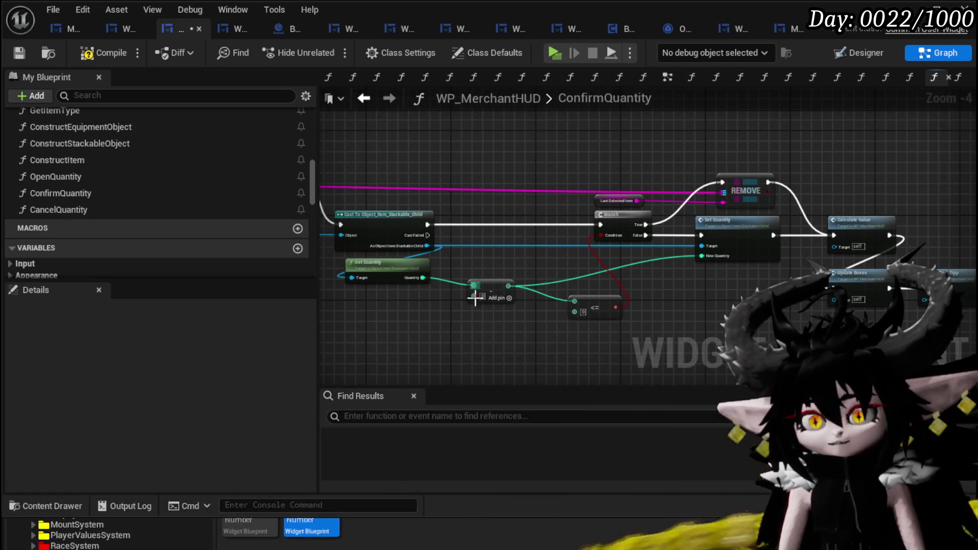
{"action": "left_click_drag", "start_coordinate": [478, 317], "coordinate": [869, 153]}
- Pull the Branch through Calculate Value nodes left toward the cast, then save
{"action": "scroll", "coordinate": [408, 336], "scroll_direction": "down", "scroll_amount": 1}
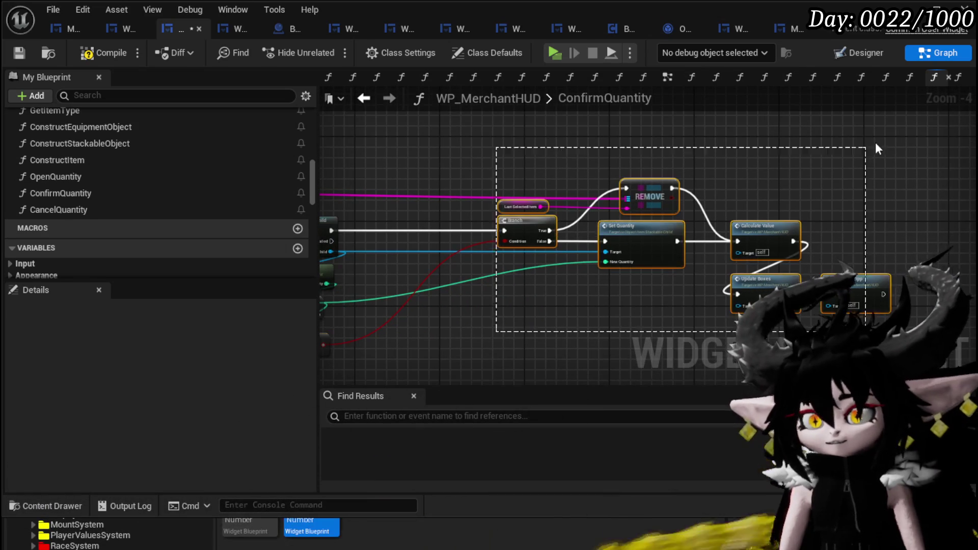
{"action": "scroll", "coordinate": [482, 344], "scroll_direction": "up", "scroll_amount": 1}
{"action": "left_click_drag", "start_coordinate": [634, 219], "coordinate": [489, 219]}
{"action": "mouse_move", "coordinate": [396, 164]}
{"action": "left_mouse_down"}
{"action": "mouse_move", "coordinate": [778, 201]}
{"action": "mouse_move", "coordinate": [665, 179]}
{"action": "mouse_move", "coordinate": [365, 164]}
{"action": "left_mouse_up"}
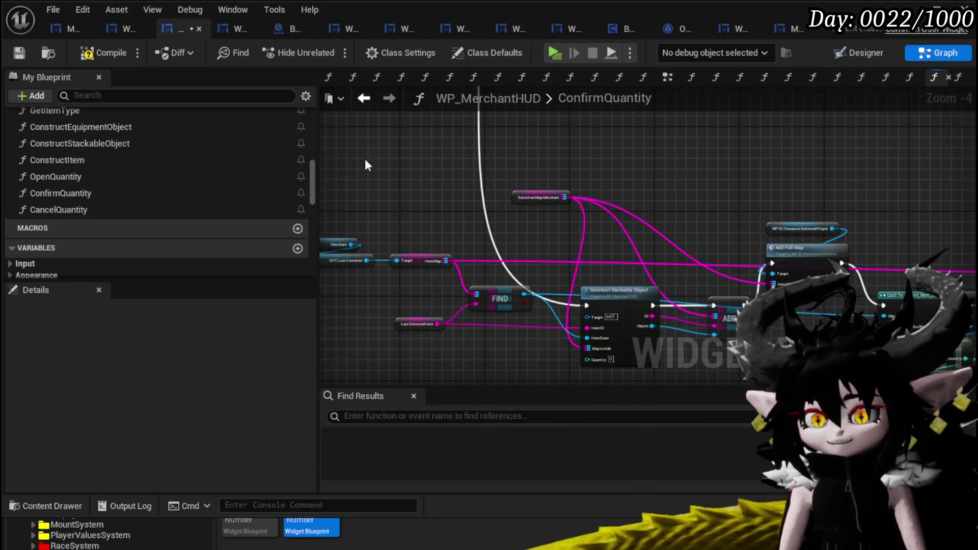
{"action": "left_click", "coordinate": [16, 52]}
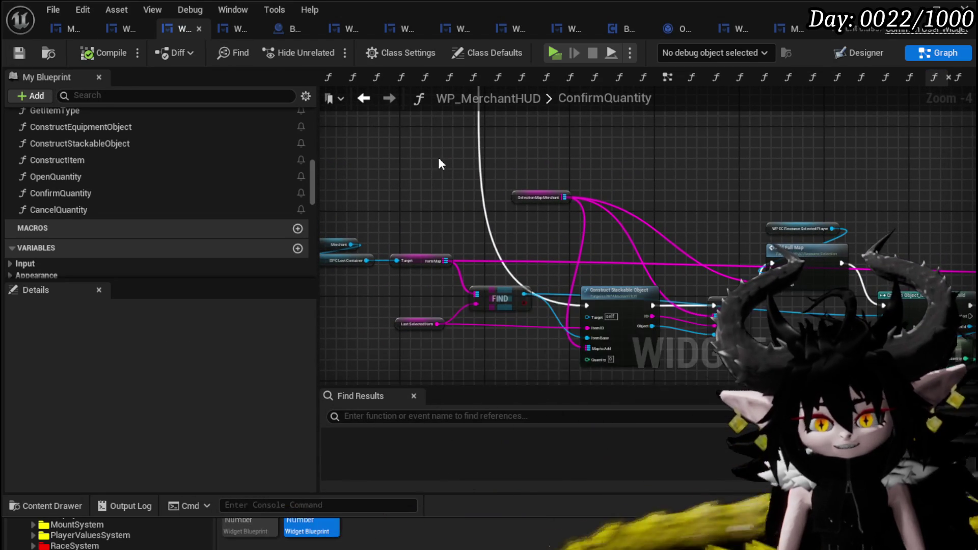
- Select the variable nodes with FIND and straighten them onto one row
{"action": "scroll", "coordinate": [417, 171], "scroll_direction": "down", "scroll_amount": 2}
{"action": "scroll", "coordinate": [474, 188], "scroll_direction": "up", "scroll_amount": 1}
{"action": "mouse_move", "coordinate": [582, 229]}
{"action": "left_mouse_down"}
{"action": "mouse_move", "coordinate": [554, 231]}
{"action": "mouse_move", "coordinate": [713, 168]}
{"action": "left_mouse_up"}
{"action": "mouse_move", "coordinate": [456, 206]}
{"action": "left_mouse_down"}
{"action": "mouse_move", "coordinate": [451, 304]}
{"action": "mouse_move", "coordinate": [563, 158]}
{"action": "left_mouse_up"}
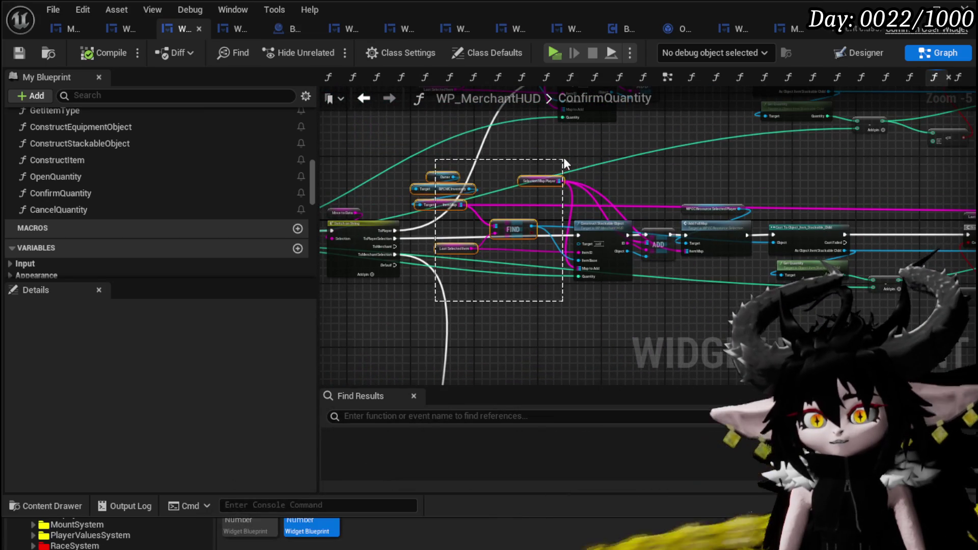
{"action": "left_click_drag", "start_coordinate": [756, 168], "coordinate": [759, 168]}
{"action": "left_click_drag", "start_coordinate": [942, 188], "coordinate": [769, 171]}
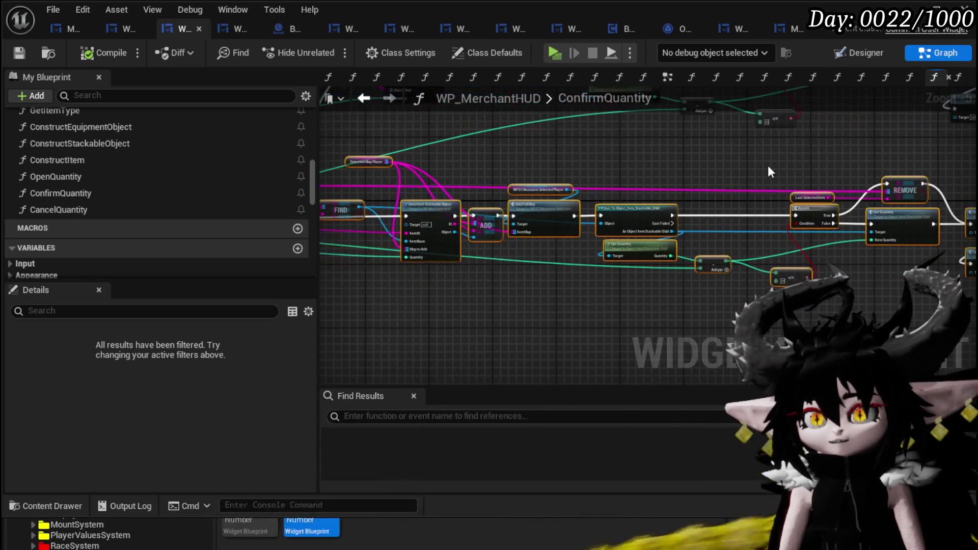
{"action": "mouse_move", "coordinate": [555, 133]}
{"action": "left_mouse_down"}
{"action": "mouse_move", "coordinate": [655, 287]}
{"action": "mouse_move", "coordinate": [616, 294]}
{"action": "left_mouse_up"}
{"action": "scroll", "coordinate": [617, 293], "scroll_direction": "up", "scroll_amount": 3}
{"action": "left_click_drag", "start_coordinate": [603, 255], "coordinate": [588, 321]}
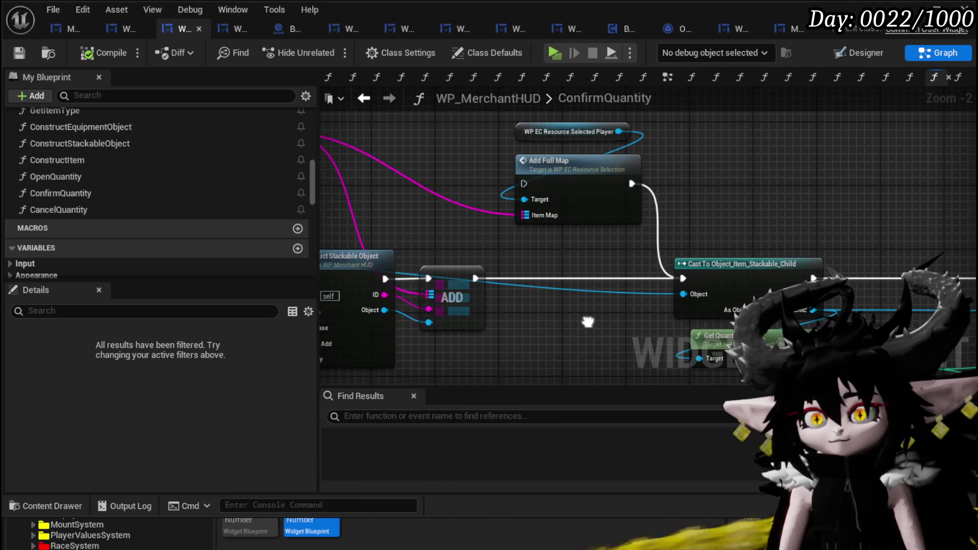
{"action": "key", "text": "q"}
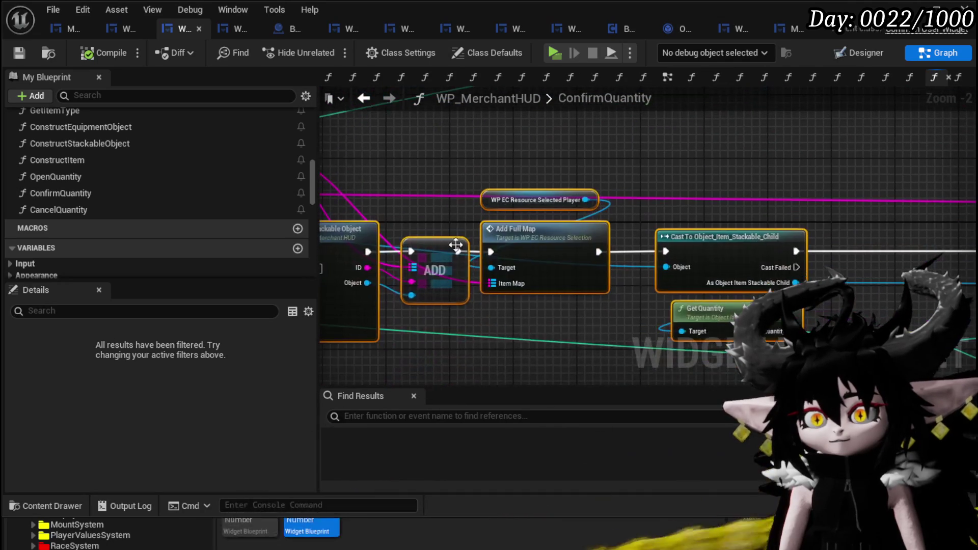
- Wire ADD's execution output straight into the cast, bypassing Add Full Map
{"action": "left_click_drag", "start_coordinate": [458, 251], "coordinate": [664, 250]}
{"action": "left_click_drag", "start_coordinate": [544, 230], "coordinate": [543, 227]}
{"action": "scroll", "coordinate": [535, 219], "scroll_direction": "down", "scroll_amount": 3}
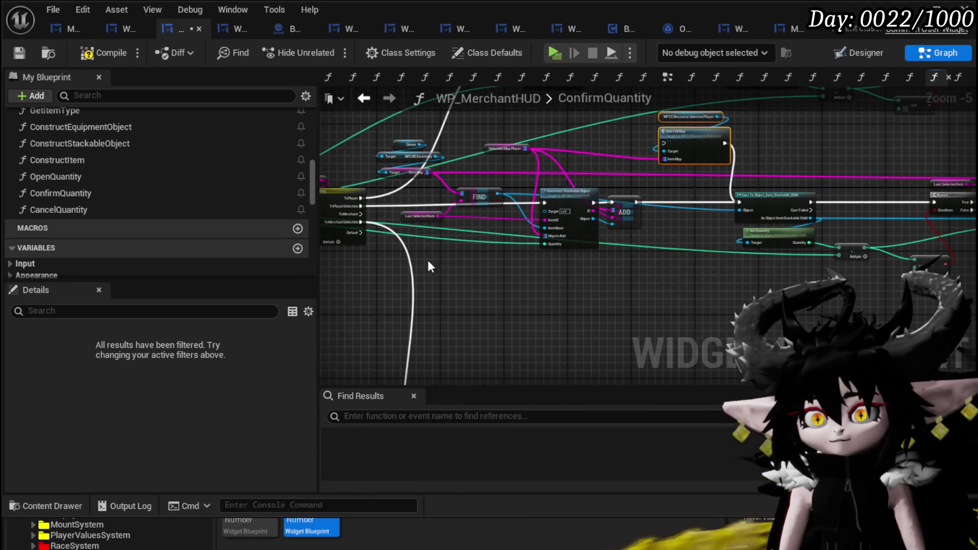
- Select the FIND, ADD and Construct groups and wire the switch's ToMerchant output onward
{"action": "left_click_drag", "start_coordinate": [580, 118], "coordinate": [580, 118]}
{"action": "mouse_move", "coordinate": [401, 126]}
{"action": "left_mouse_down"}
{"action": "mouse_move", "coordinate": [441, 133]}
{"action": "mouse_move", "coordinate": [516, 232]}
{"action": "left_mouse_up"}
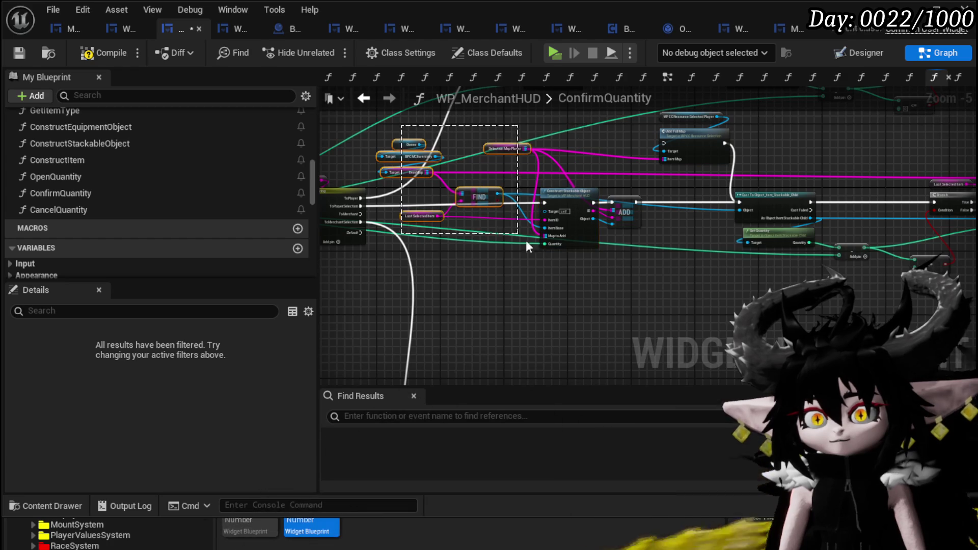
{"action": "left_click_drag", "start_coordinate": [607, 274], "coordinate": [607, 275]}
{"action": "mouse_move", "coordinate": [461, 287]}
{"action": "left_mouse_down"}
{"action": "mouse_move", "coordinate": [817, 152]}
{"action": "mouse_move", "coordinate": [951, 155]}
{"action": "left_mouse_up"}
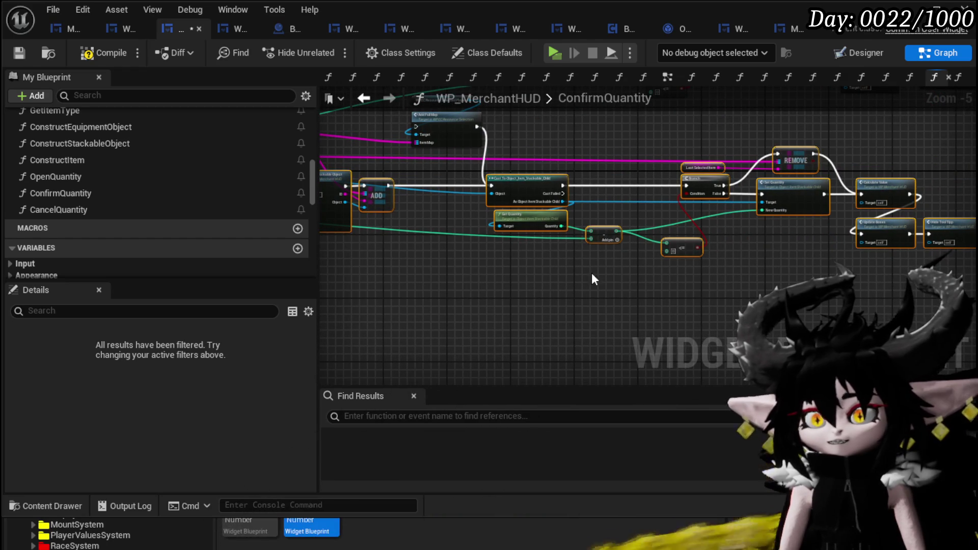
{"action": "scroll", "coordinate": [562, 225], "scroll_direction": "down", "scroll_amount": 2}
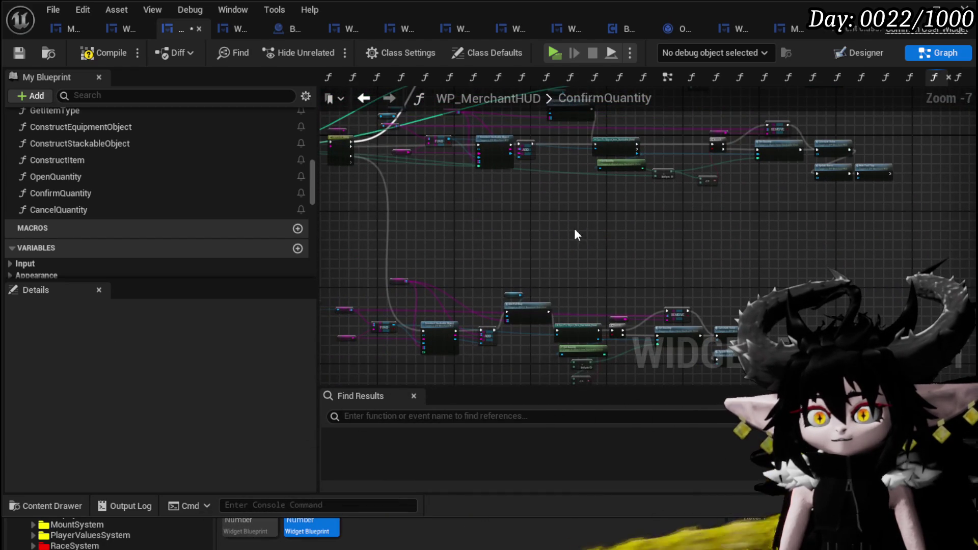
{"action": "scroll", "coordinate": [448, 237], "scroll_direction": "up", "scroll_amount": 3}
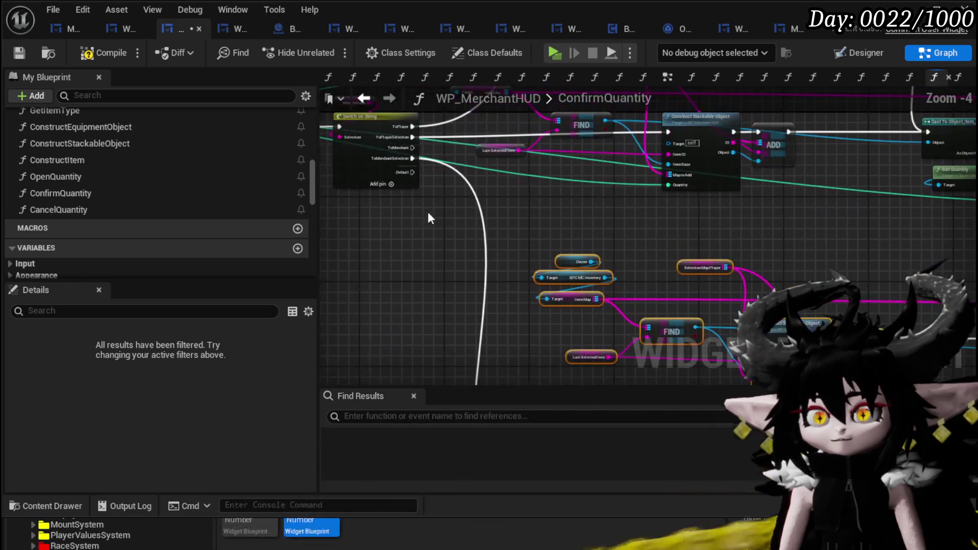
{"action": "mouse_move", "coordinate": [412, 147]}
{"action": "left_mouse_down"}
{"action": "mouse_move", "coordinate": [643, 334]}
{"action": "mouse_move", "coordinate": [738, 341]}
{"action": "mouse_move", "coordinate": [667, 134]}
{"action": "mouse_move", "coordinate": [657, 281]}
{"action": "left_mouse_up"}
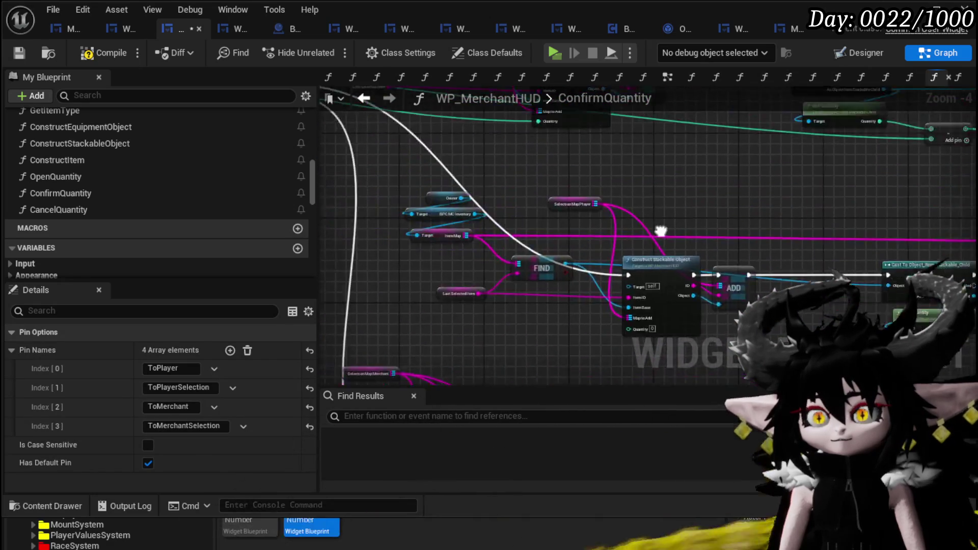
- Feed FIND from Selection Map Merchant, deleting the three unused inventory lookup nodes
{"action": "mouse_move", "coordinate": [470, 208]}
{"action": "left_mouse_down"}
{"action": "mouse_move", "coordinate": [496, 201]}
{"action": "mouse_move", "coordinate": [562, 99]}
{"action": "left_mouse_up"}
{"action": "left_click", "coordinate": [488, 270]}
{"action": "scroll", "coordinate": [445, 286], "scroll_direction": "up", "scroll_amount": 3}
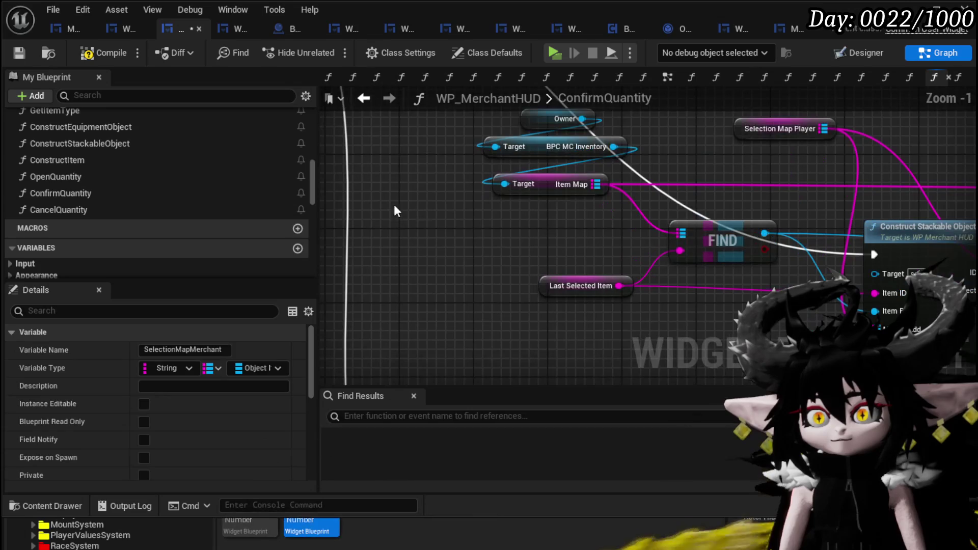
{"action": "left_click", "coordinate": [389, 207]}
{"action": "scroll", "coordinate": [389, 208], "scroll_direction": "down", "scroll_amount": 2}
{"action": "mouse_move", "coordinate": [390, 208]}
{"action": "left_mouse_down"}
{"action": "mouse_move", "coordinate": [433, 255]}
{"action": "mouse_move", "coordinate": [425, 218]}
{"action": "mouse_move", "coordinate": [515, 247]}
{"action": "left_mouse_up"}
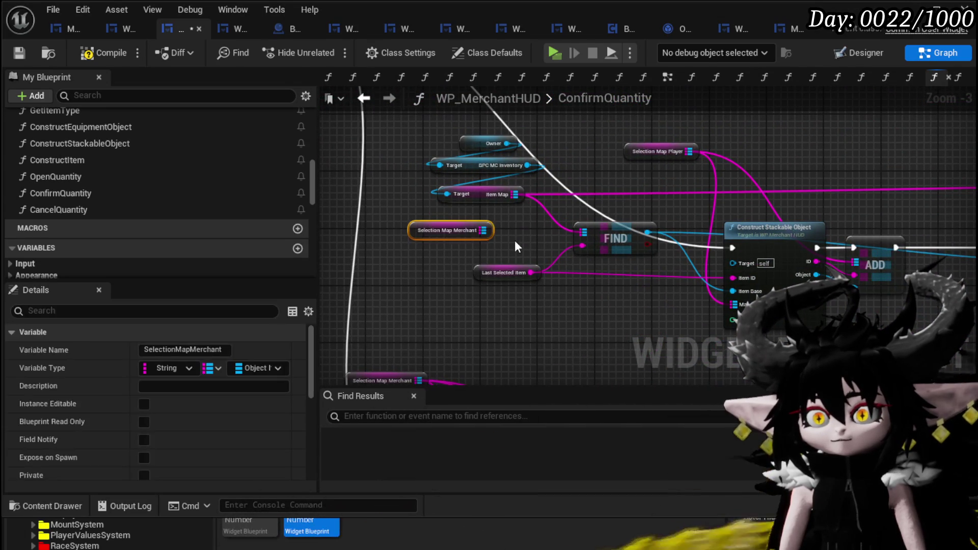
{"action": "left_click_drag", "start_coordinate": [516, 195], "coordinate": [482, 231]}
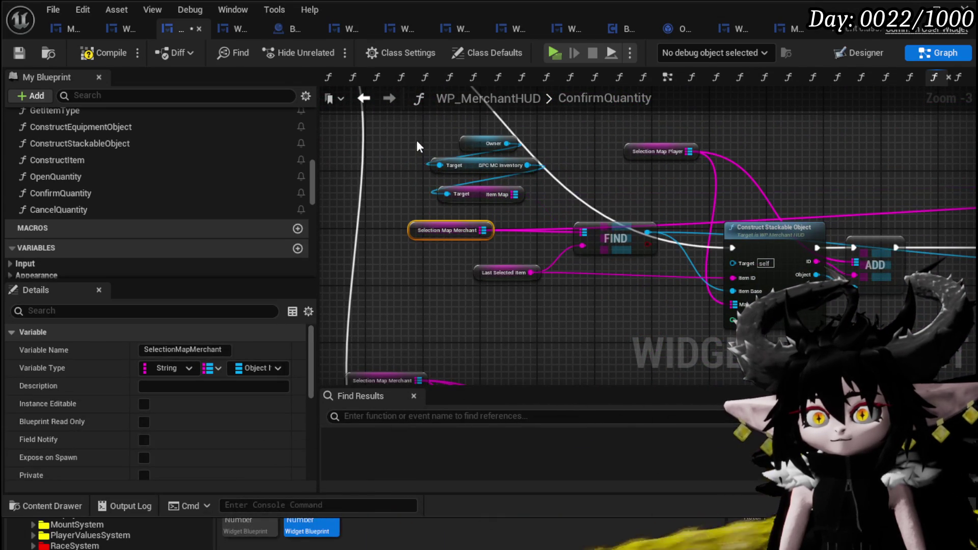
{"action": "left_click_drag", "start_coordinate": [417, 141], "coordinate": [499, 195]}
{"action": "key", "text": "Delete"}
{"action": "mouse_move", "coordinate": [455, 225]}
{"action": "left_mouse_down"}
{"action": "mouse_move", "coordinate": [475, 183]}
{"action": "mouse_move", "coordinate": [532, 192]}
{"action": "mouse_move", "coordinate": [501, 206]}
{"action": "mouse_move", "coordinate": [530, 208]}
{"action": "left_mouse_up"}
- Select the Merchant, loot container and Item Map nodes near the lower FIND chain
{"action": "scroll", "coordinate": [503, 201], "scroll_direction": "down", "scroll_amount": 5}
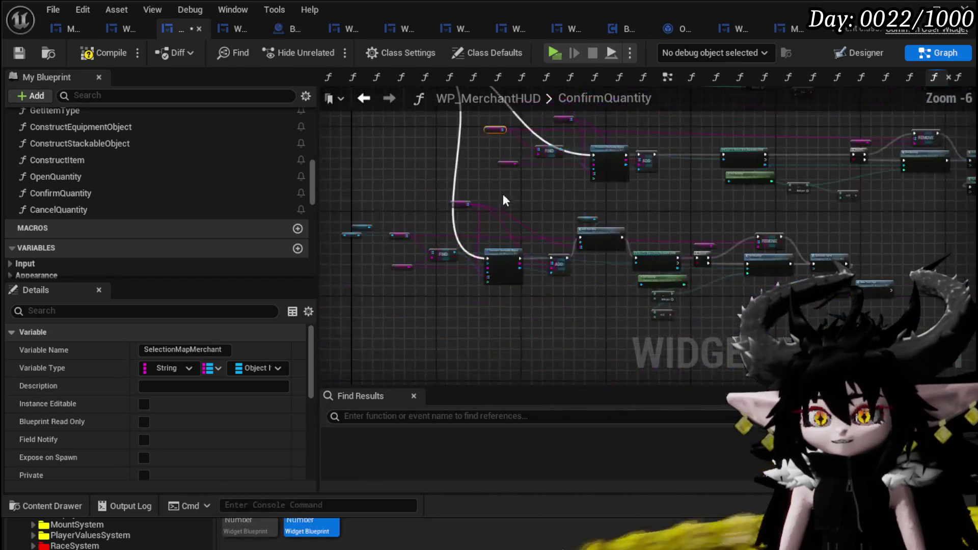
{"action": "scroll", "coordinate": [530, 247], "scroll_direction": "up", "scroll_amount": 2}
{"action": "mouse_move", "coordinate": [530, 246]}
{"action": "left_mouse_down"}
{"action": "mouse_move", "coordinate": [458, 285]}
{"action": "mouse_move", "coordinate": [355, 320]}
{"action": "mouse_move", "coordinate": [603, 210]}
{"action": "mouse_move", "coordinate": [657, 175]}
{"action": "left_mouse_up"}
{"action": "left_click_drag", "start_coordinate": [436, 207], "coordinate": [585, 288]}
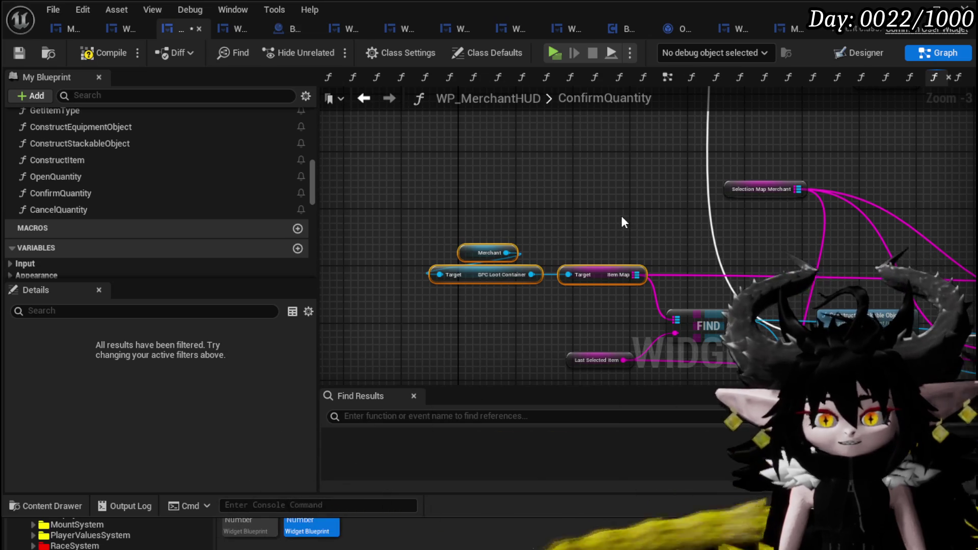
{"action": "left_click_drag", "start_coordinate": [614, 213], "coordinate": [523, 209]}
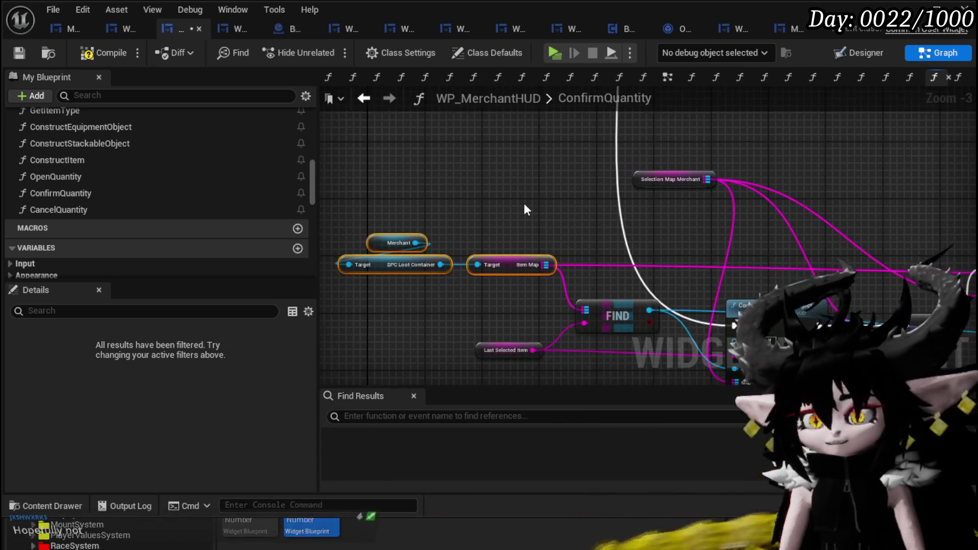
{"action": "scroll", "coordinate": [458, 211], "scroll_direction": "down", "scroll_amount": 2}
{"action": "left_click_drag", "start_coordinate": [382, 212], "coordinate": [399, 256]}
{"action": "scroll", "coordinate": [441, 232], "scroll_direction": "up", "scroll_amount": 1}
{"action": "left_click_drag", "start_coordinate": [462, 222], "coordinate": [578, 237]}
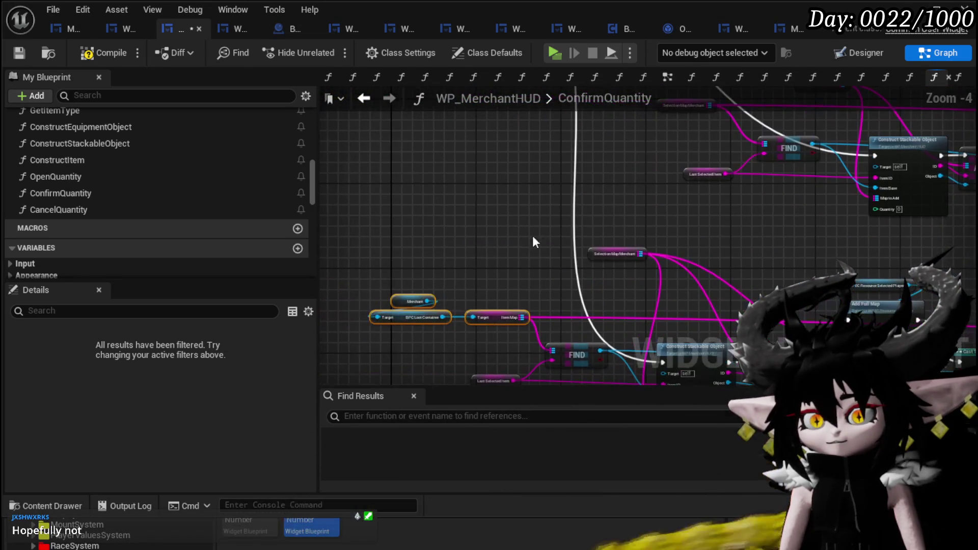
{"action": "left_click_drag", "start_coordinate": [484, 330], "coordinate": [484, 329]}
{"action": "scroll", "coordinate": [572, 168], "scroll_direction": "up", "scroll_amount": 2}
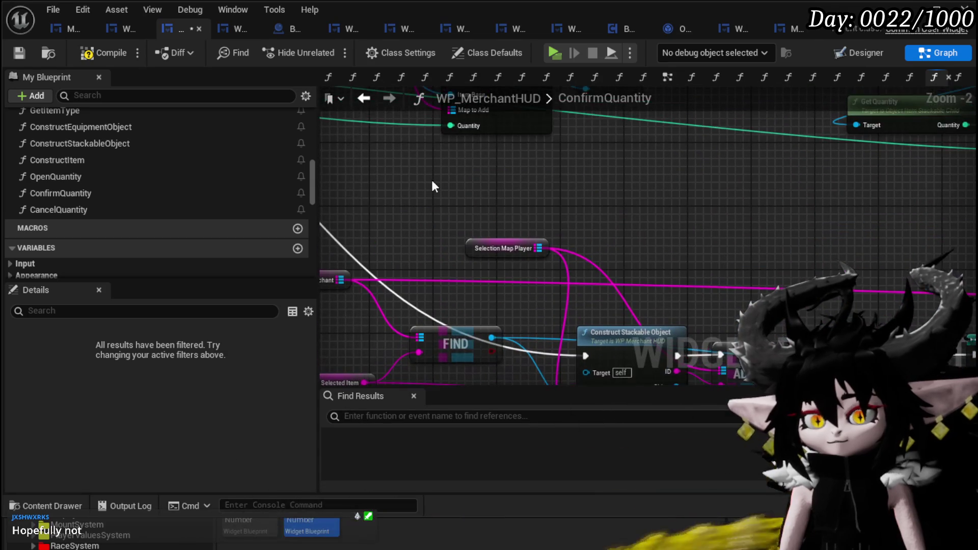
- Move Selection Map Player's wires onto Item Map, delete that getter, and reposition the loot container nodes
{"action": "left_click_drag", "start_coordinate": [538, 248], "coordinate": [599, 193]}
{"action": "left_click", "coordinate": [502, 248]}
{"action": "key", "text": "Delete"}
{"action": "mouse_move", "coordinate": [451, 232]}
{"action": "left_mouse_down"}
{"action": "mouse_move", "coordinate": [586, 178]}
{"action": "mouse_move", "coordinate": [462, 231]}
{"action": "left_mouse_up"}
{"action": "scroll", "coordinate": [700, 218], "scroll_direction": "down", "scroll_amount": 2}
{"action": "mouse_move", "coordinate": [656, 228]}
{"action": "left_mouse_down"}
{"action": "mouse_move", "coordinate": [445, 204]}
{"action": "mouse_move", "coordinate": [499, 202]}
{"action": "left_mouse_up"}
{"action": "scroll", "coordinate": [596, 197], "scroll_direction": "down", "scroll_amount": 3}
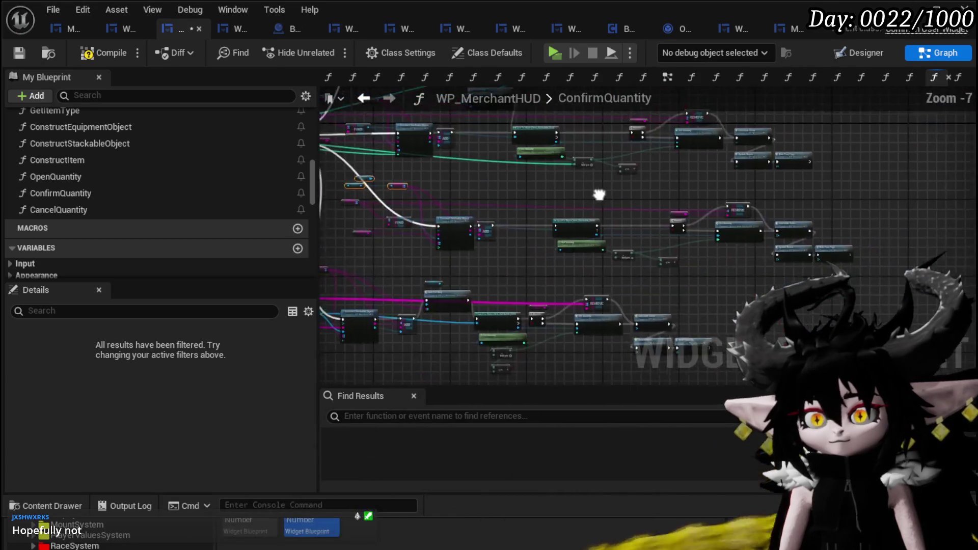